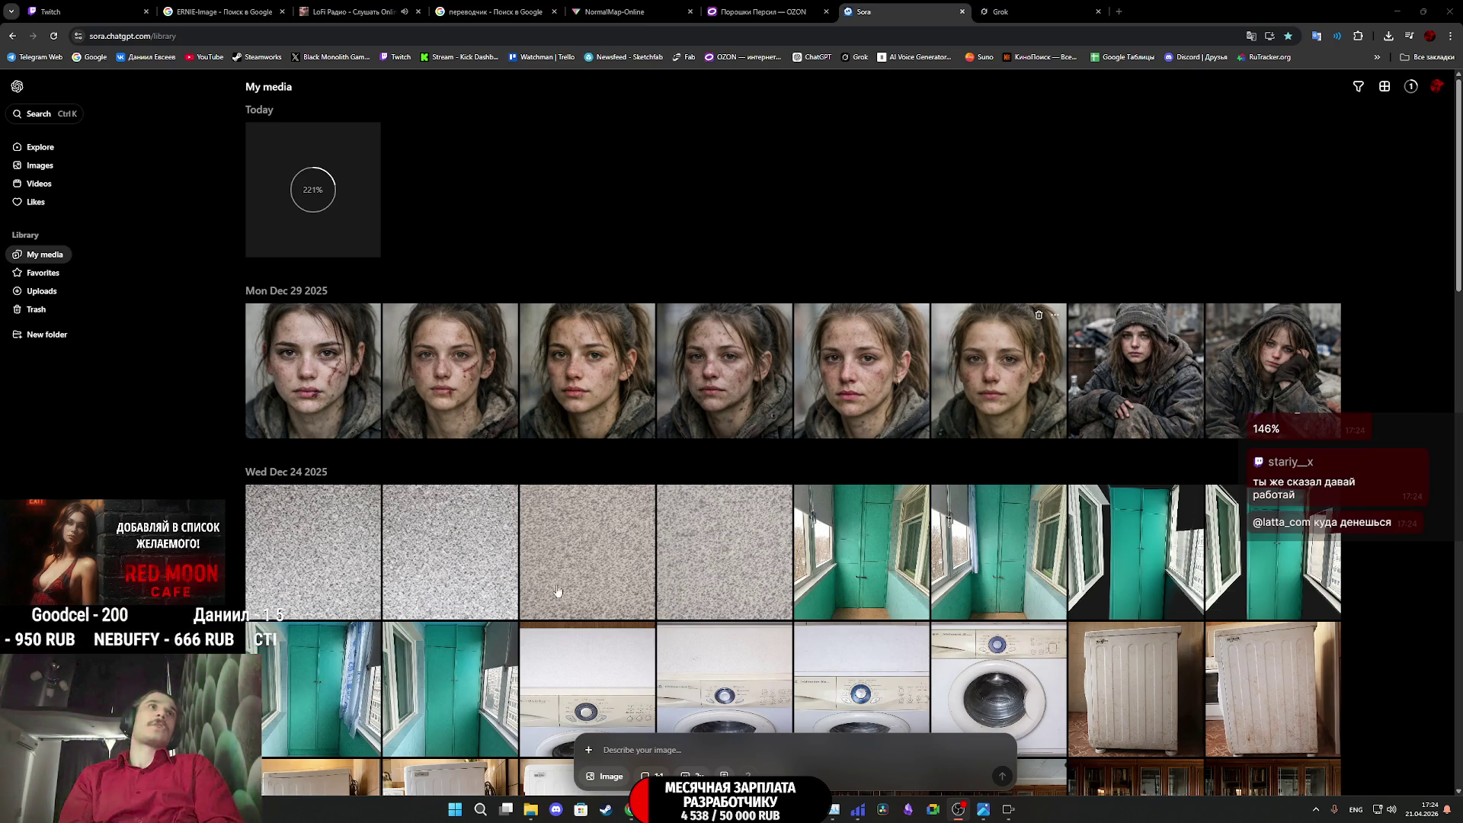
Reload the Sora library, translate the shutdown notice banner, reload again, then switch to Twitch
left_click(53, 36)
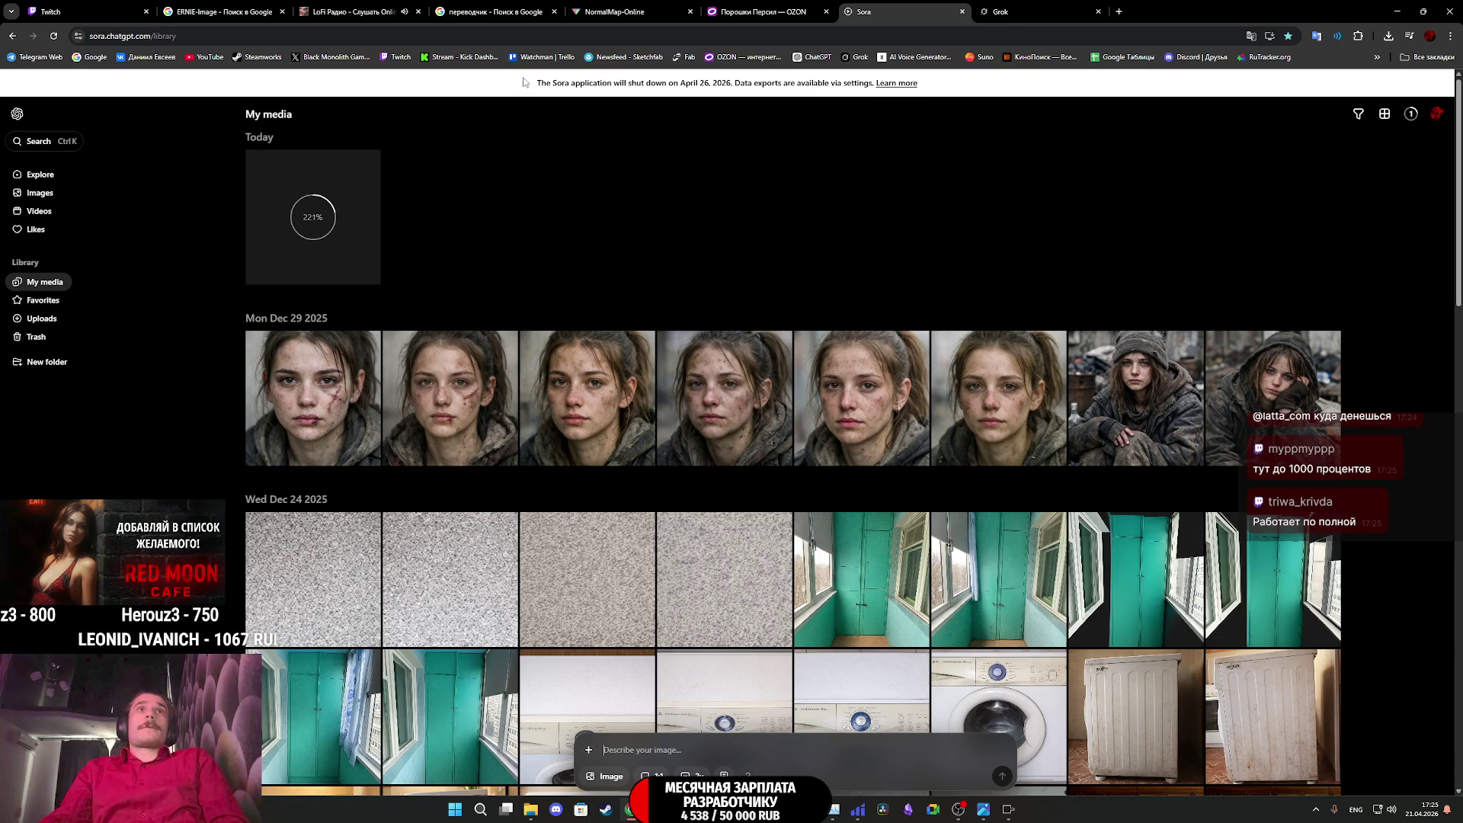
left_click_drag(539, 84, 962, 79)
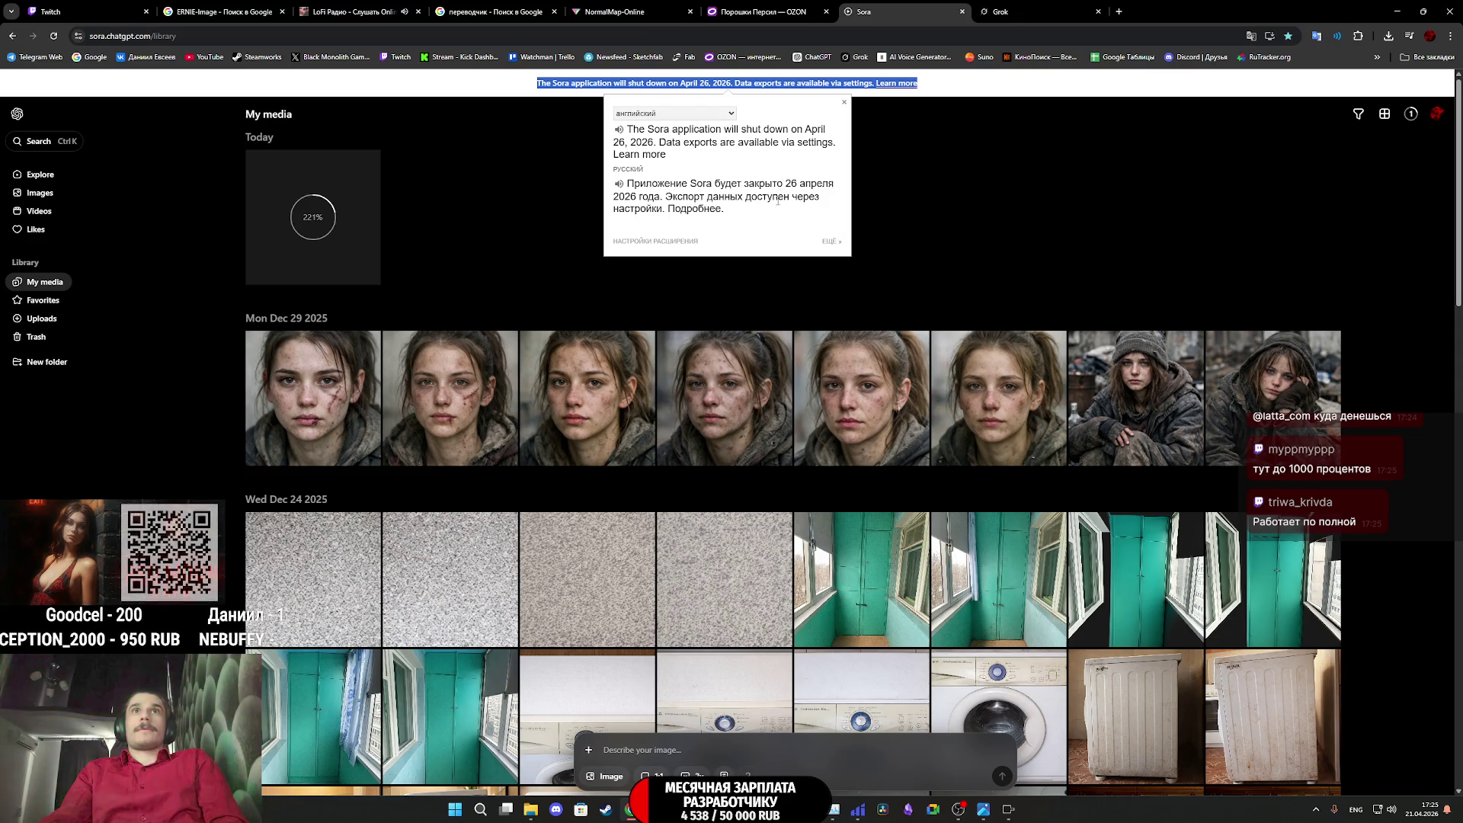
left_click(943, 235)
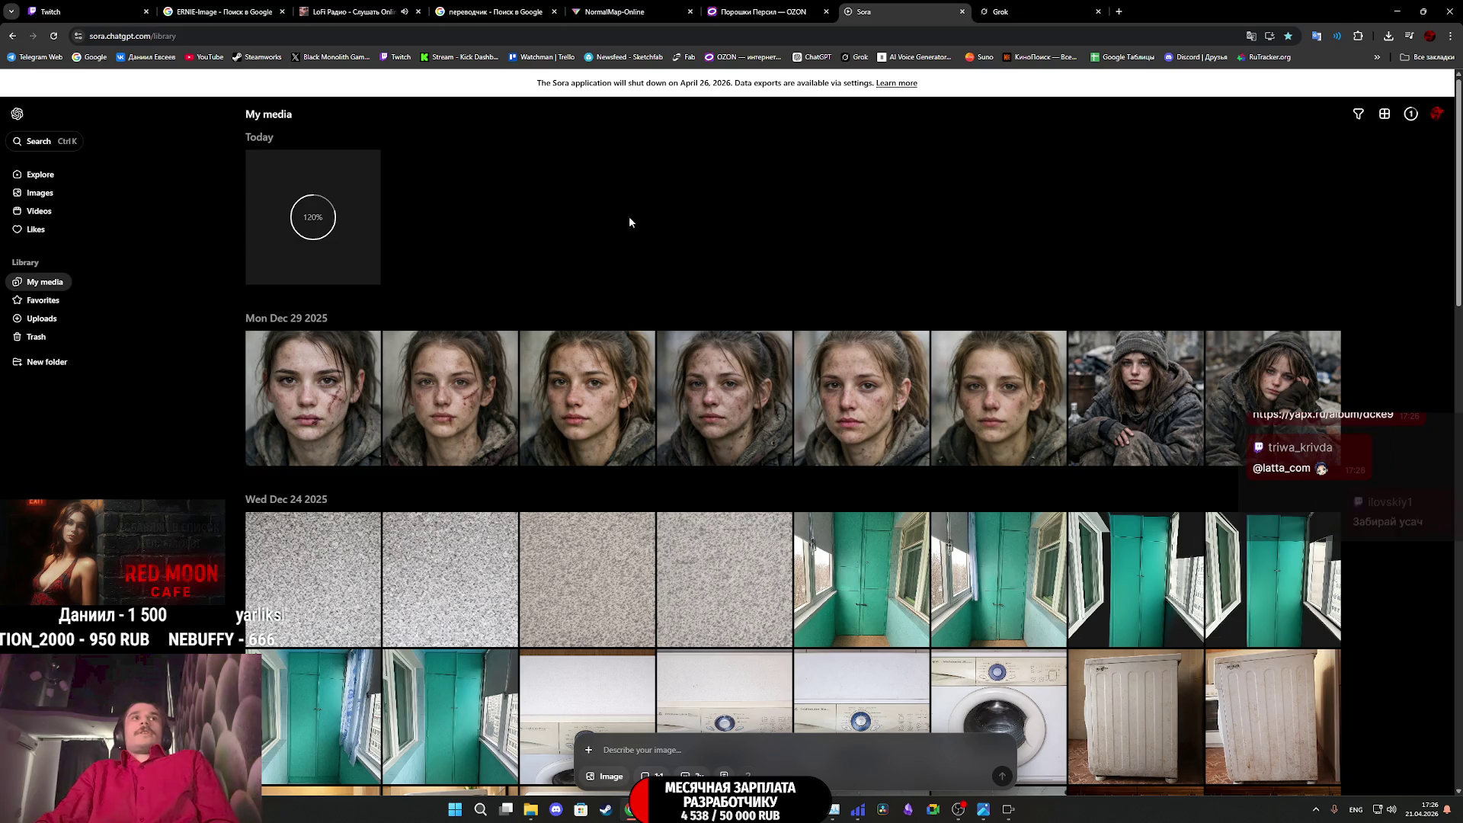
left_click(52, 35)
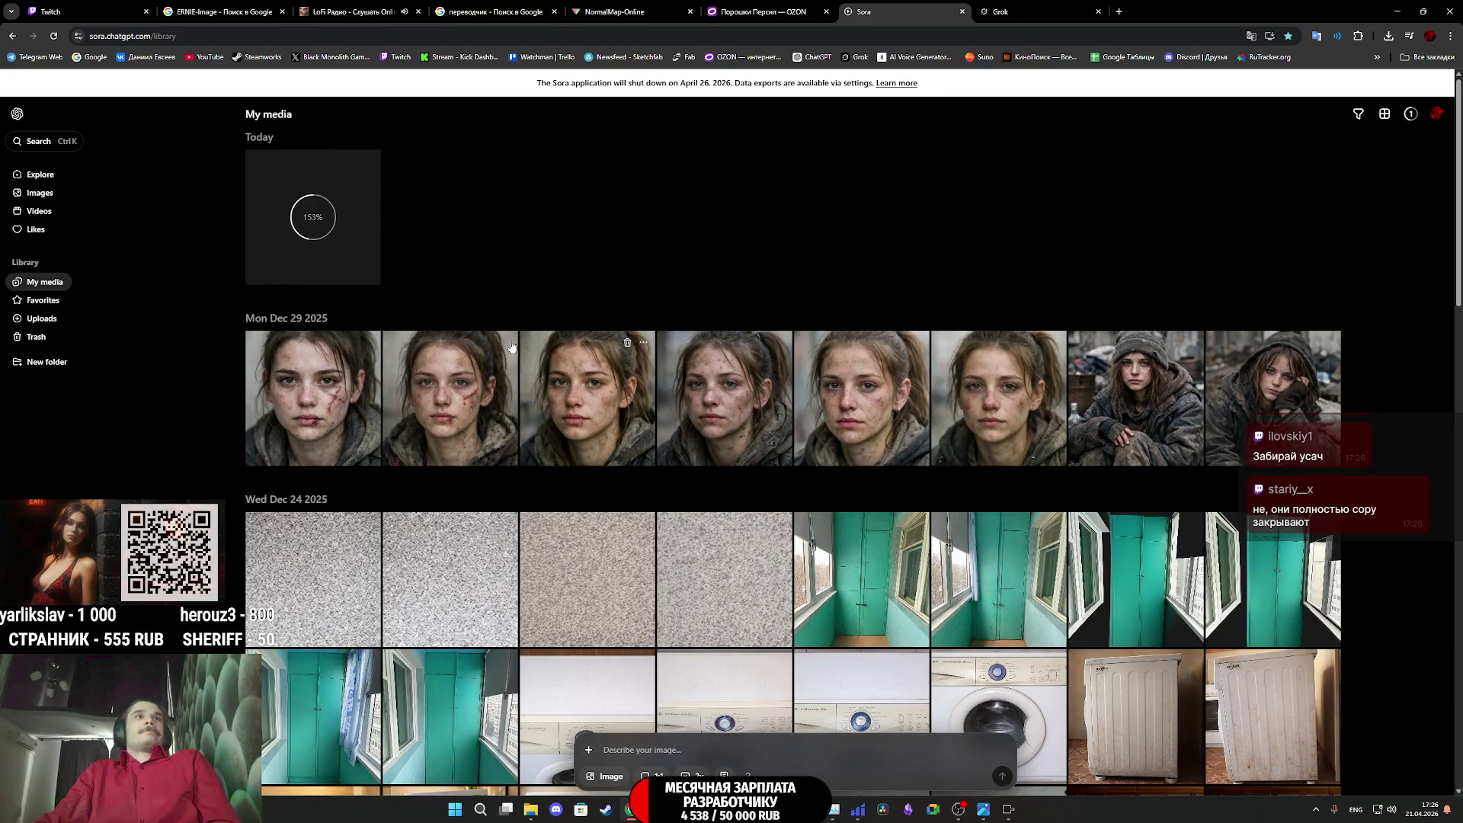
left_click(131, 17)
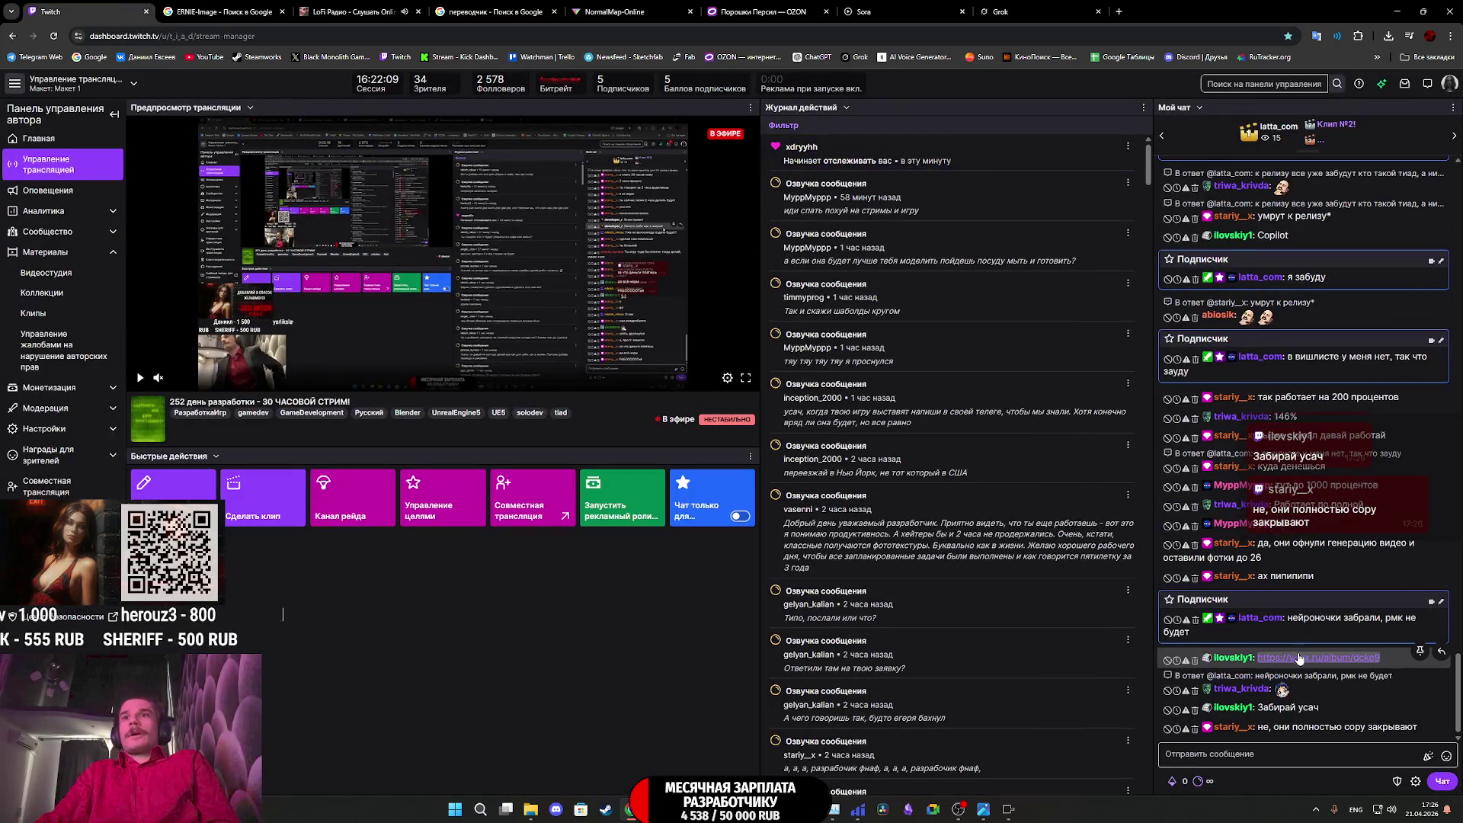
View the WP3G bottle image from the chat's yapx album link, close it, and return to Sora
middle_click(1299, 658)
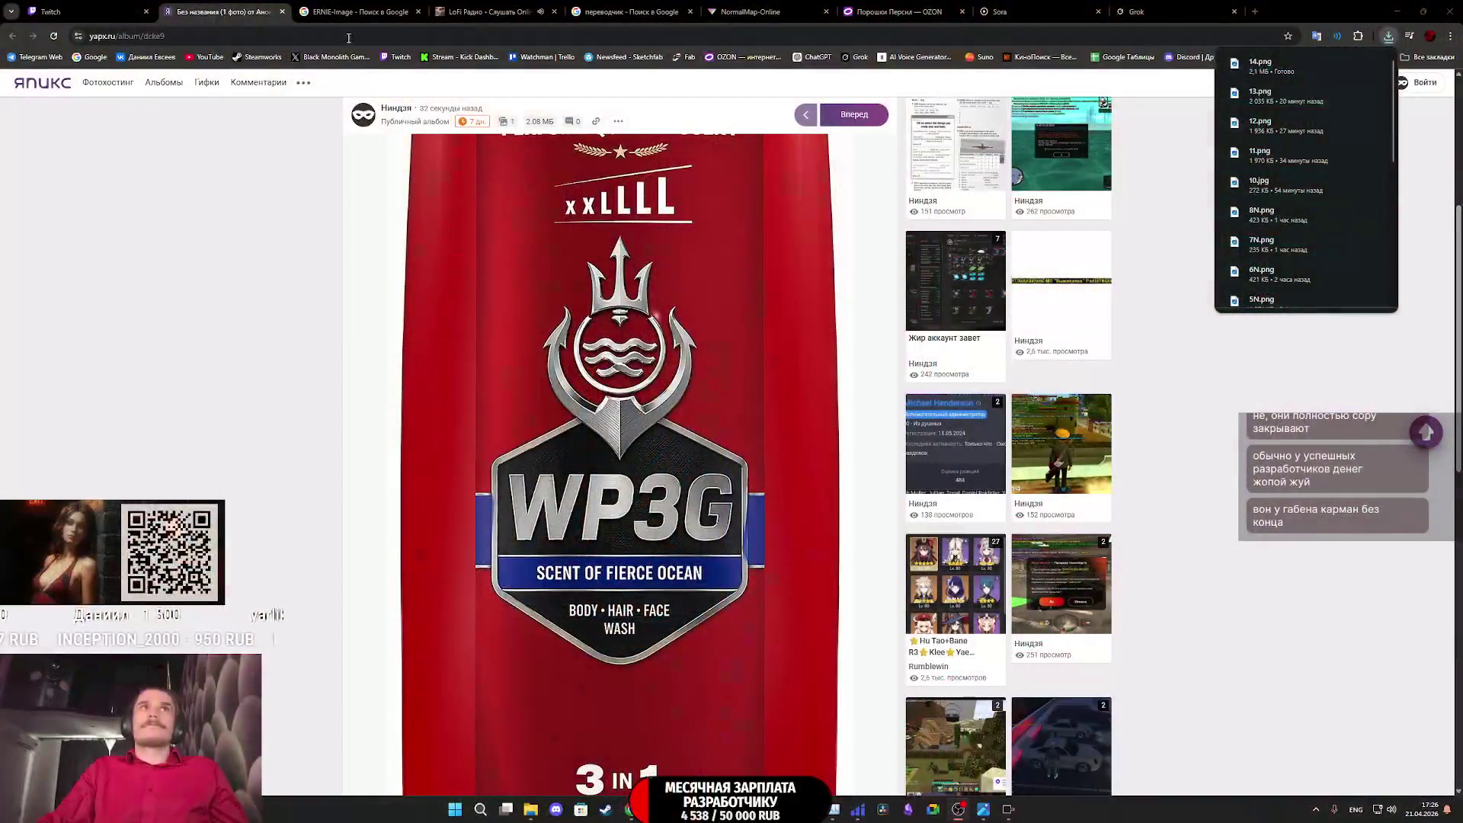
middle_click(209, 6)
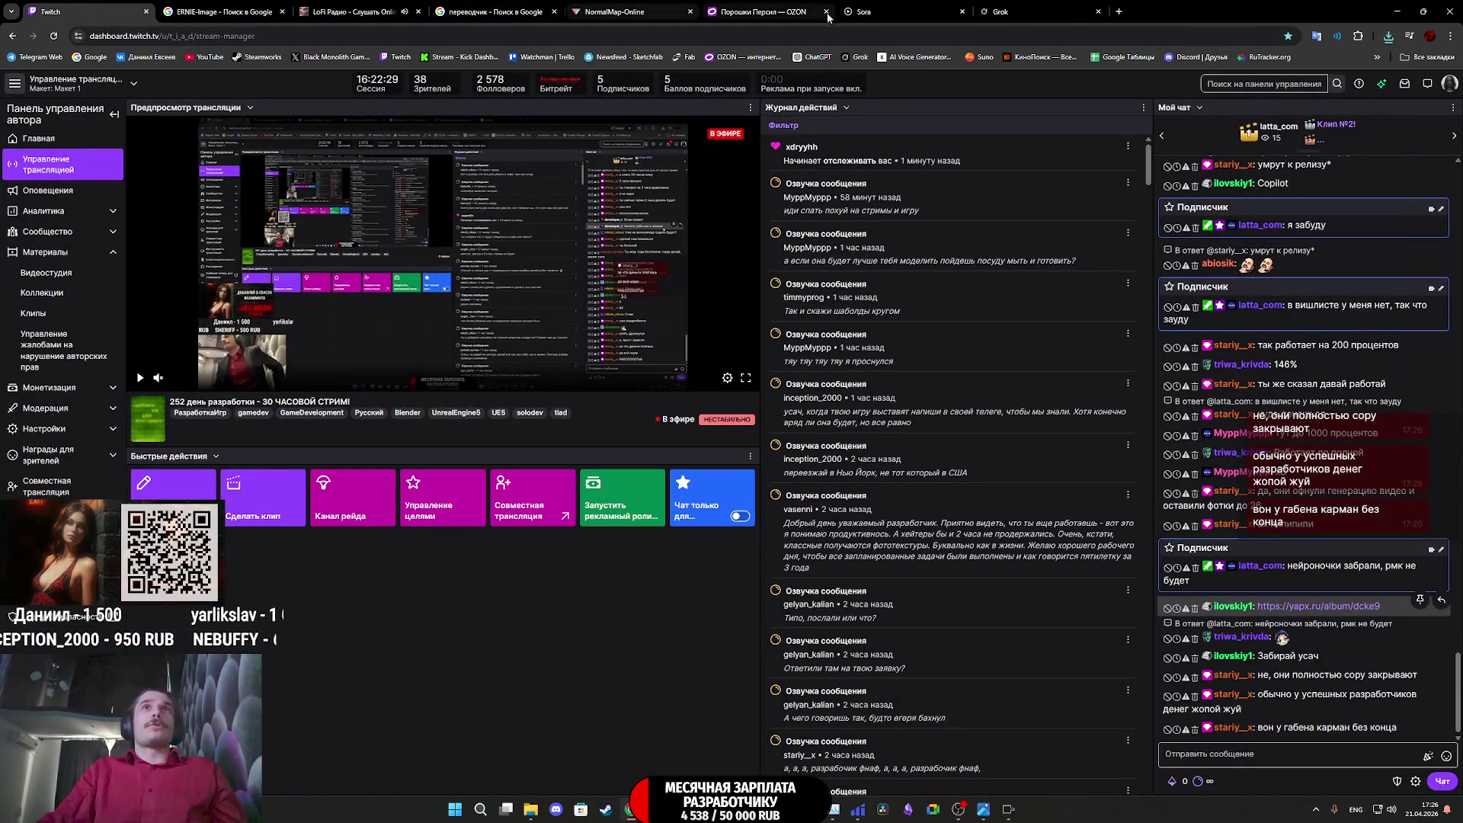
left_click(980, 5)
left_click(898, 11)
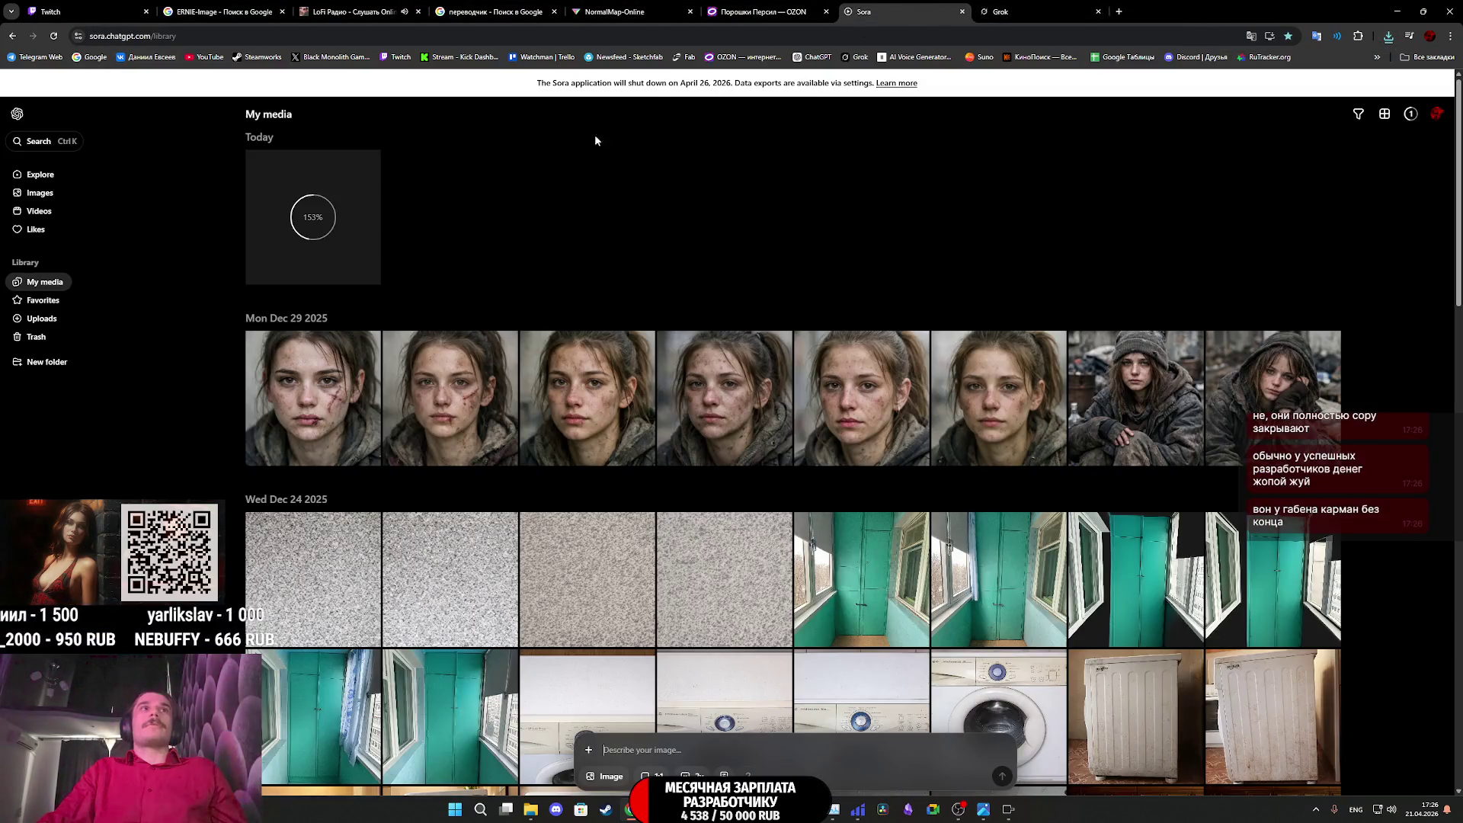
left_click(328, 240)
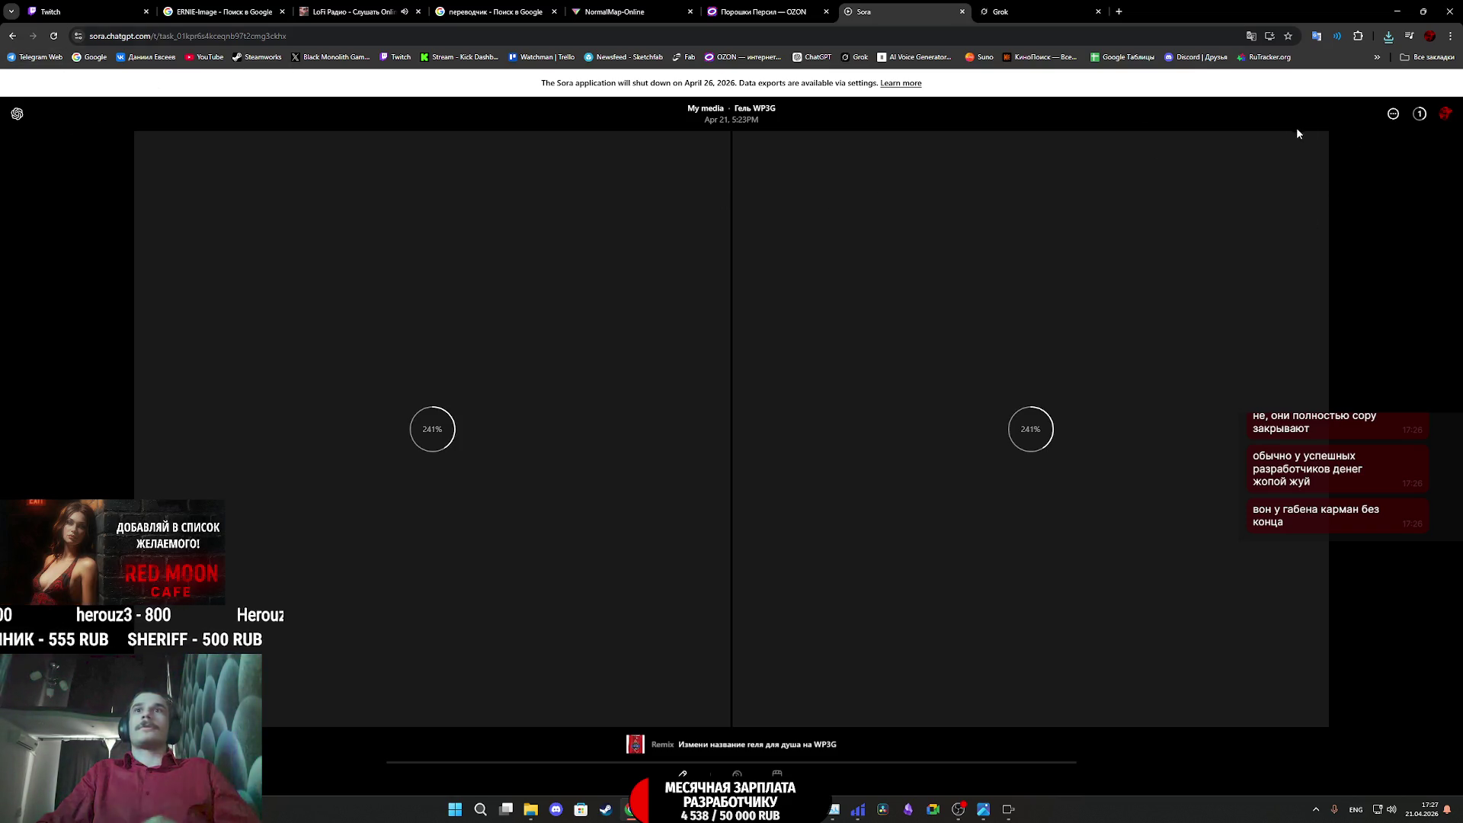
left_click(1443, 114)
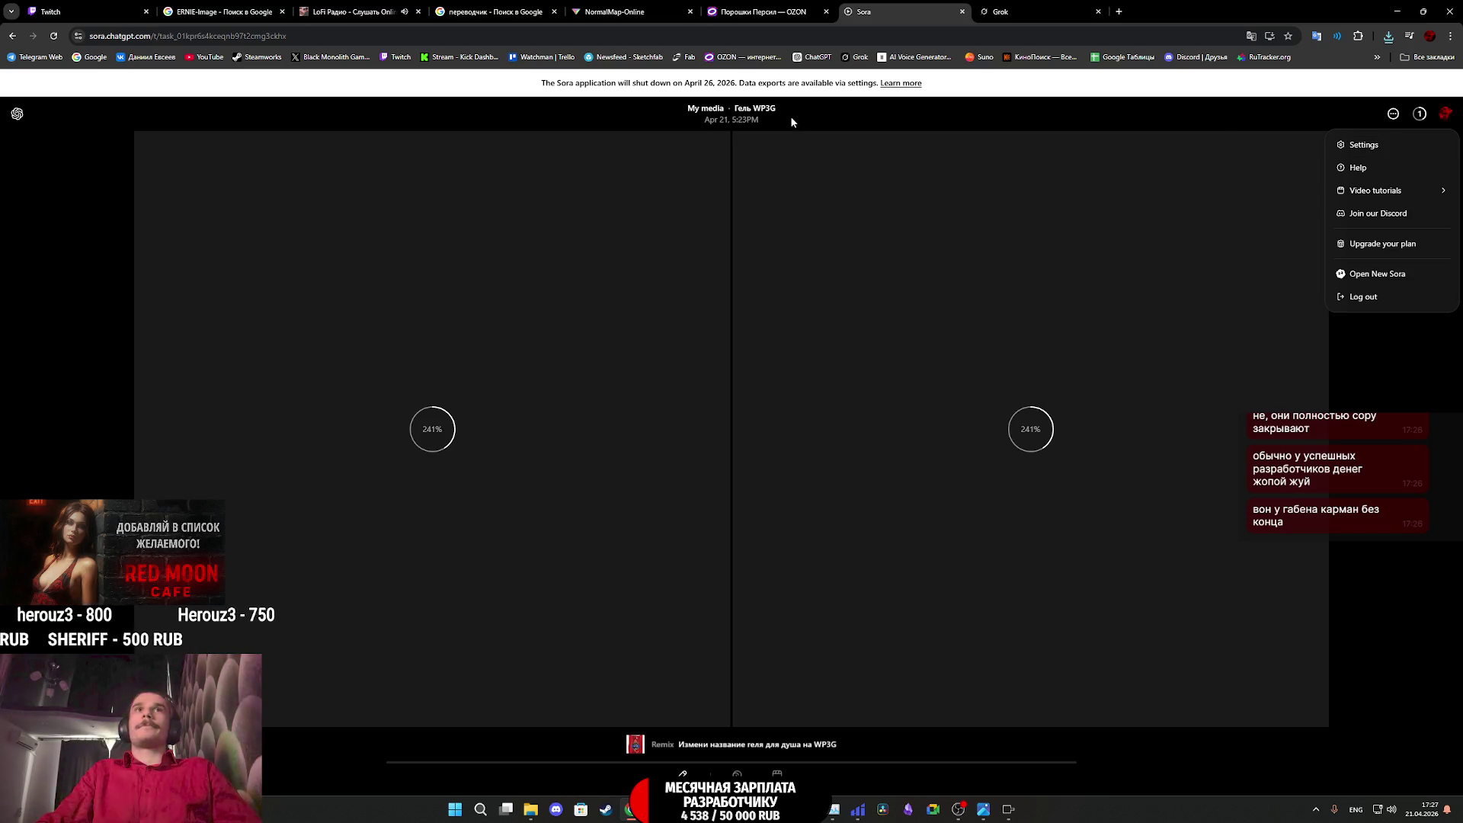
left_click(599, 153)
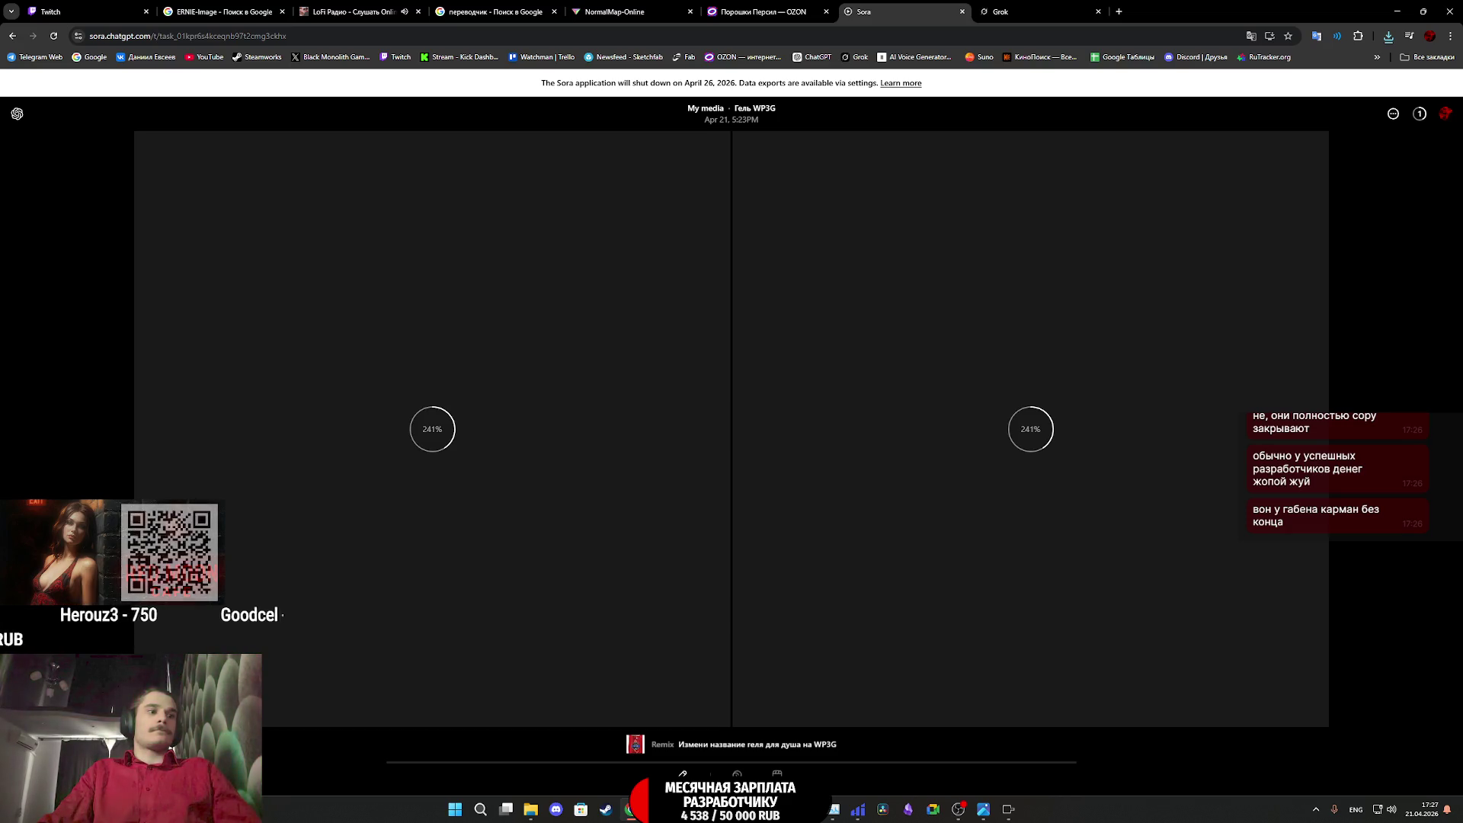
left_click(17, 114)
Import the WP3G bottle image into the Substance Painter assets shelf
key("alt+Tab")
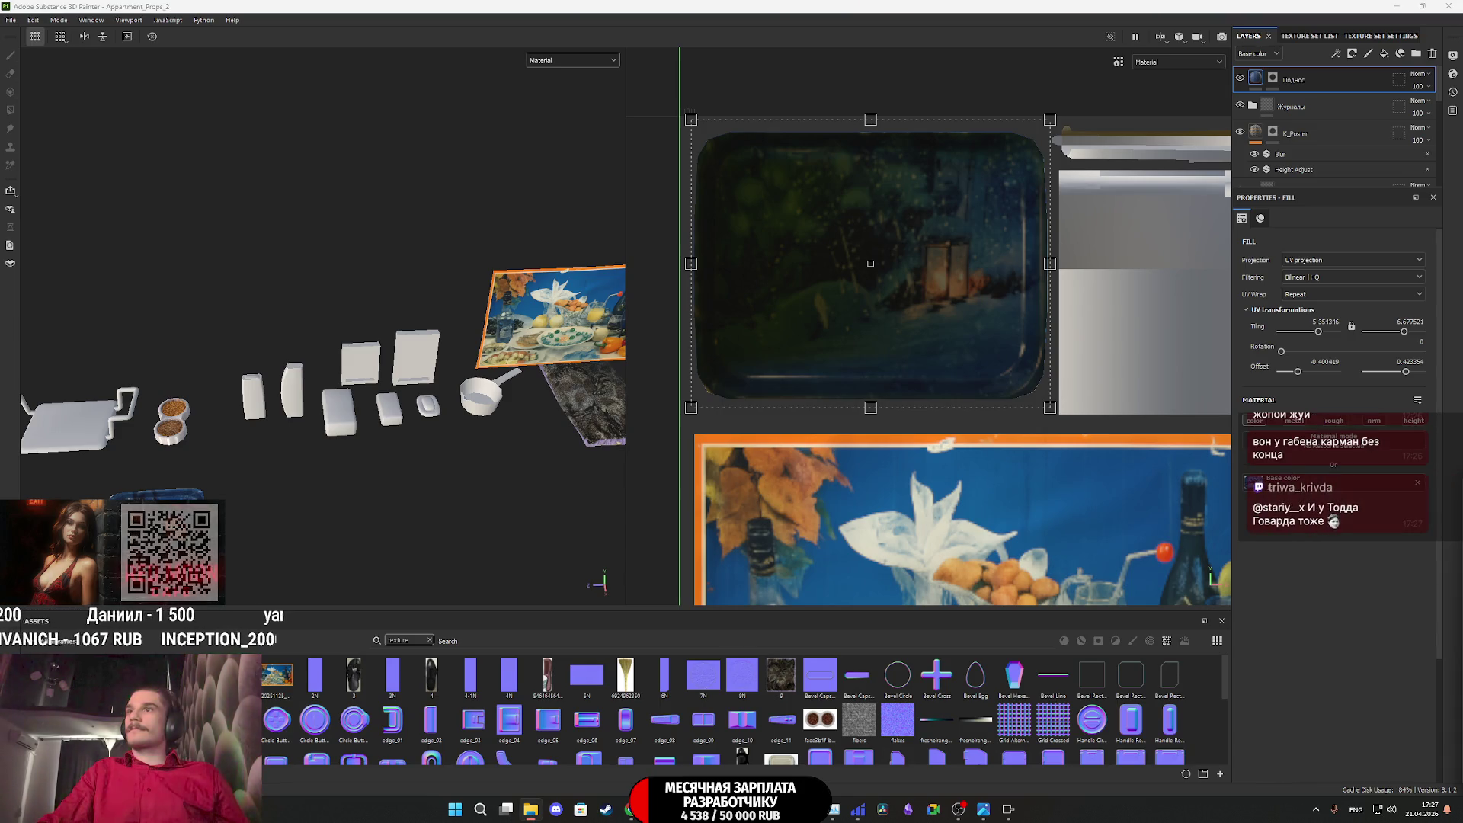
left_click_drag(1462, 708, 965, 708)
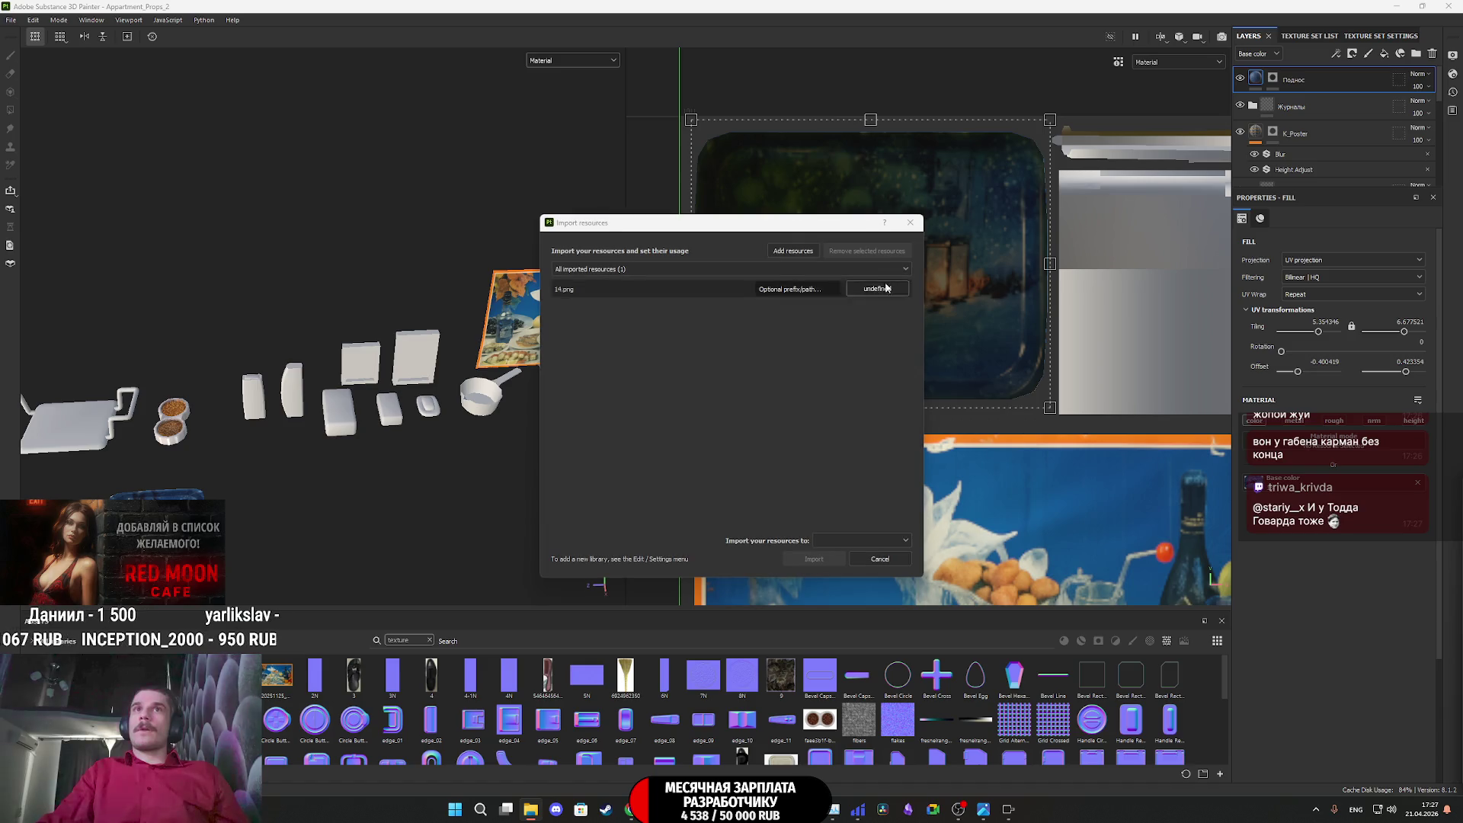
left_click(879, 540)
left_click(860, 564)
left_click(814, 558)
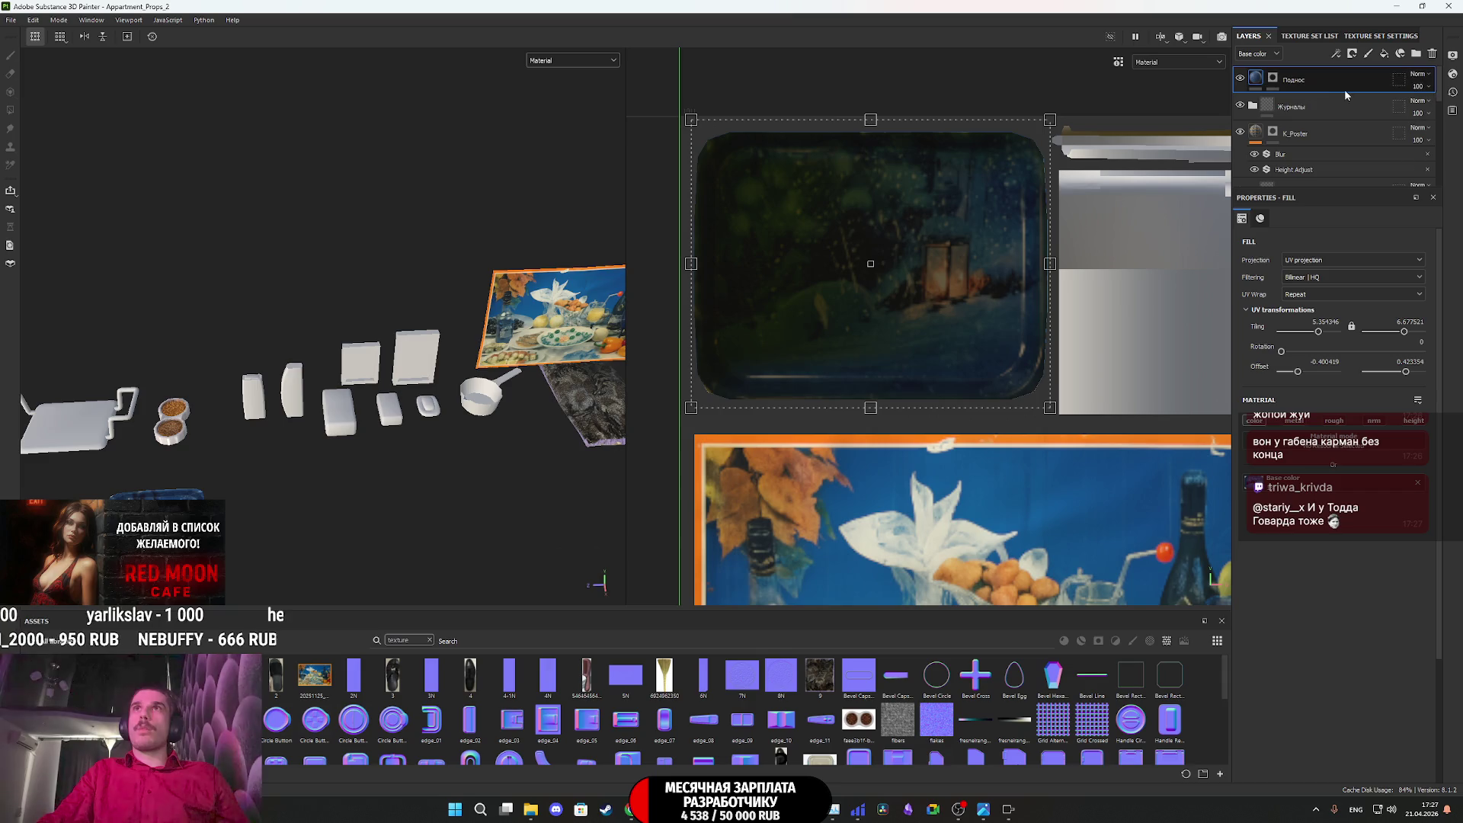
Add a fill layer with the bottle image as base color, masked by polygon fill to the bottle
left_click(1384, 54)
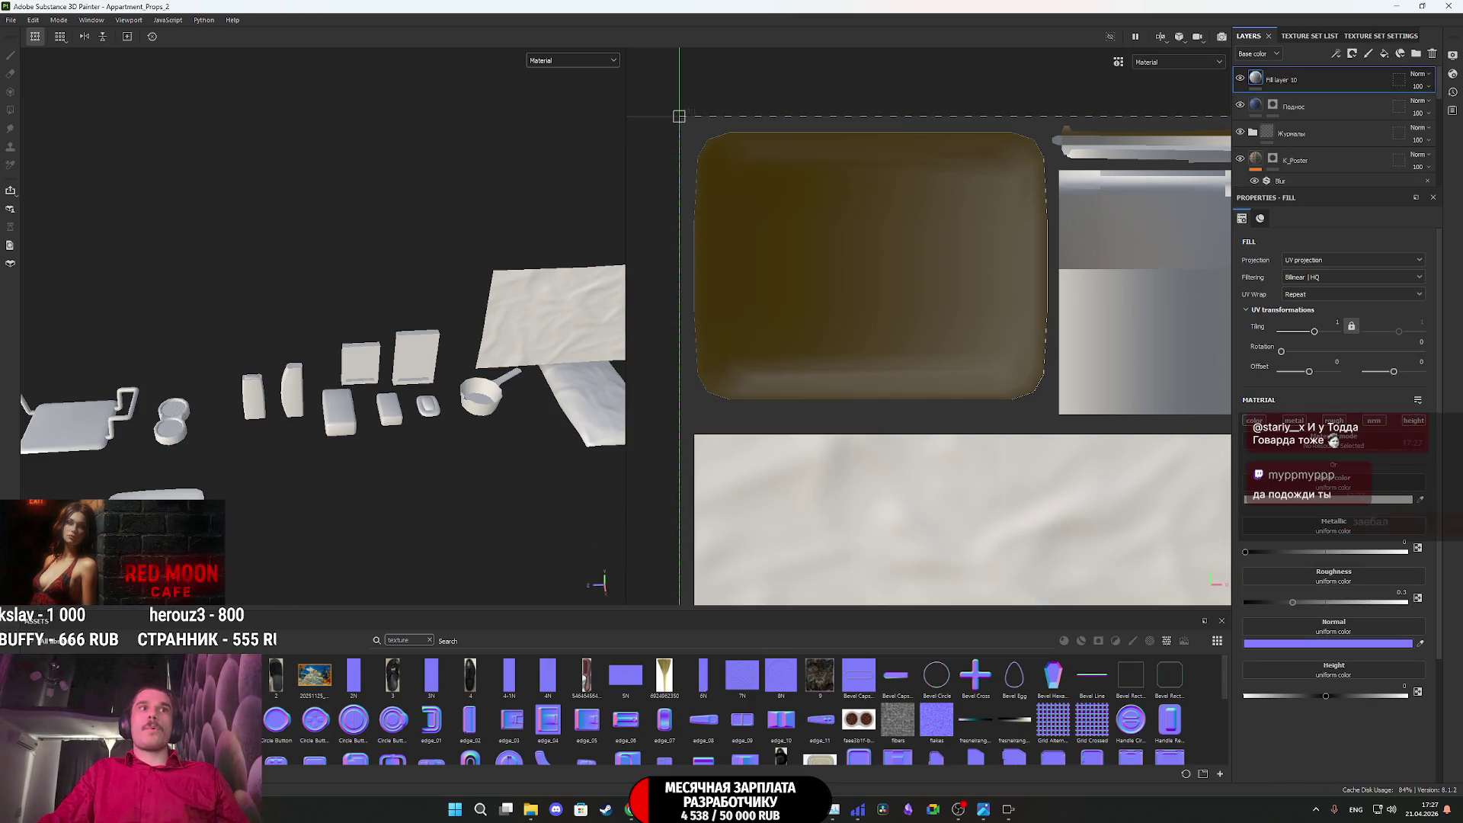
mouse_move(268, 681)
left_mouse_down()
mouse_move(1391, 505)
mouse_move(1348, 488)
left_mouse_up()
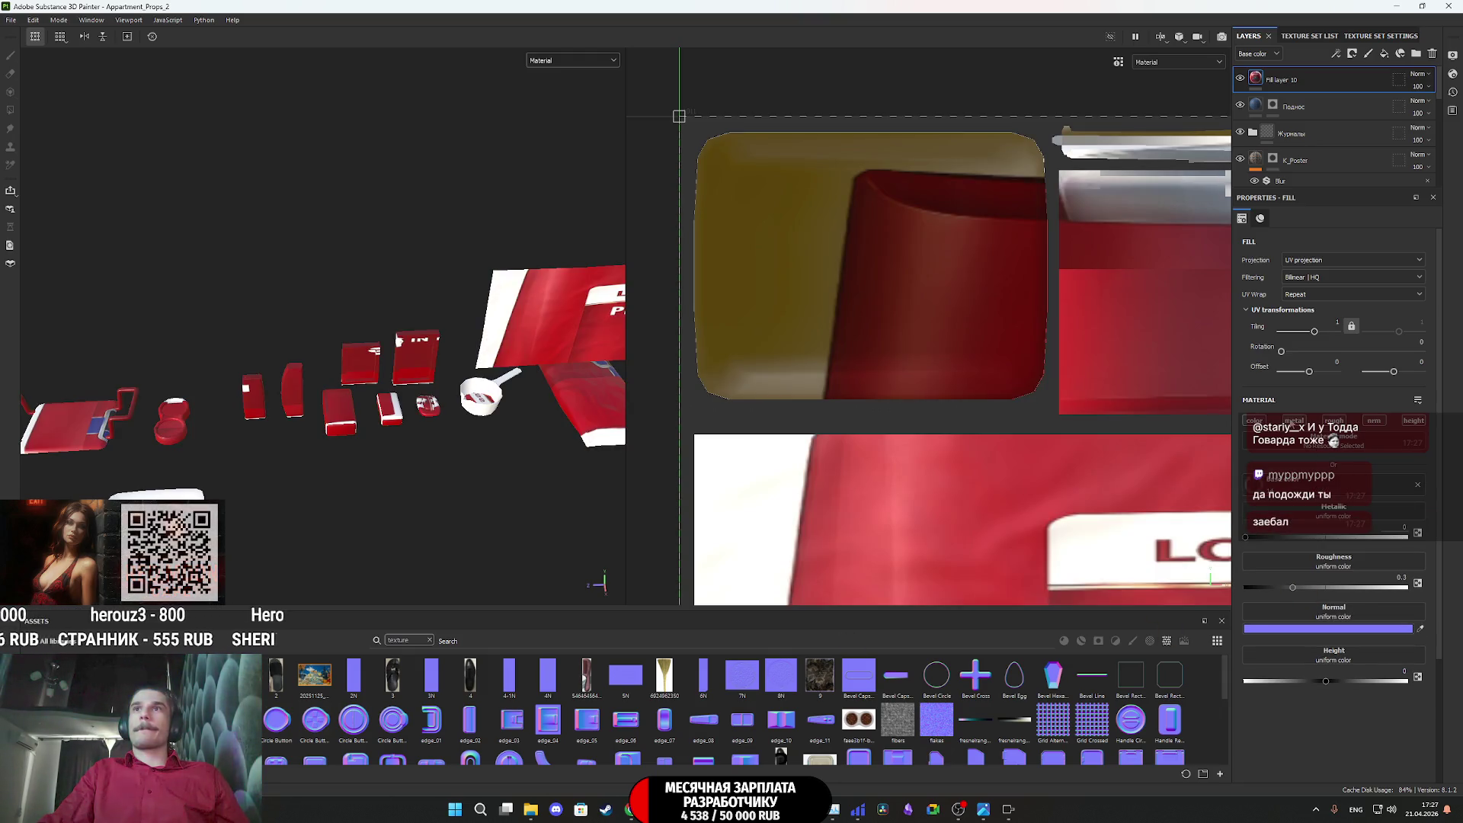
right_click(1262, 79)
left_click(1322, 99)
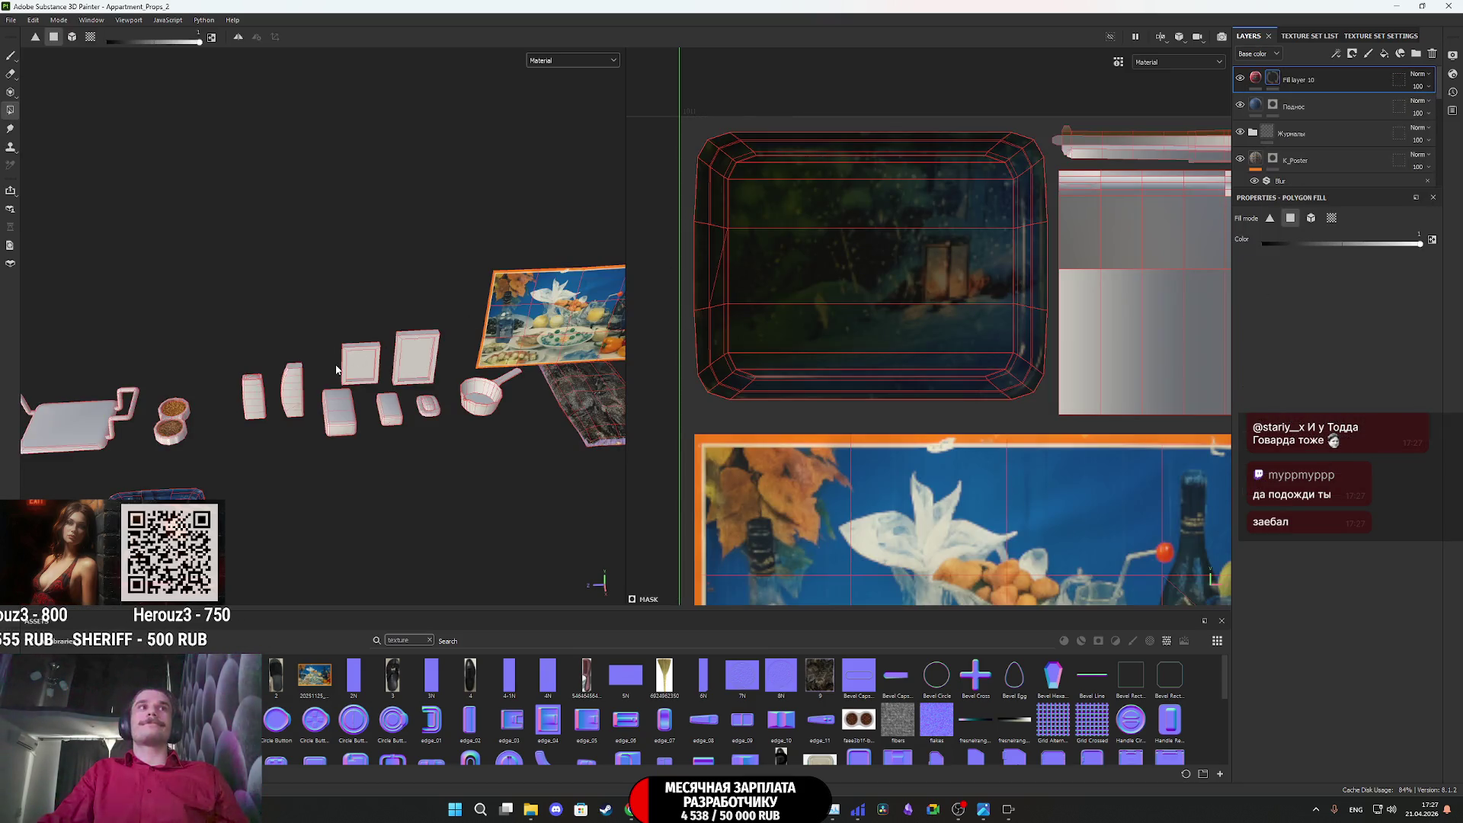
scroll(244, 412, "up", 3)
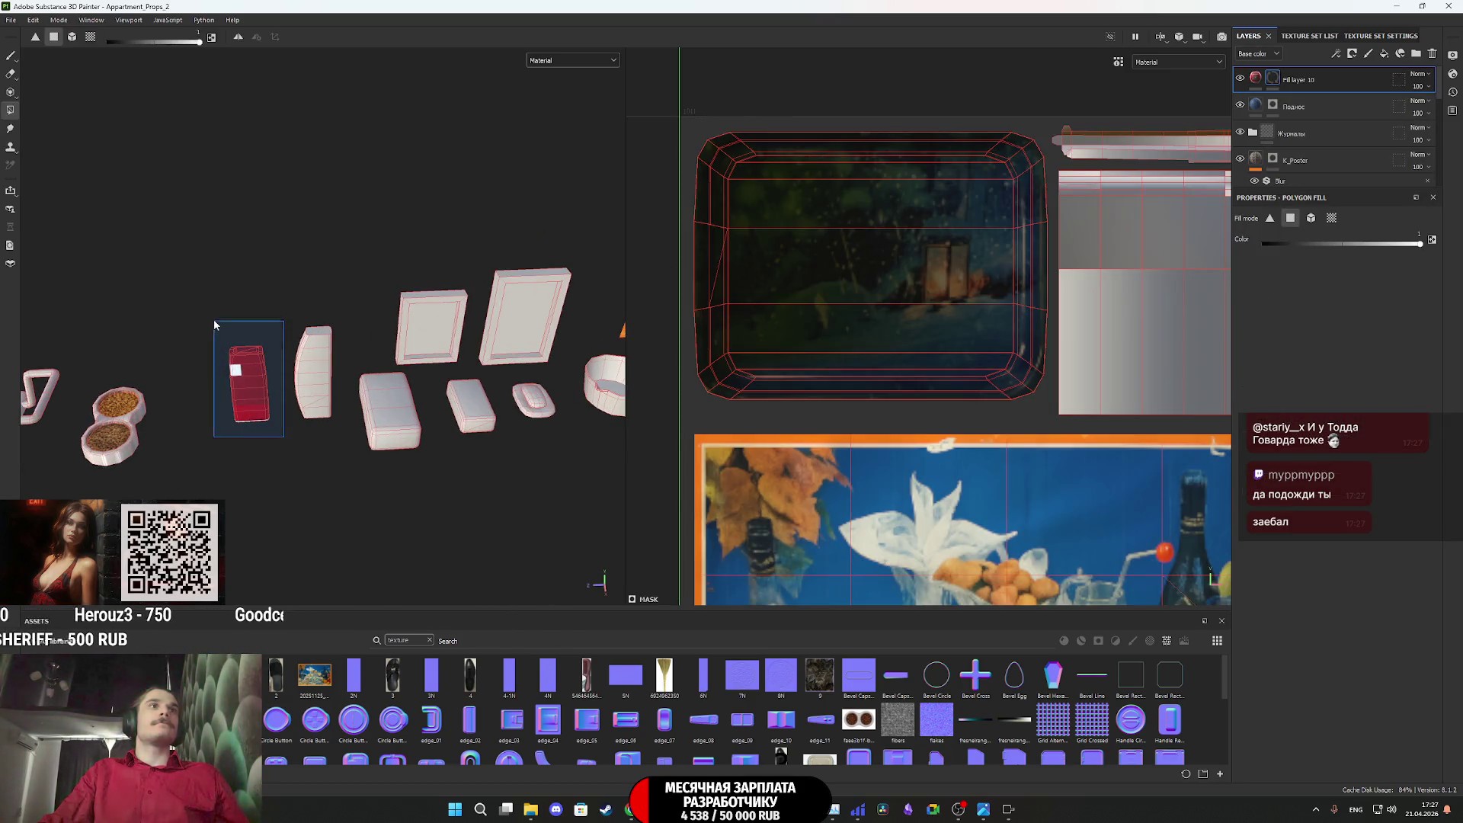
left_click(1258, 80)
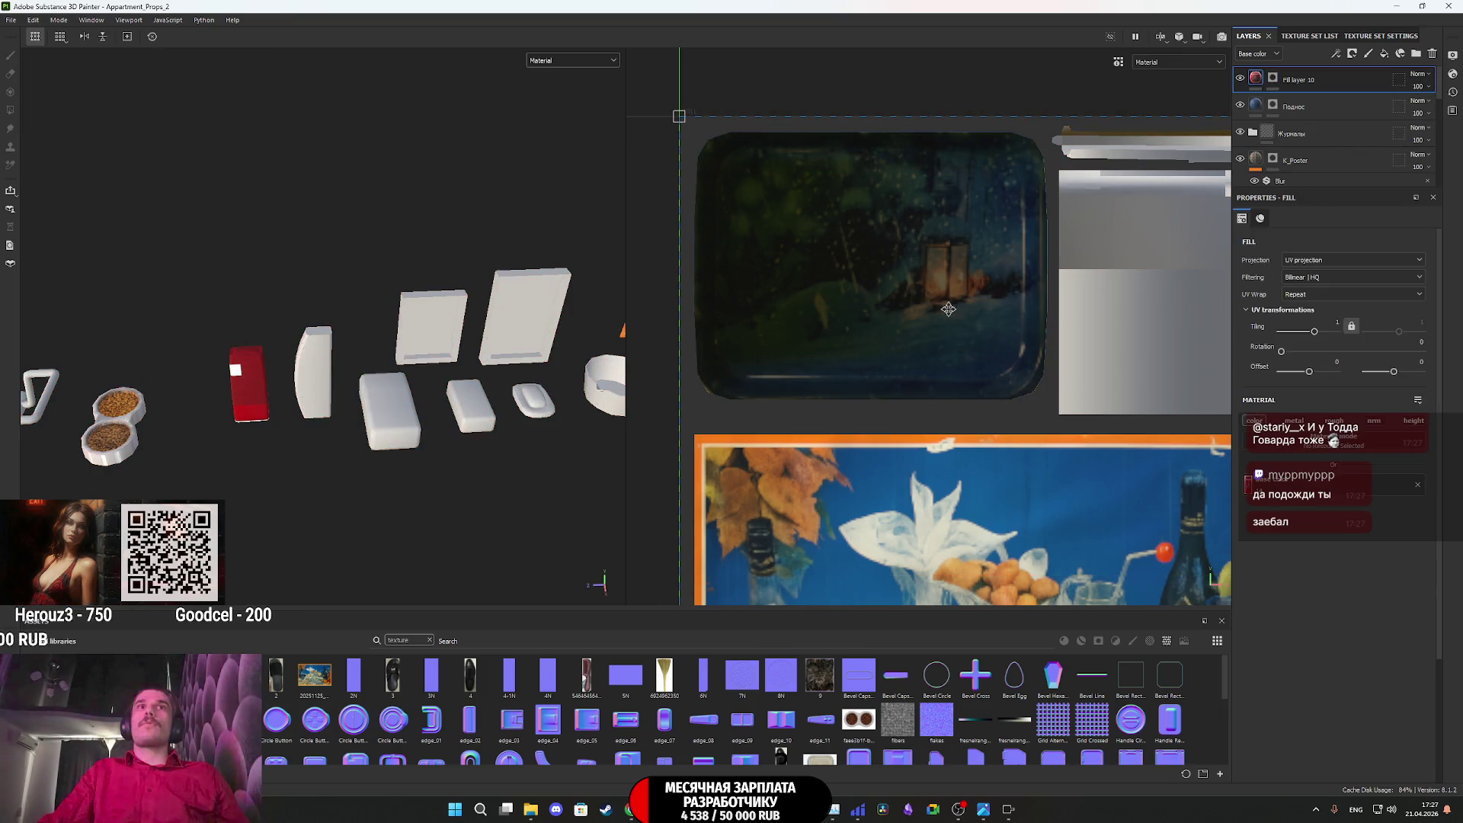
scroll(951, 306, "down", 6)
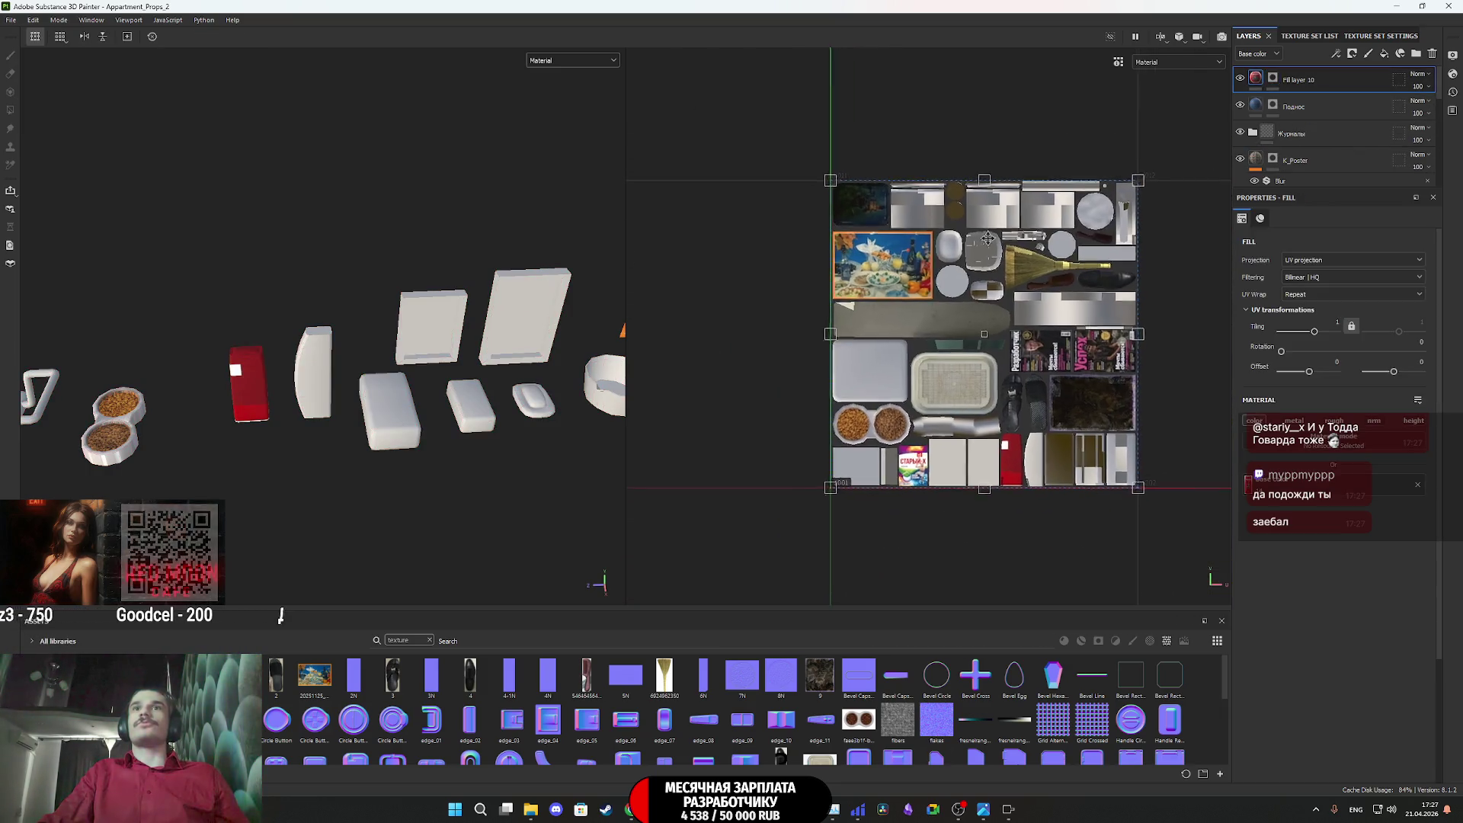
Resize and position the WP3G label's UV transform box to fit the bottle island
left_click_drag(822, 176, 984, 430)
scroll(1032, 443, "up", 3)
left_click_drag(1217, 470, 1006, 470)
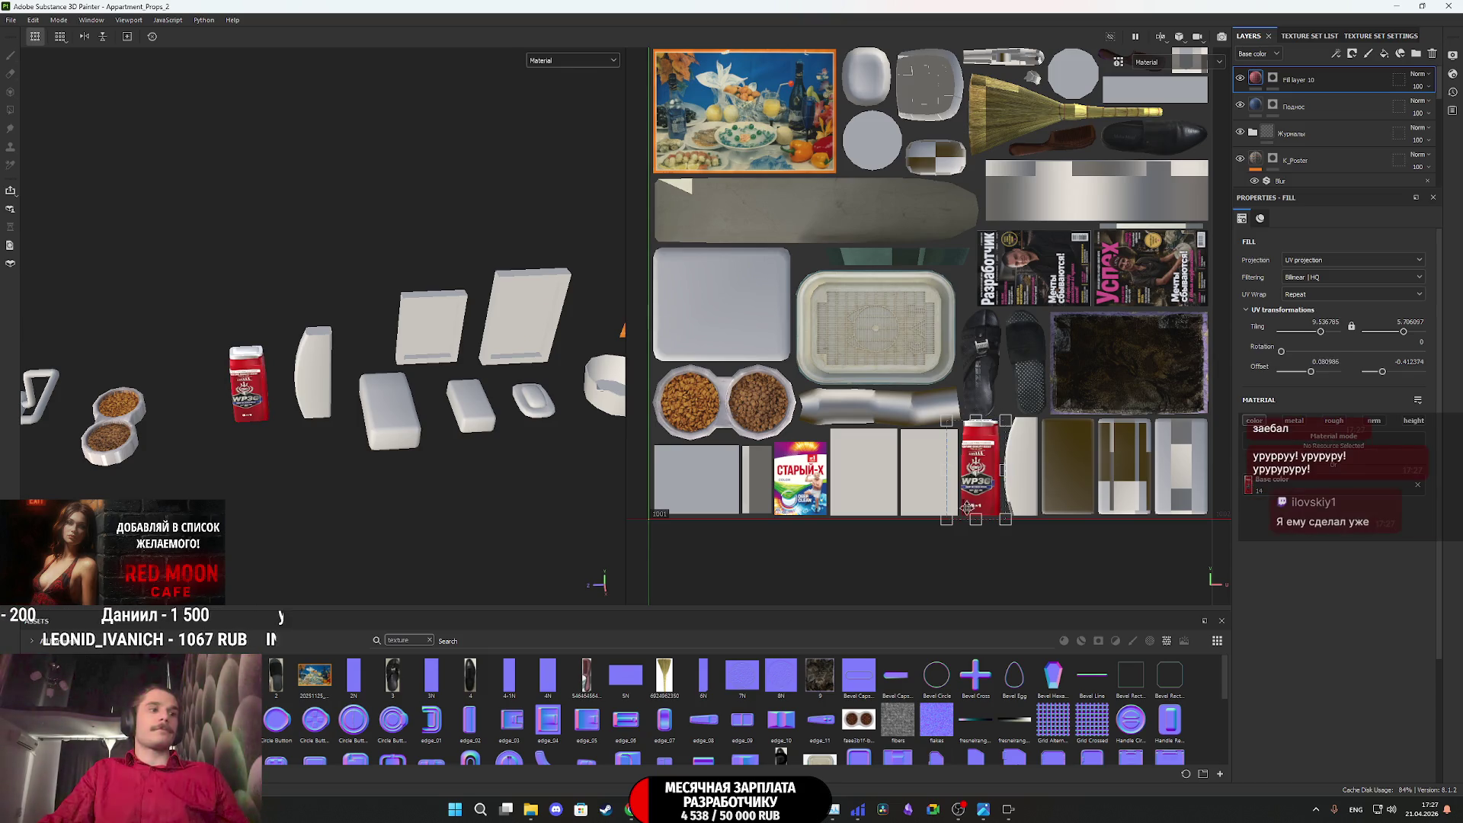
scroll(969, 525, "up", 6)
left_click_drag(885, 491, 932, 487)
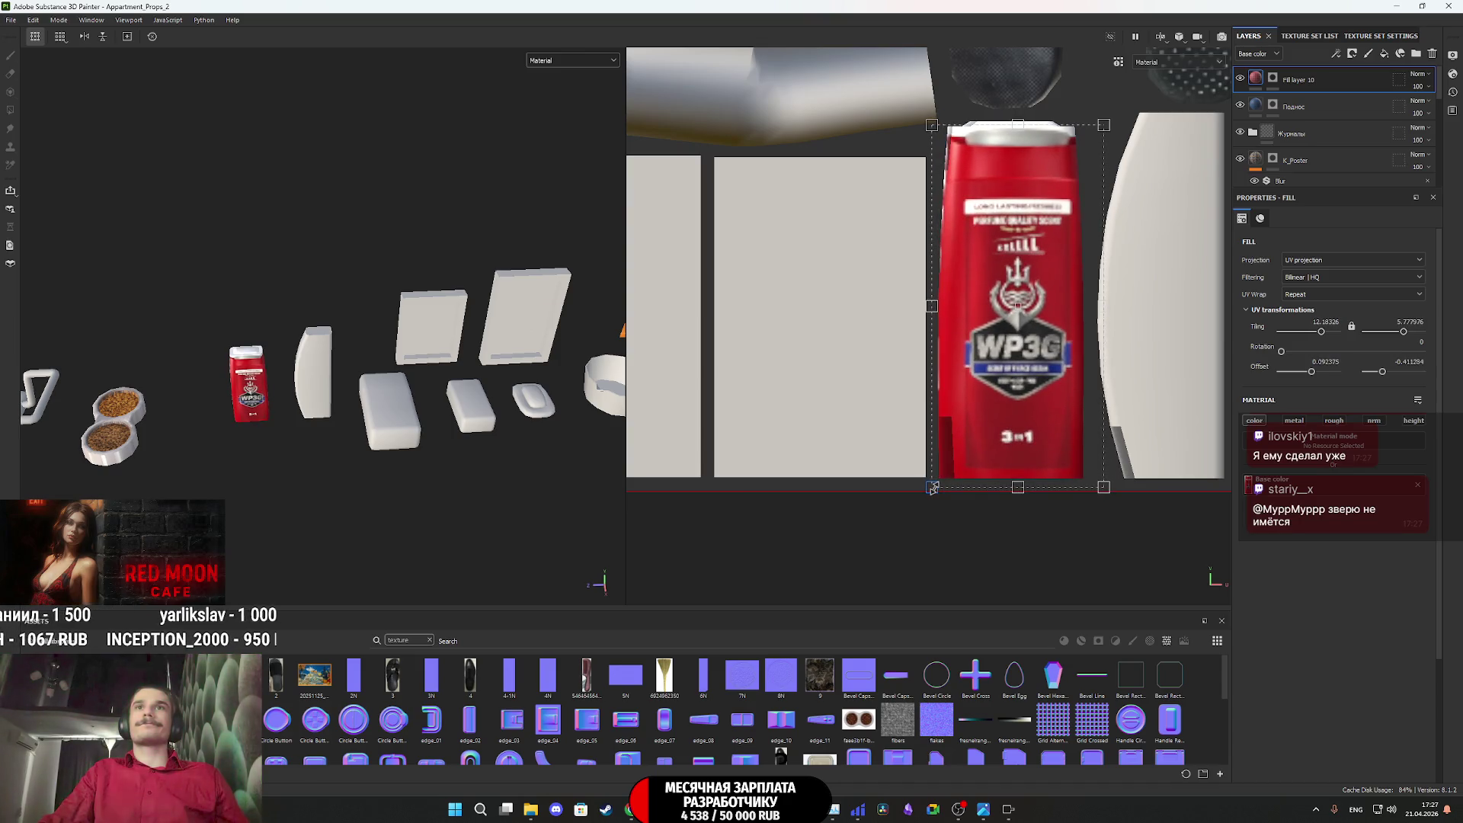
left_click_drag(1107, 494, 1093, 494)
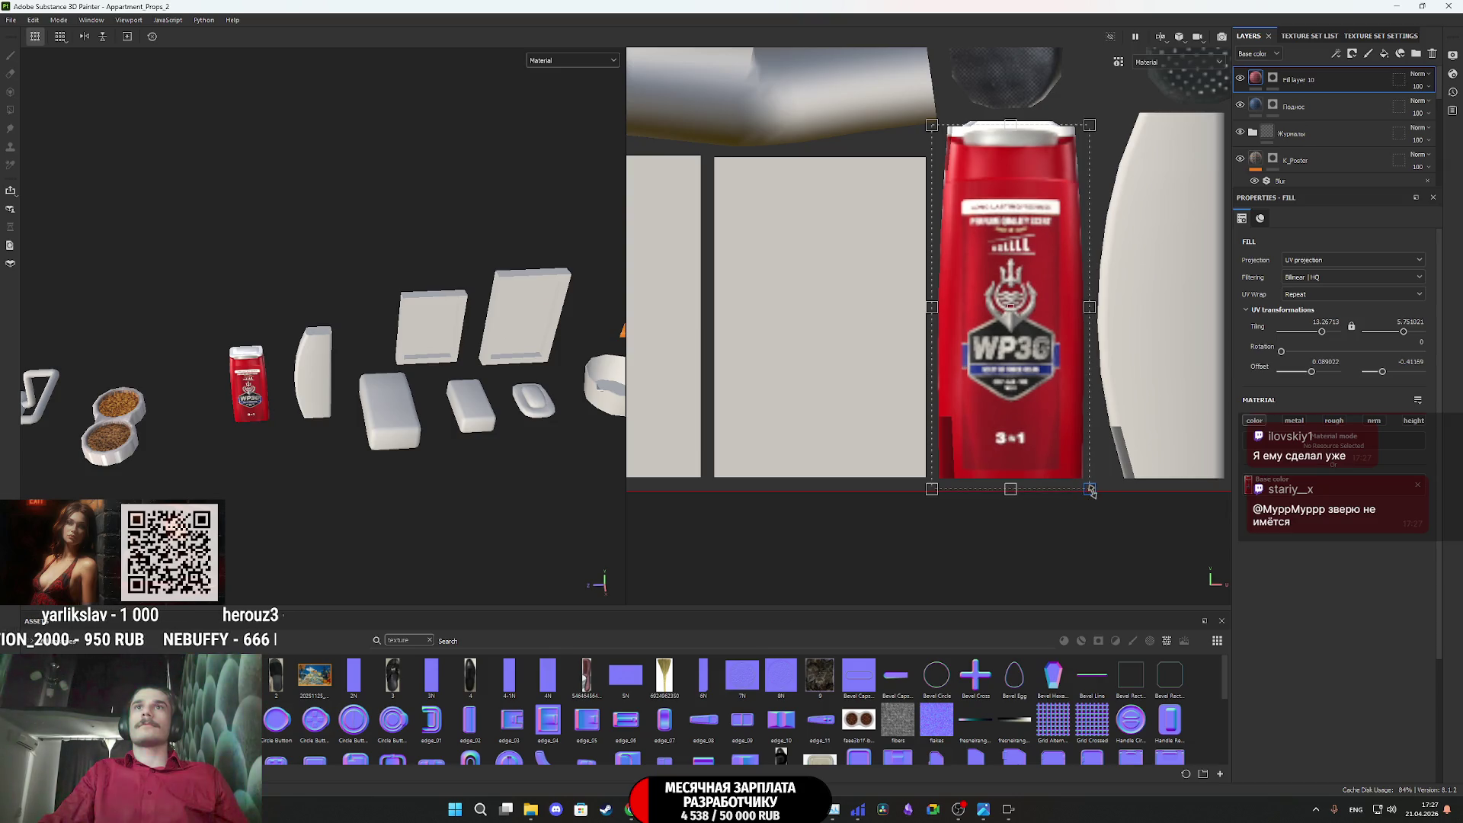
scroll(1039, 145, "up", 3)
left_click_drag(989, 108, 996, 92)
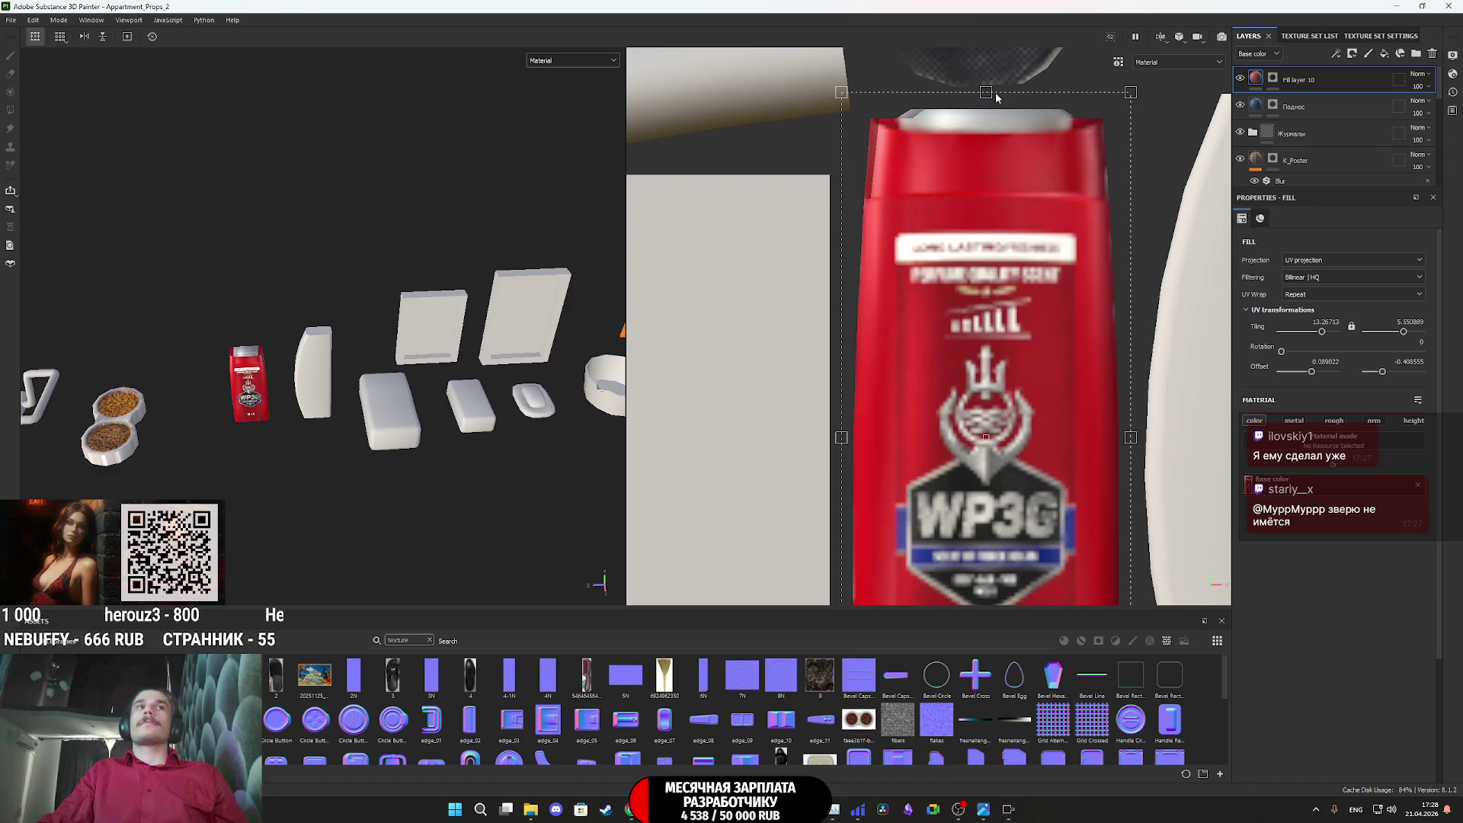
scroll(283, 358, "up", 3)
Orbit around the red bottle to inspect the label and fine-tune its width
mouse_move(283, 358)
left_mouse_down("alt")
mouse_move(584, 310)
mouse_move(387, 290)
mouse_move(596, 404)
mouse_move(332, 410)
mouse_move(713, 407)
left_mouse_up("alt")
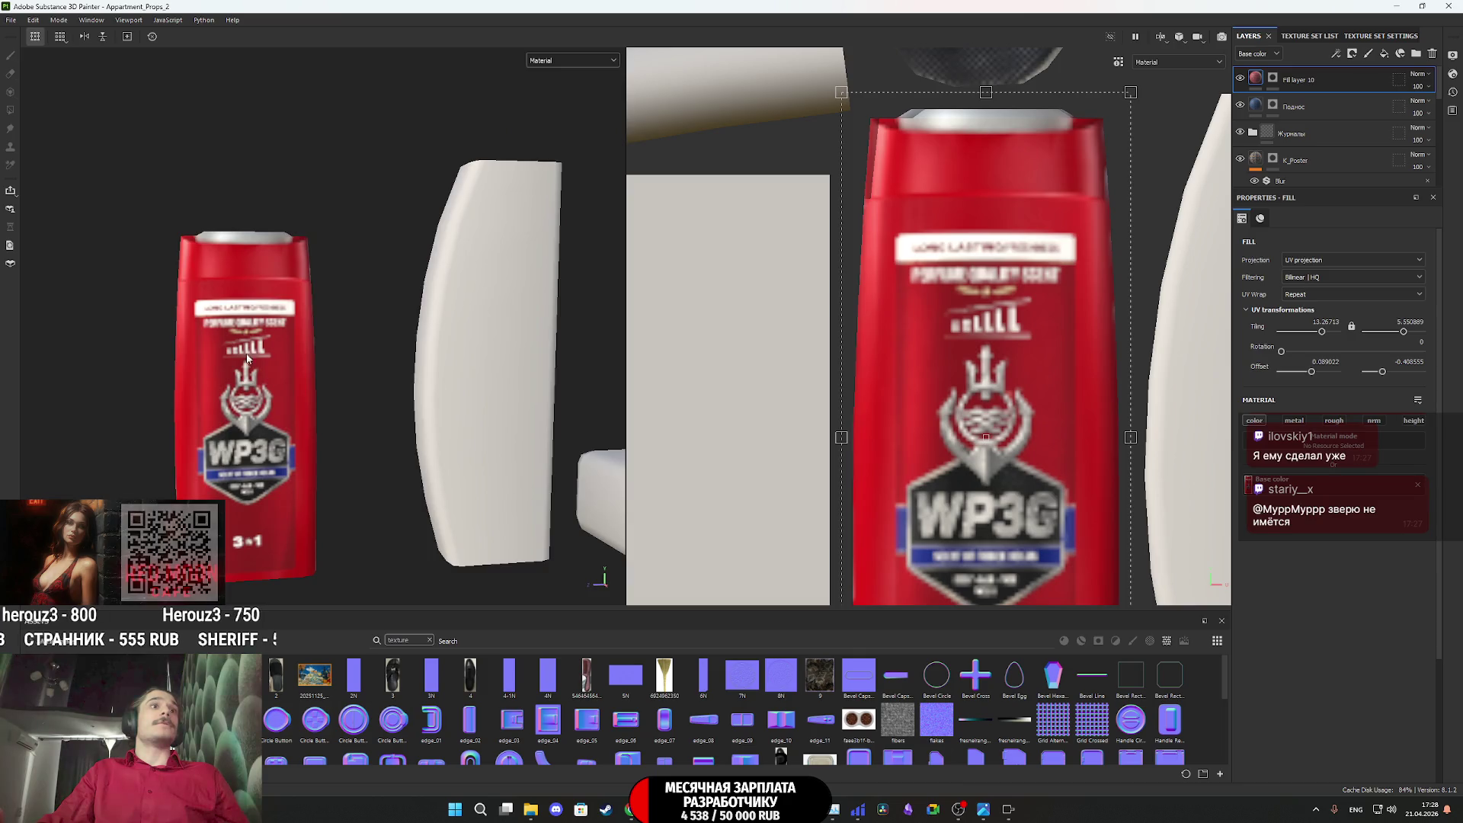
scroll(596, 405, "up", 5)
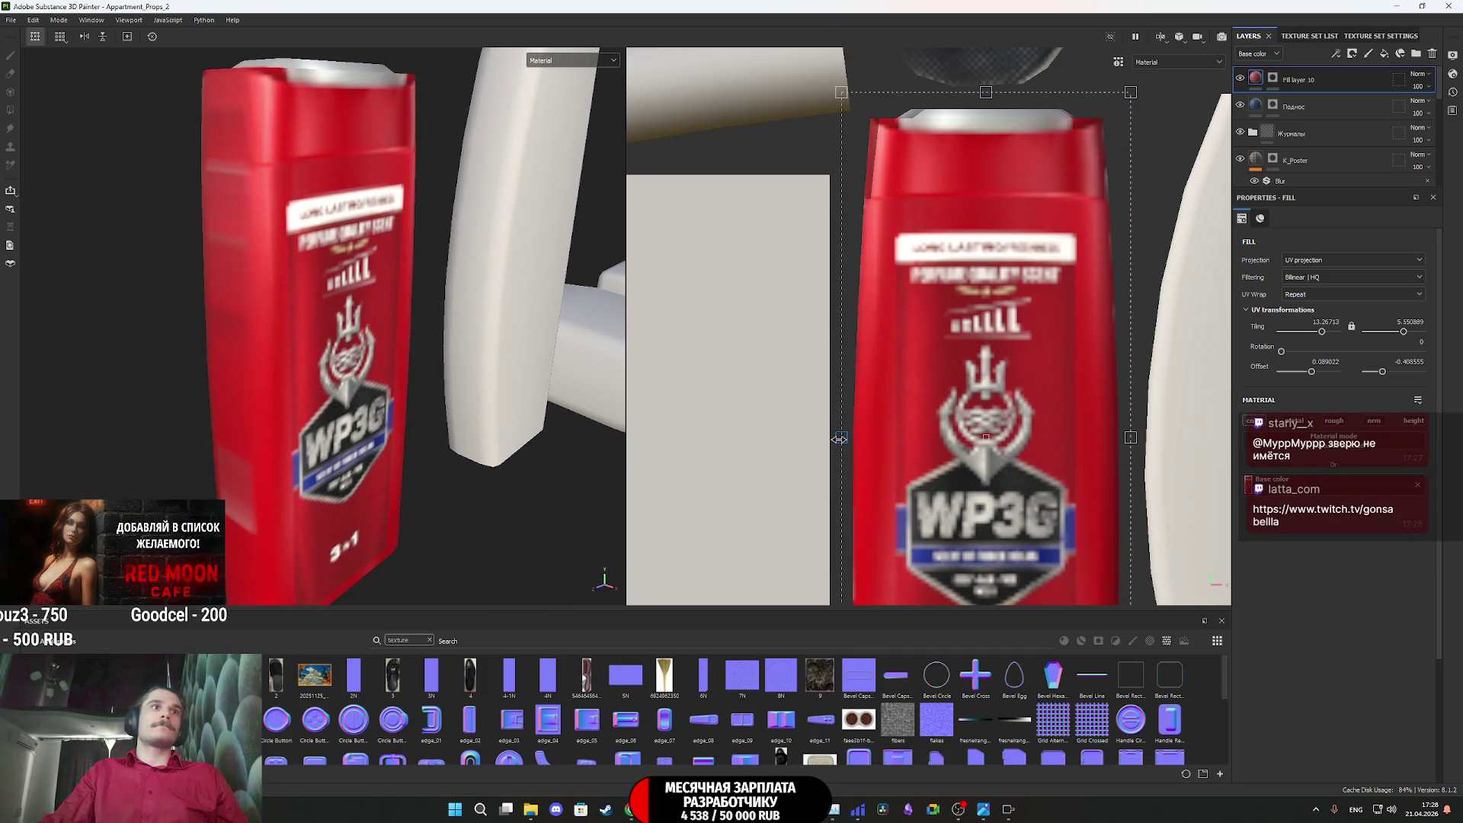
left_click_drag(839, 439, 837, 441)
left_click_drag(328, 381, 353, 383, "alt")
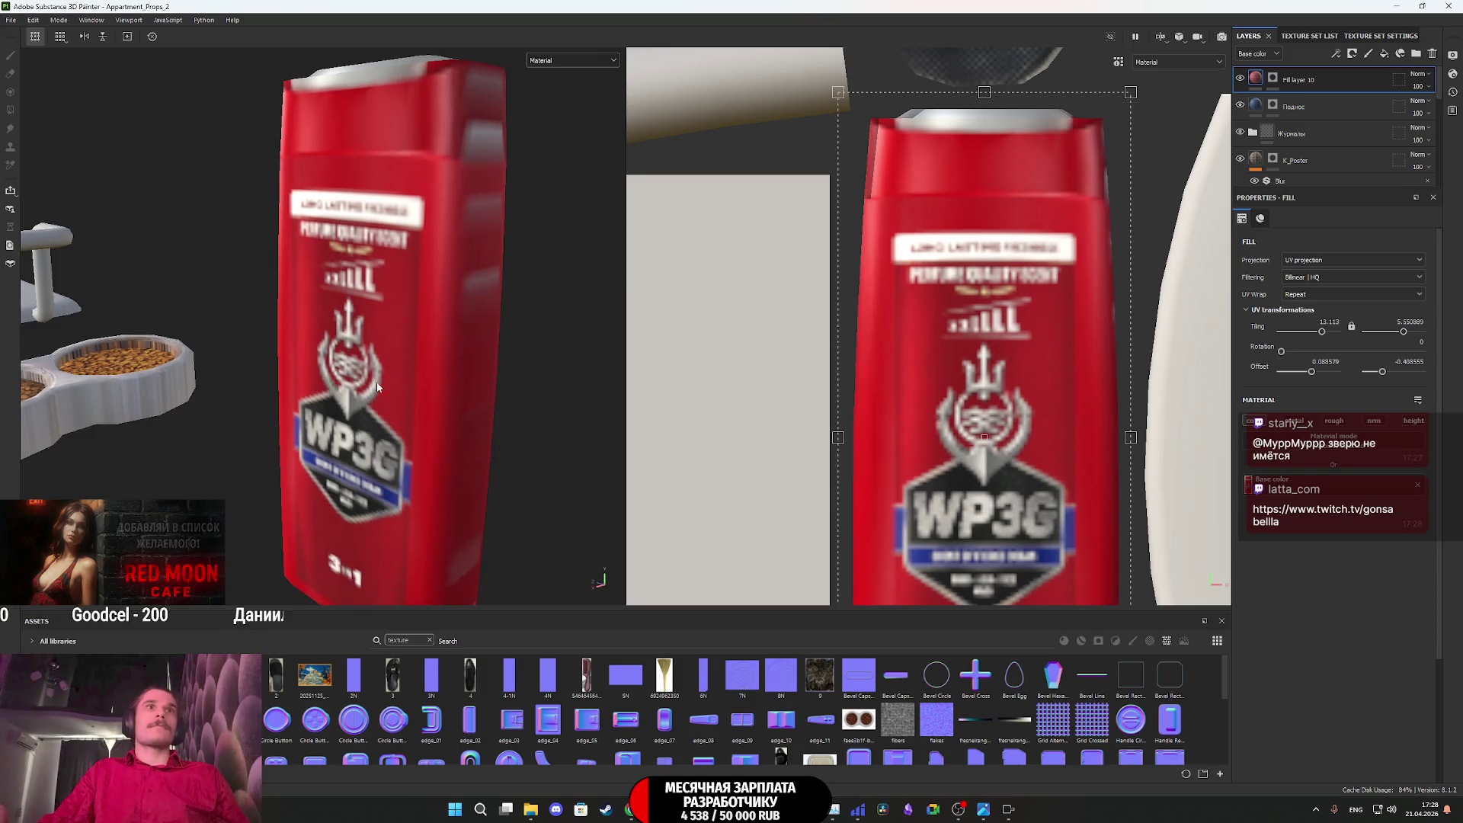
left_click_drag(1132, 437, 1134, 437)
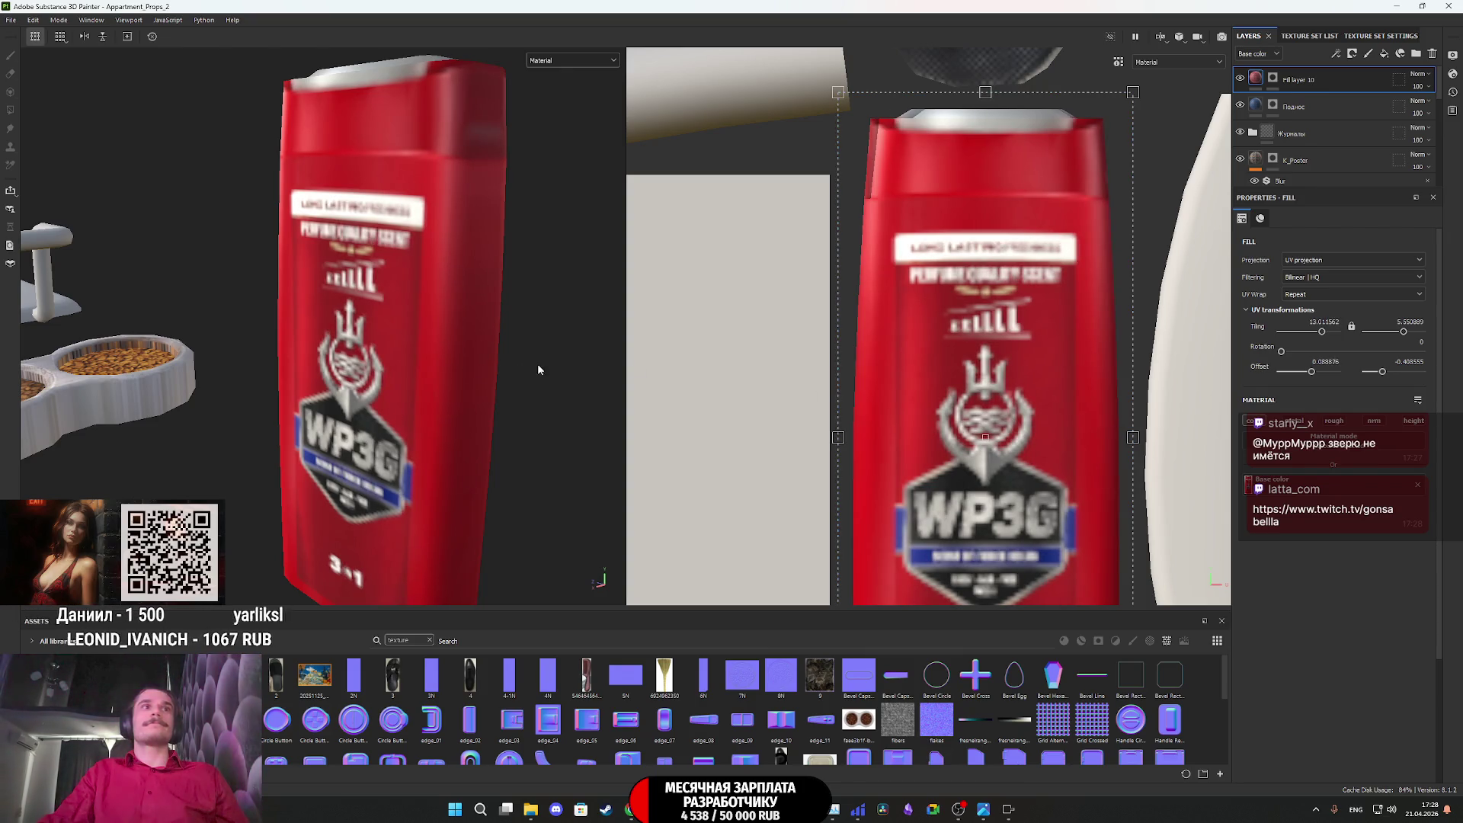
scroll(425, 381, "down", 2)
left_click_drag(427, 383, 487, 407, "alt")
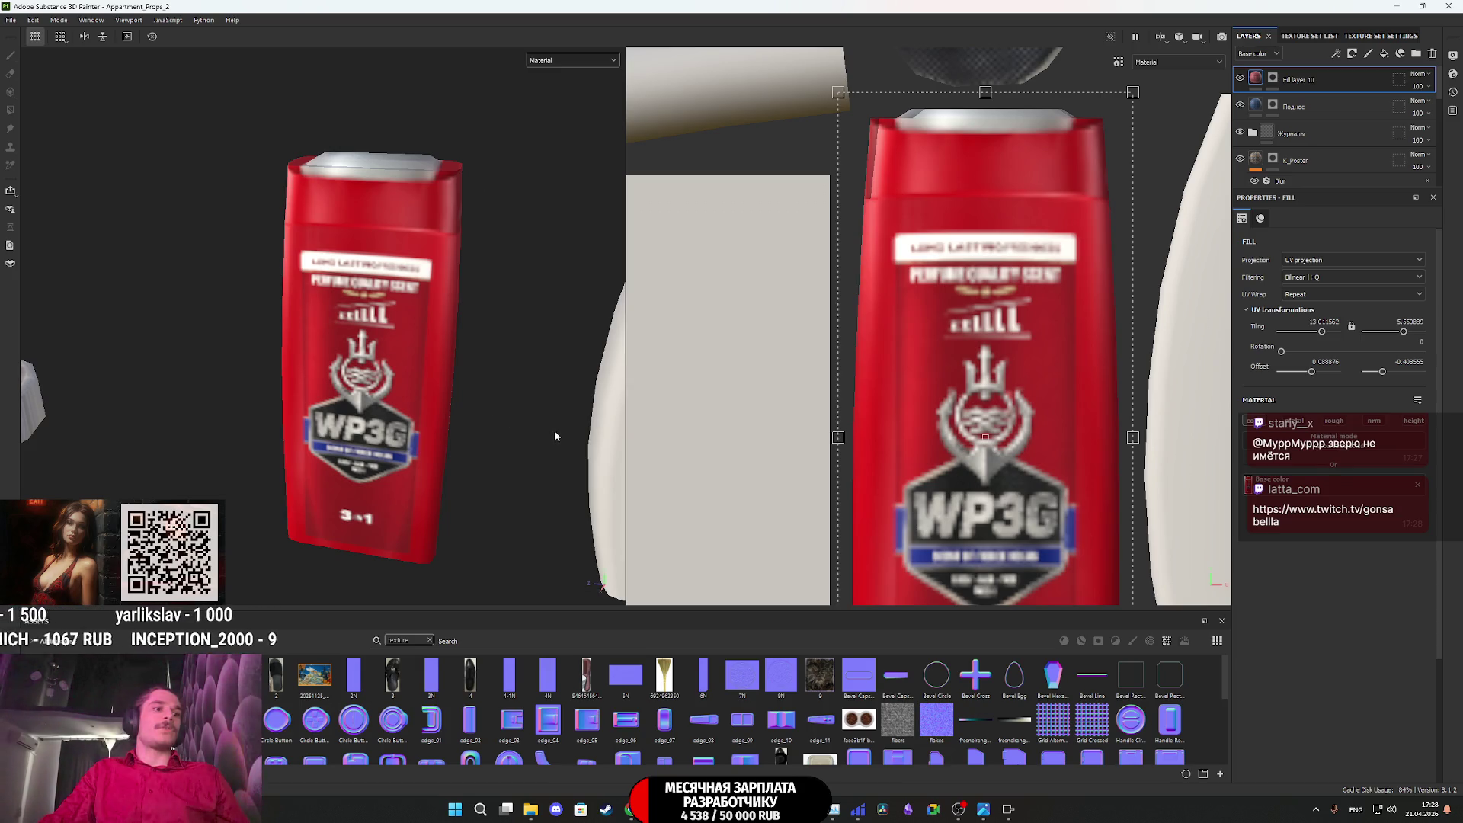
left_click(631, 809)
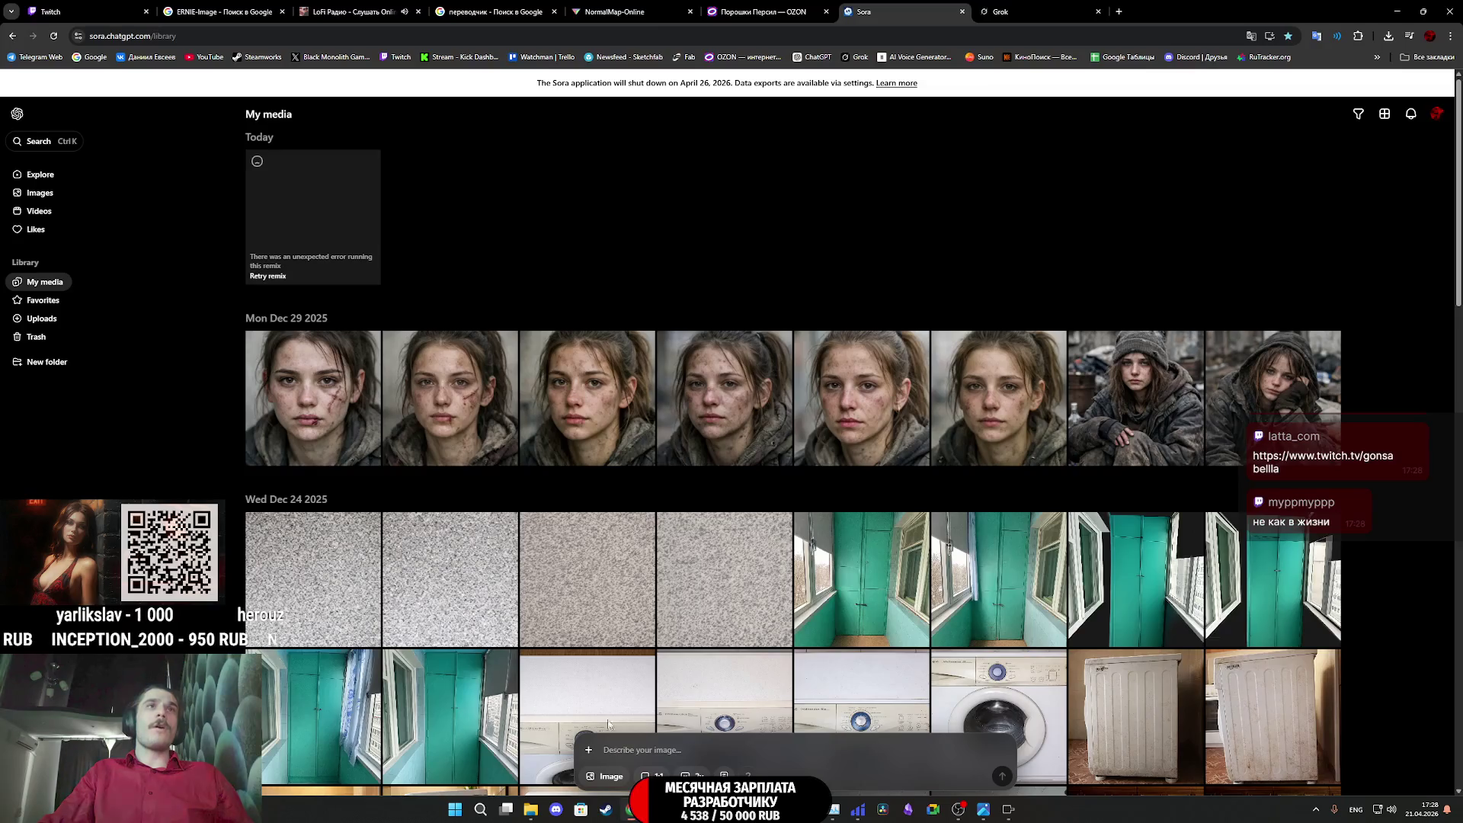
Open the channel linked in the Twitch dashboard chat in a new tab and view it
left_click(83, 5)
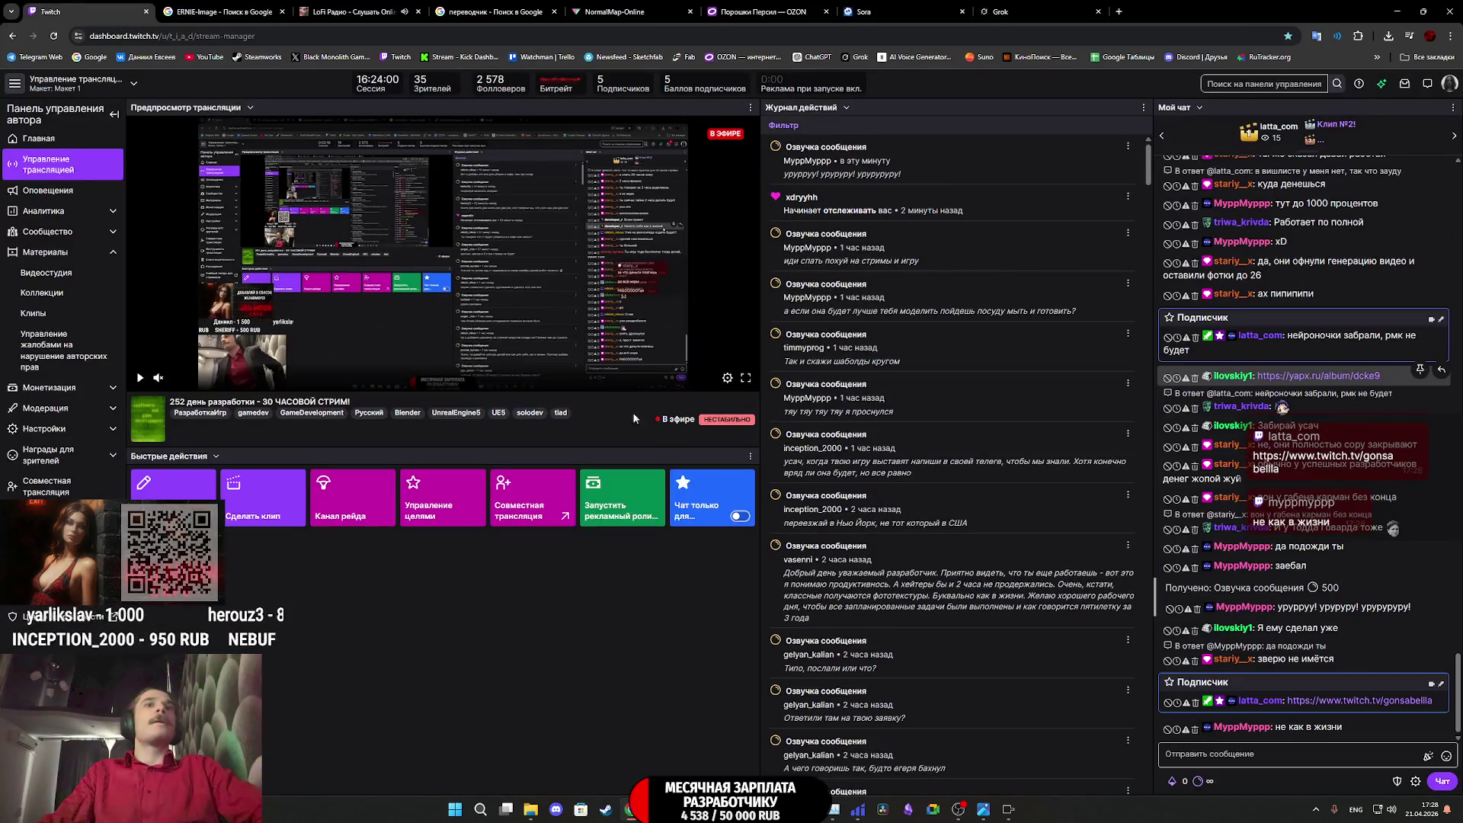
middle_click(1329, 699)
left_click(224, 12)
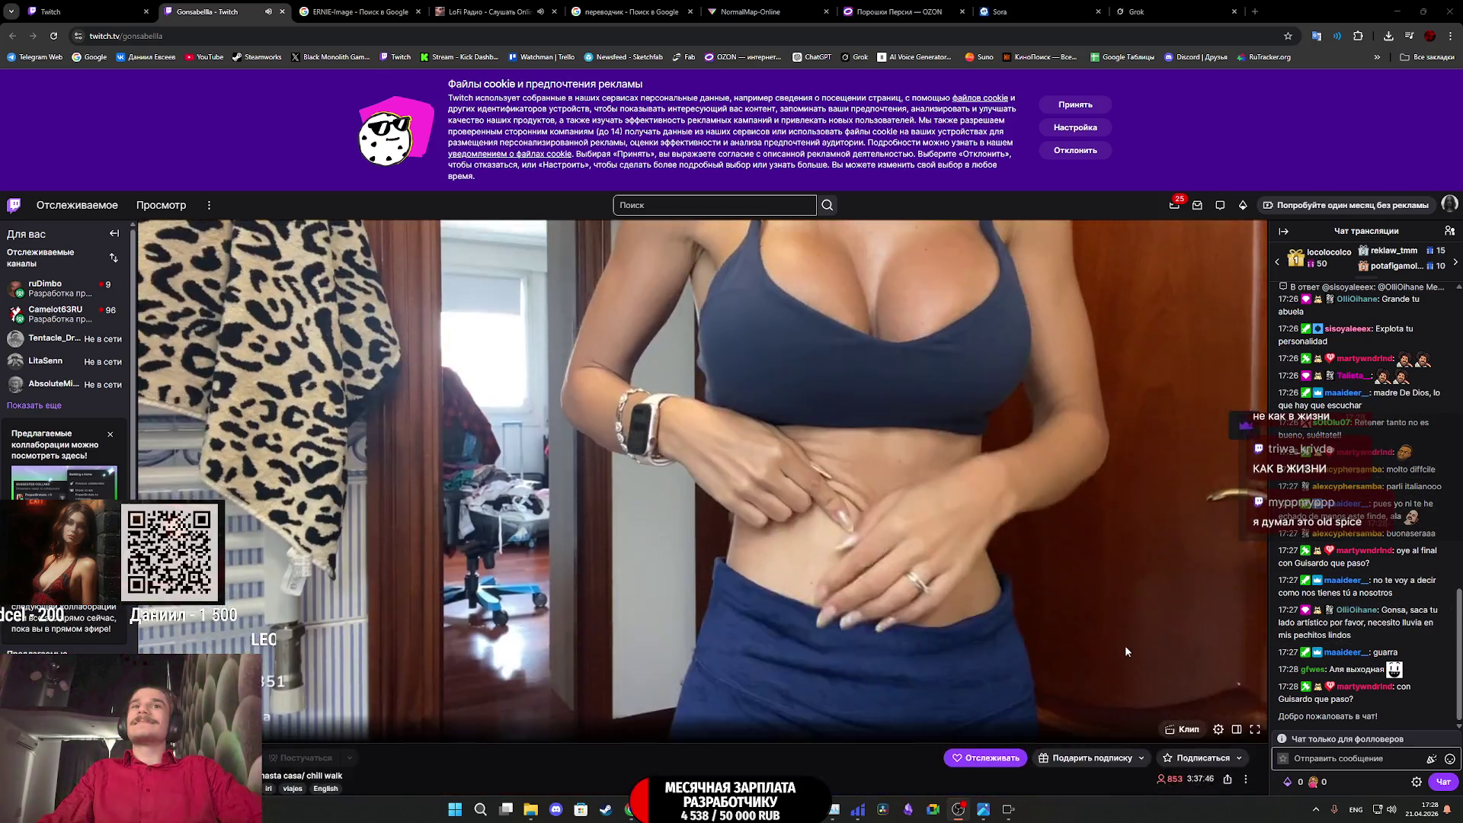
Scroll through the linked channel's stream page, then close its tab
scroll(1125, 644, "down", 4)
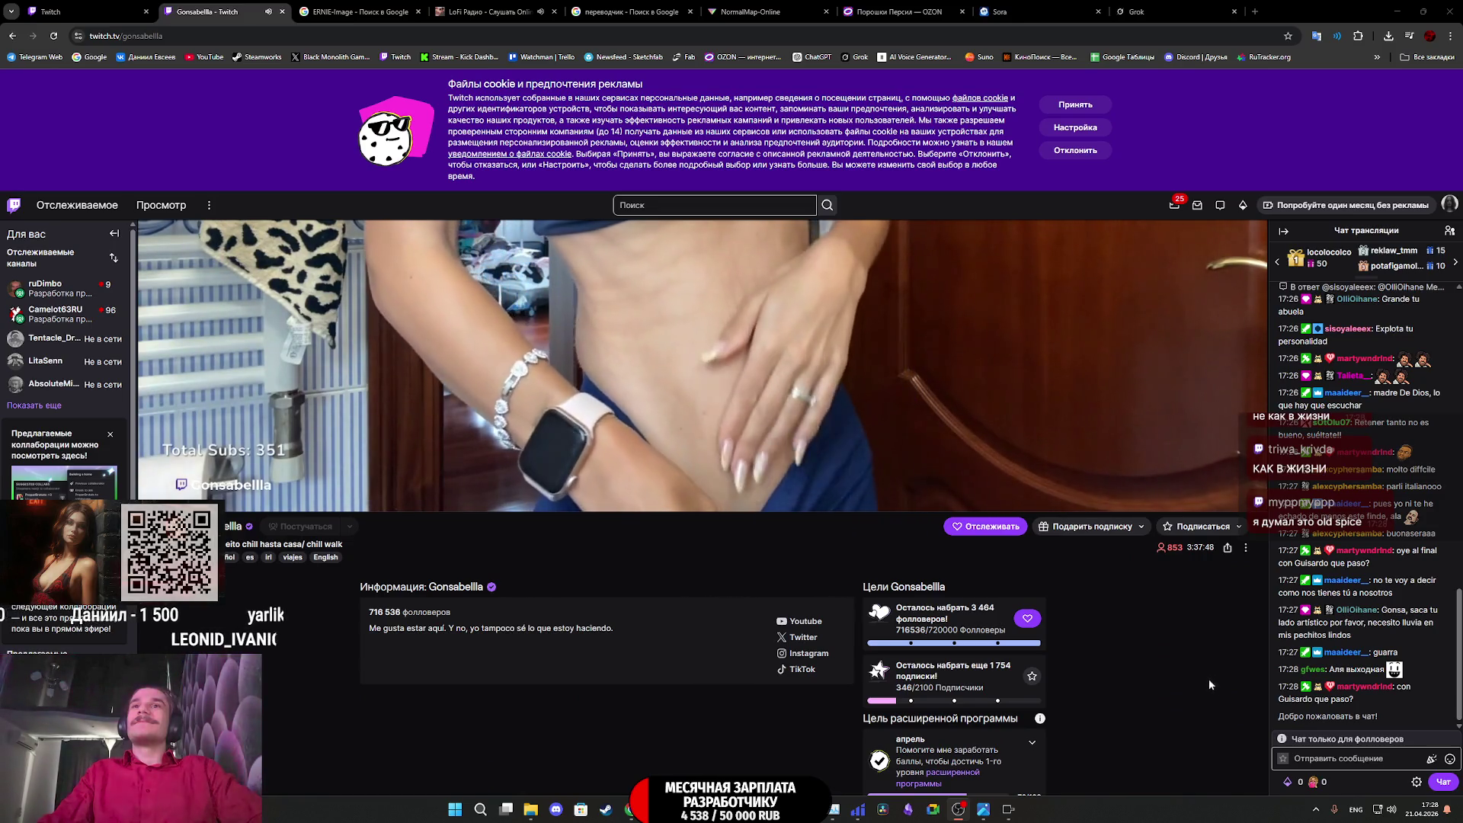
scroll(1199, 692, "up", 3)
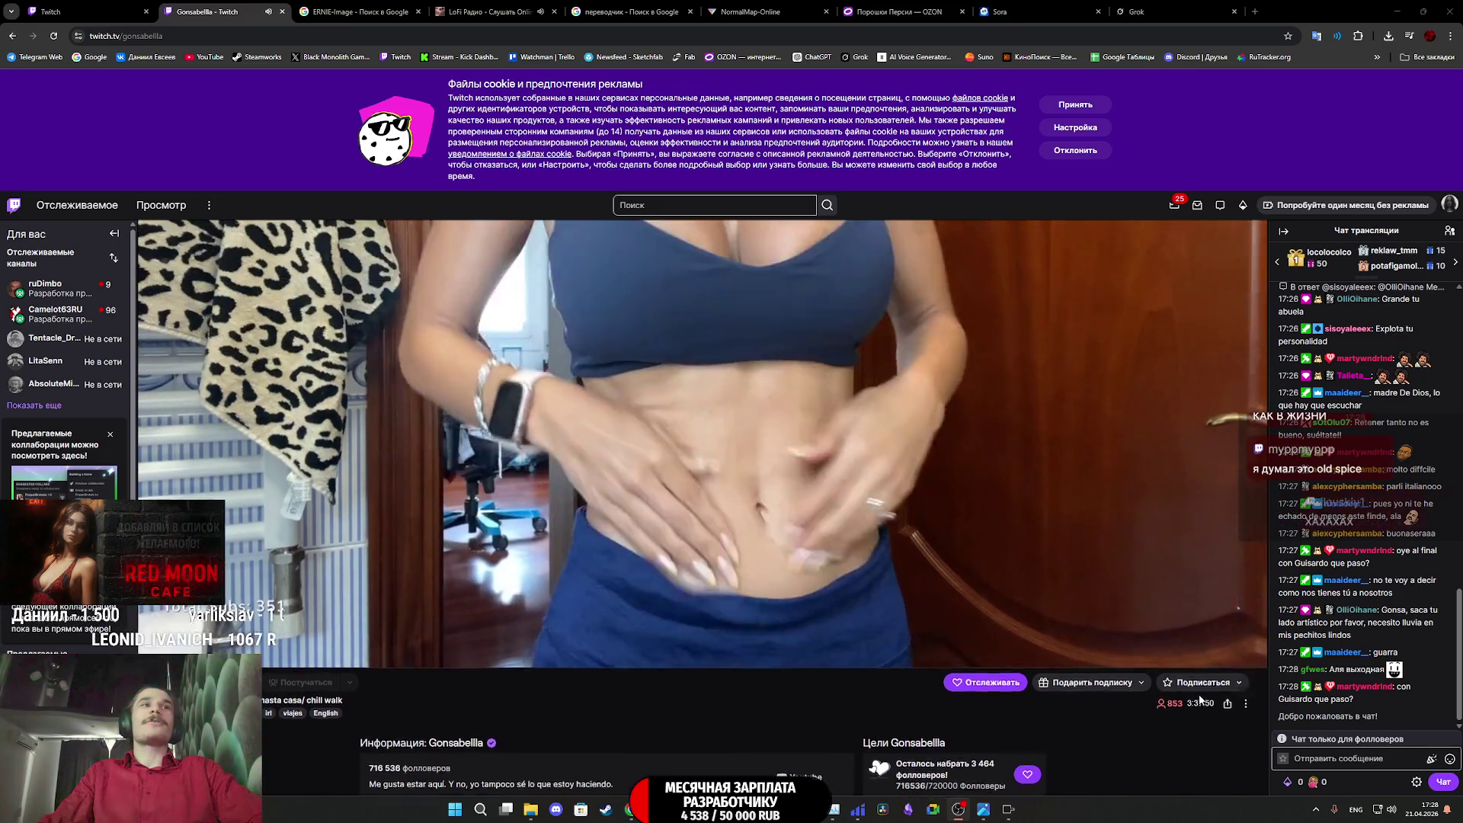
scroll(1199, 693, "up", 1)
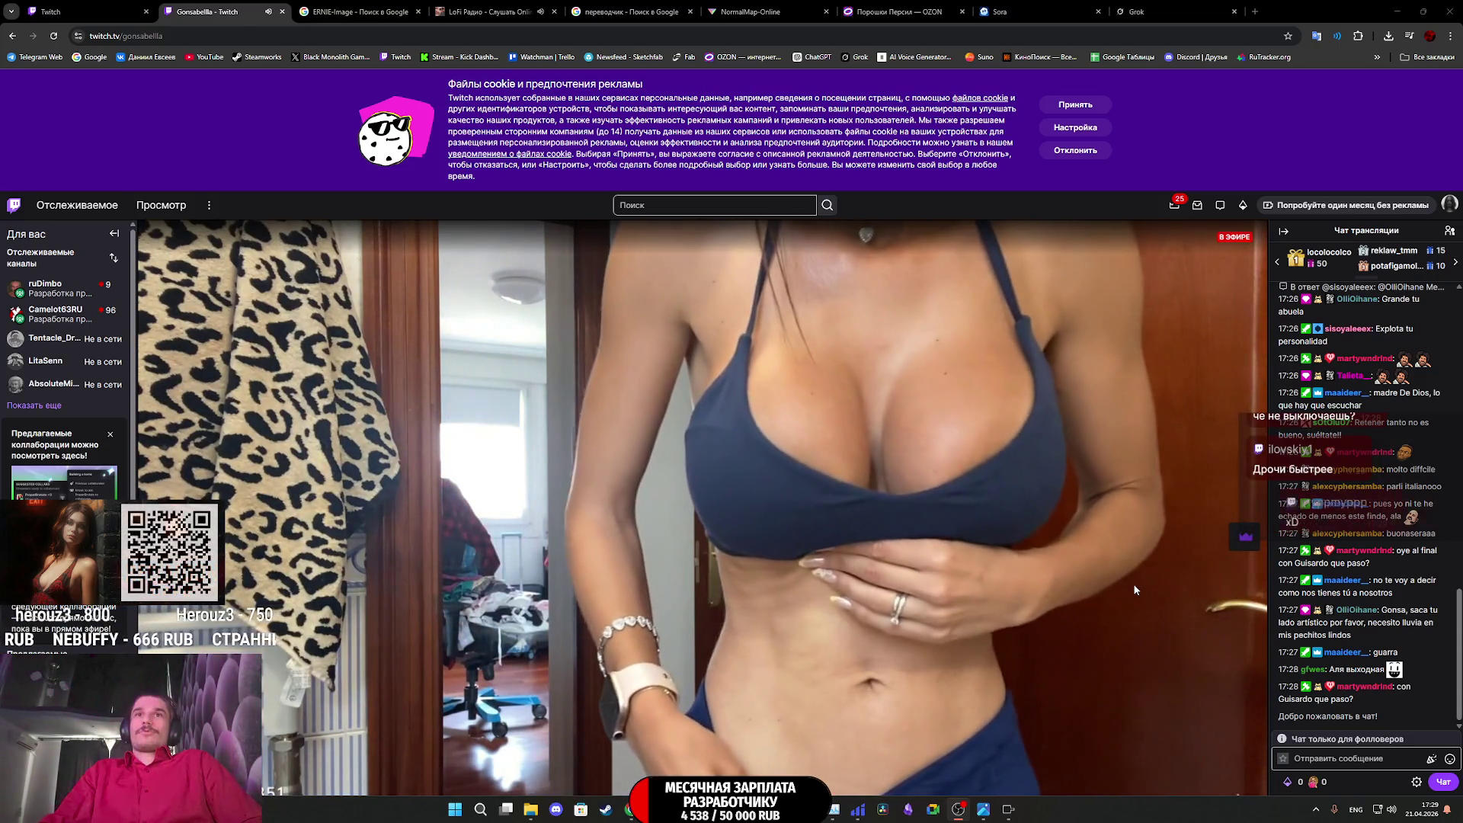
mouse_move(1133, 589)
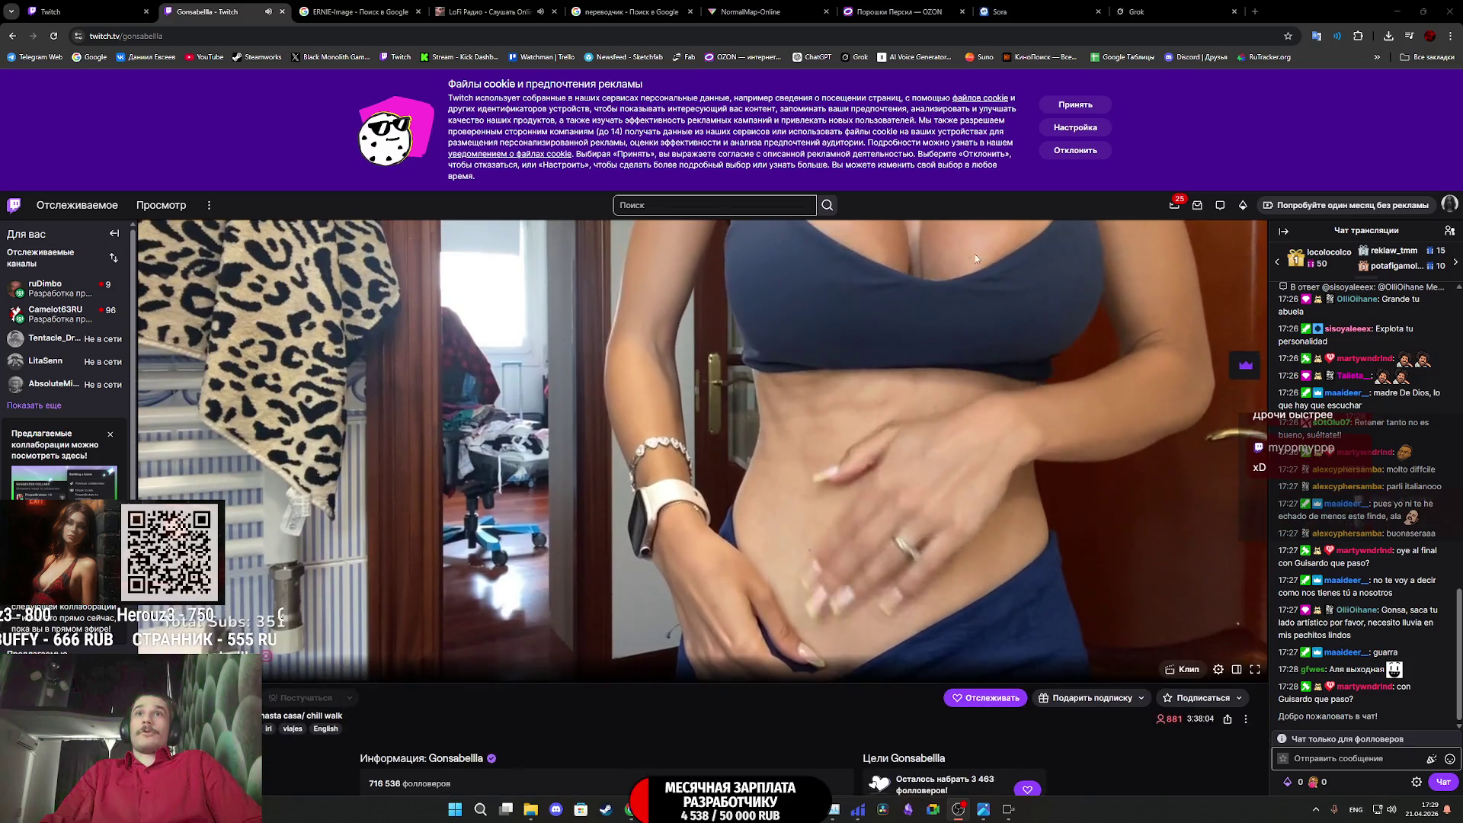
scroll(981, 534, "down", 3)
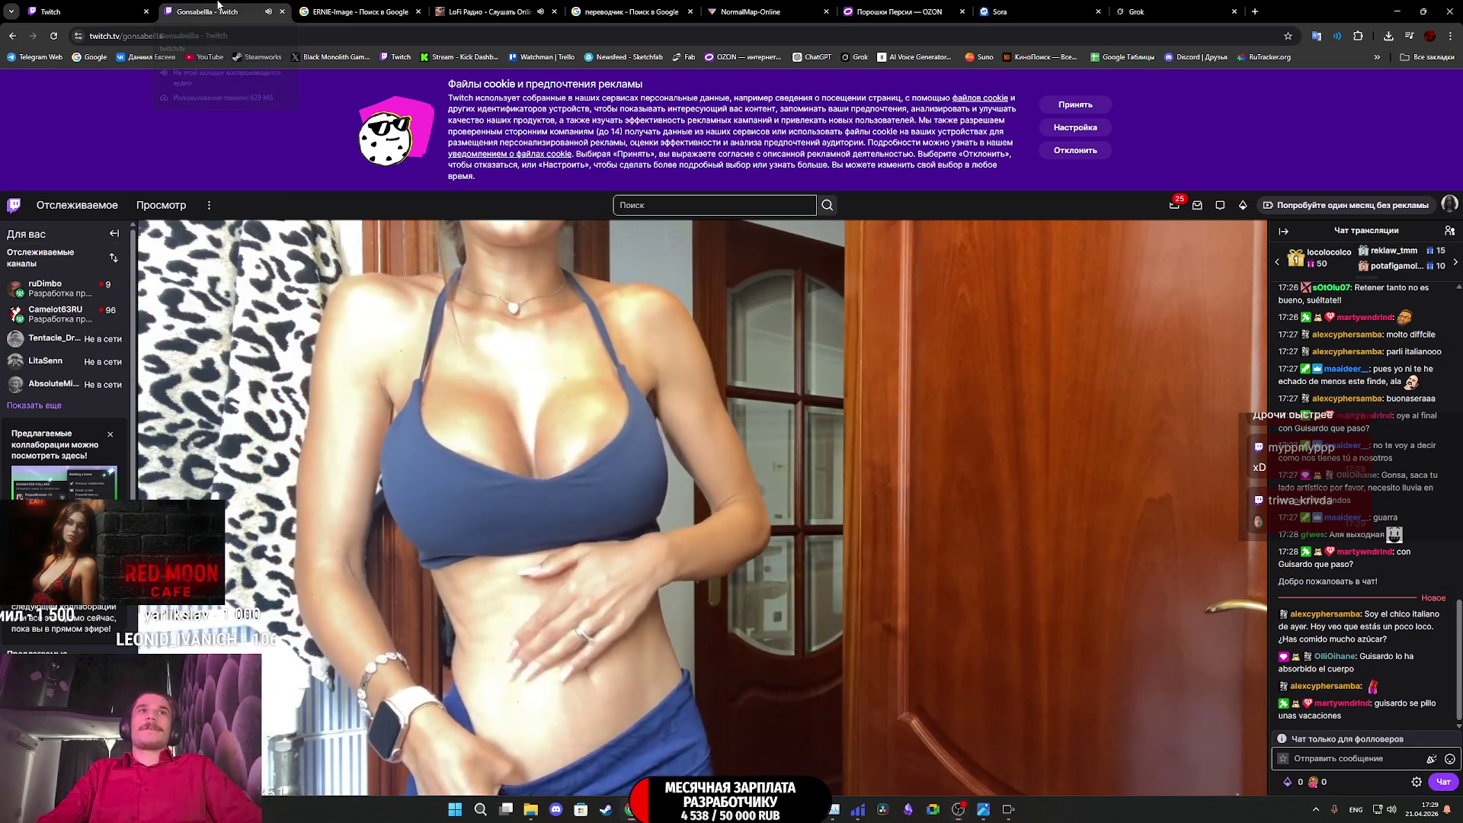
left_click(282, 12)
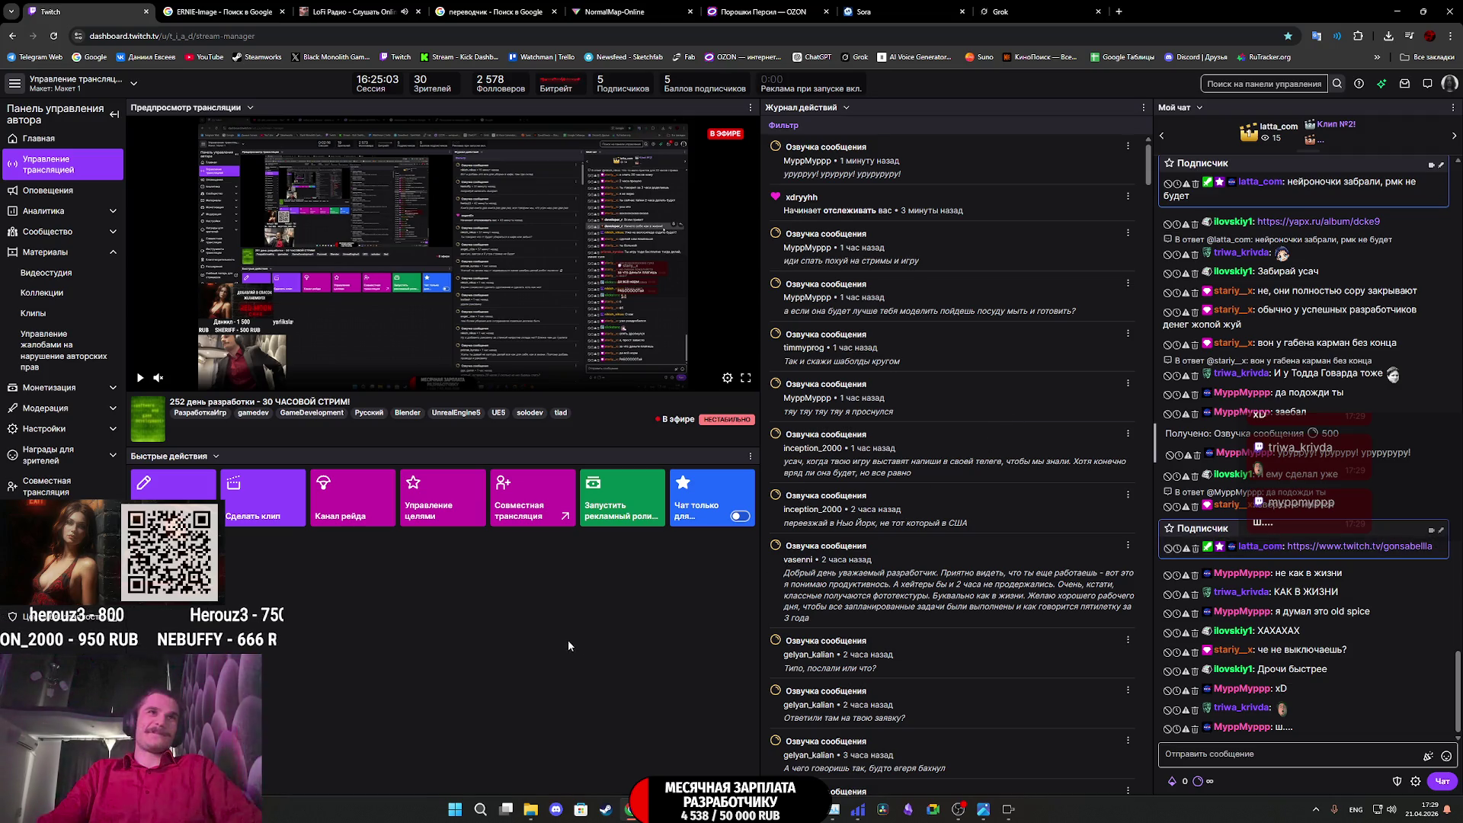
Close the Pinokio window and return to the Appartment_Props_2 project in Substance Painter
left_click(1007, 818)
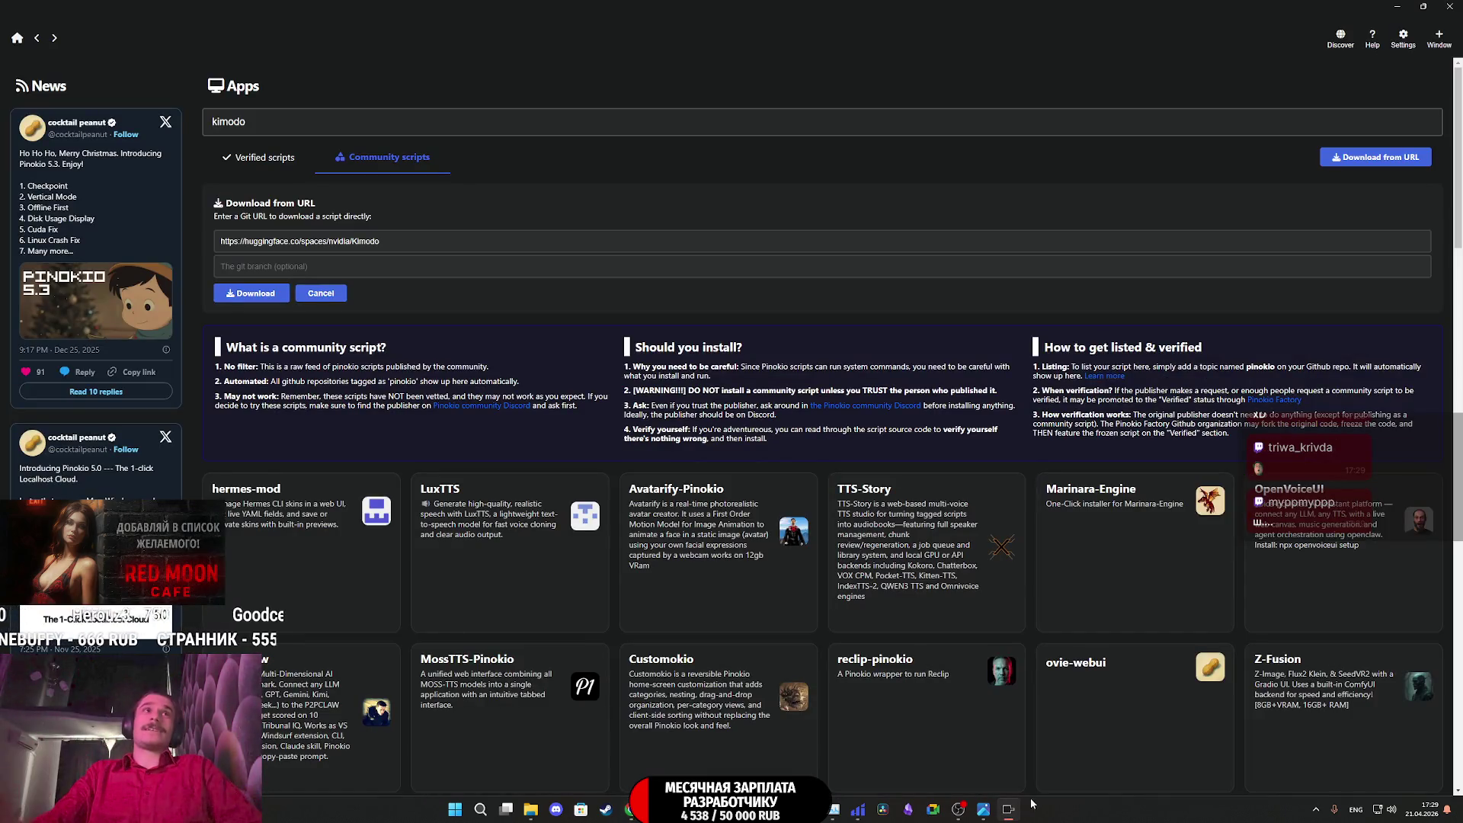
left_click(1457, 5)
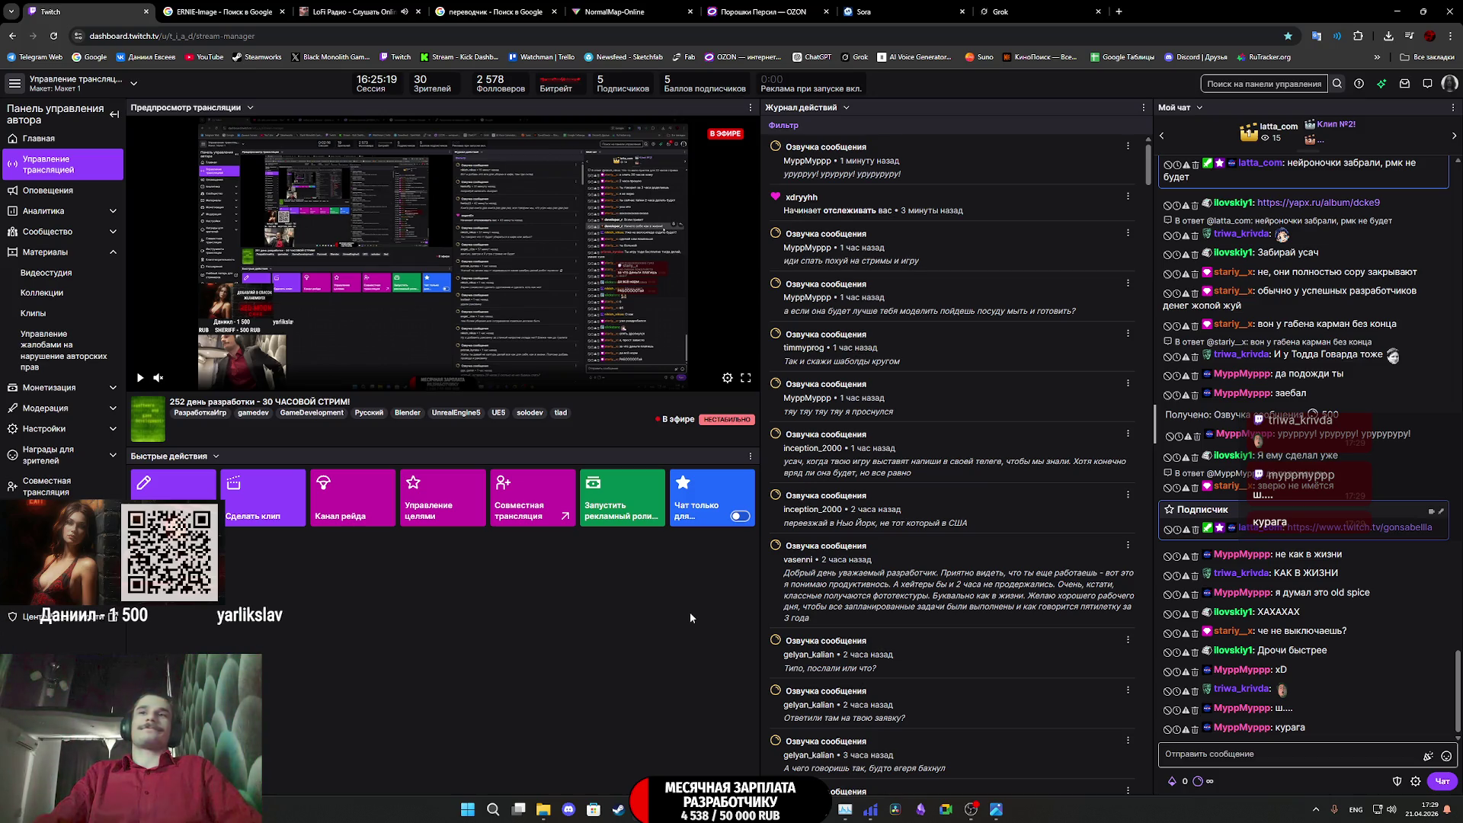
mouse_move(997, 812)
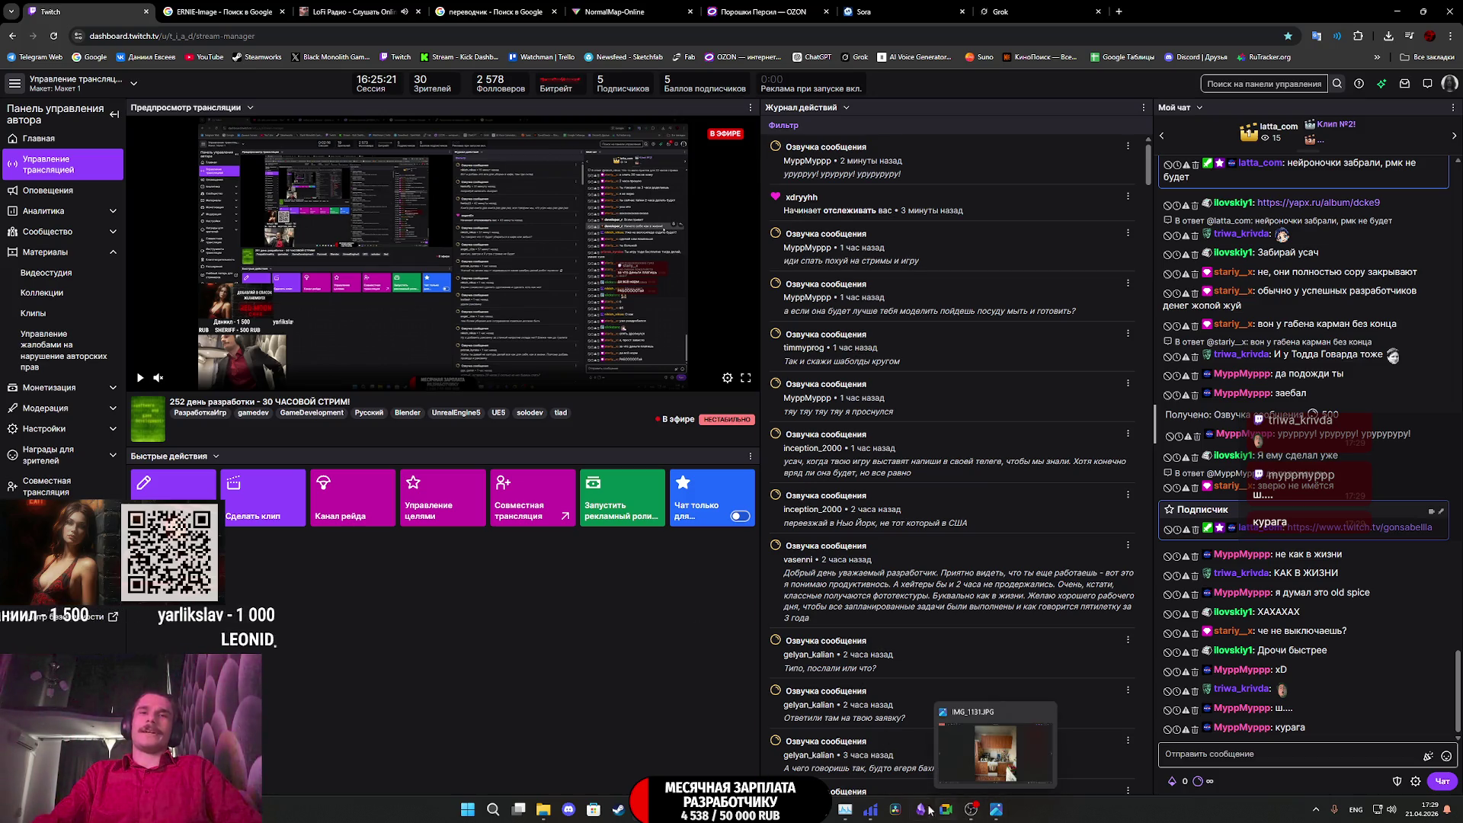
left_click(769, 809)
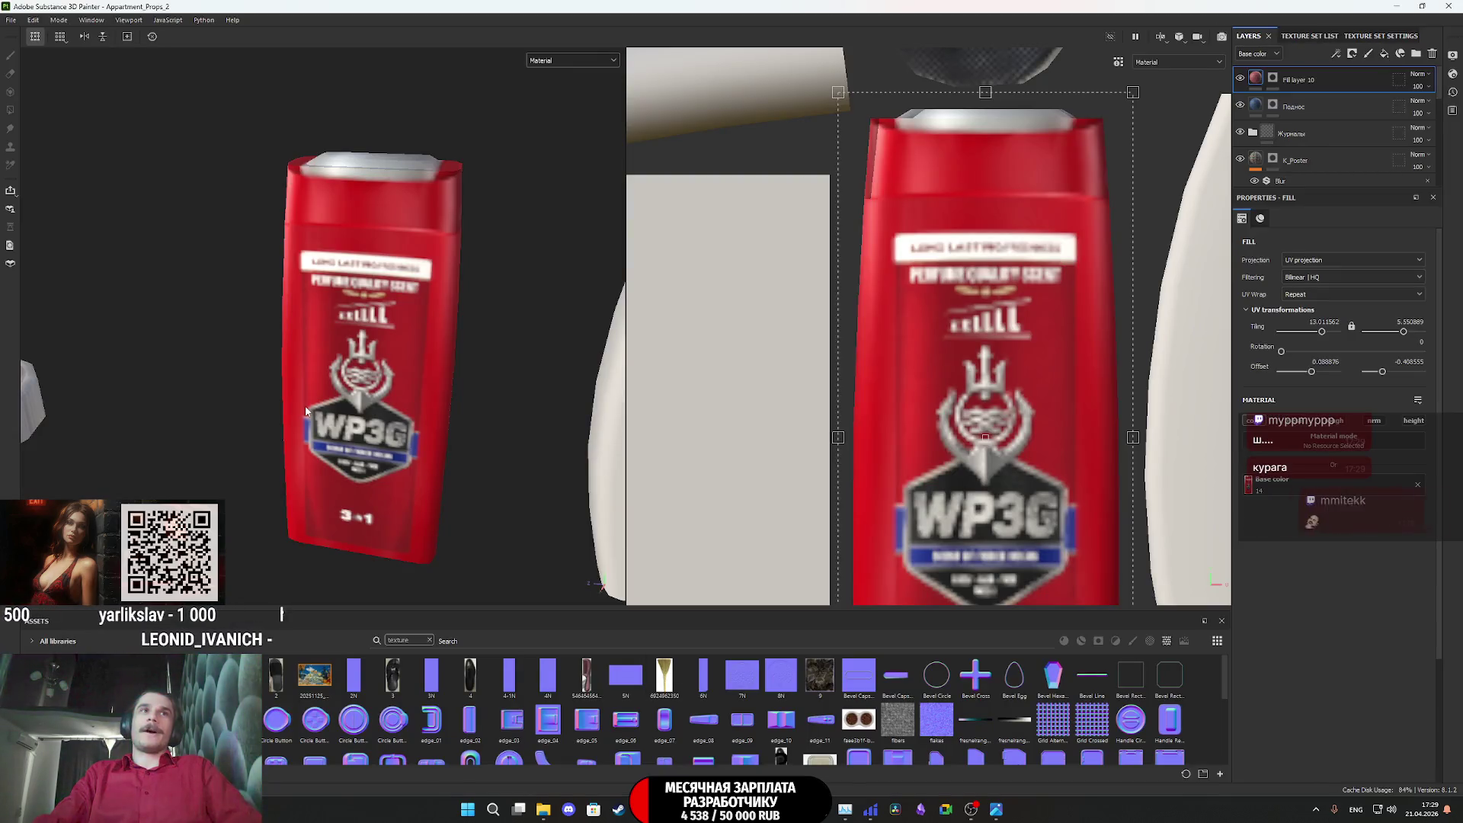
Rename Fill layer 10 on the WP3G bottle to GD, then bring the Twitch dashboard forward
mouse_move(309, 409)
left_mouse_down("alt")
mouse_move(315, 425)
mouse_move(359, 239)
mouse_move(401, 496)
mouse_move(602, 439)
left_mouse_up("alt")
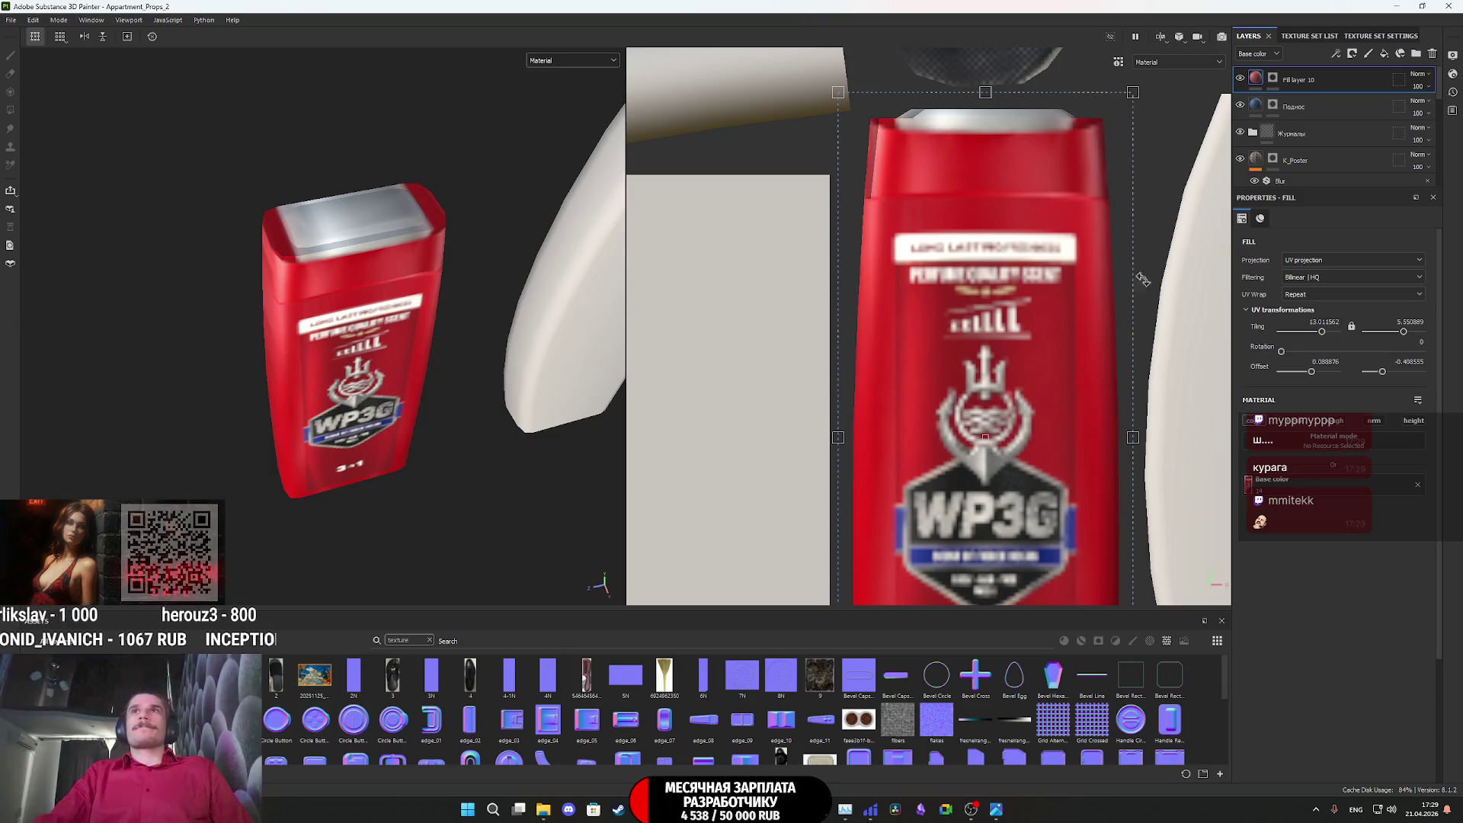
double_click(1299, 80)
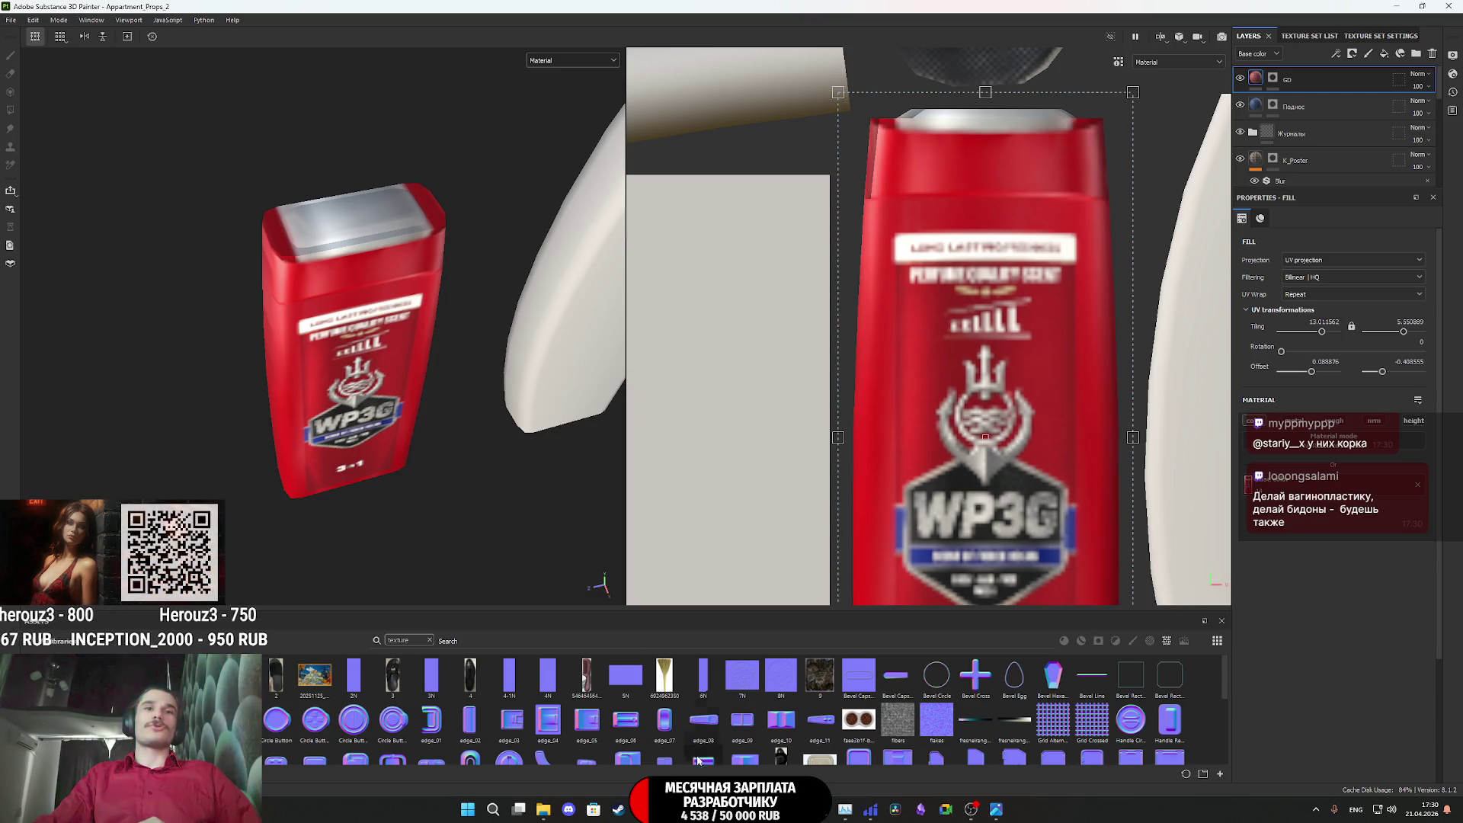
mouse_move(644, 809)
left_click(615, 754)
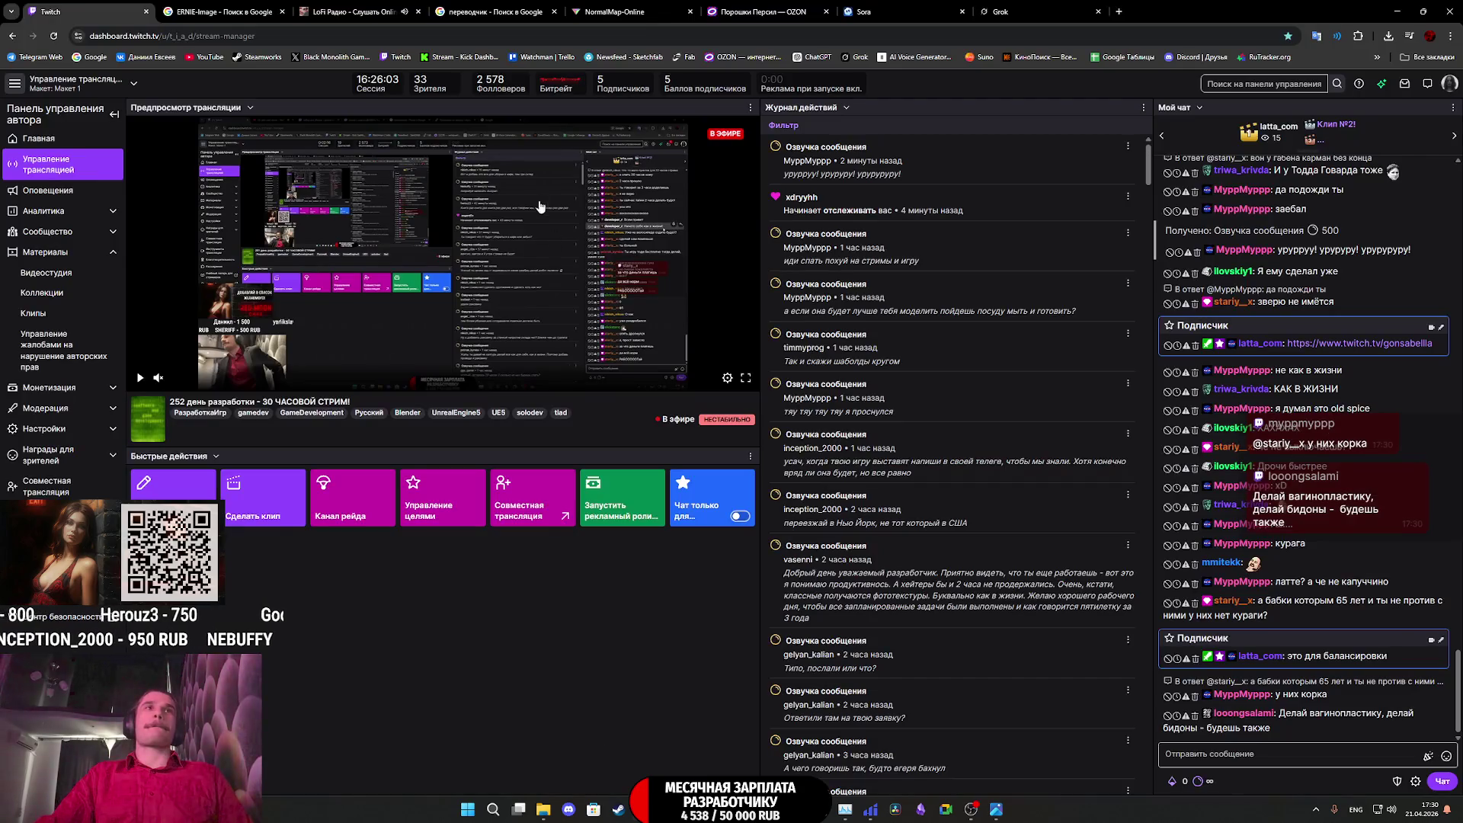
Review the failed WP3G gel remix in Sora, then drop the Head & Shoulders screenshot onto the page
left_click(1024, 11)
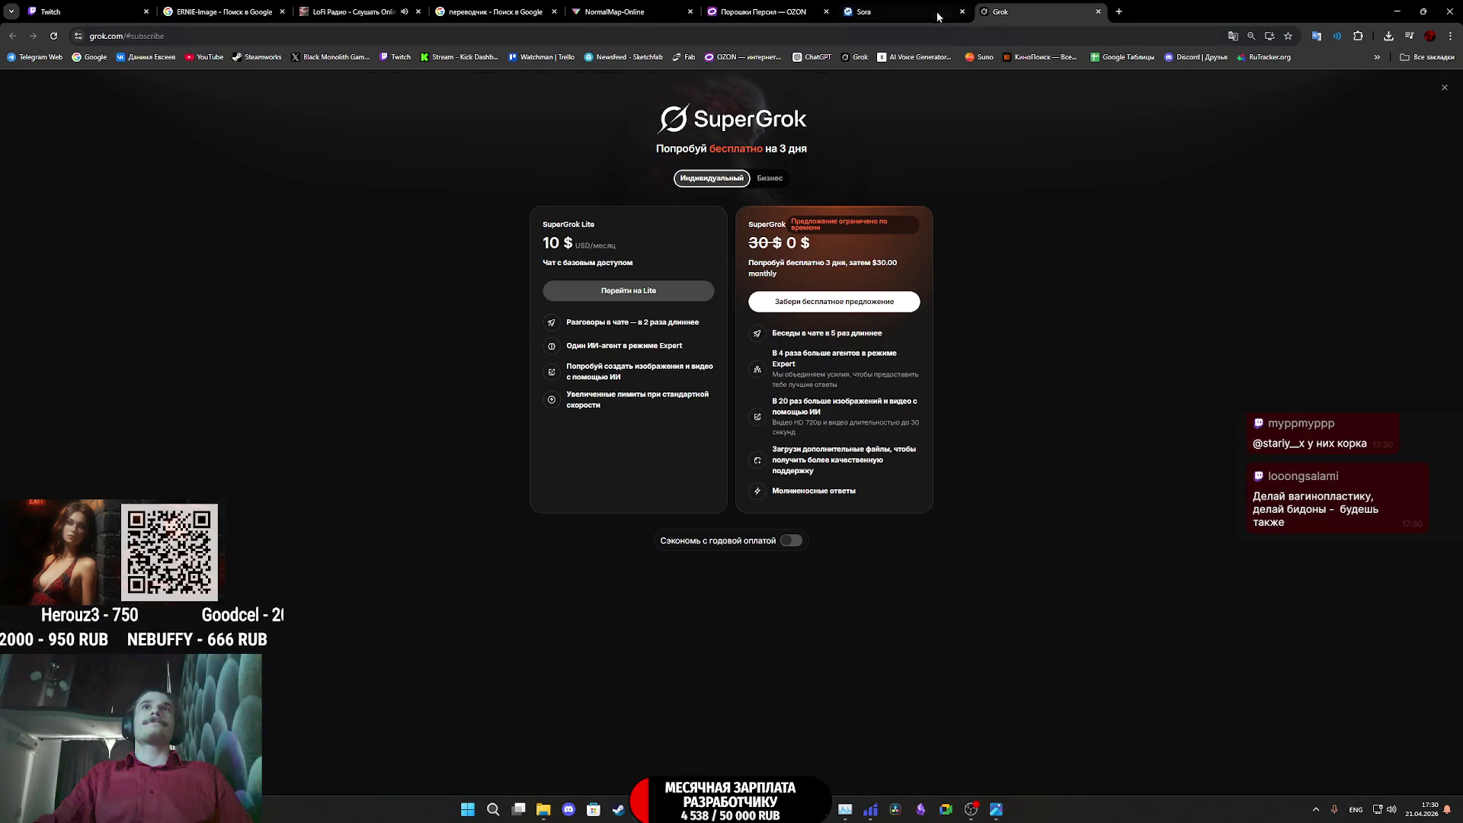
left_click(906, 11)
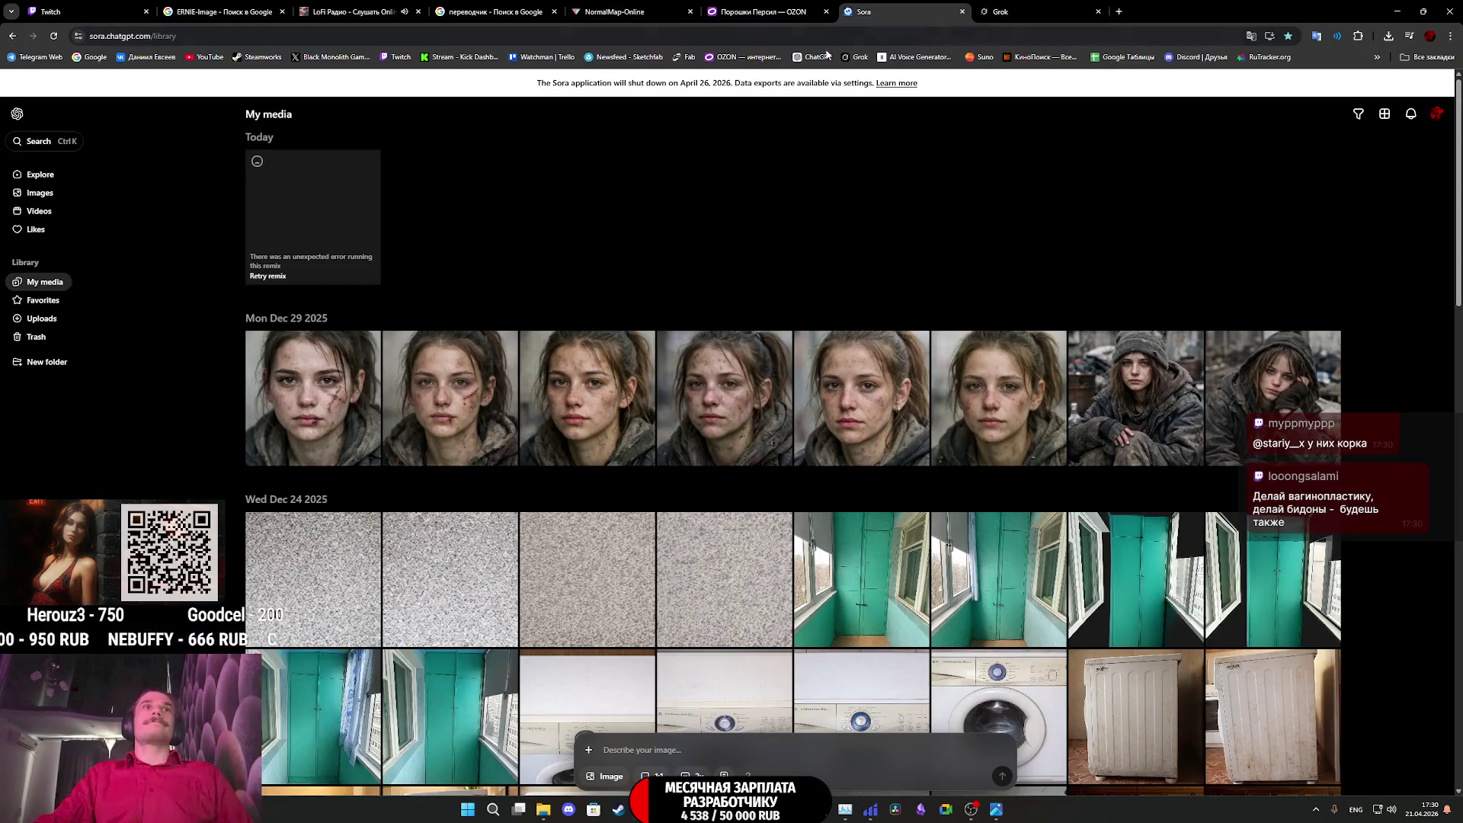
left_click(310, 222)
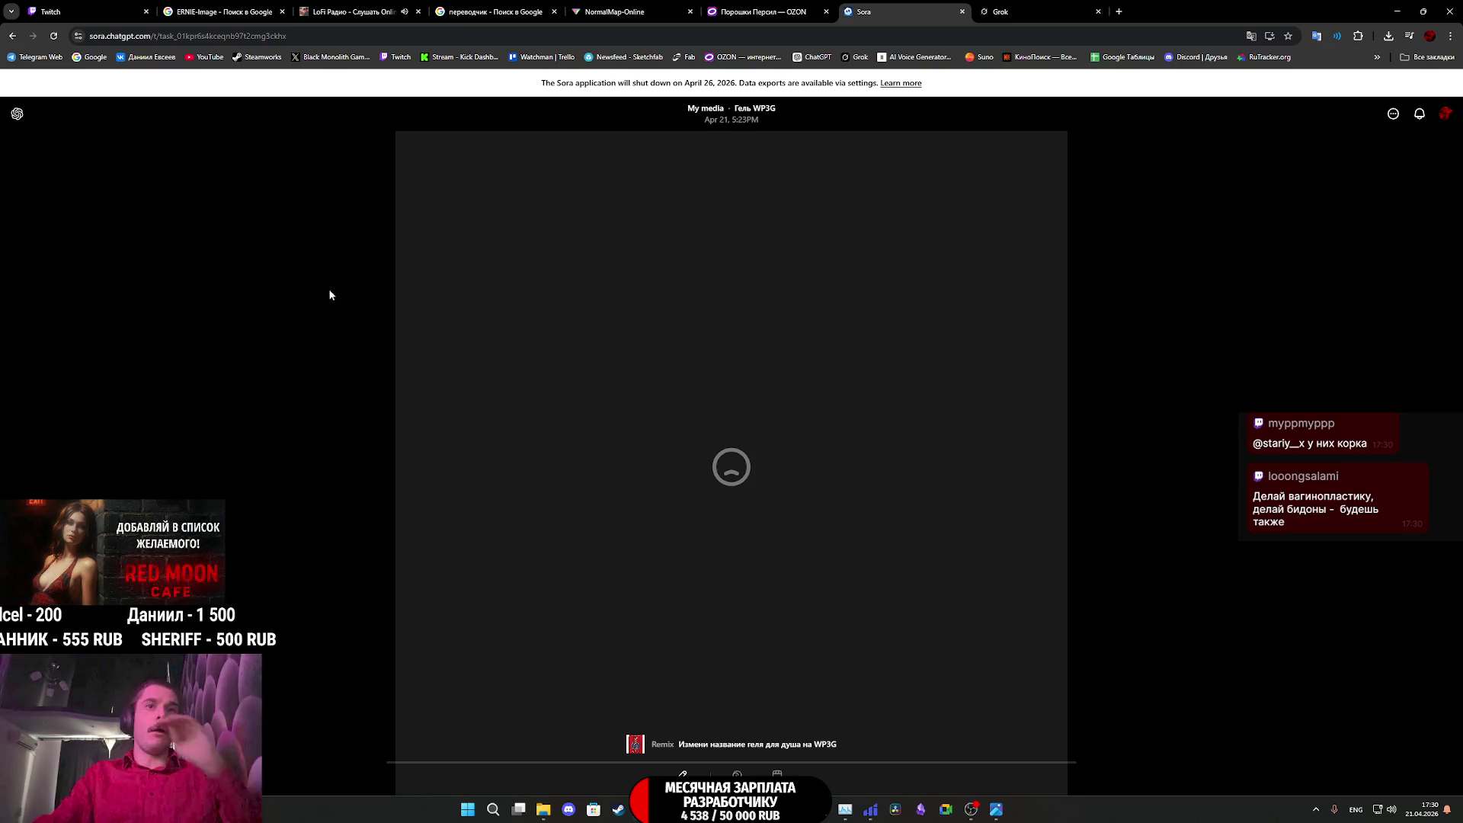
left_click(17, 113)
left_click(640, 749)
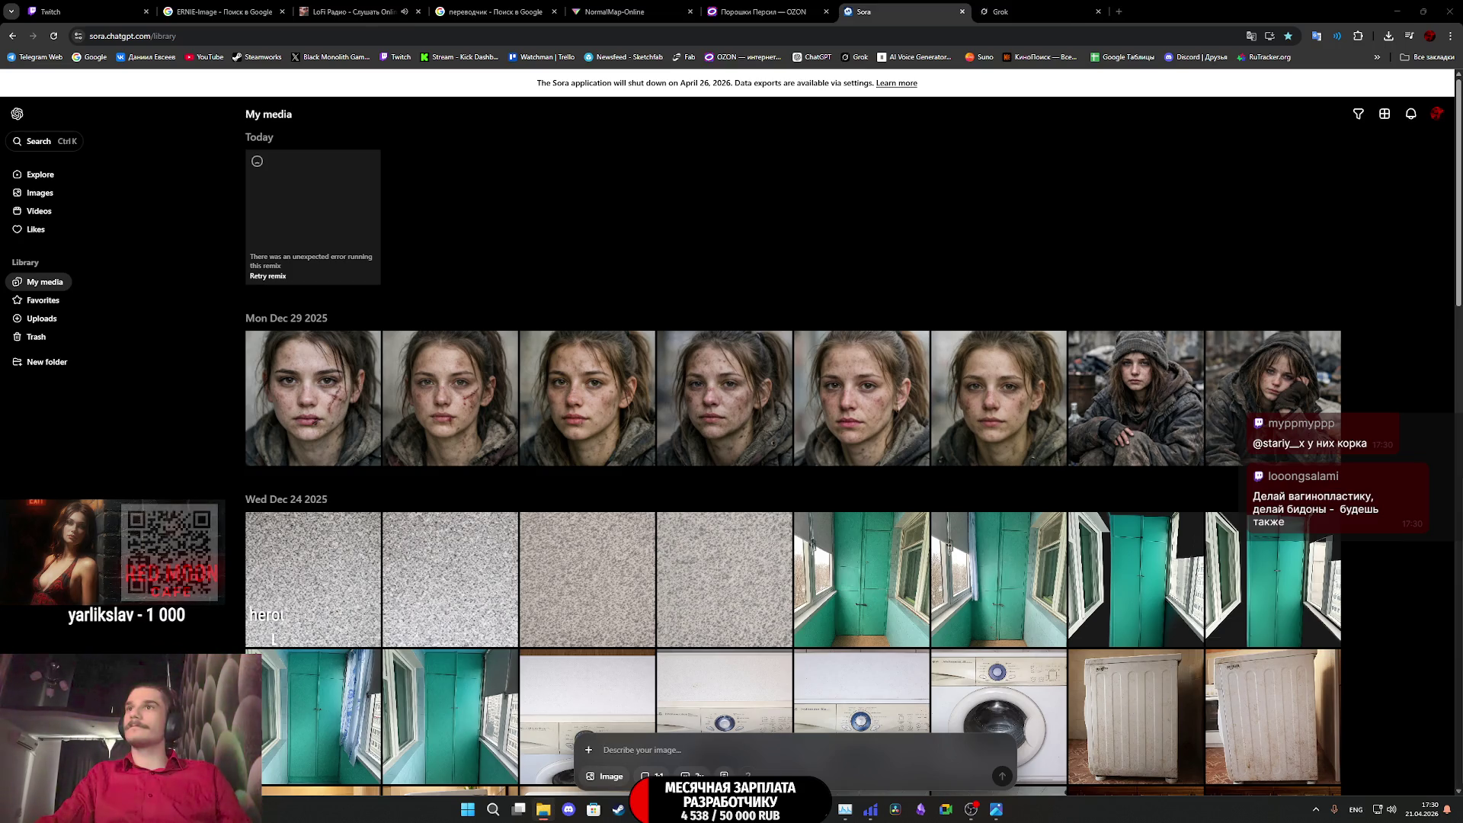
left_click_drag(1215, 700, 693, 751)
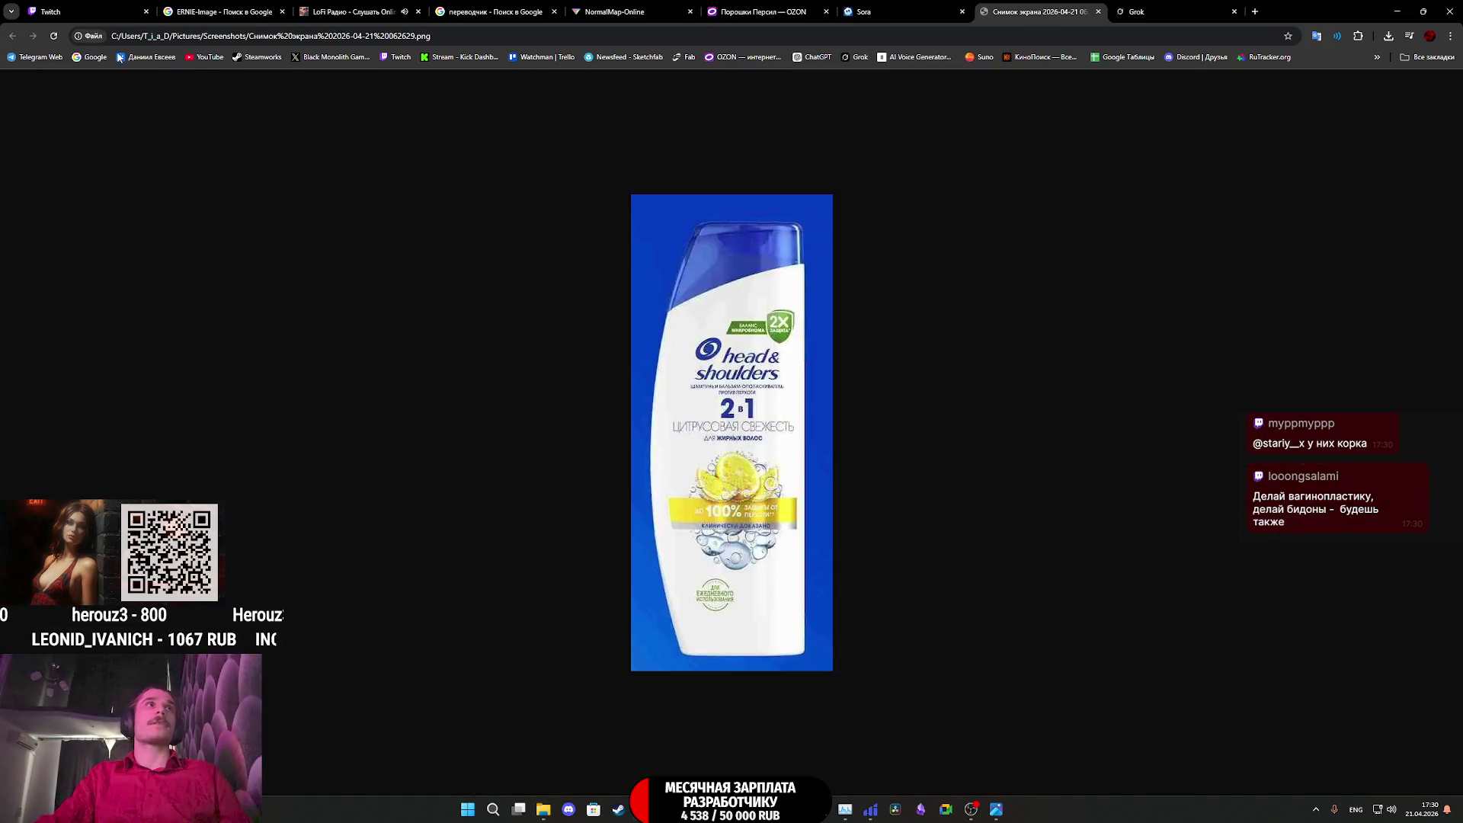
Upload the Head & Shoulders bottle screenshot through Sora's media picker
left_click(904, 11)
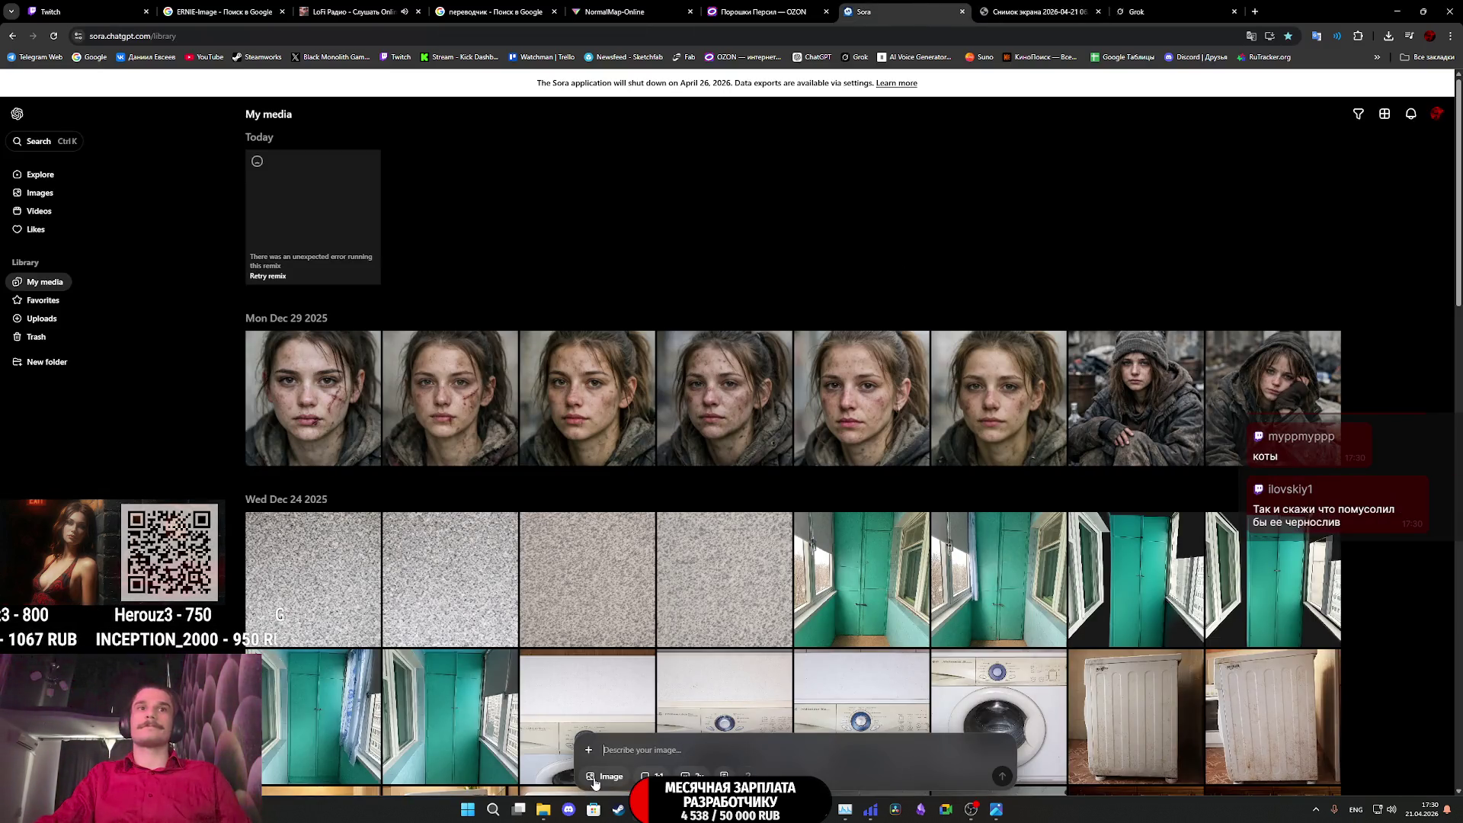
left_click(592, 750)
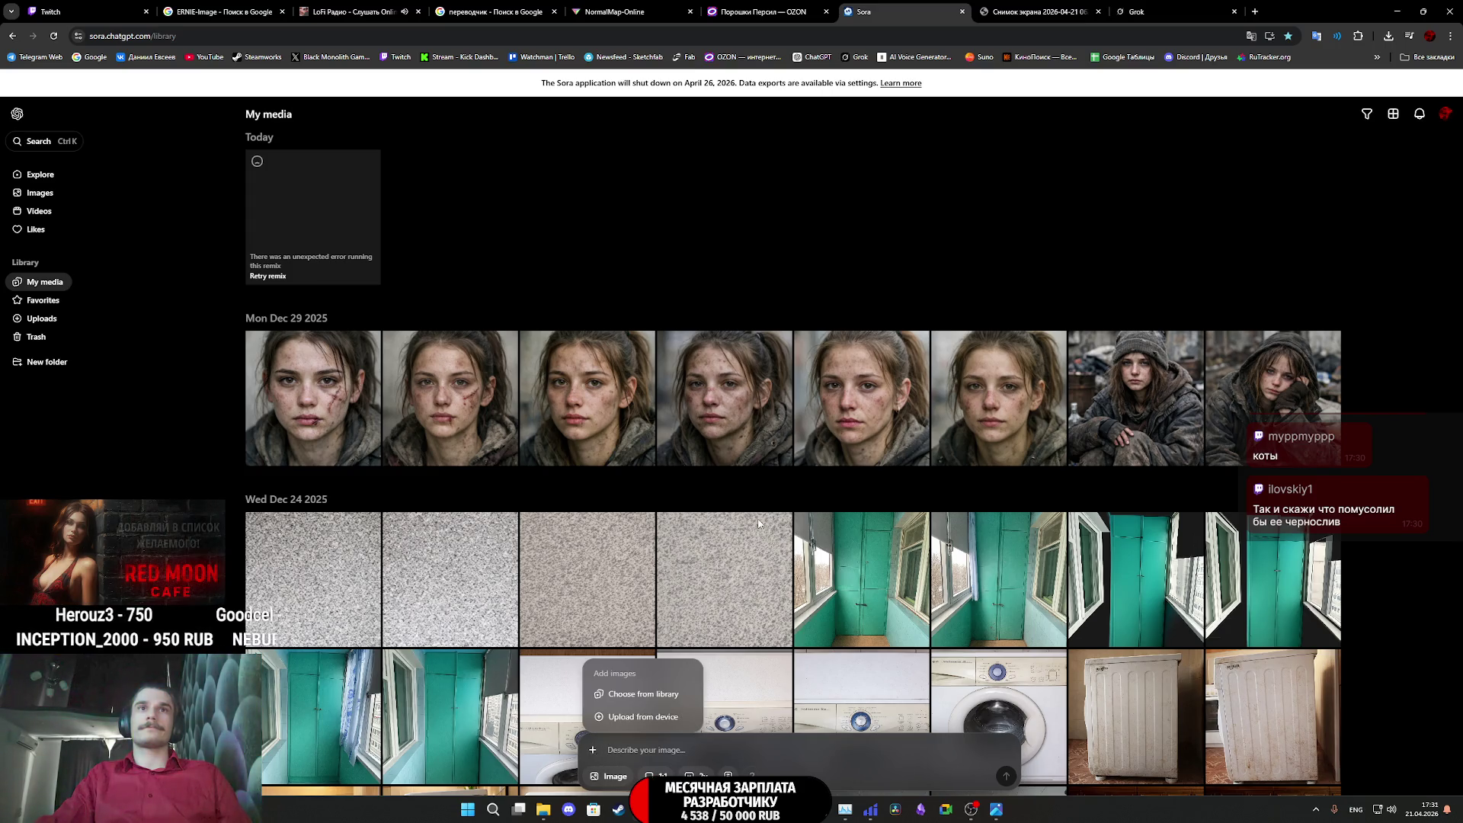
left_click(636, 693)
left_click(783, 281)
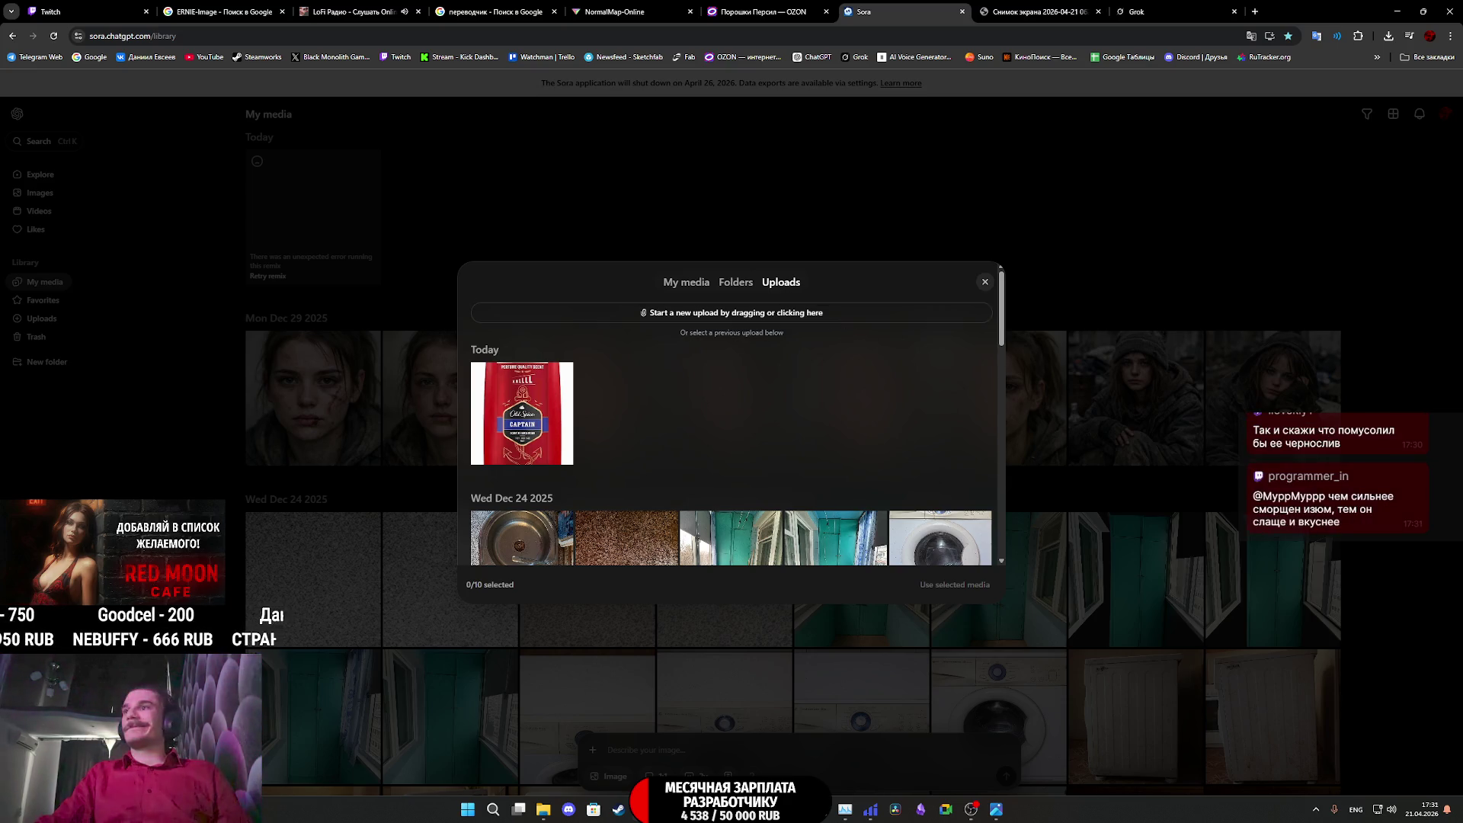
mouse_move(976, 352)
left_mouse_down()
mouse_move(685, 392)
mouse_move(663, 315)
left_mouse_up()
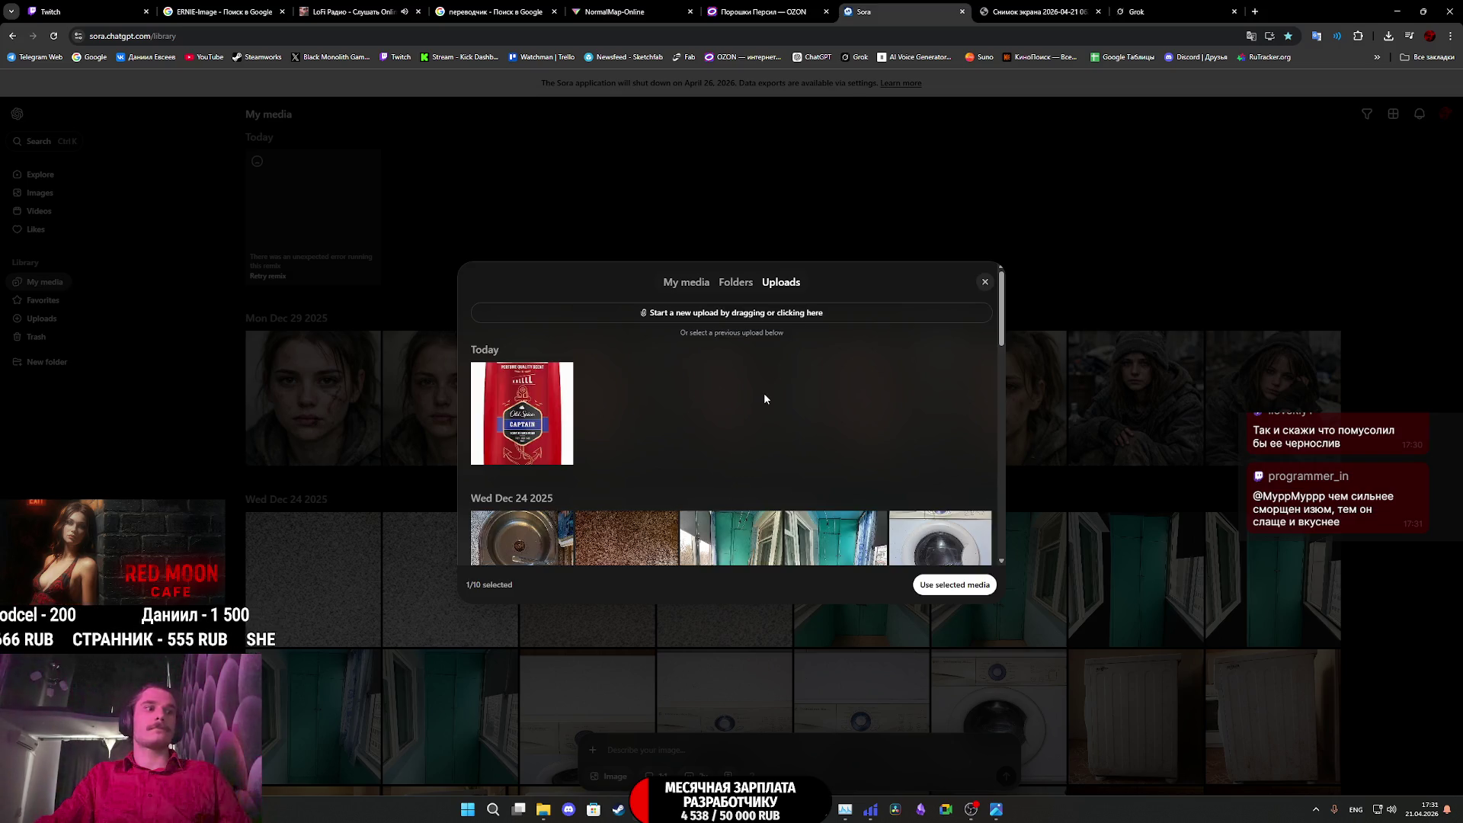
left_click(984, 282)
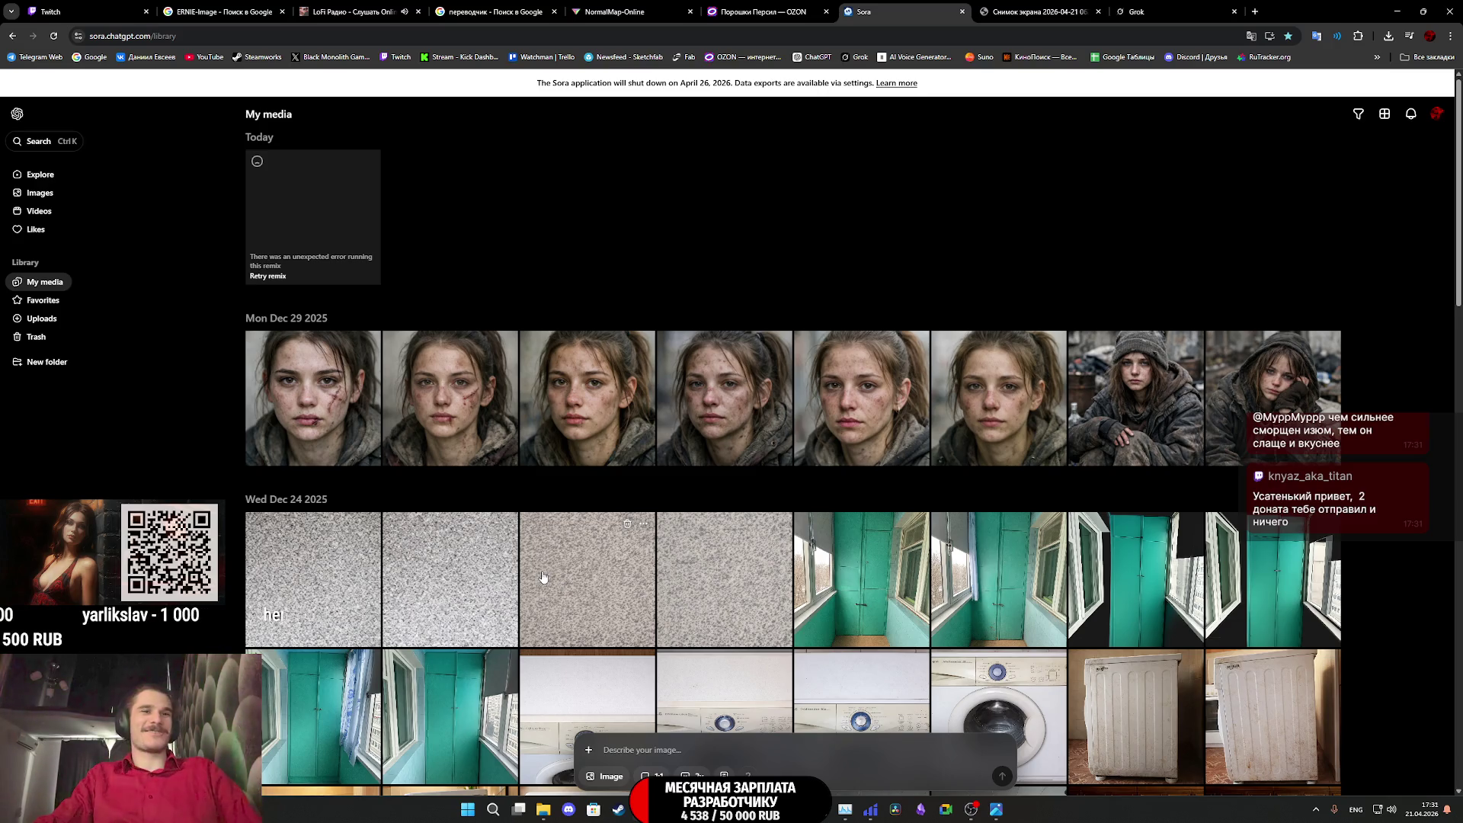
Select the Head & Shoulders upload and attach it to the new image prompt
left_click(592, 752)
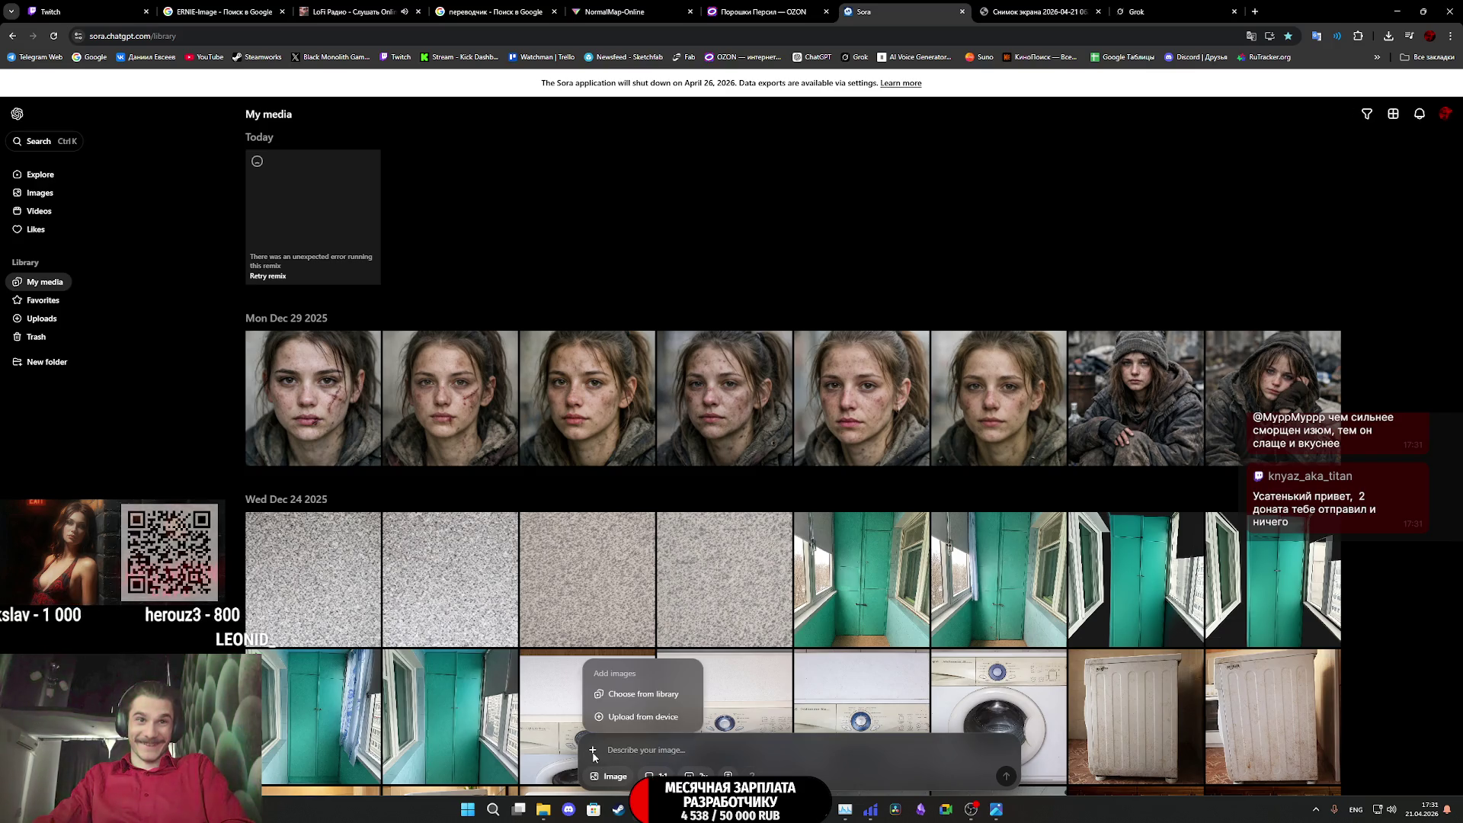
left_click(638, 694)
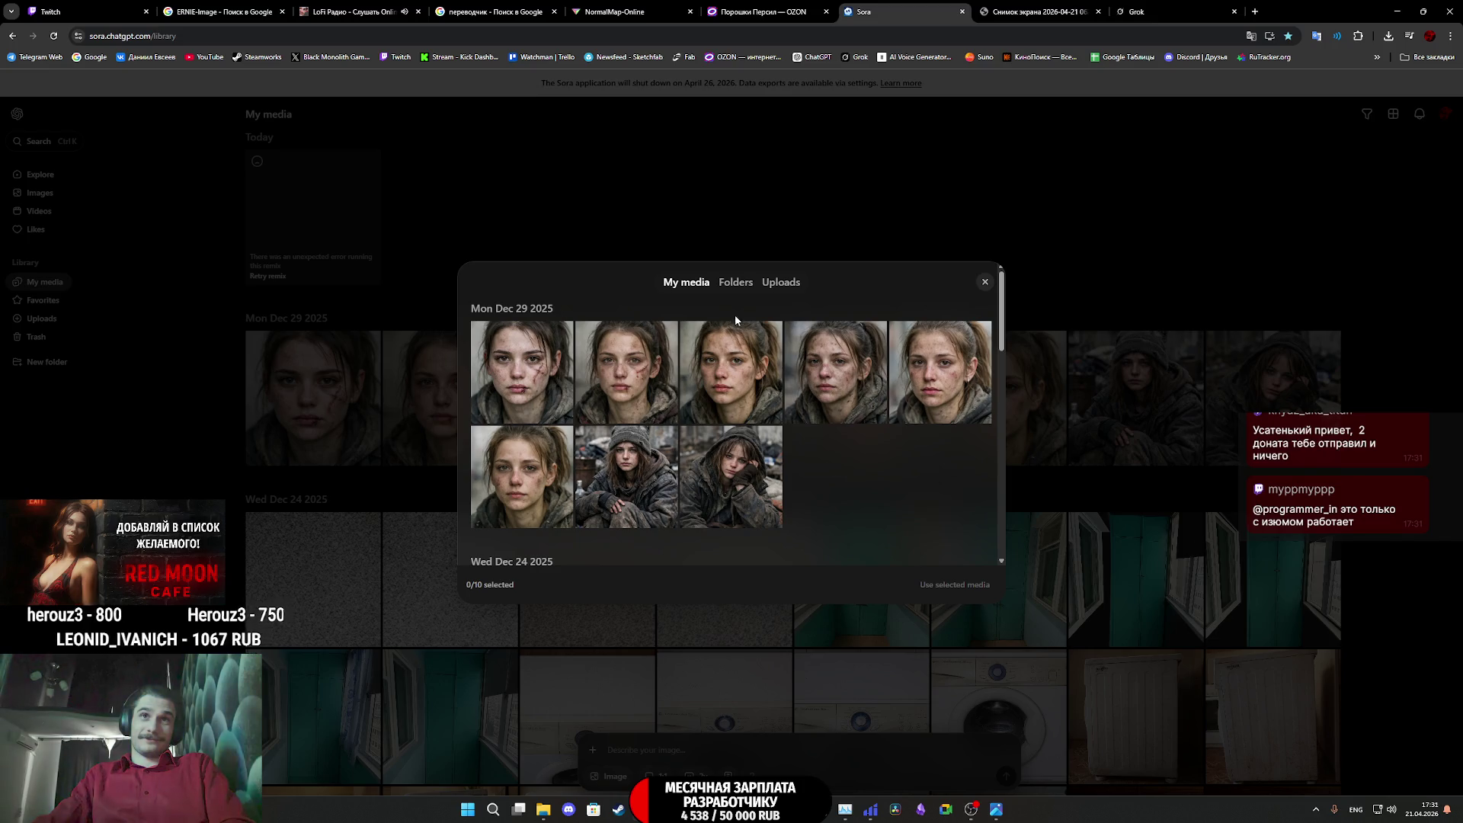
left_click(736, 284)
left_click(782, 288)
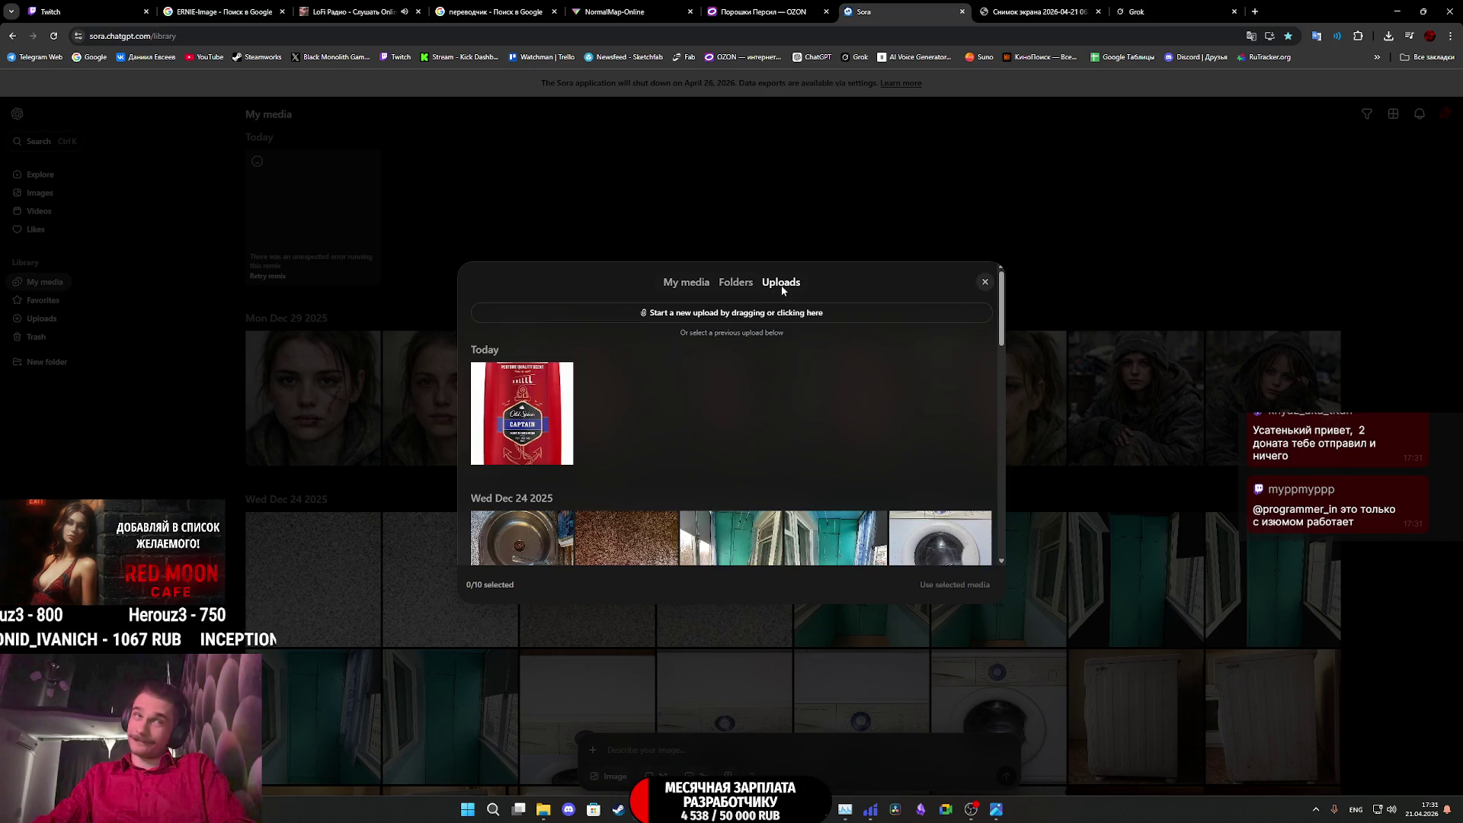
left_click(540, 422)
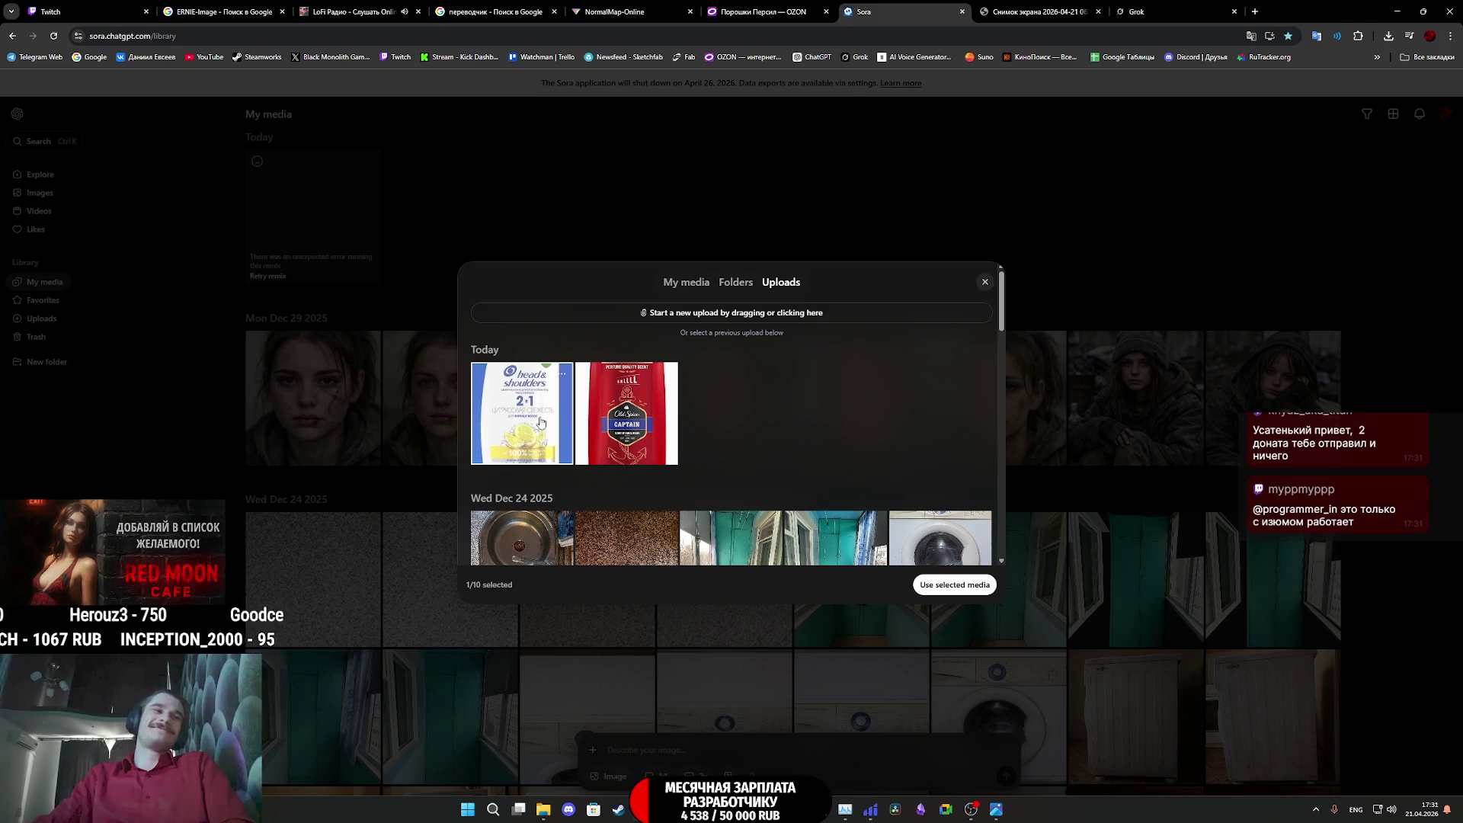
left_click(947, 592)
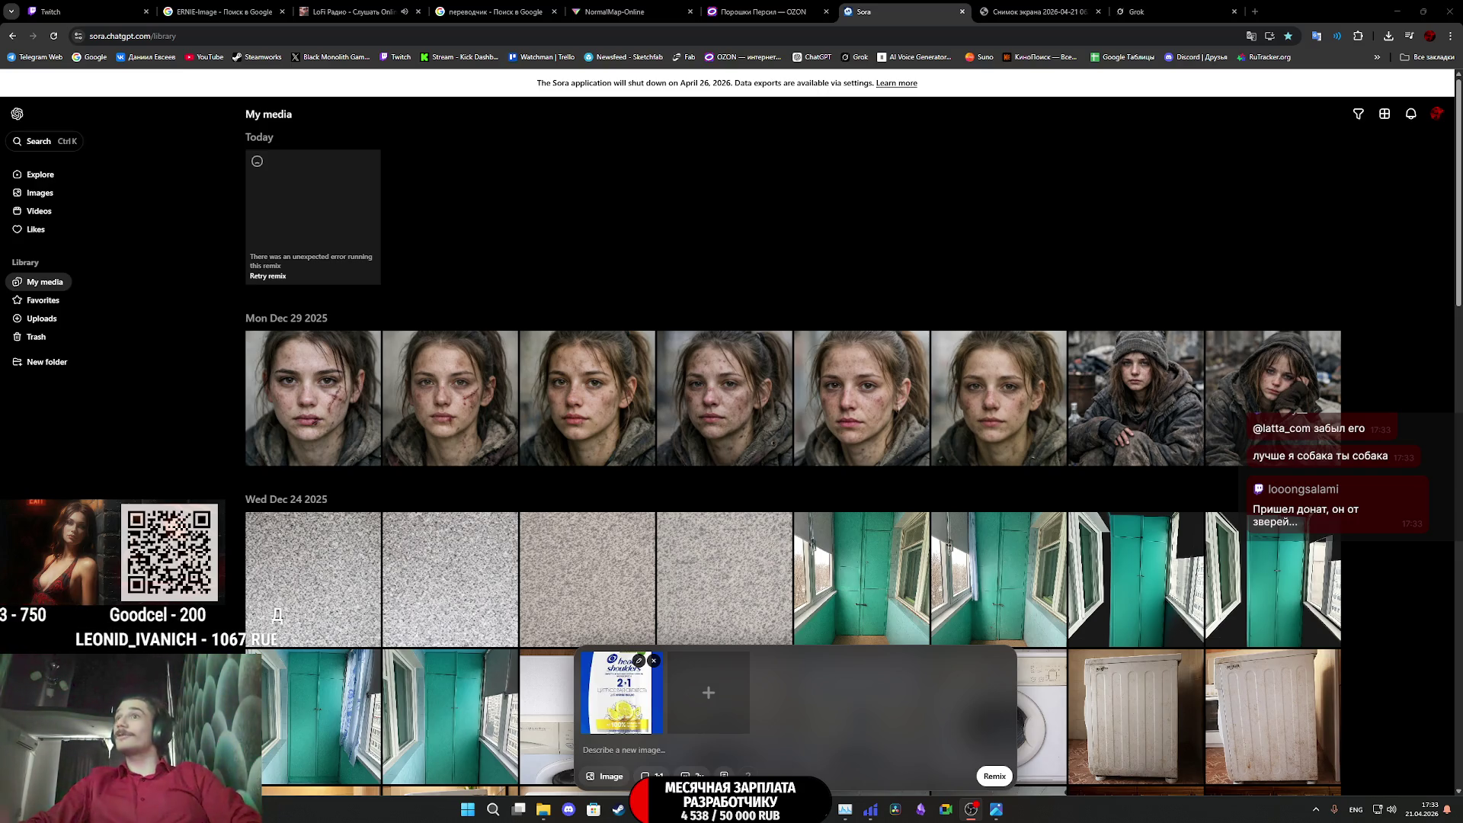
Bring the LoFi Radio tab to the front, leaving the shampoo photo attached in Sora
left_click(355, 11)
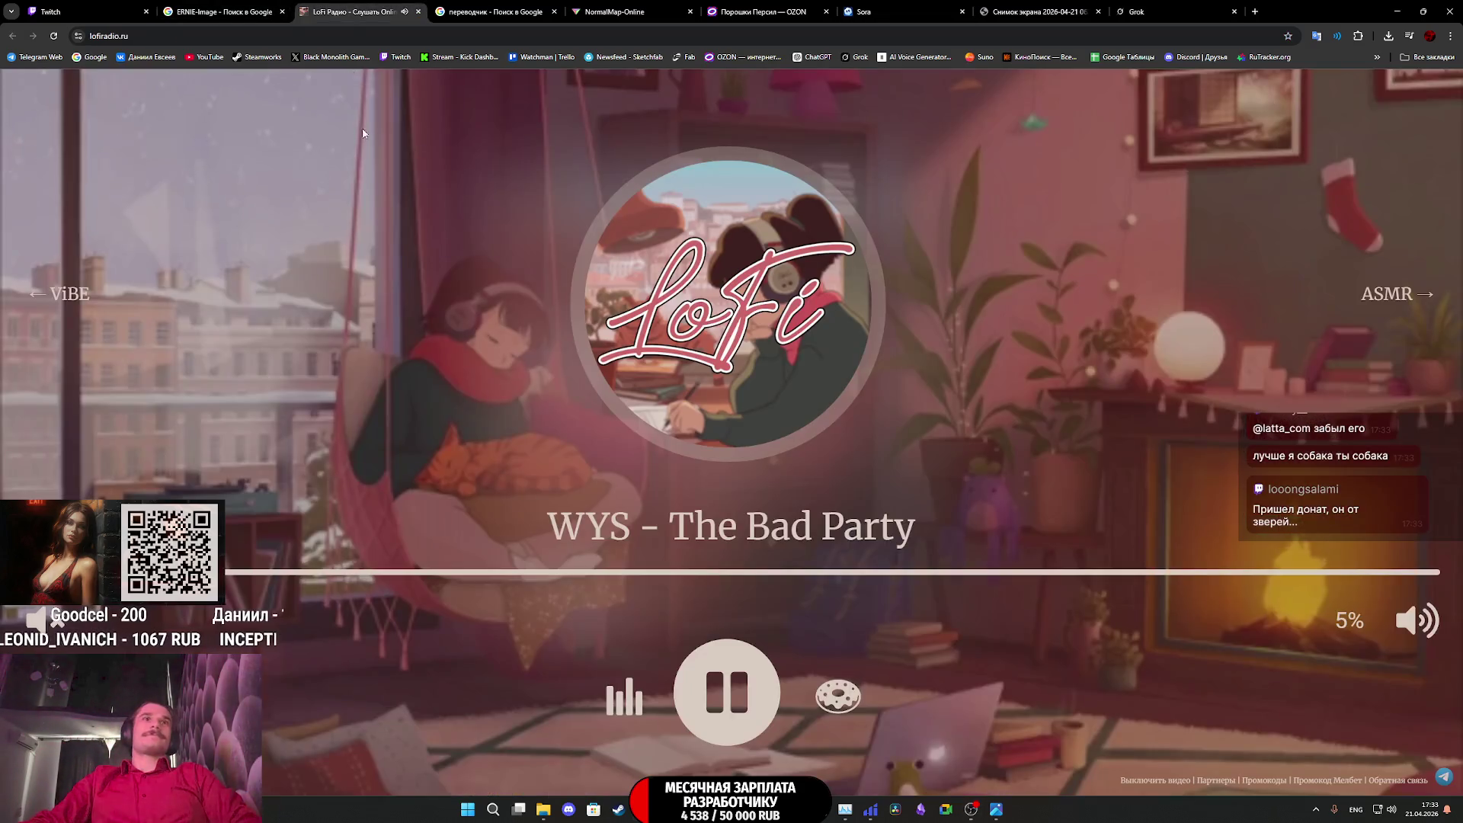
Pause the LoFi music, hide the media player, and bring up the Head & Shoulders screenshot tab
left_click(726, 692)
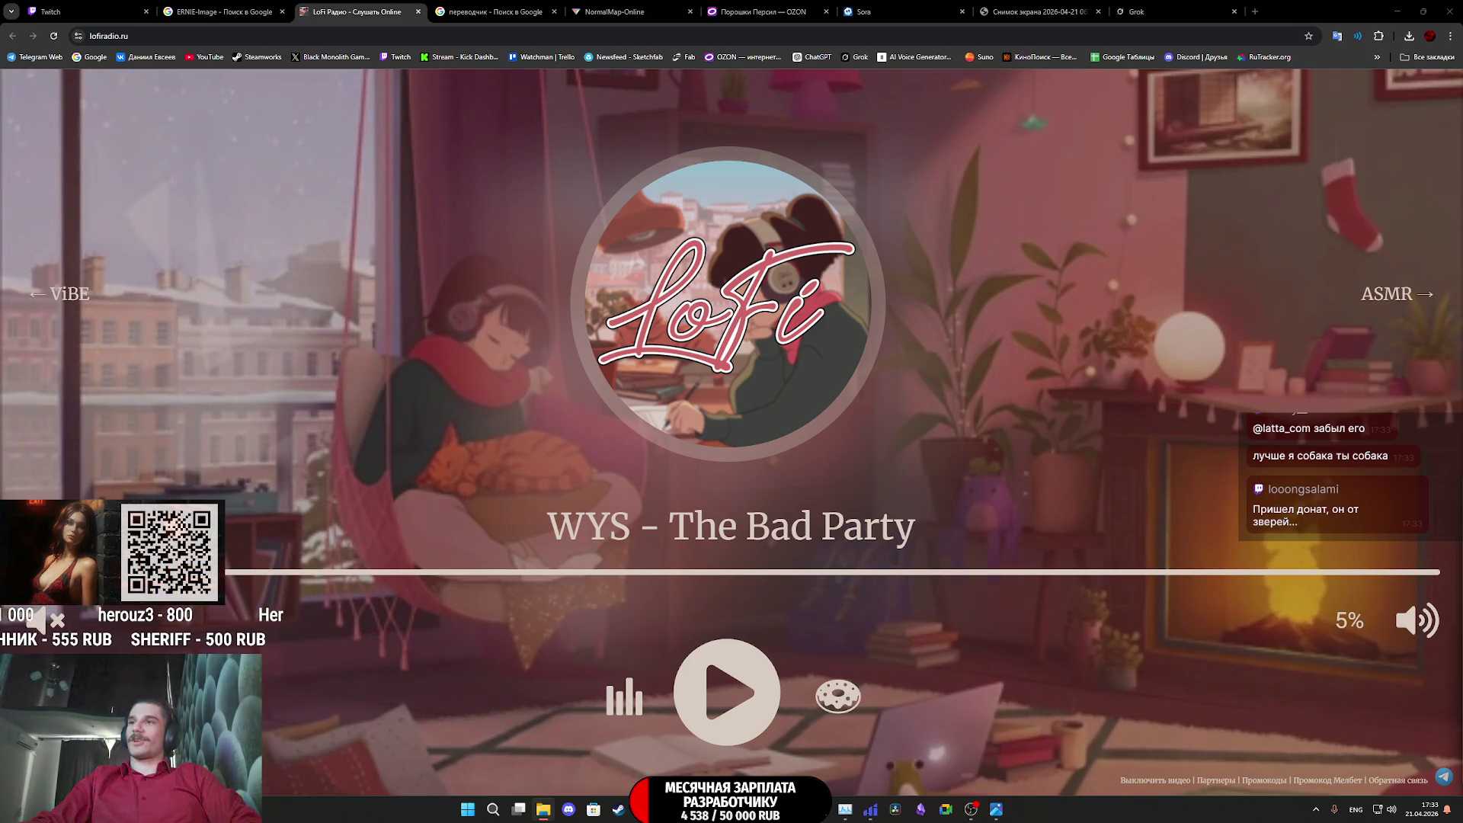
left_click(987, 718)
left_click(972, 698)
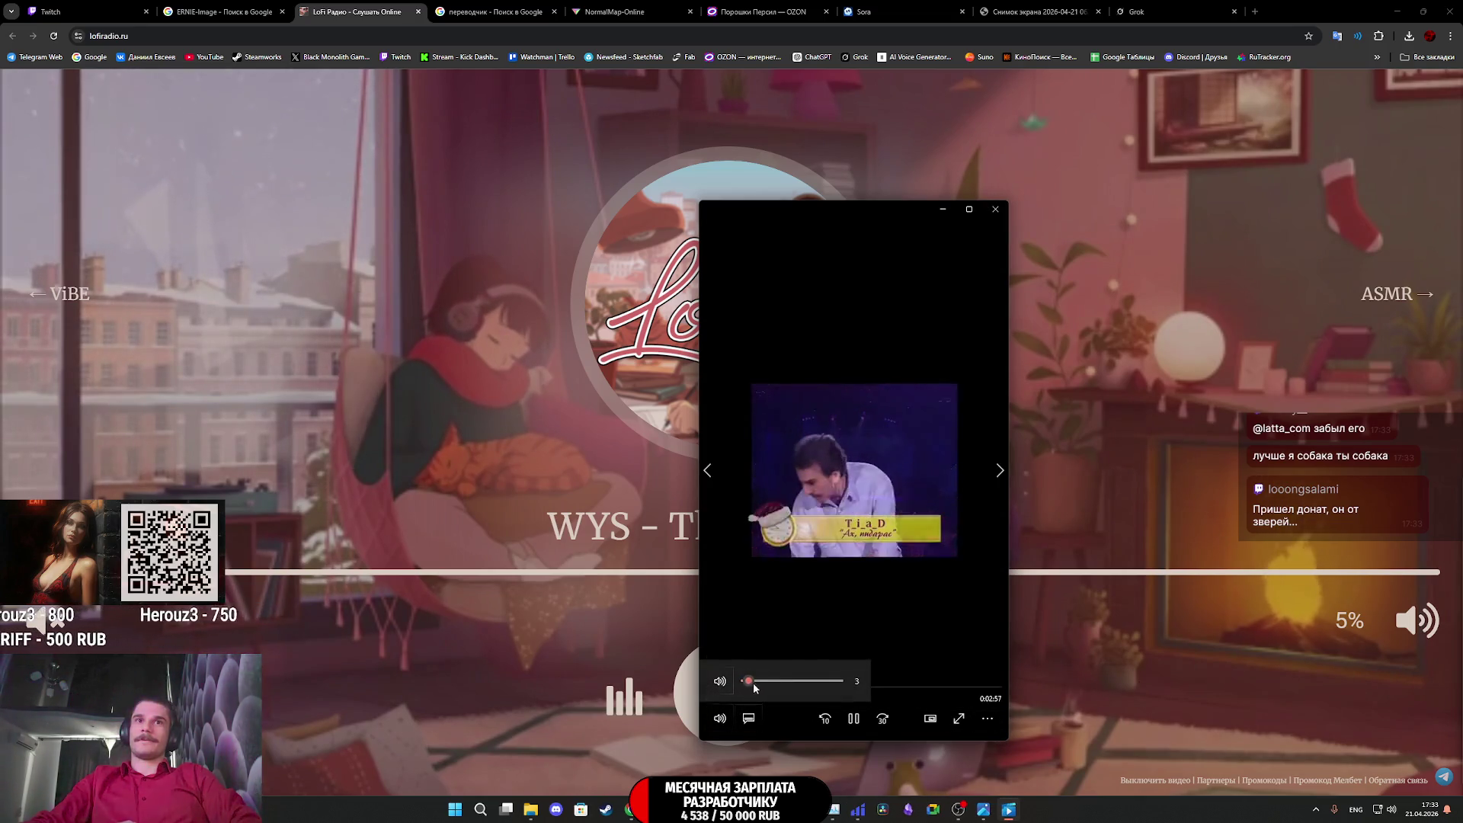
left_click(1040, 170)
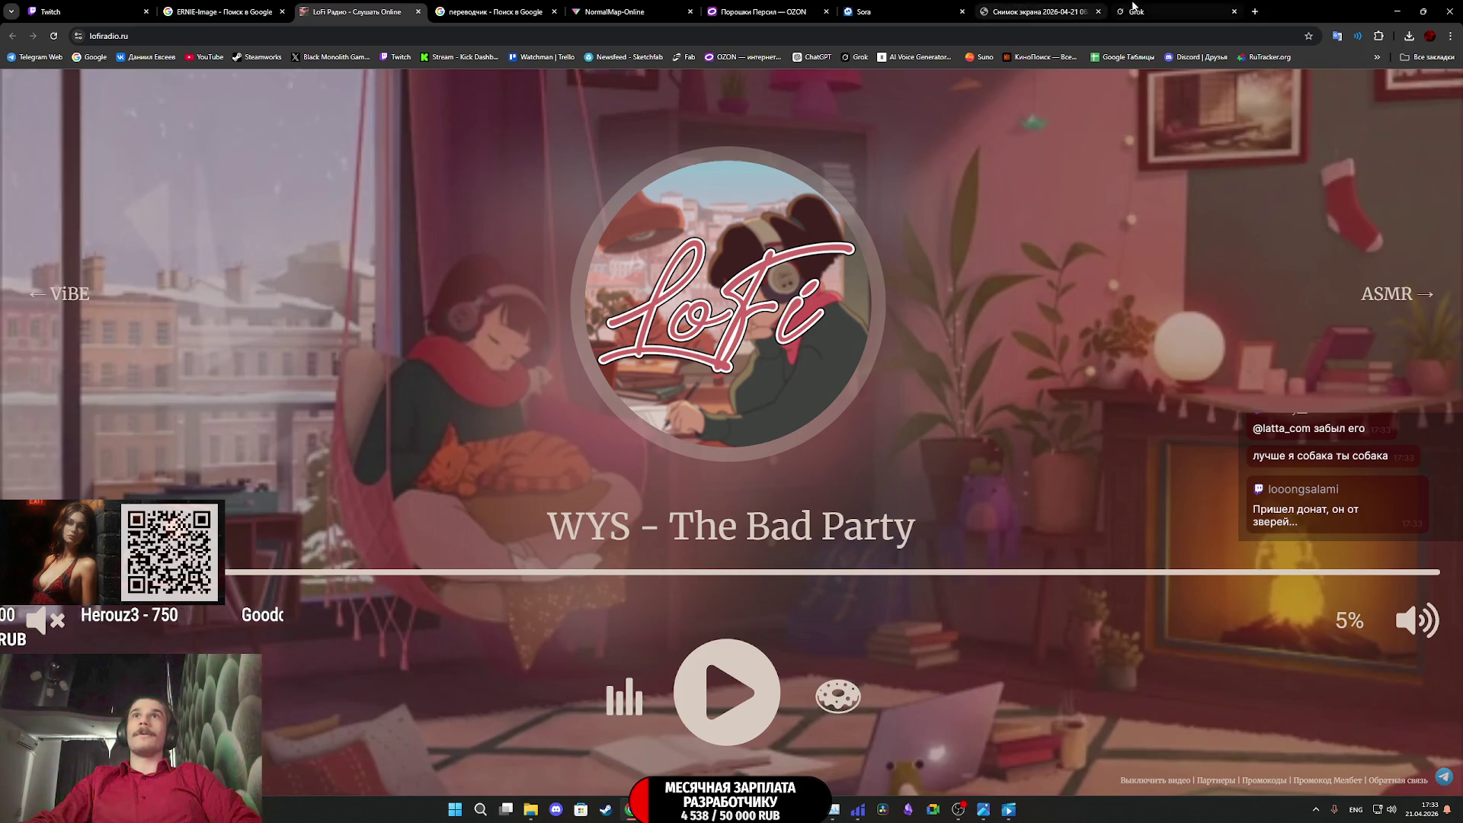
left_click(1162, 12)
left_click(1037, 11)
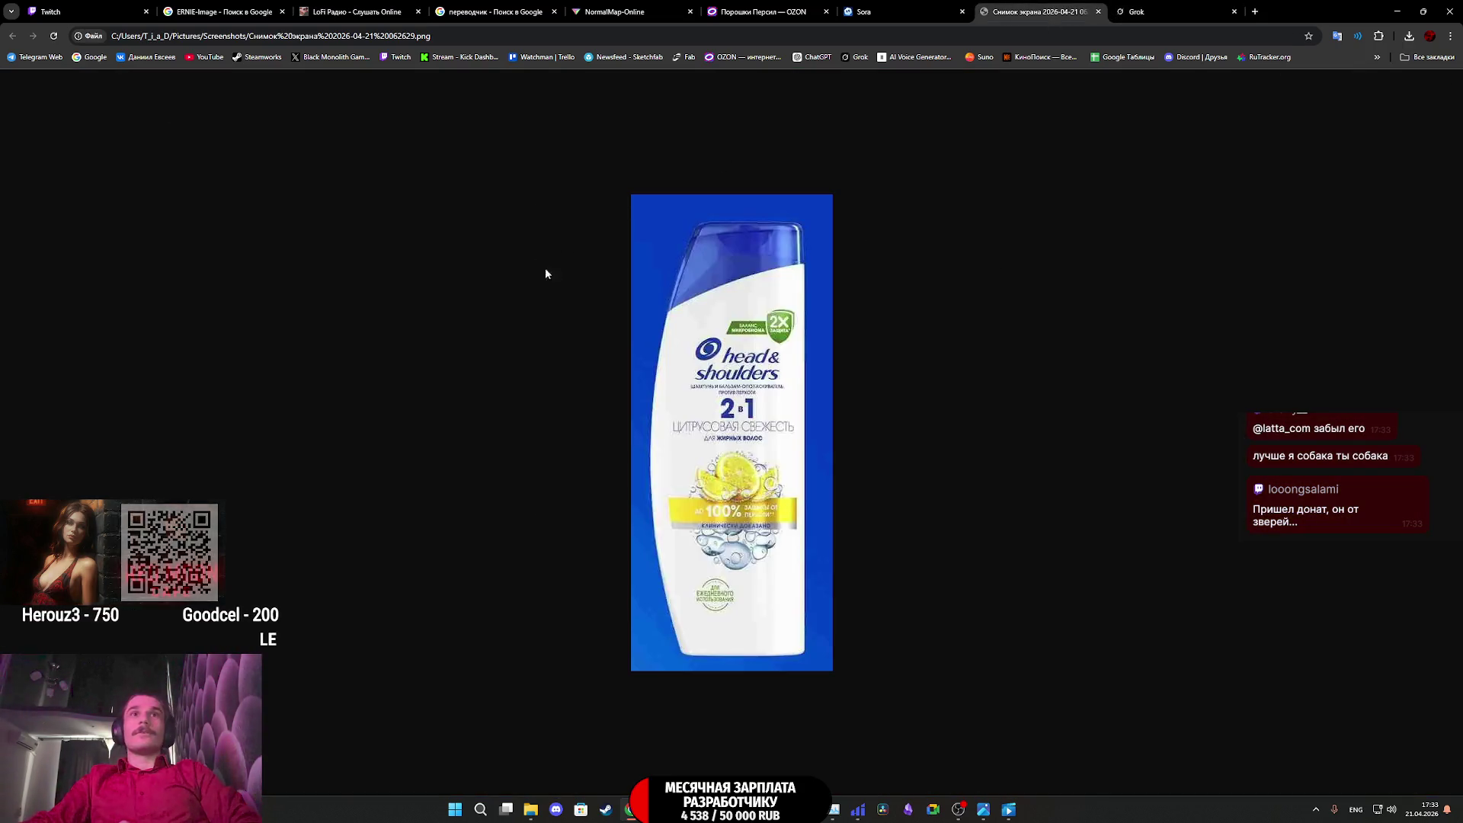
Write the Sora prompt 'переделай название шампуня на AIKIKOROKO', then move to the Grok tab
left_click(865, 12)
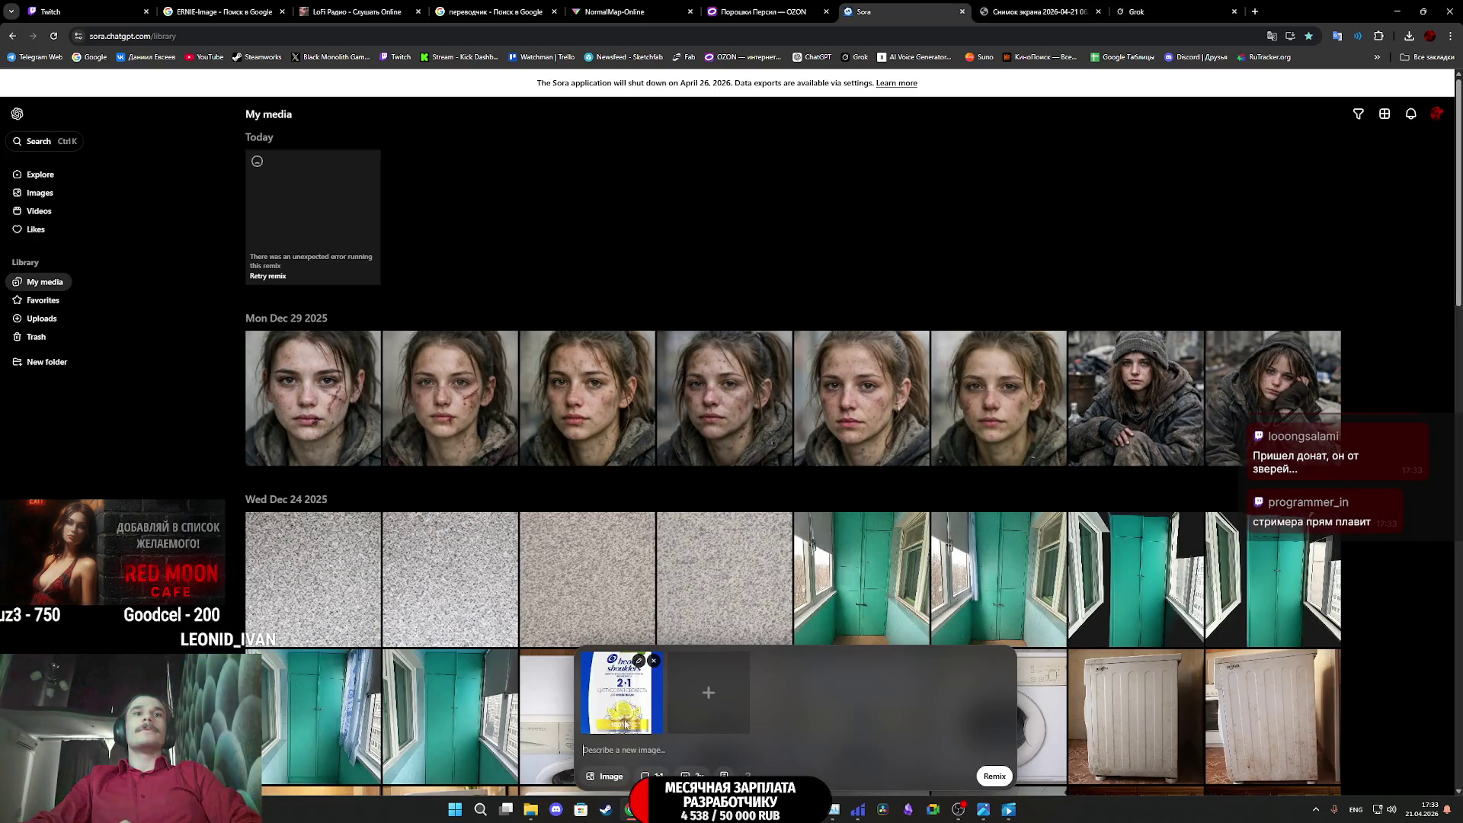
left_click(629, 759)
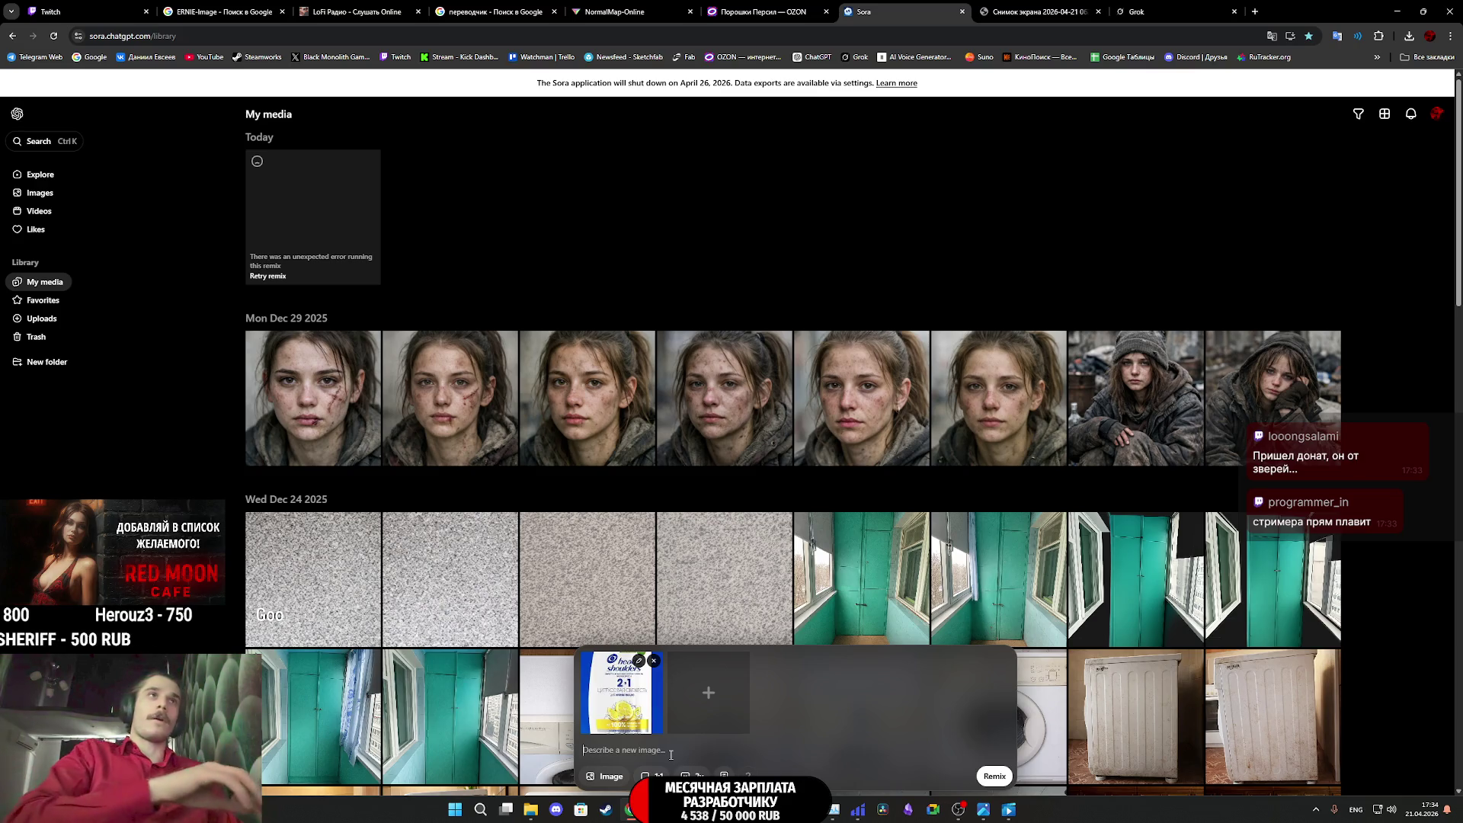
type("Gth")
key("BackSpace")
key("BackSpace")
key("BackSpace")
type("пер")
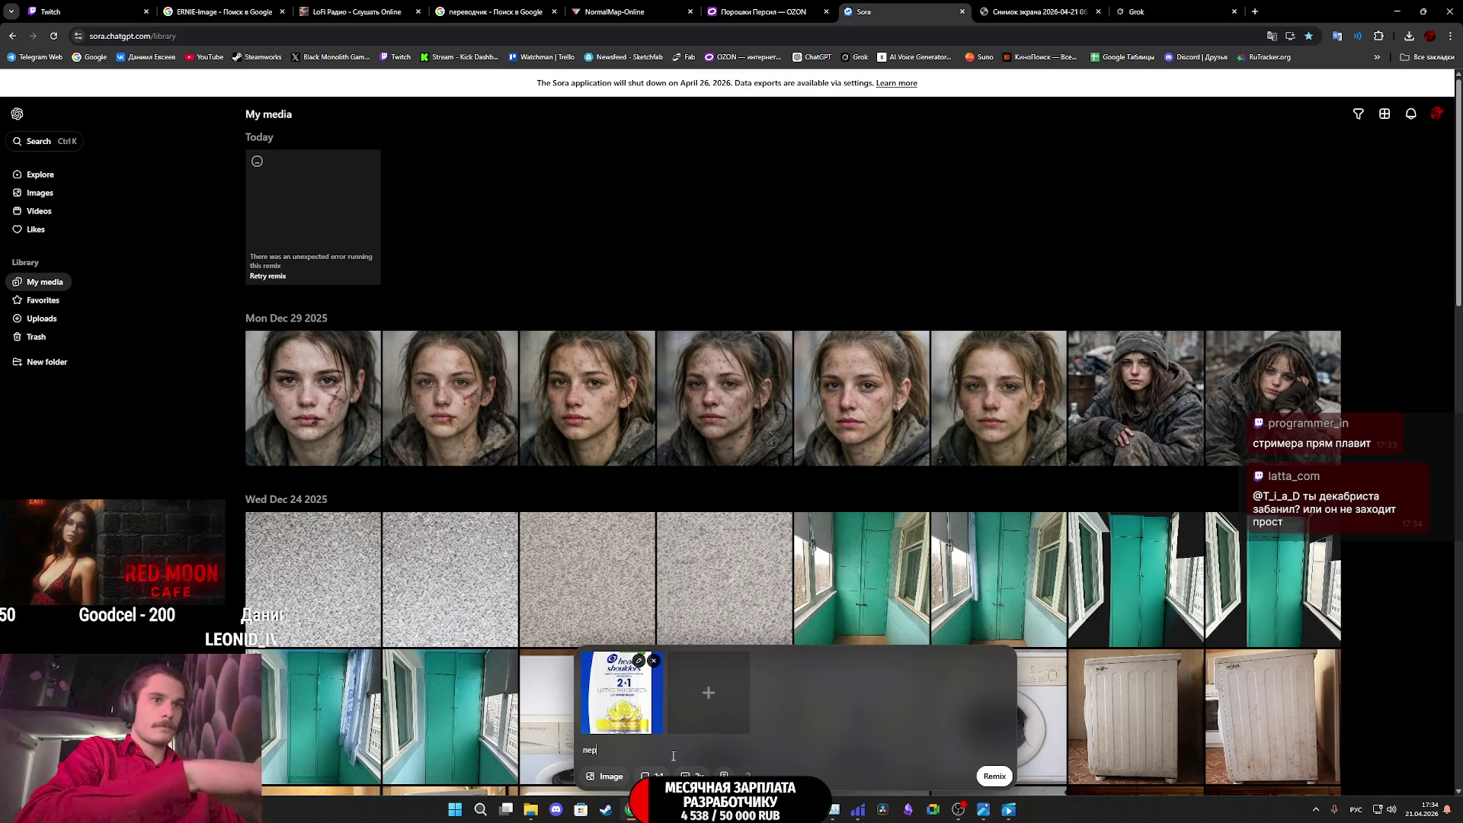
type("еделай ")
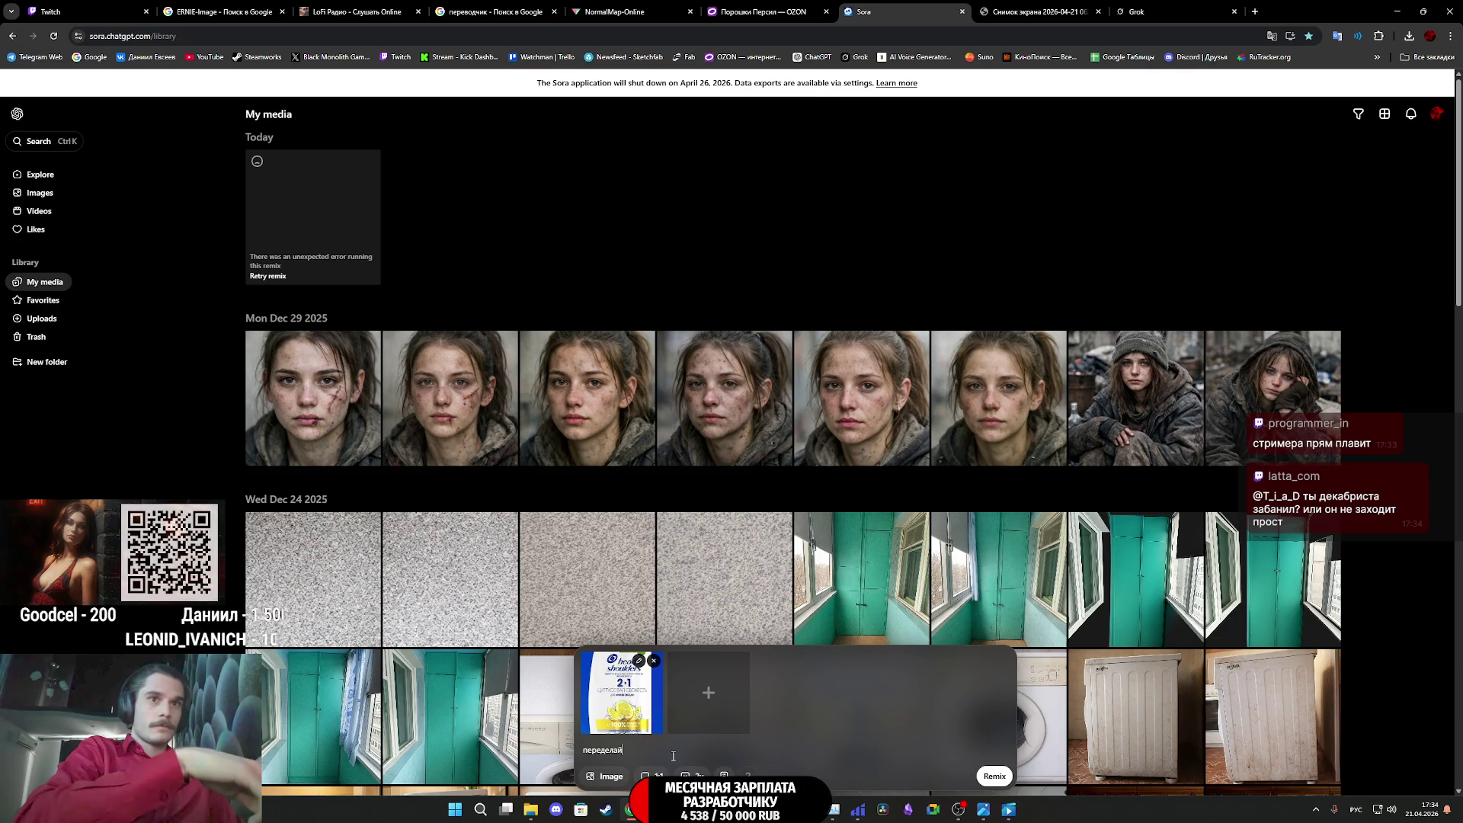
type("название шам")
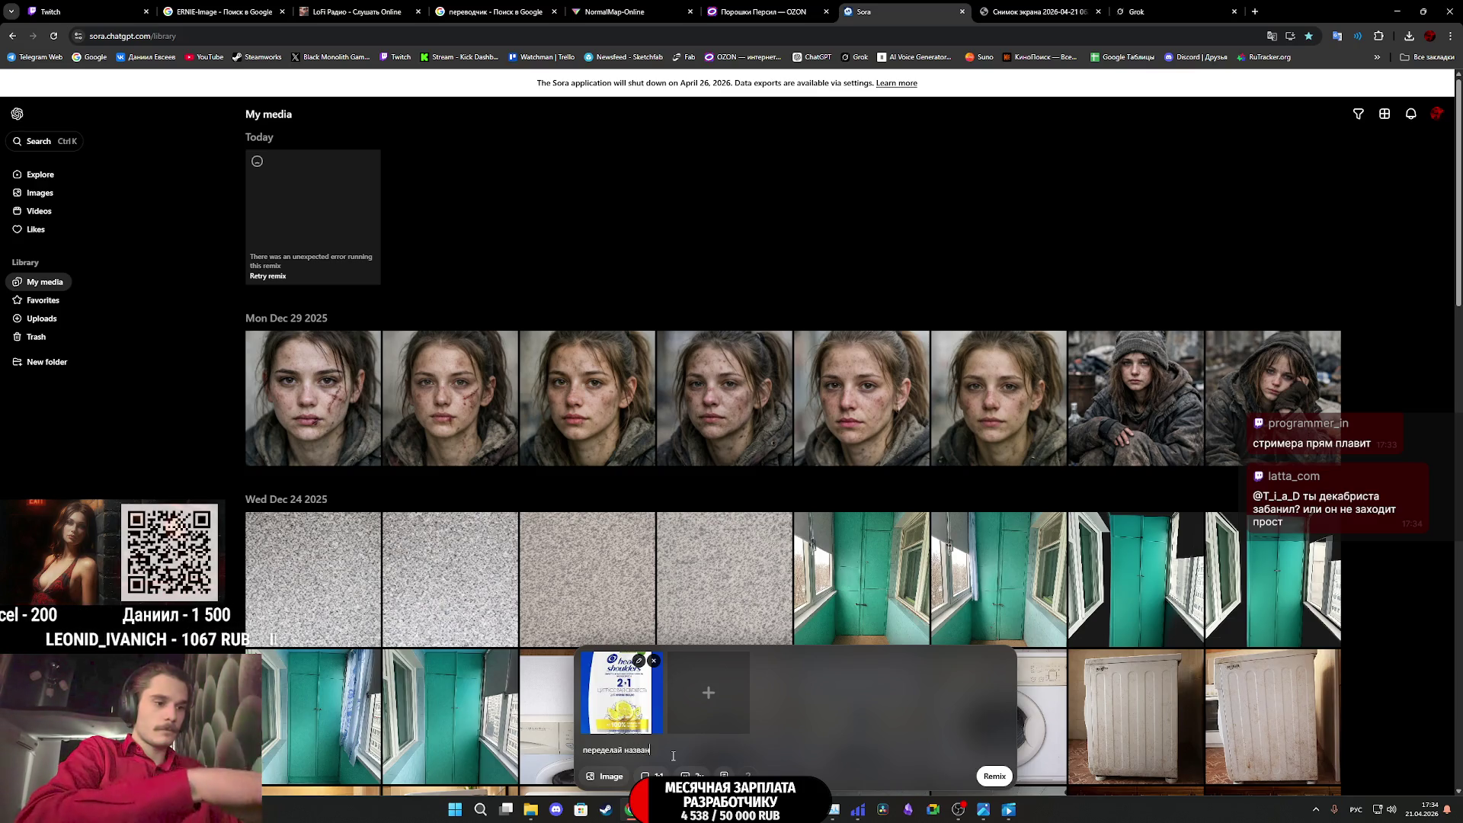
type("пуня на A")
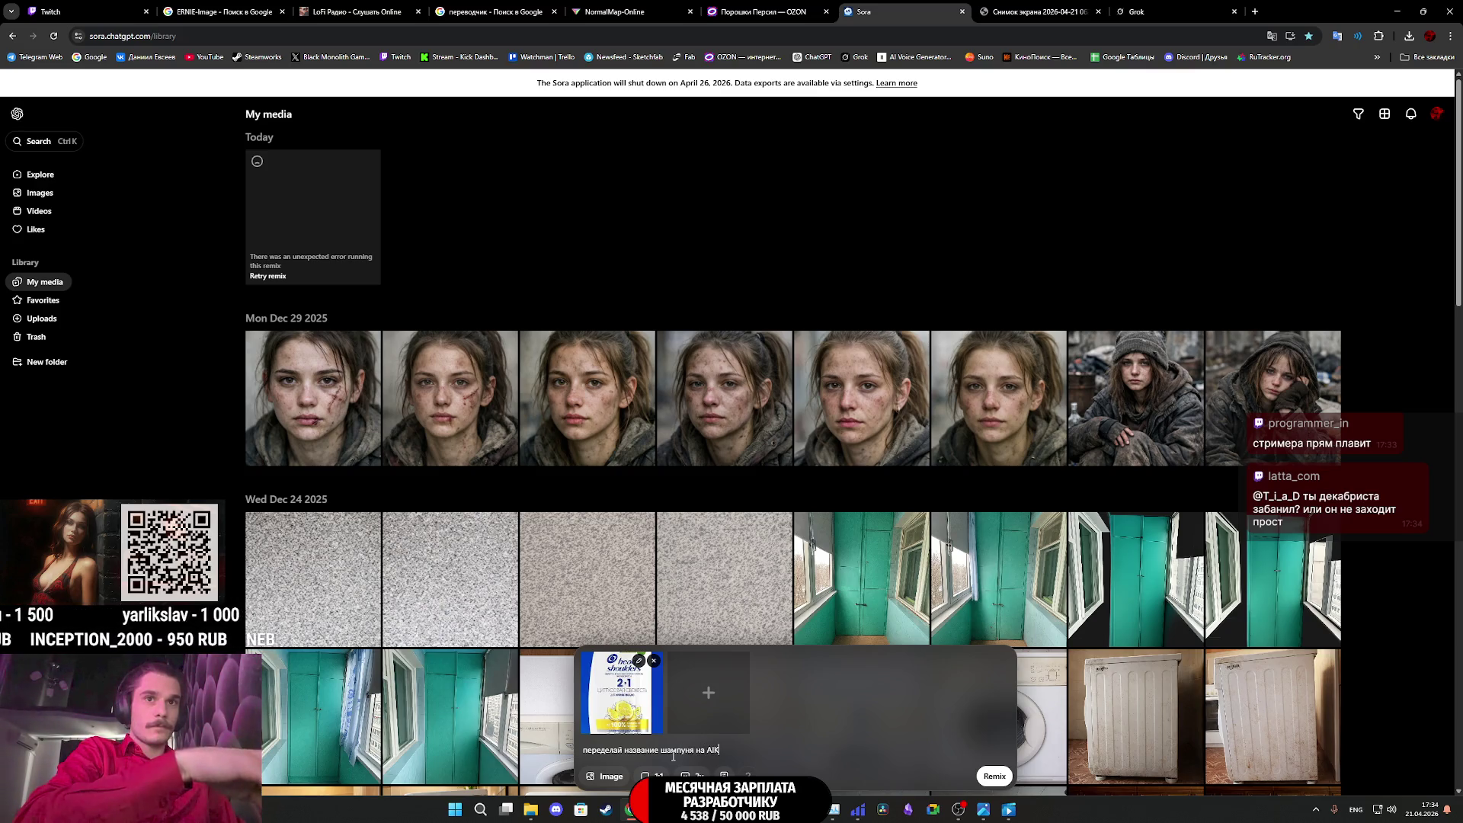
type("I")
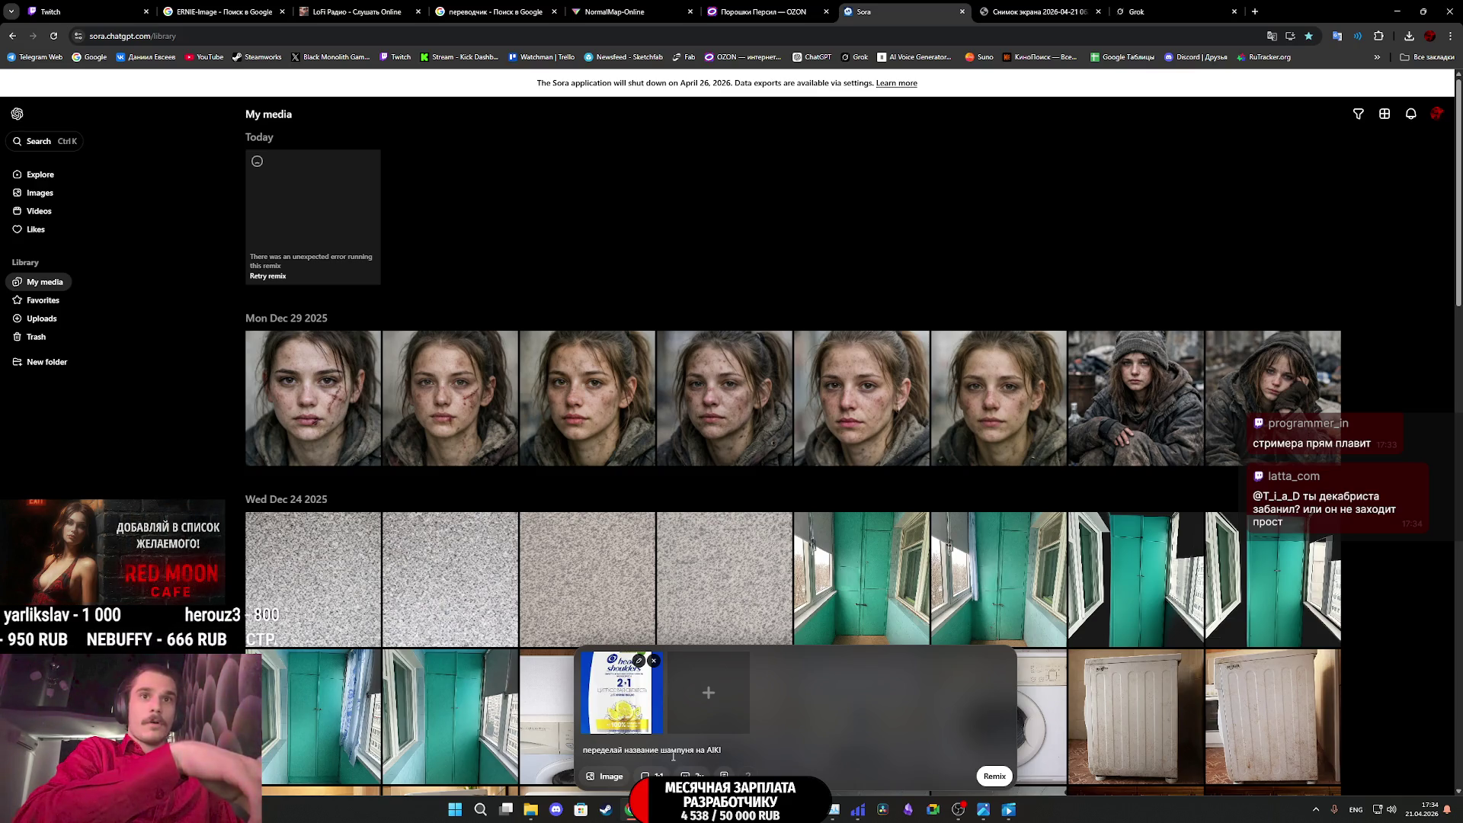
type("KIKO")
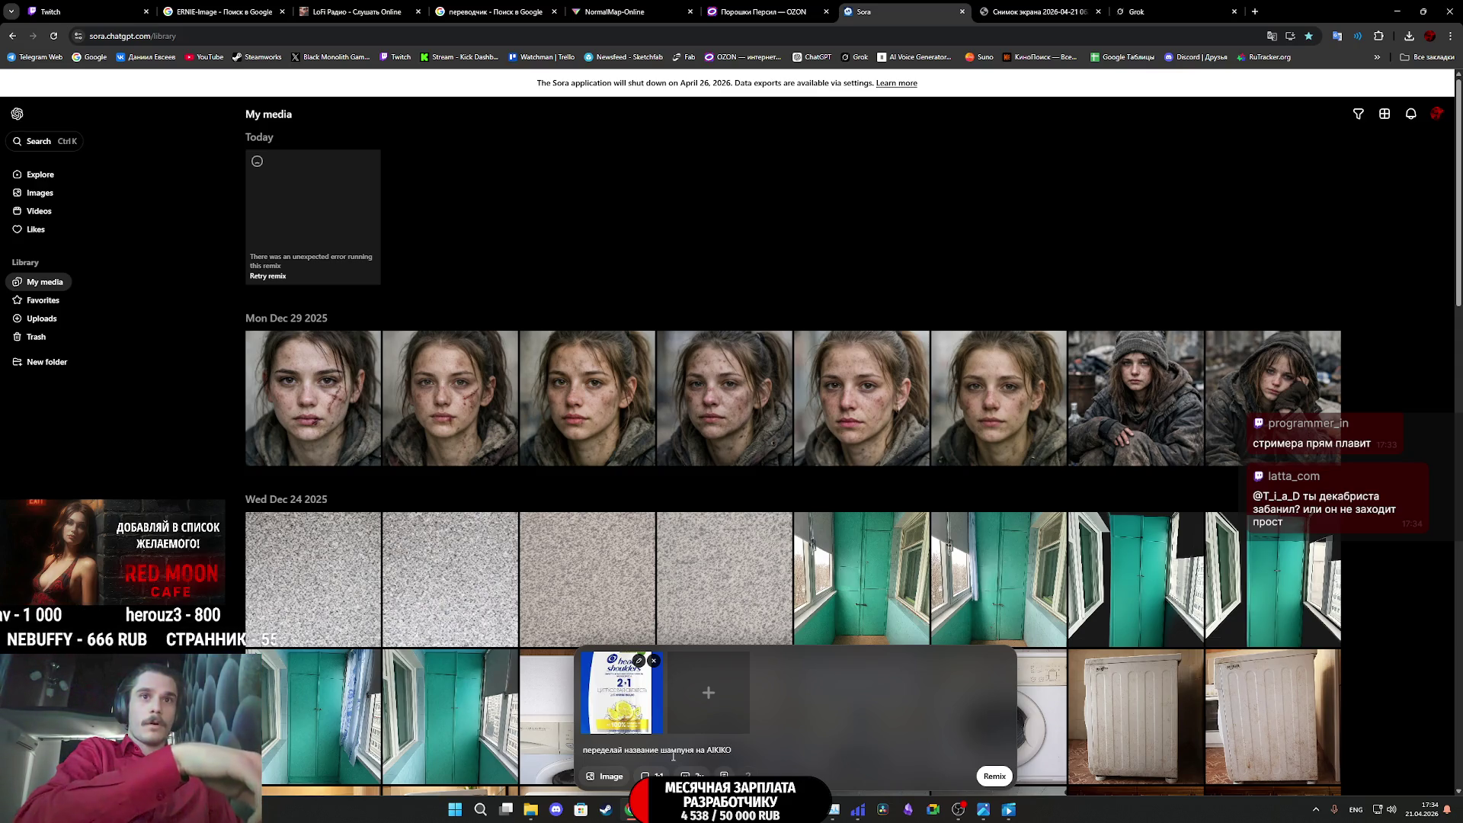
type("ROKO")
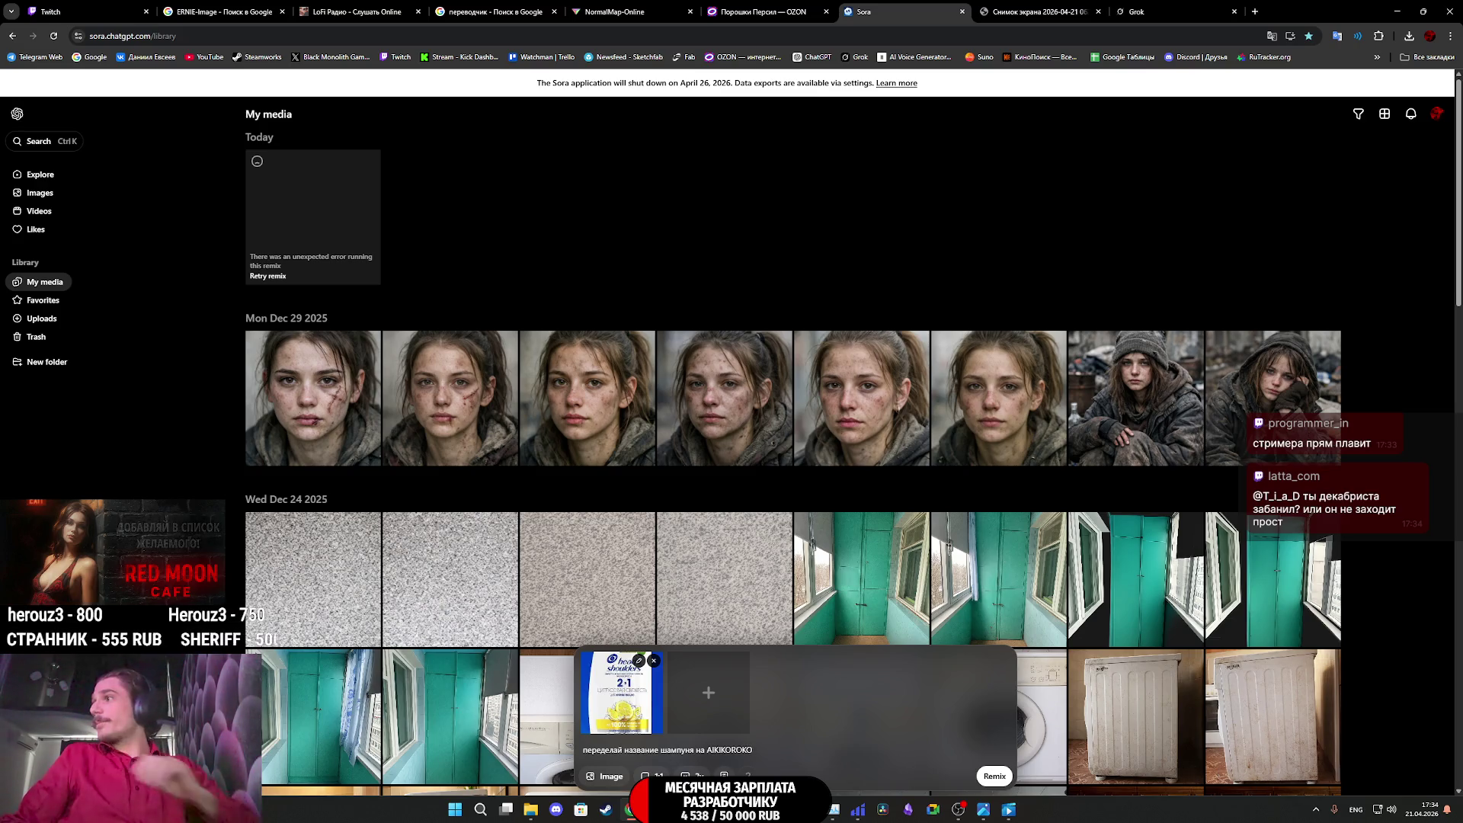
left_click(1143, 11)
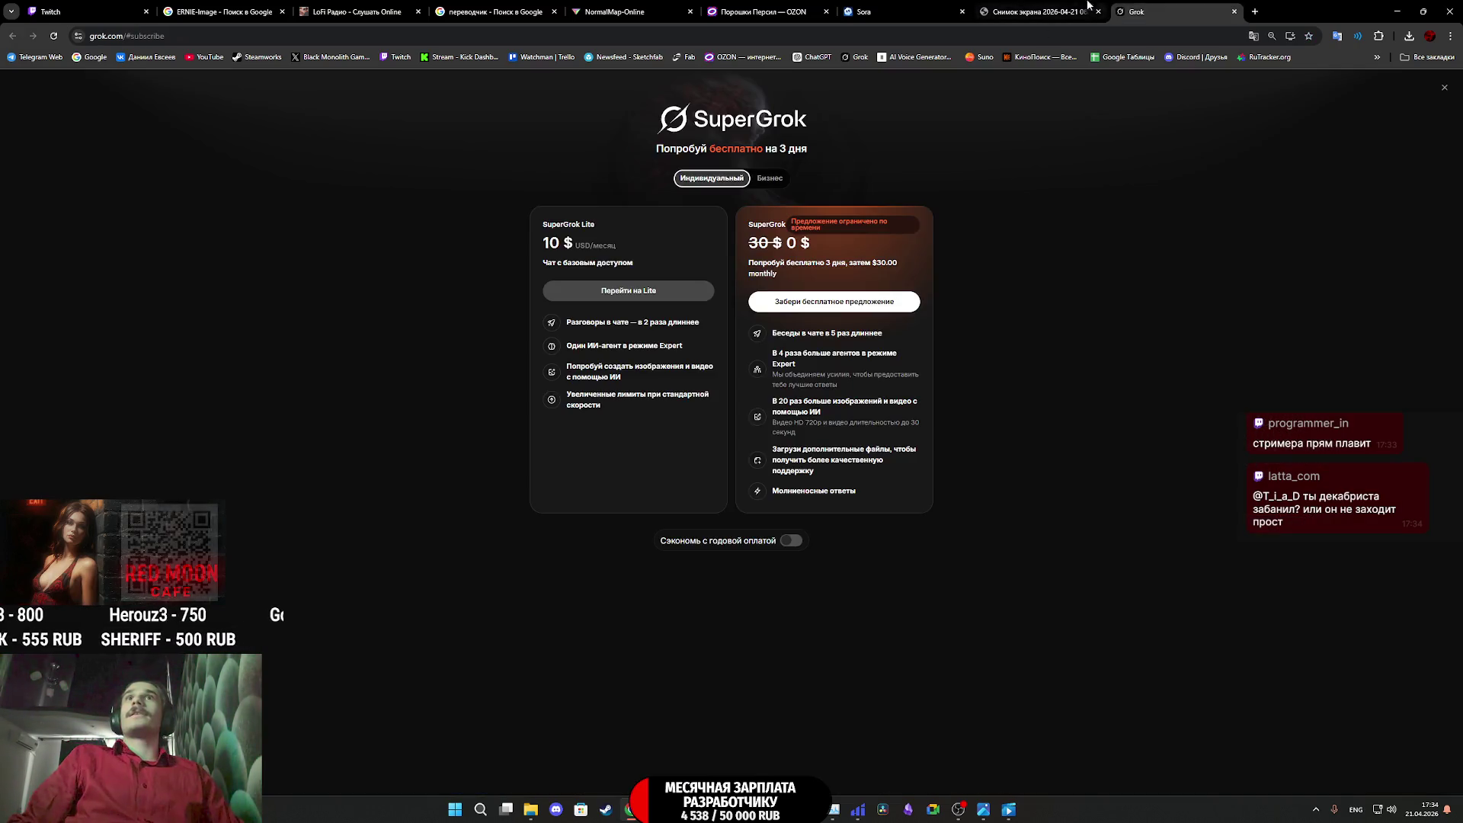
Cycle through the open Chrome tabs and end back on the Sora media library
left_click(1036, 11)
left_click(624, 9)
left_click(491, 9)
left_click(343, 8)
left_click(220, 9)
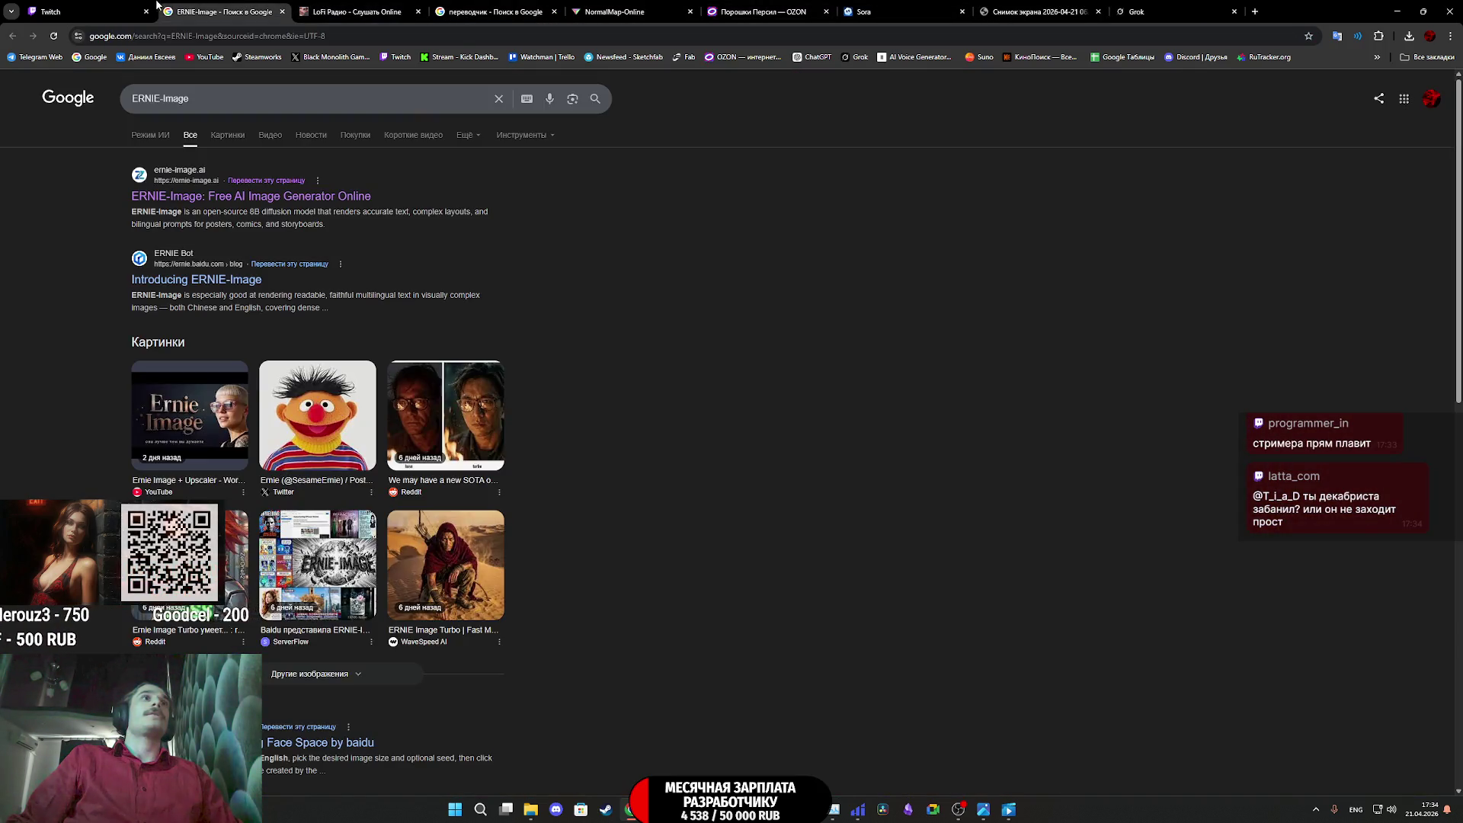
left_click(118, 6)
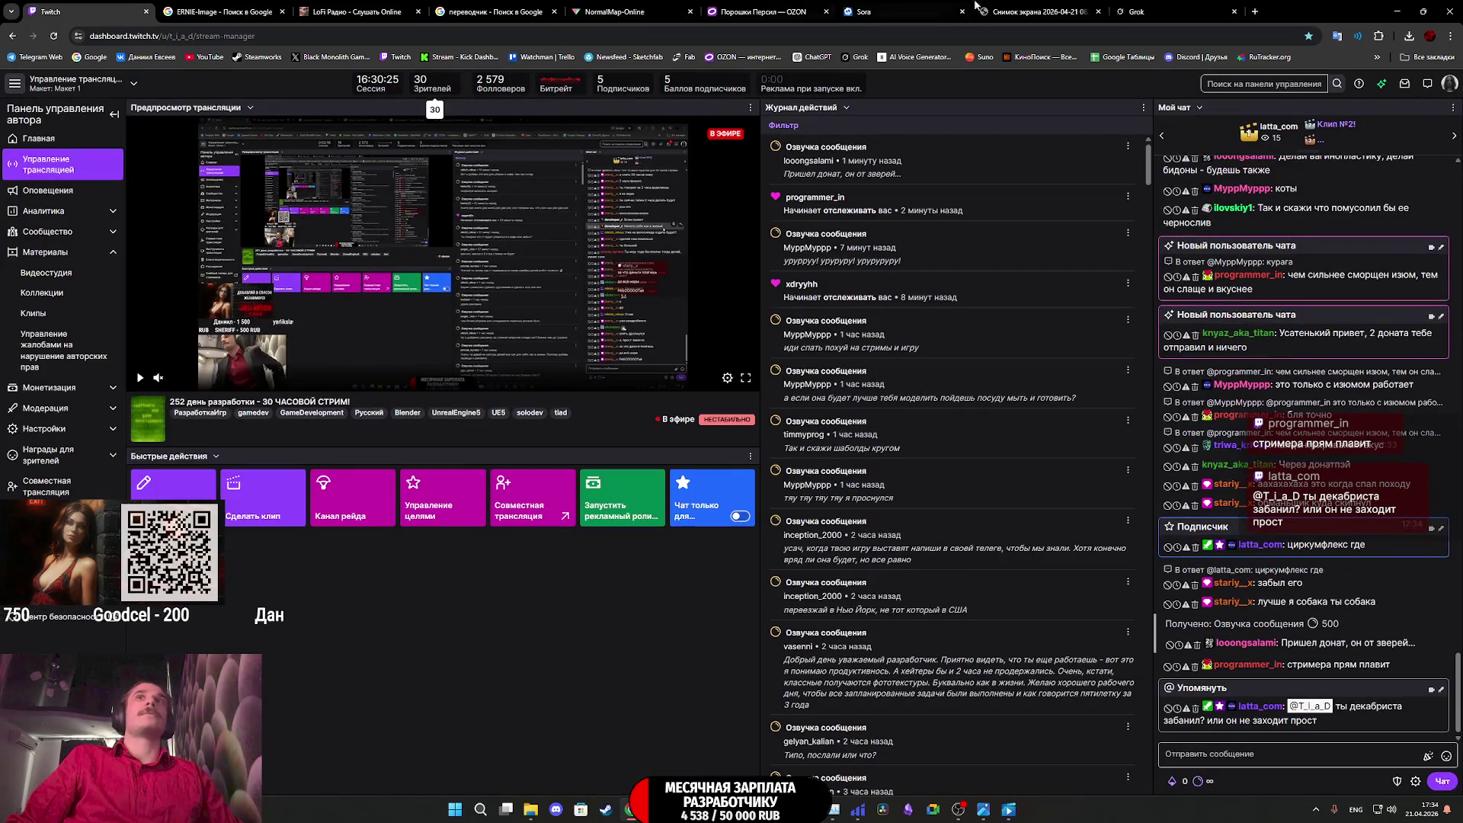
left_click(1150, 10)
left_click(1080, 8)
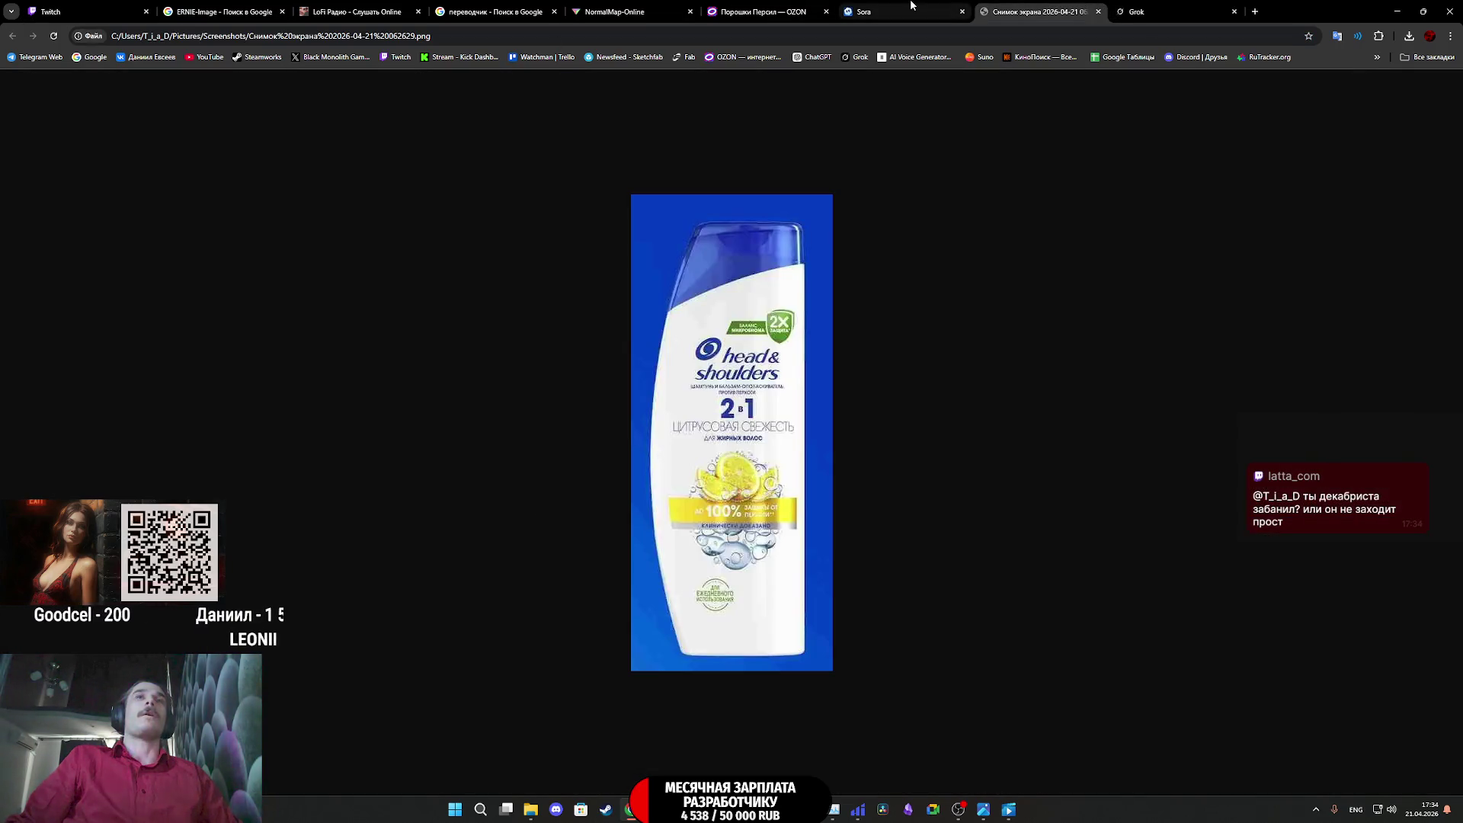
left_click(876, 10)
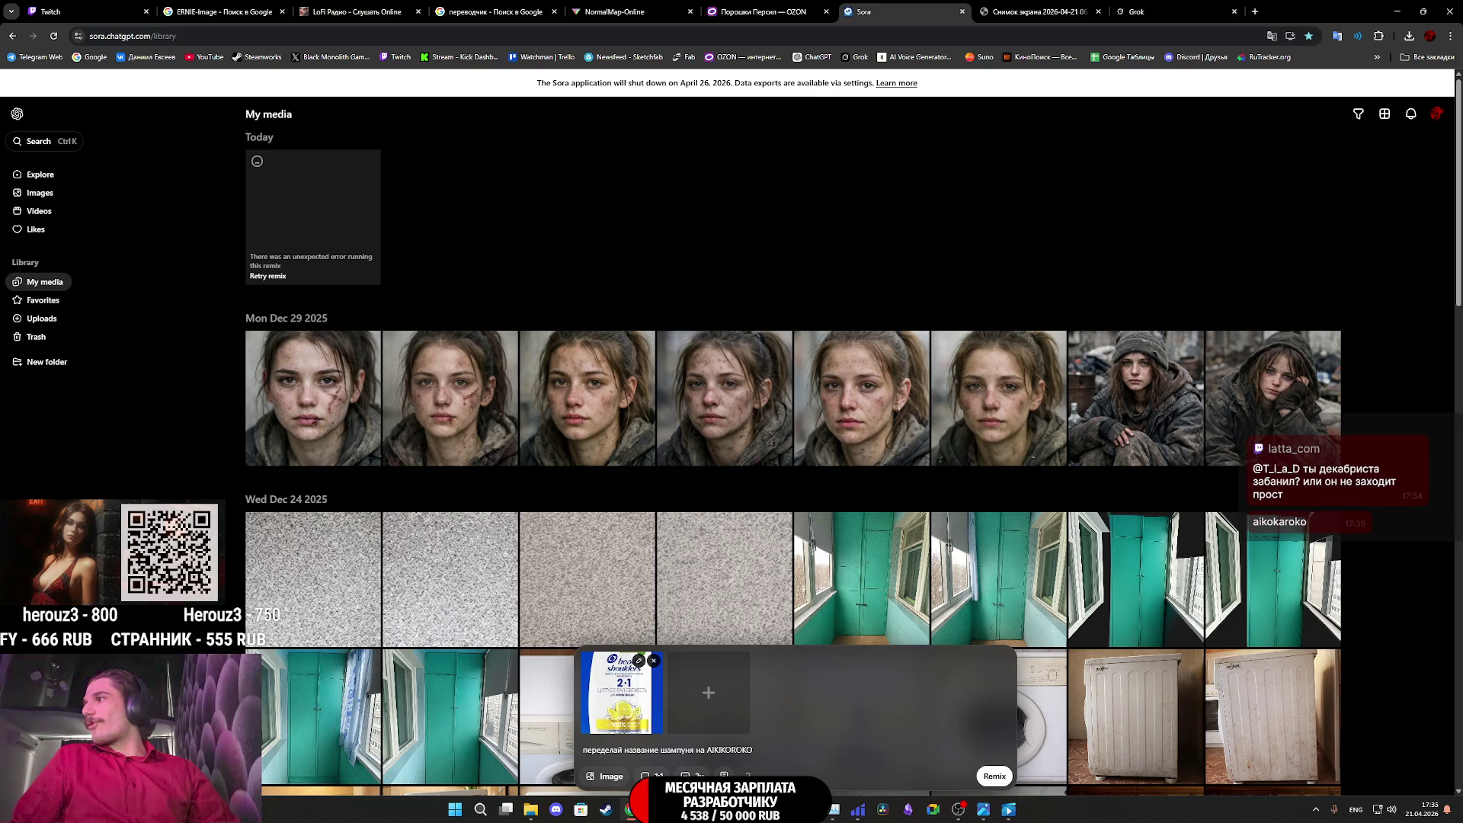
type("переделай название шампуня на AIKIKOROKO")
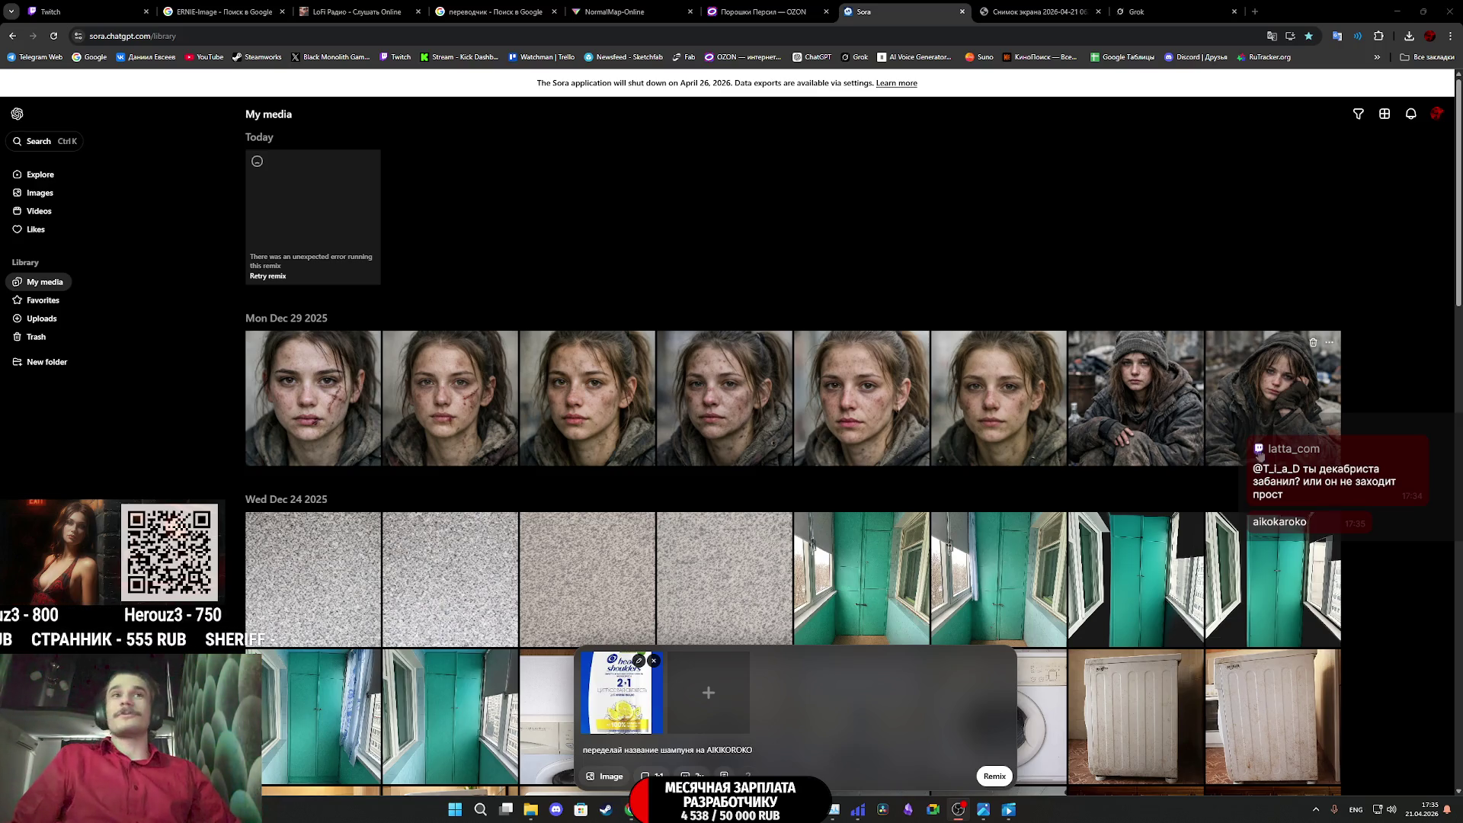
Replace the brand name in the prompt with 'aikokaroko' and start a new line
left_click_drag(753, 750, 738, 750)
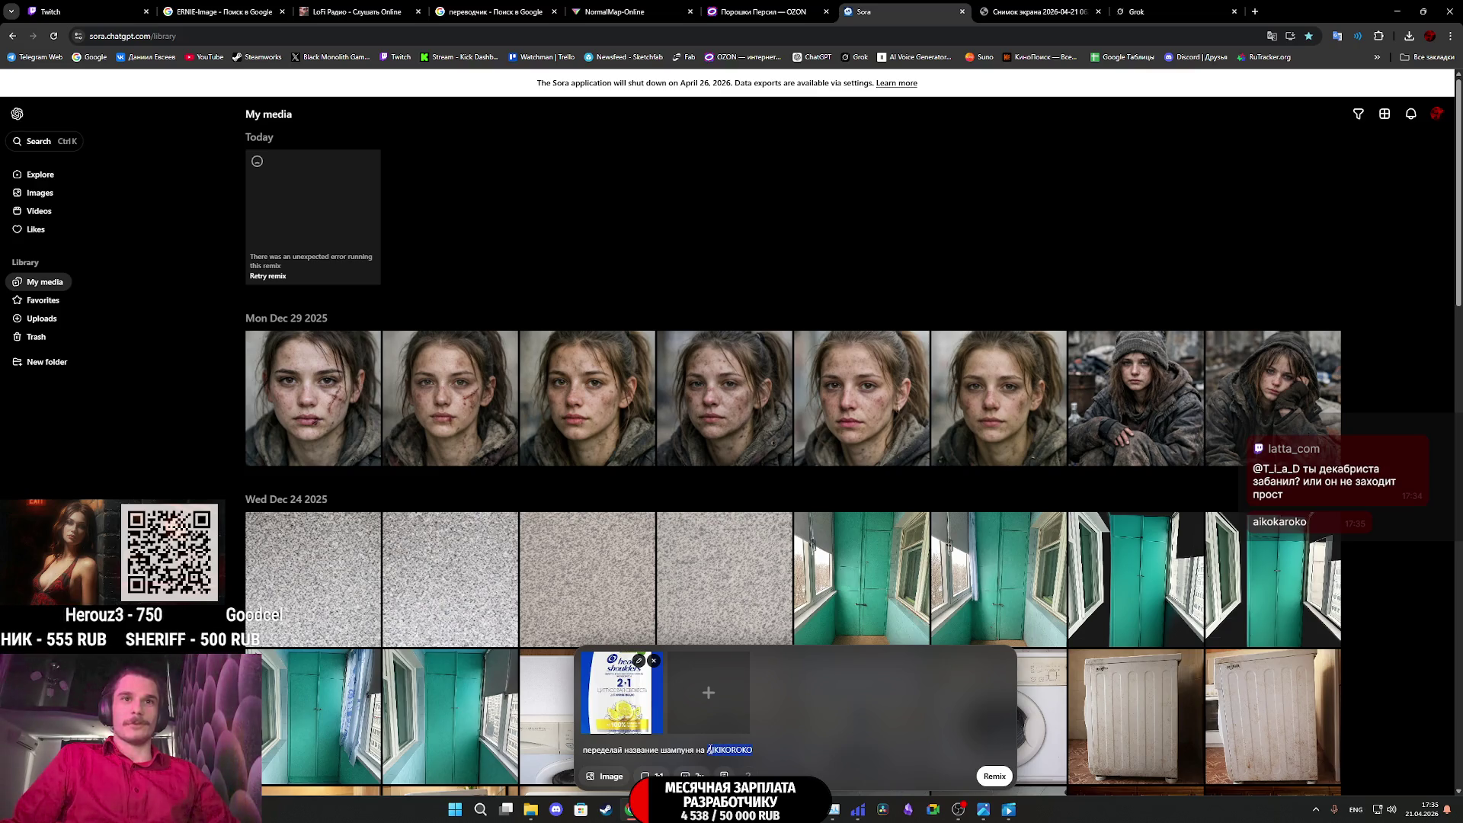
type("aikokaroko")
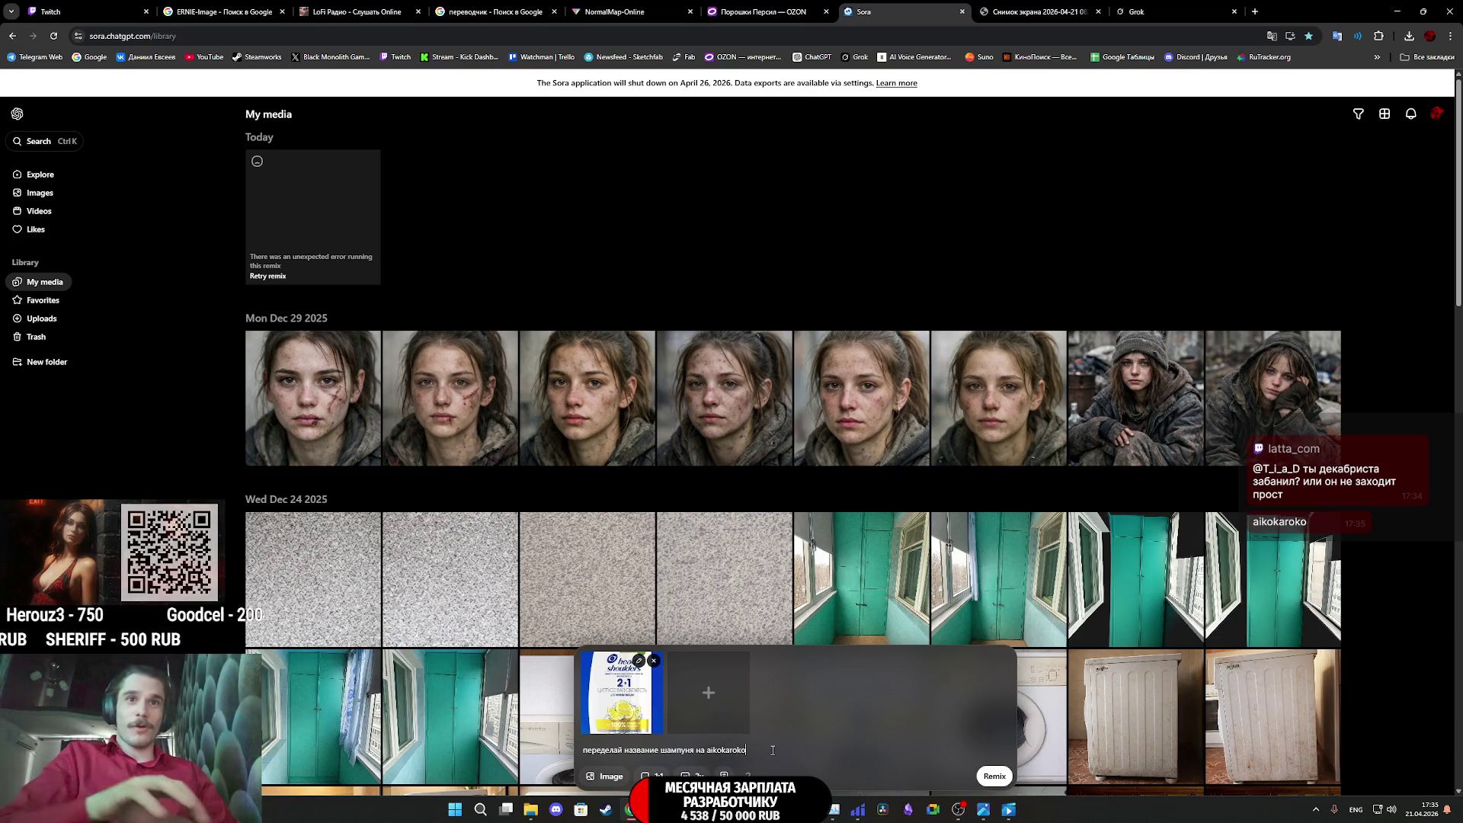
key("shift+Return")
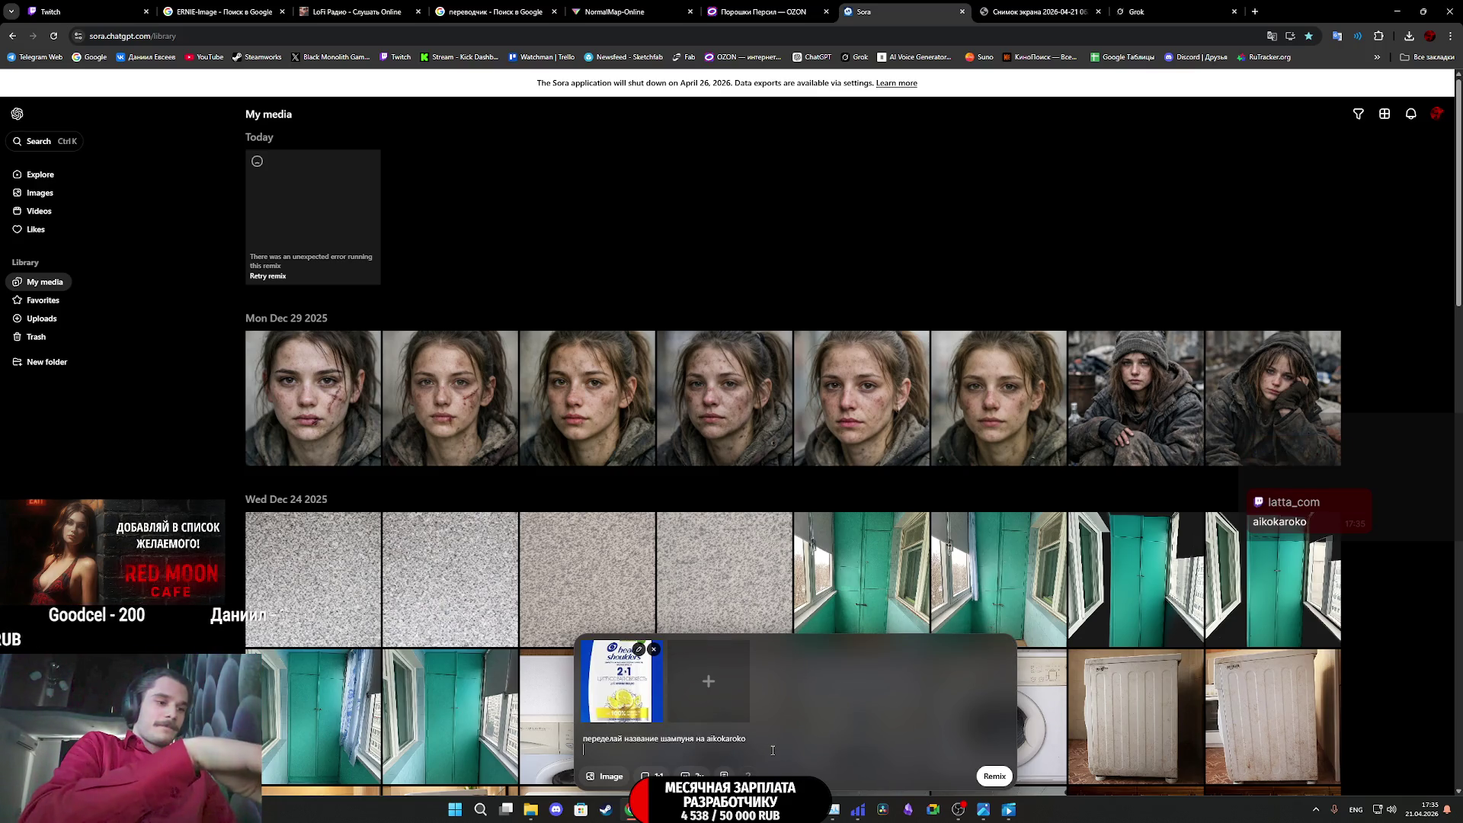
Add a Russian caption line ending 'Немецкого качества', fixing the typos, then start another line
key("alt+shift")
type("н")
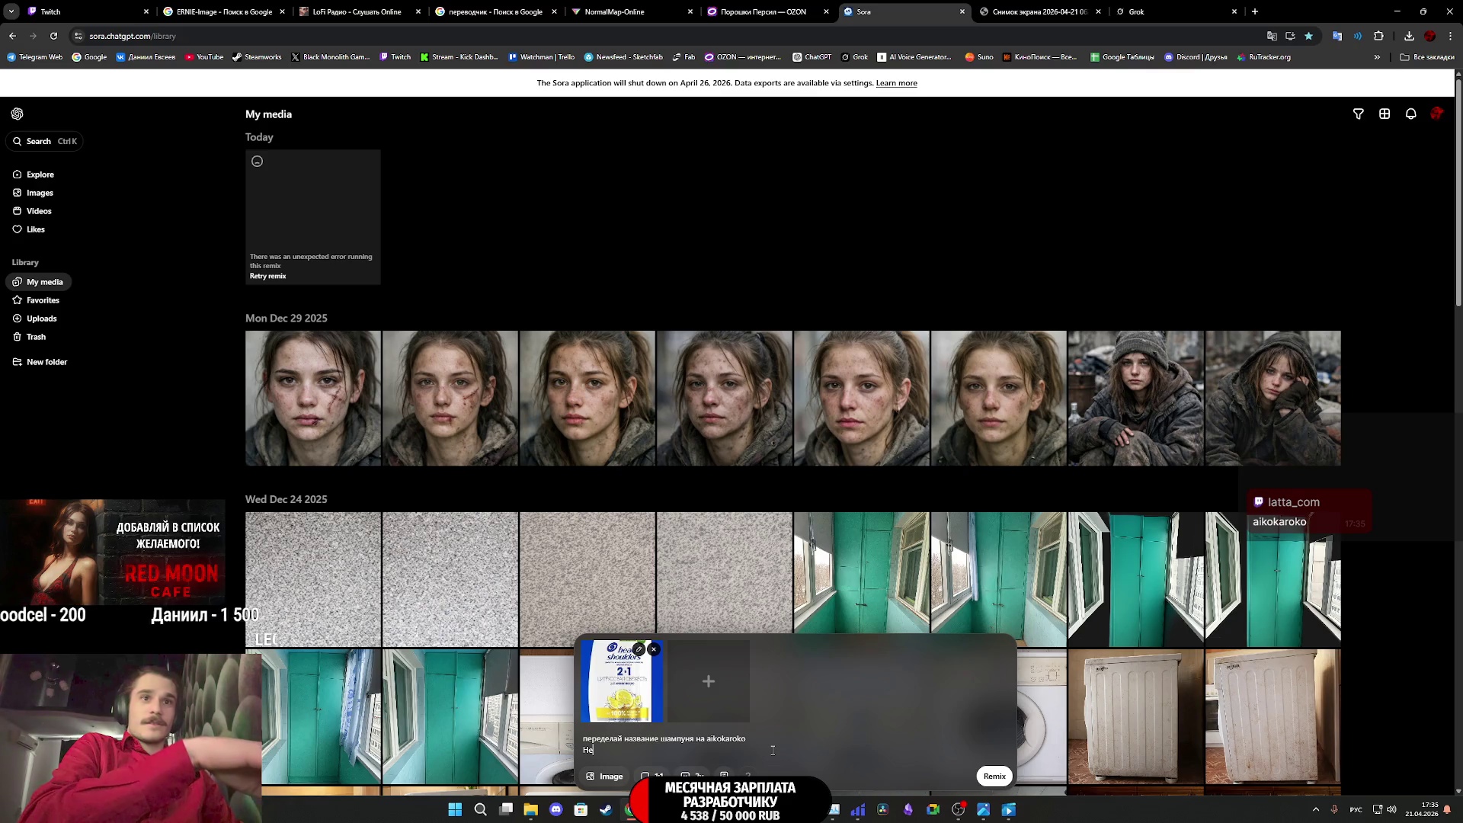
key("BackSpace")
key("BackSpace")
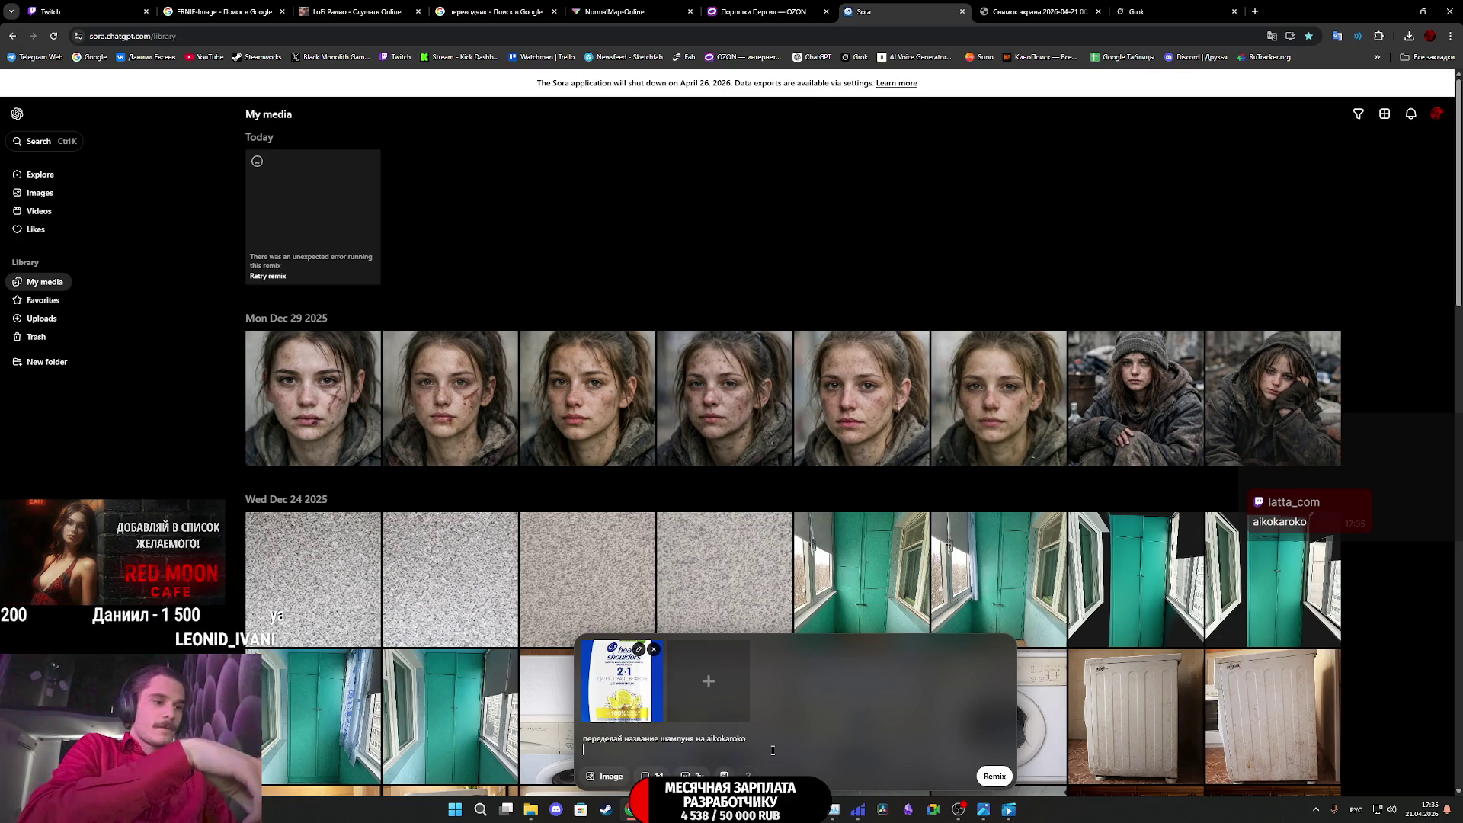
type("с")
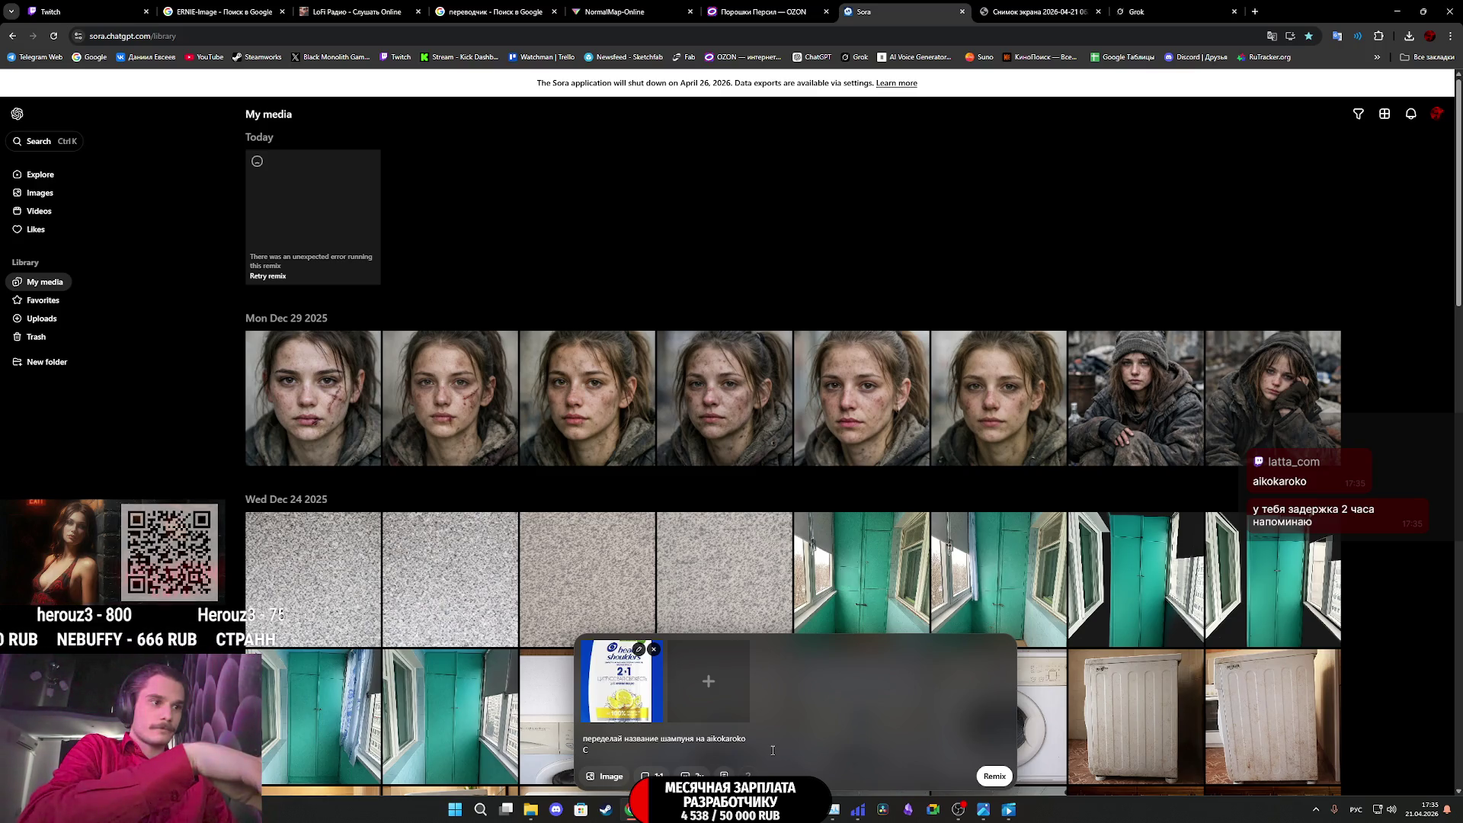
type("подписью")
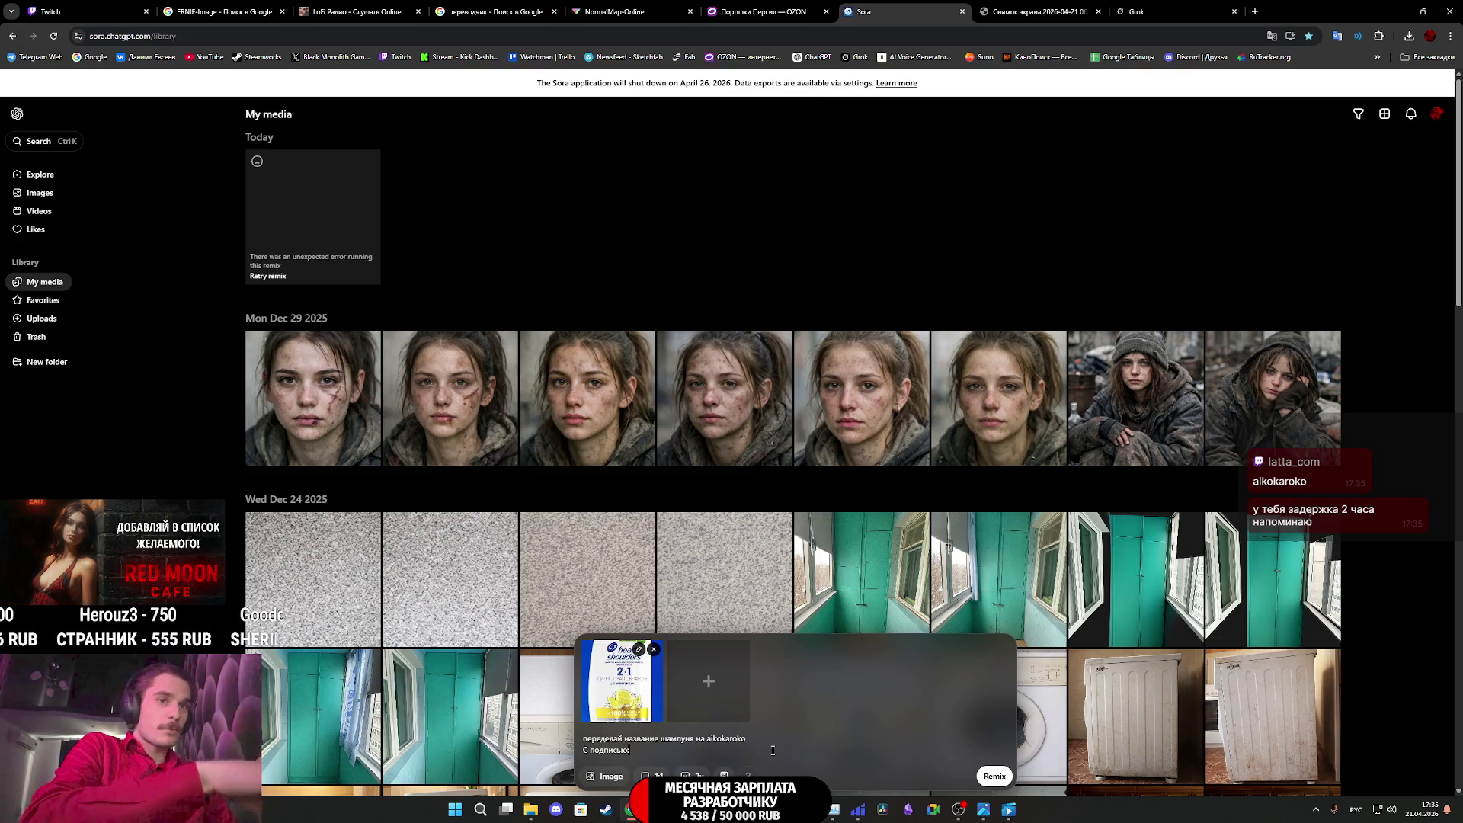
type(" Луч")
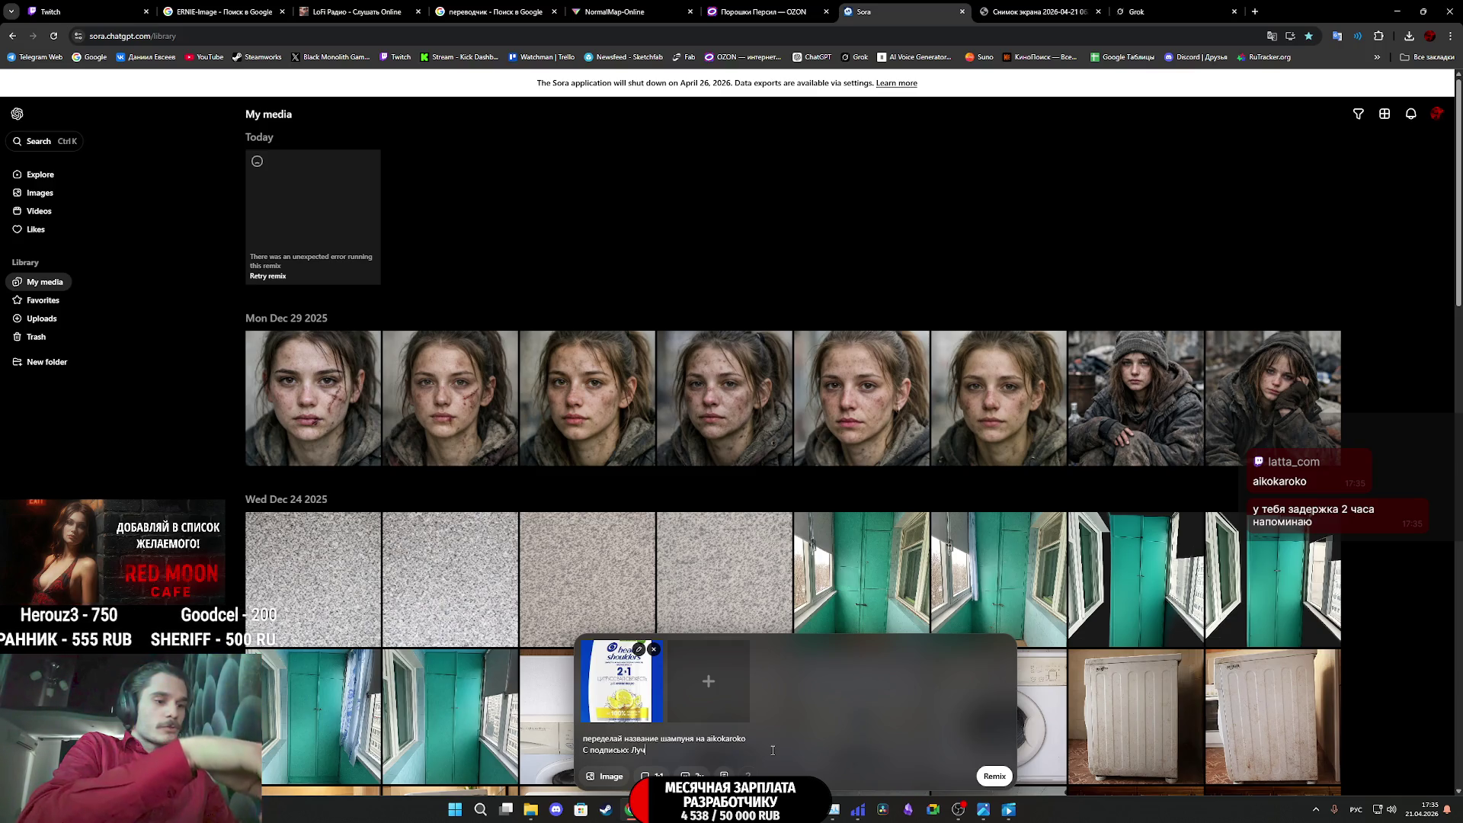
type("шее ем")
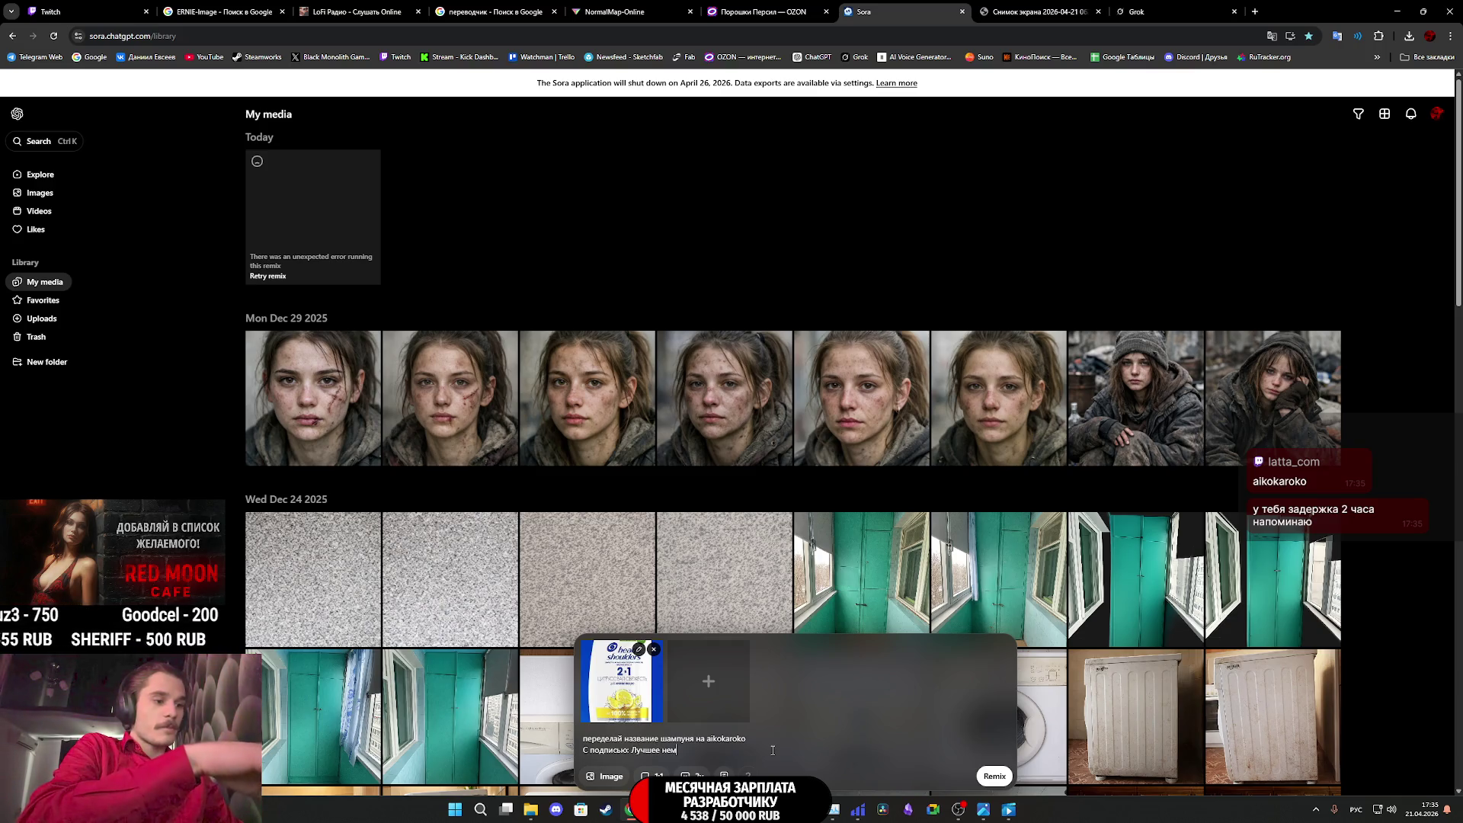
type("ецкоеачество")
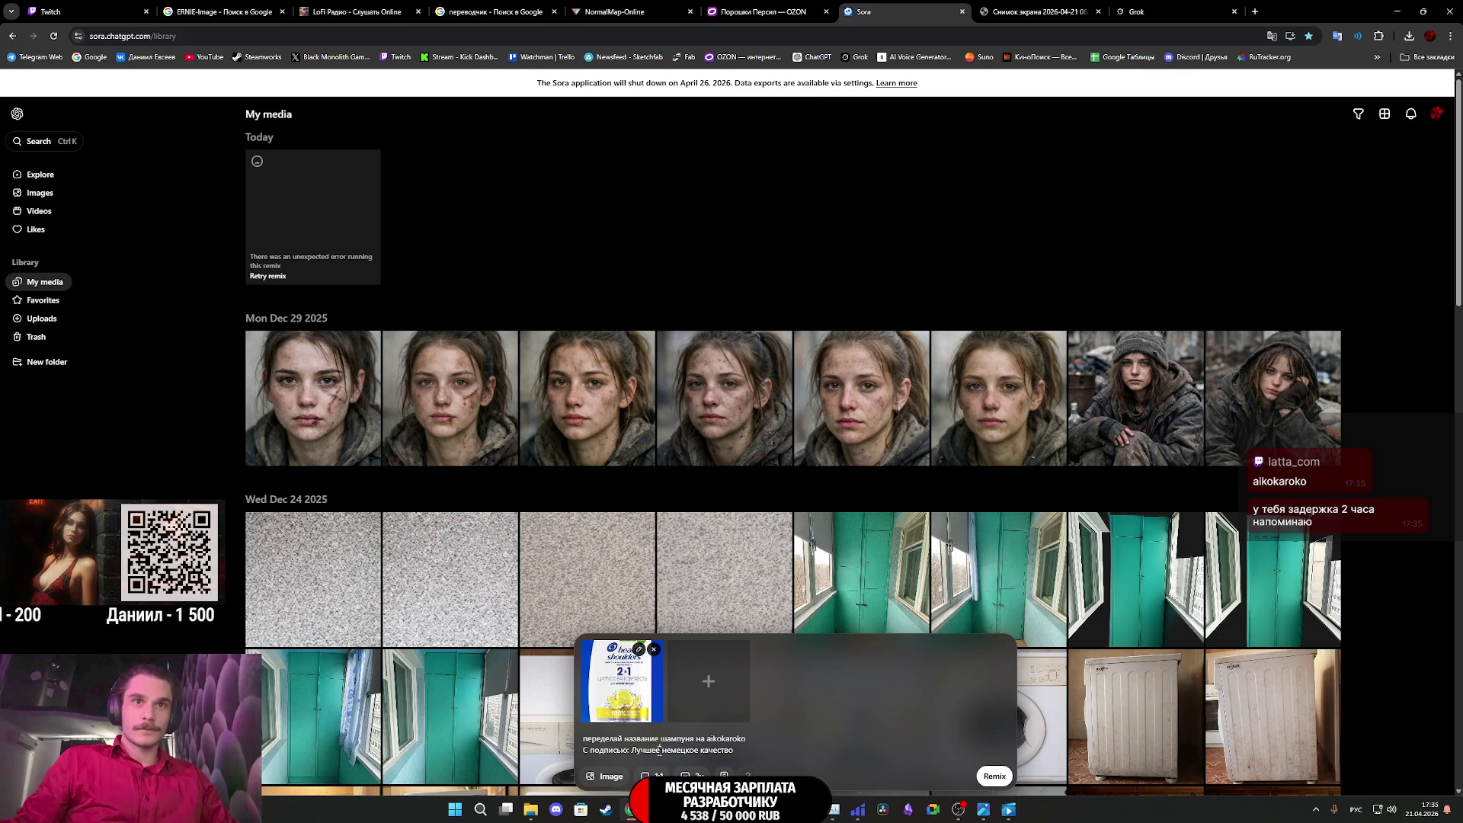
type("го")
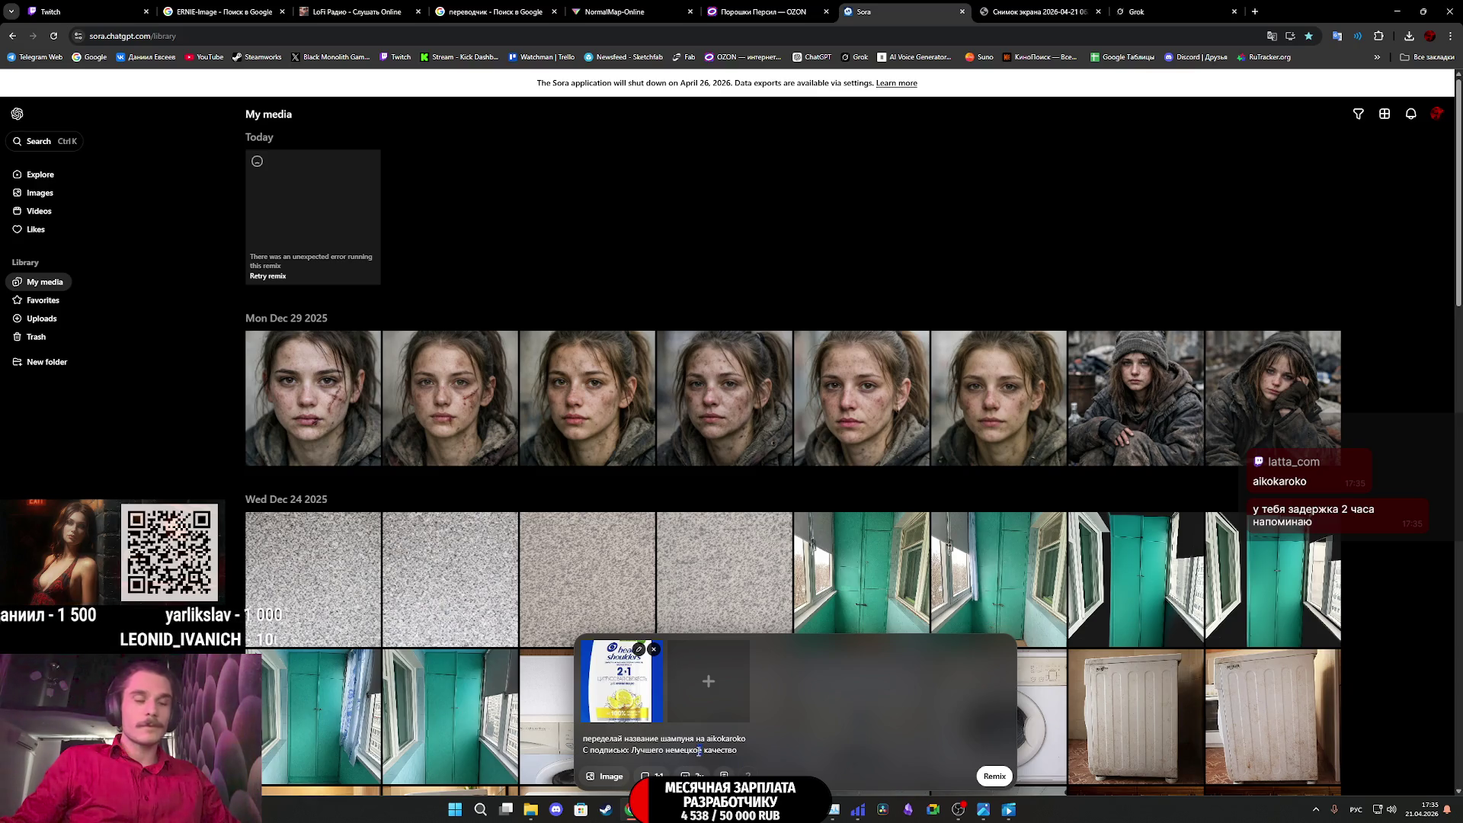
type("го")
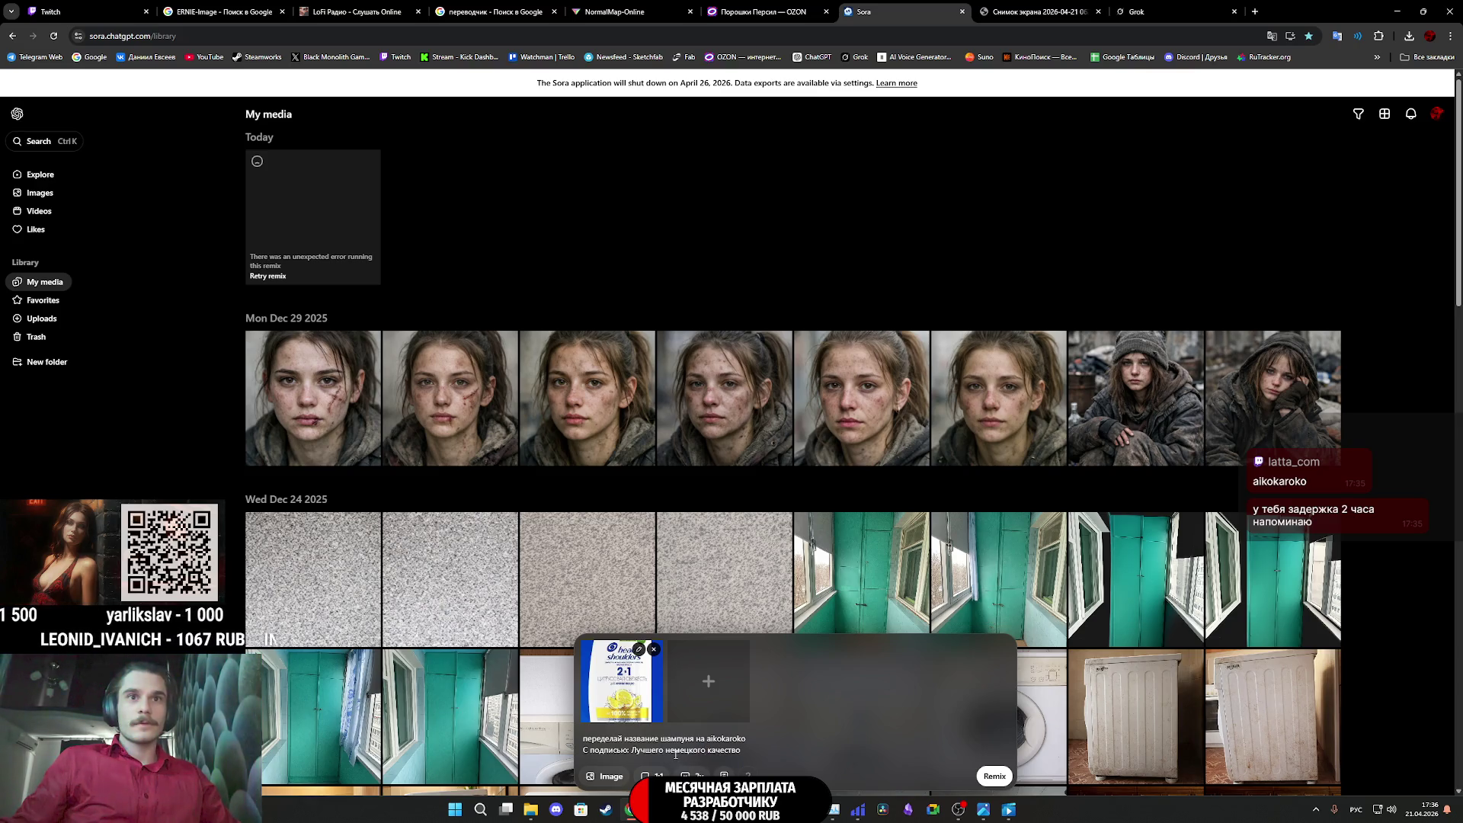
type("Н")
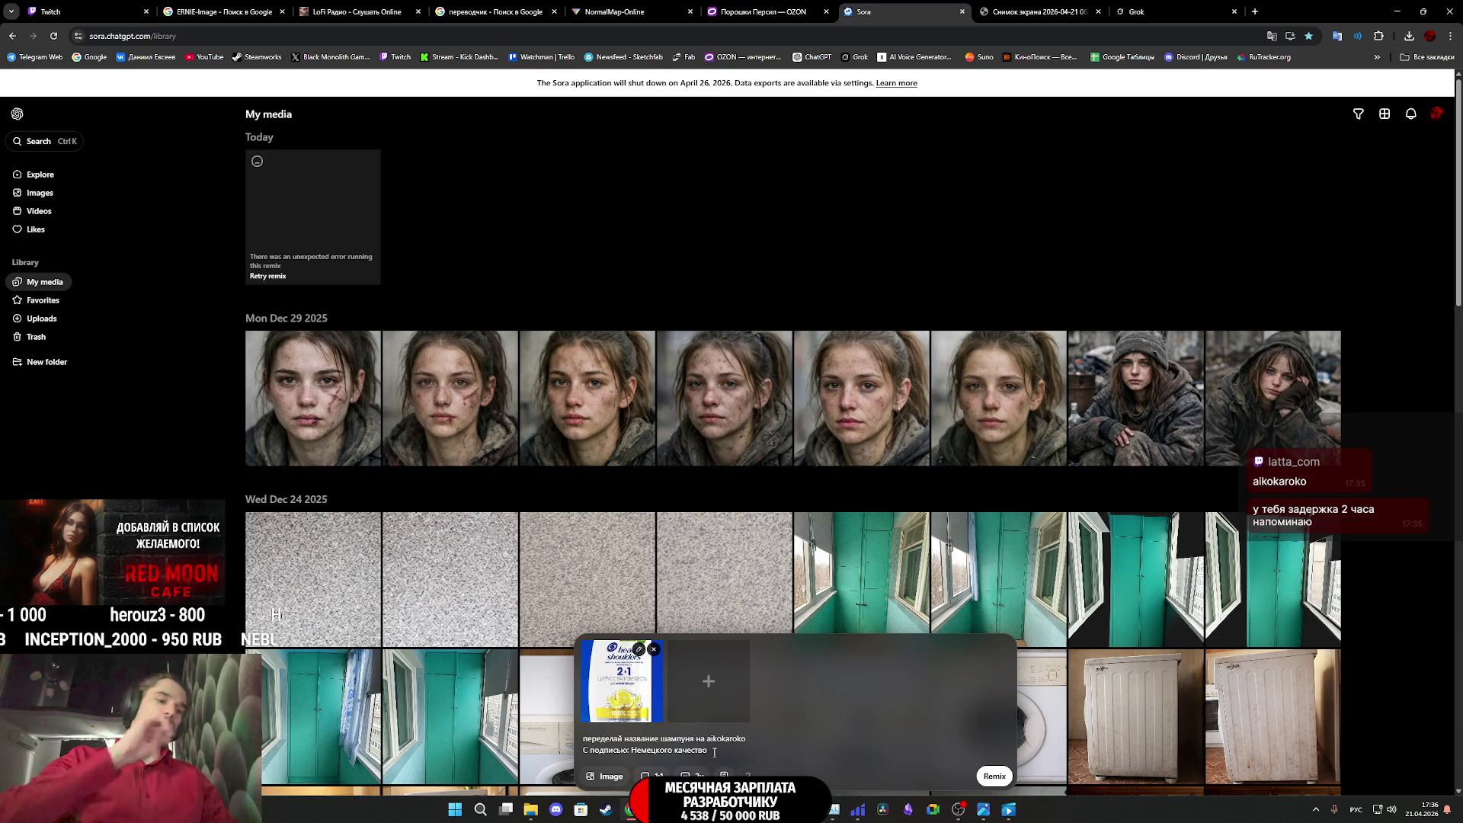
key("BackSpace")
type("а")
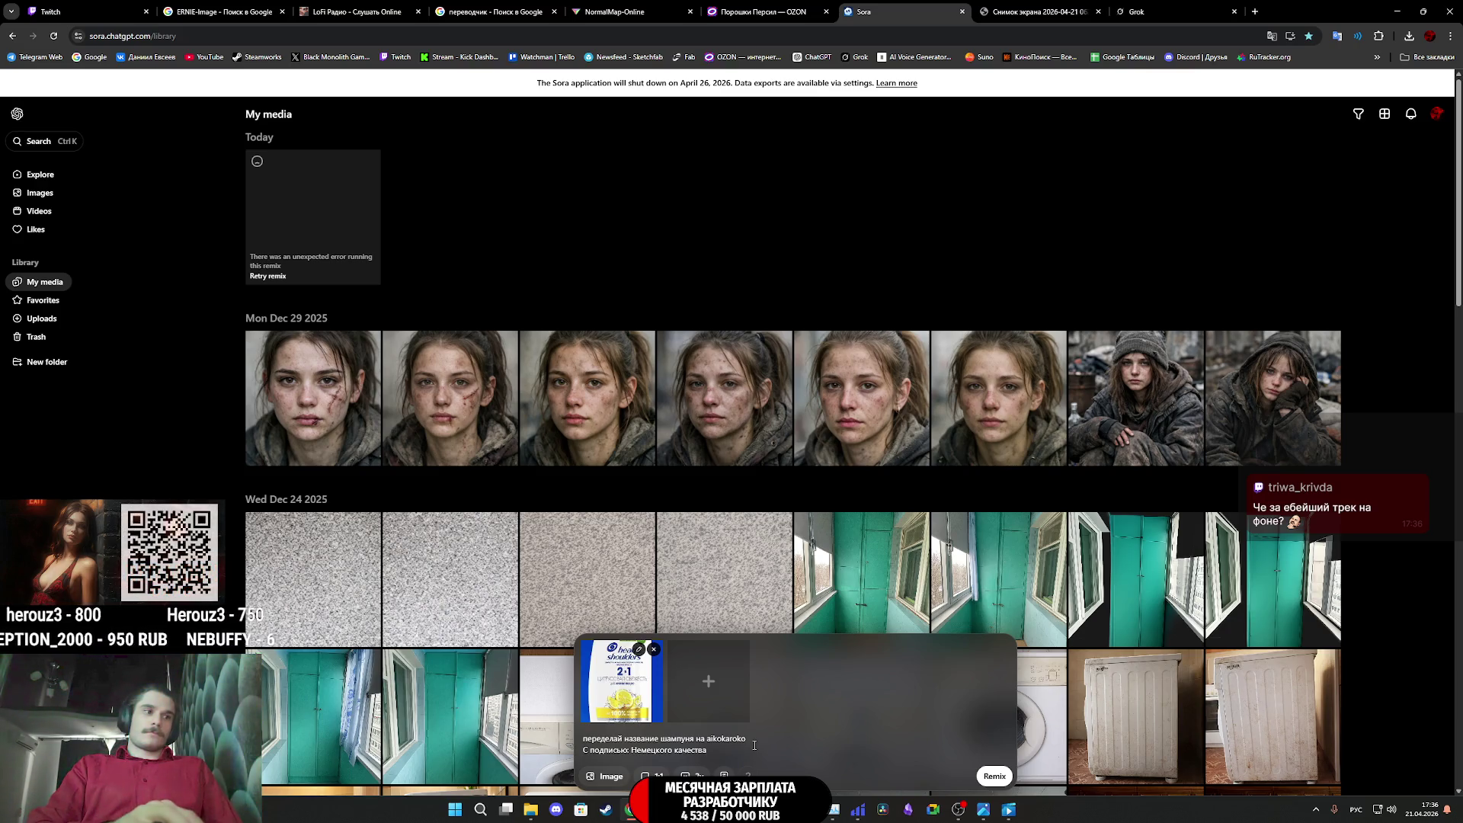
key("shift+Return")
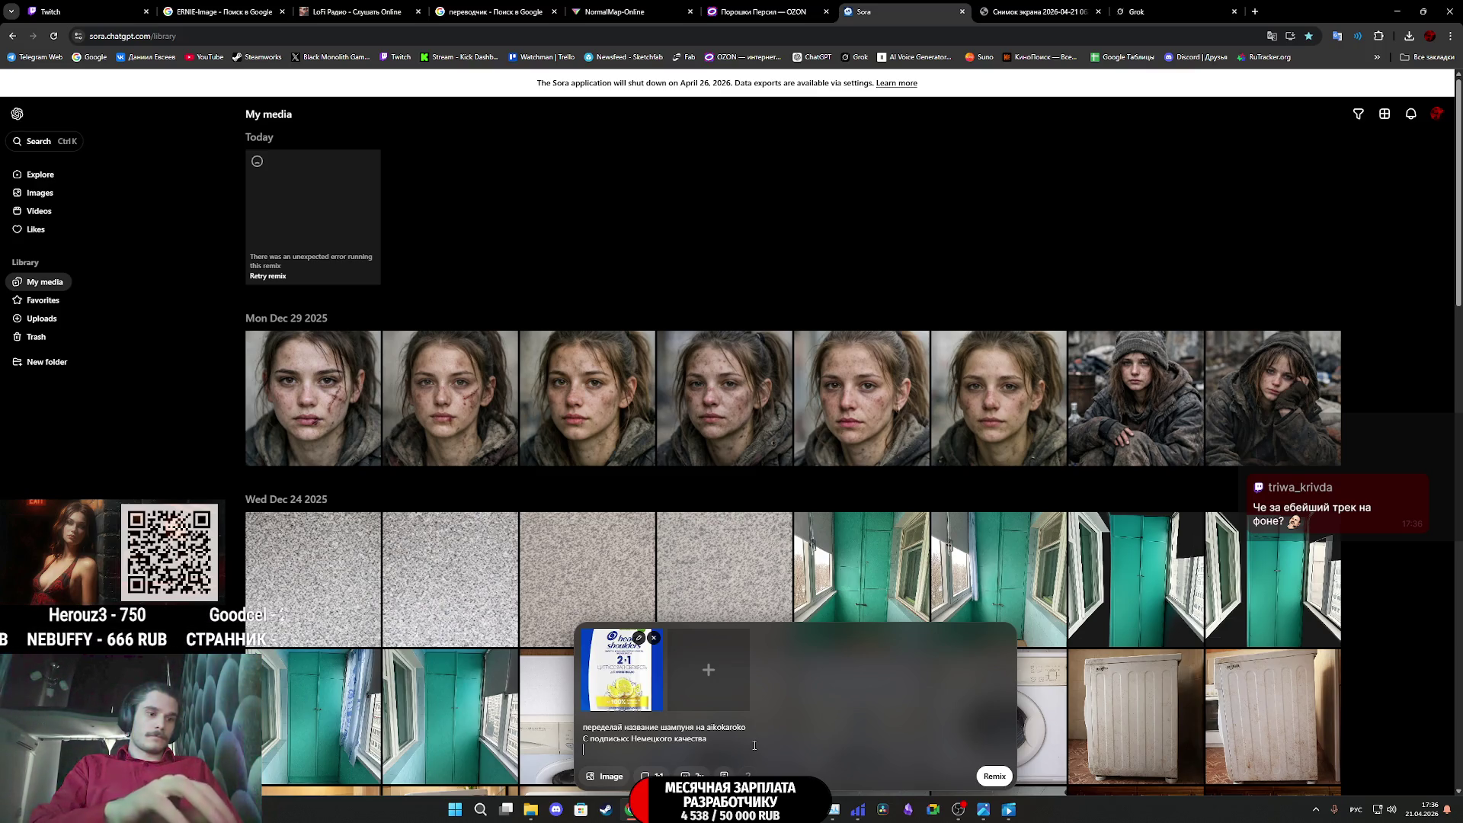
Add a beautiful 40-year-old woman with a glossy black bob in the background, then submit the remix
type("С")
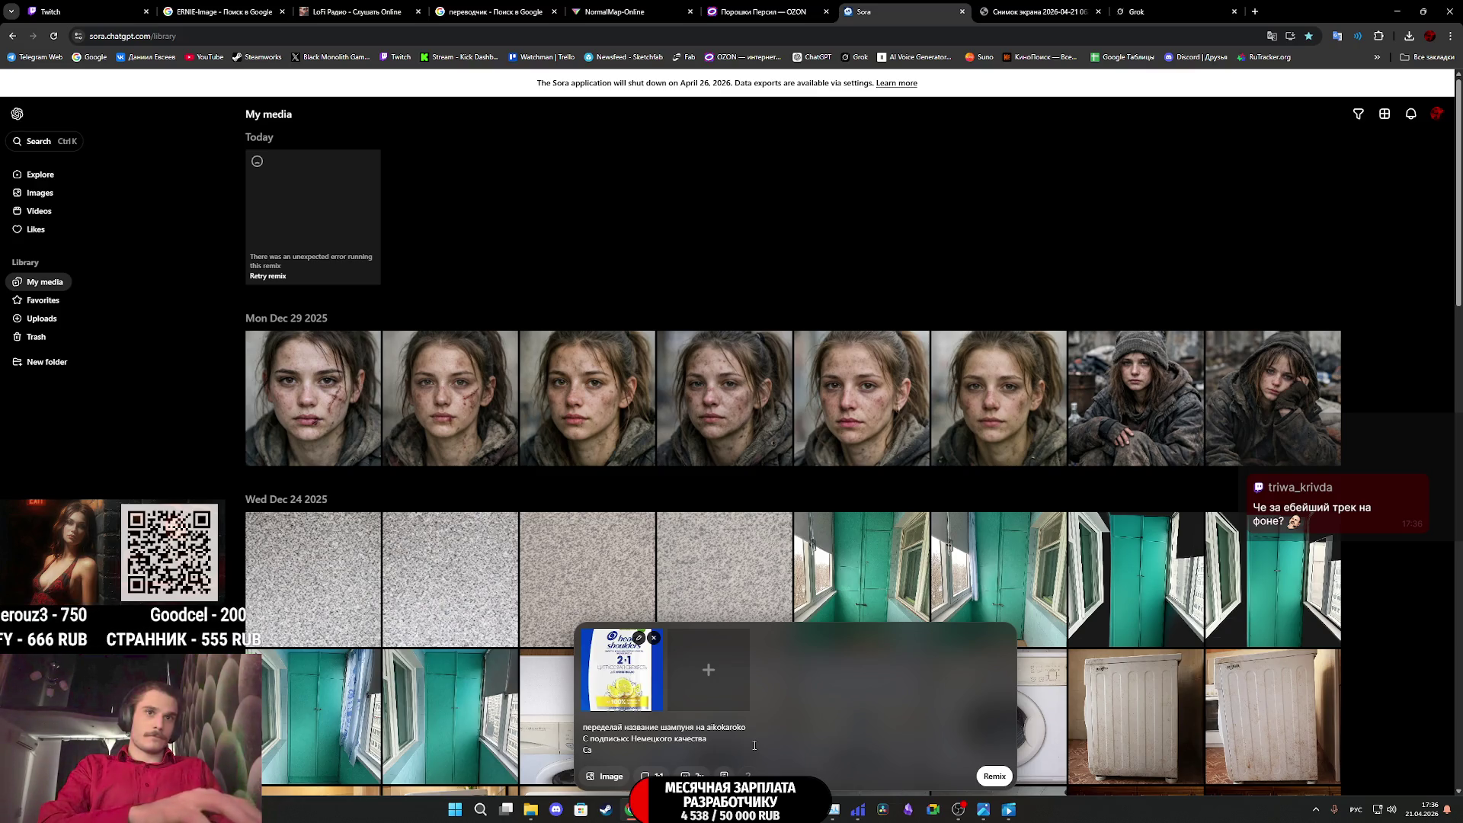
key("BackSpace")
type("На")
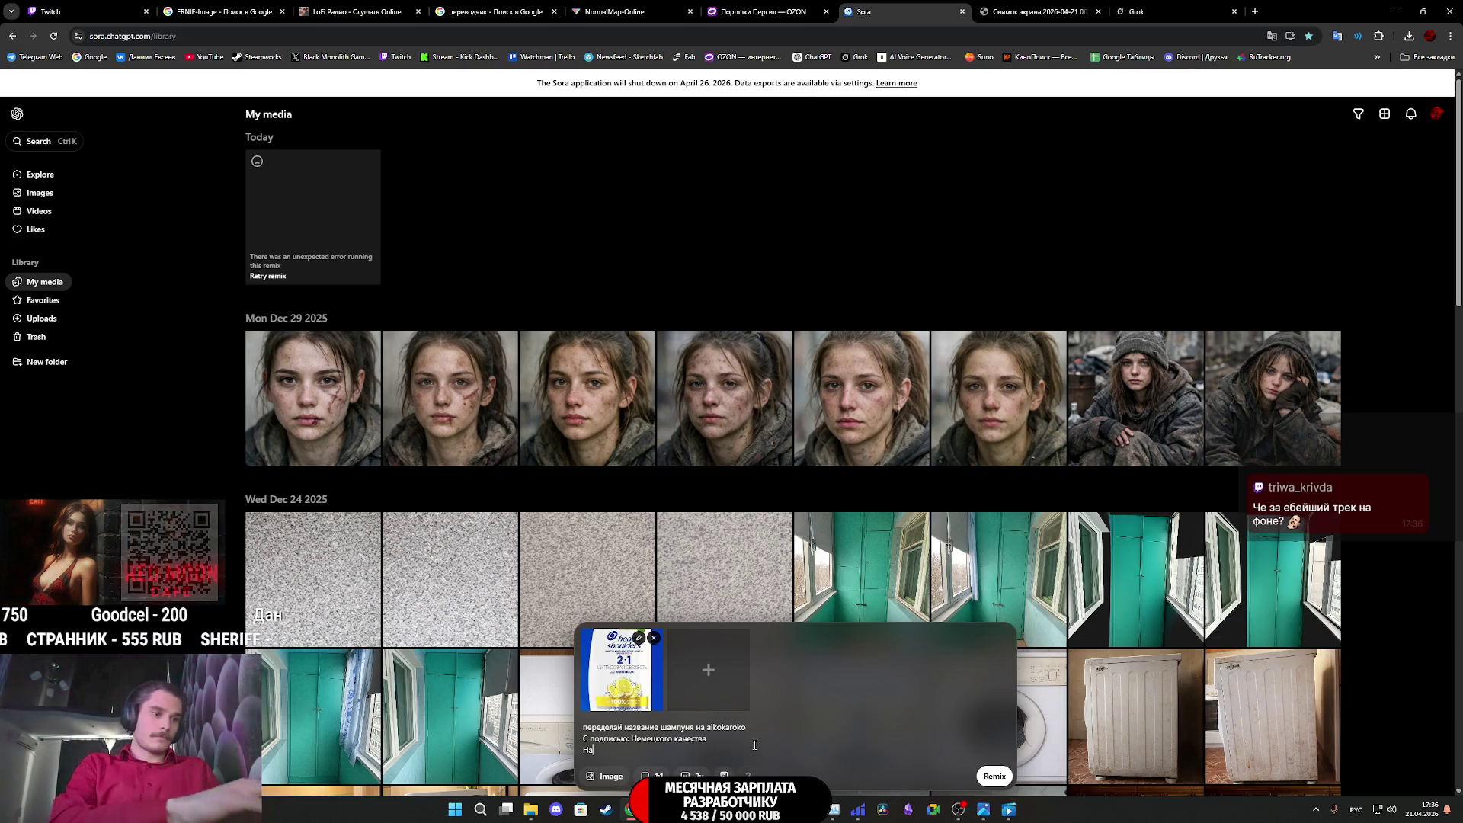
type(" фоне видно")
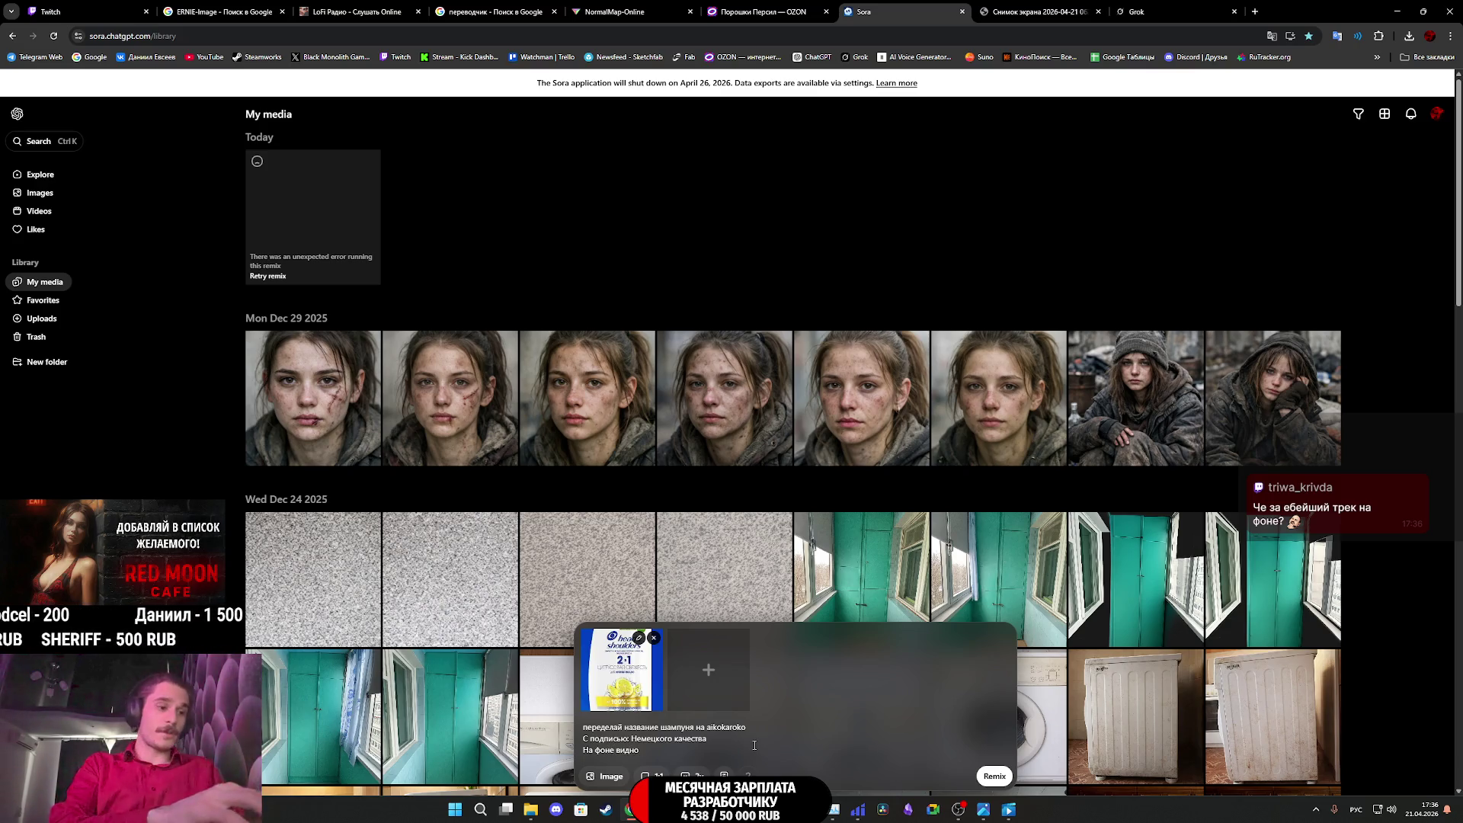
type(" Красивую девушку")
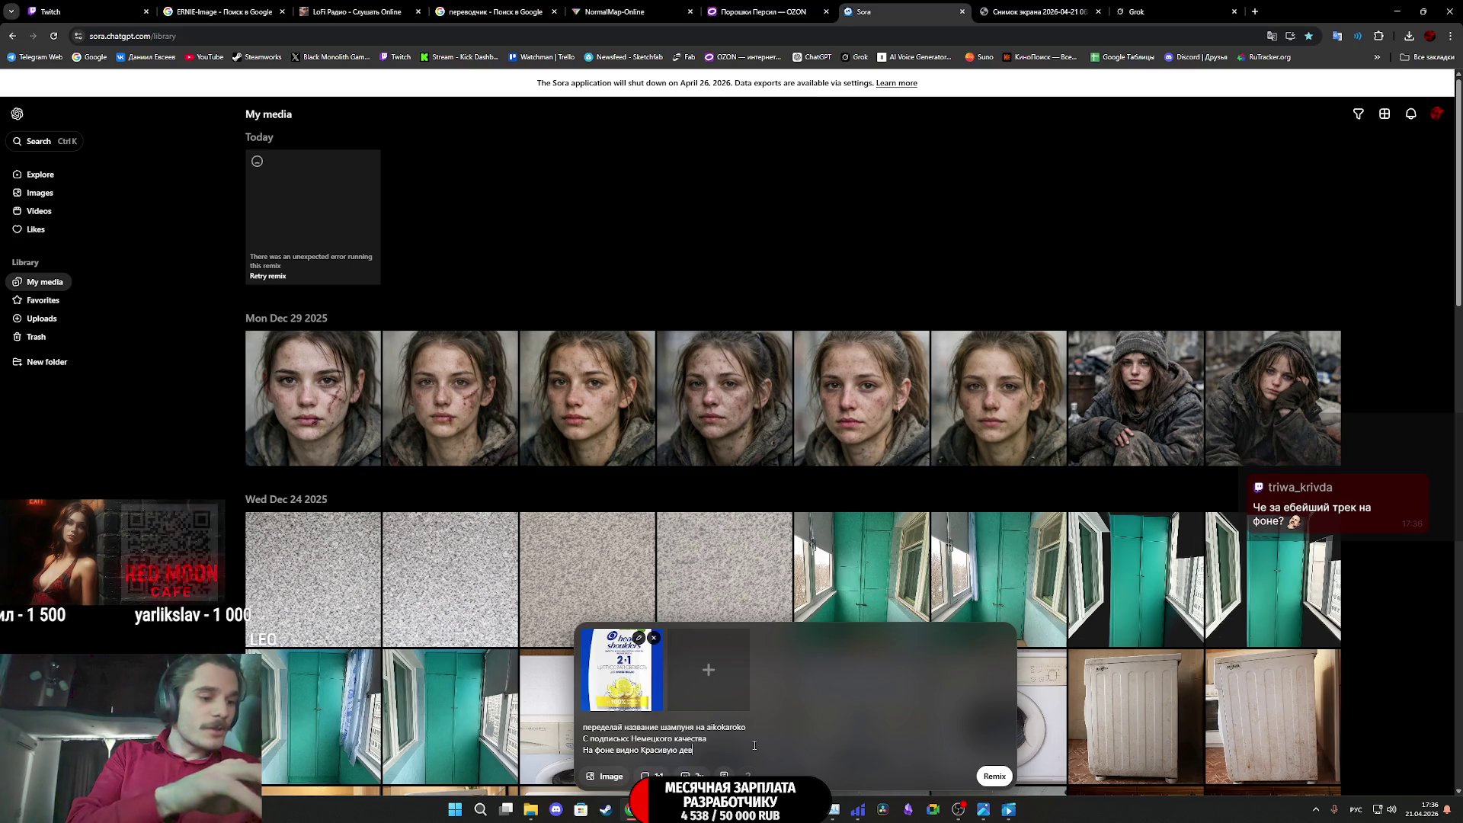
type(" 40")
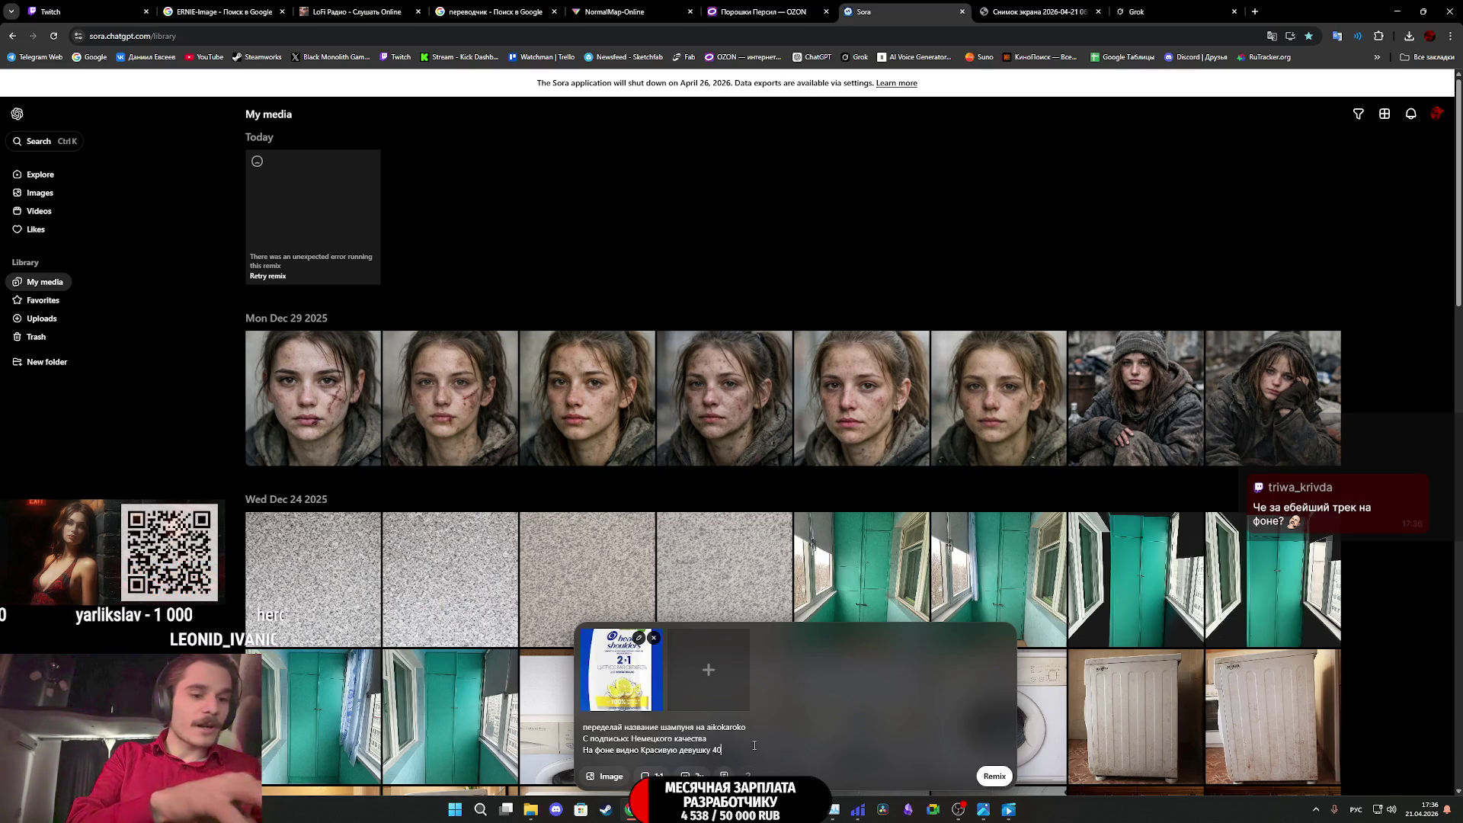
type("-ка лет")
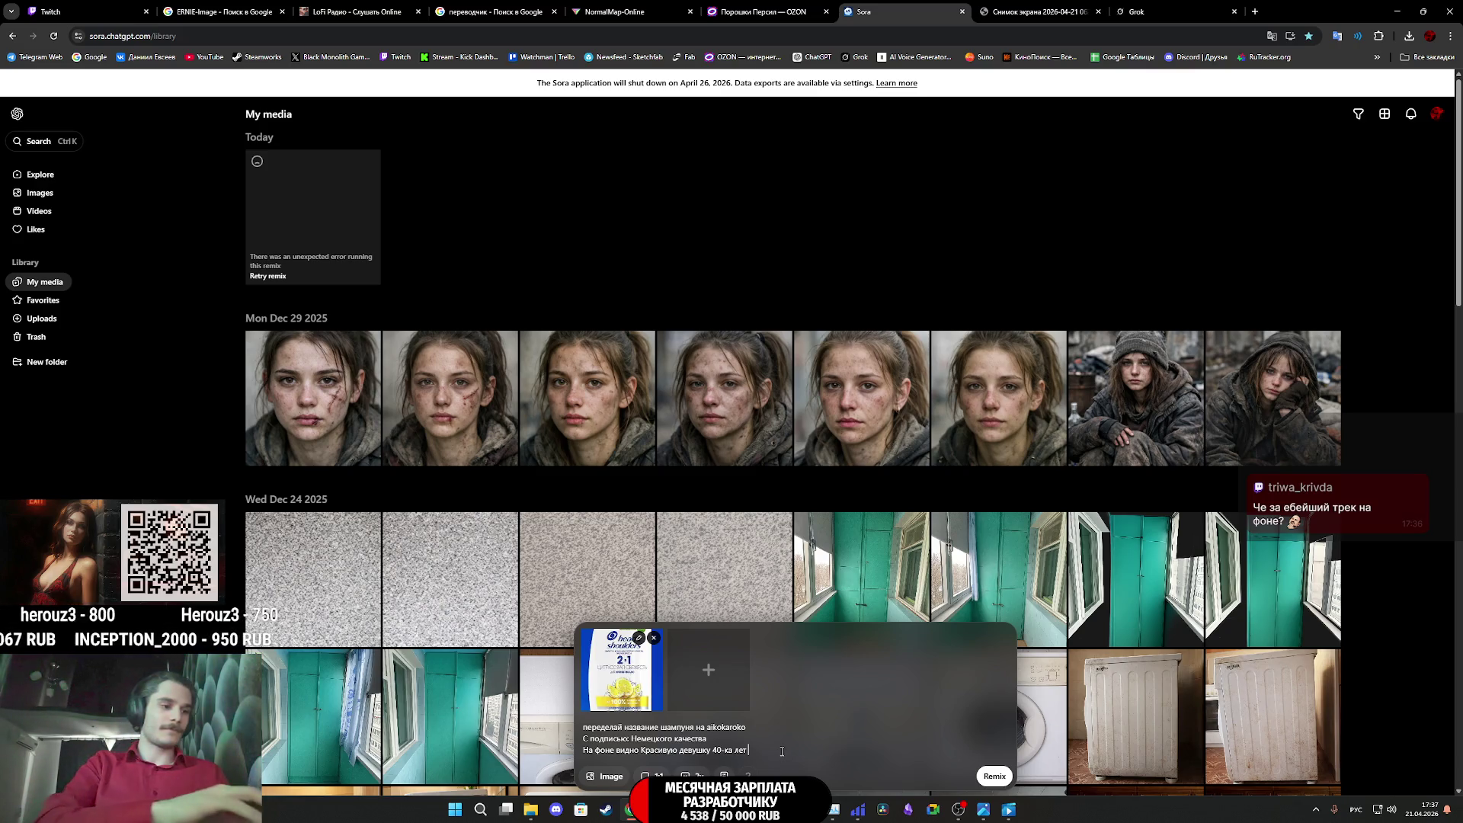
type("с")
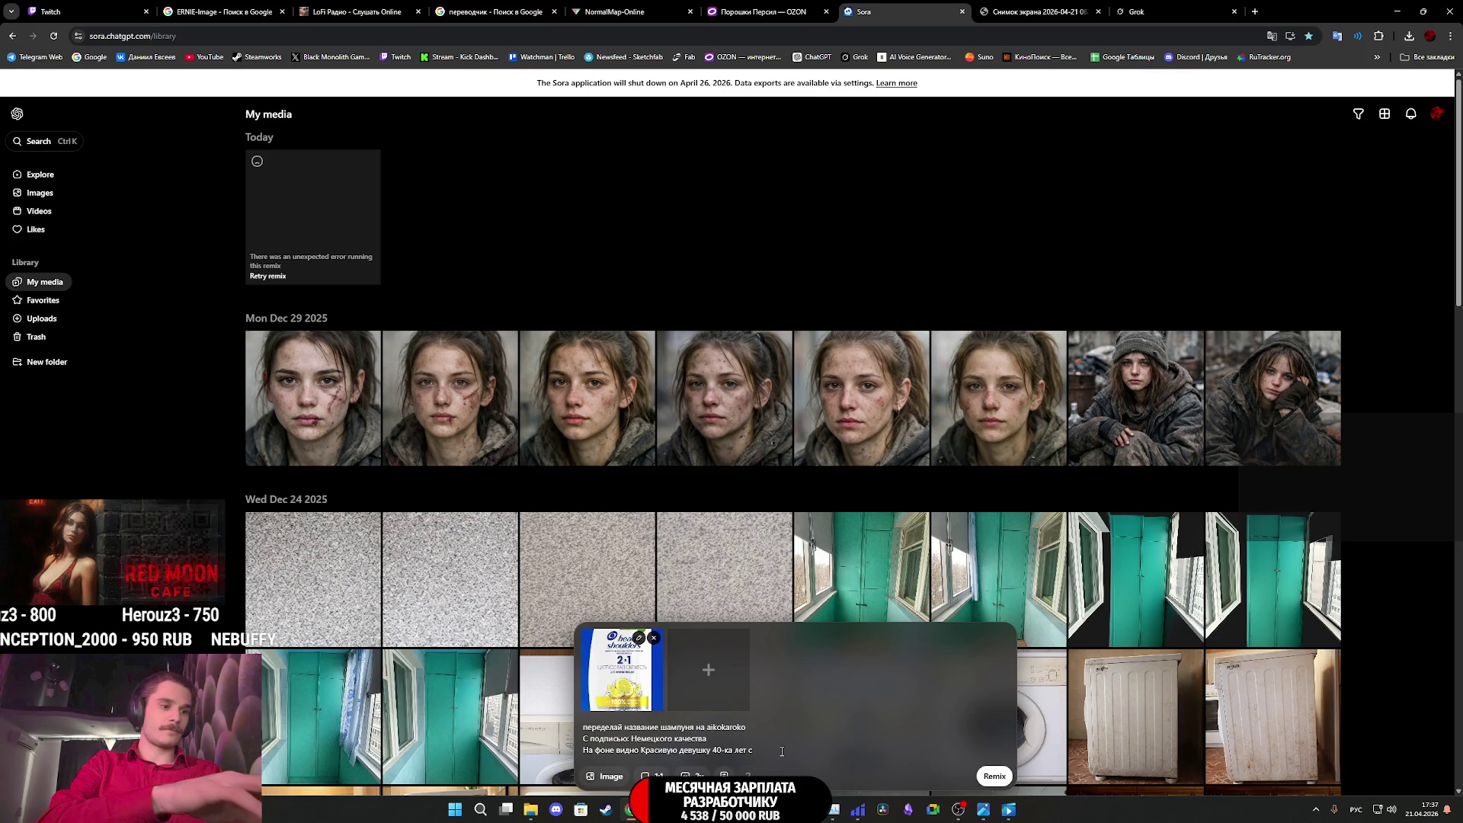
type("о стрижкой Кар")
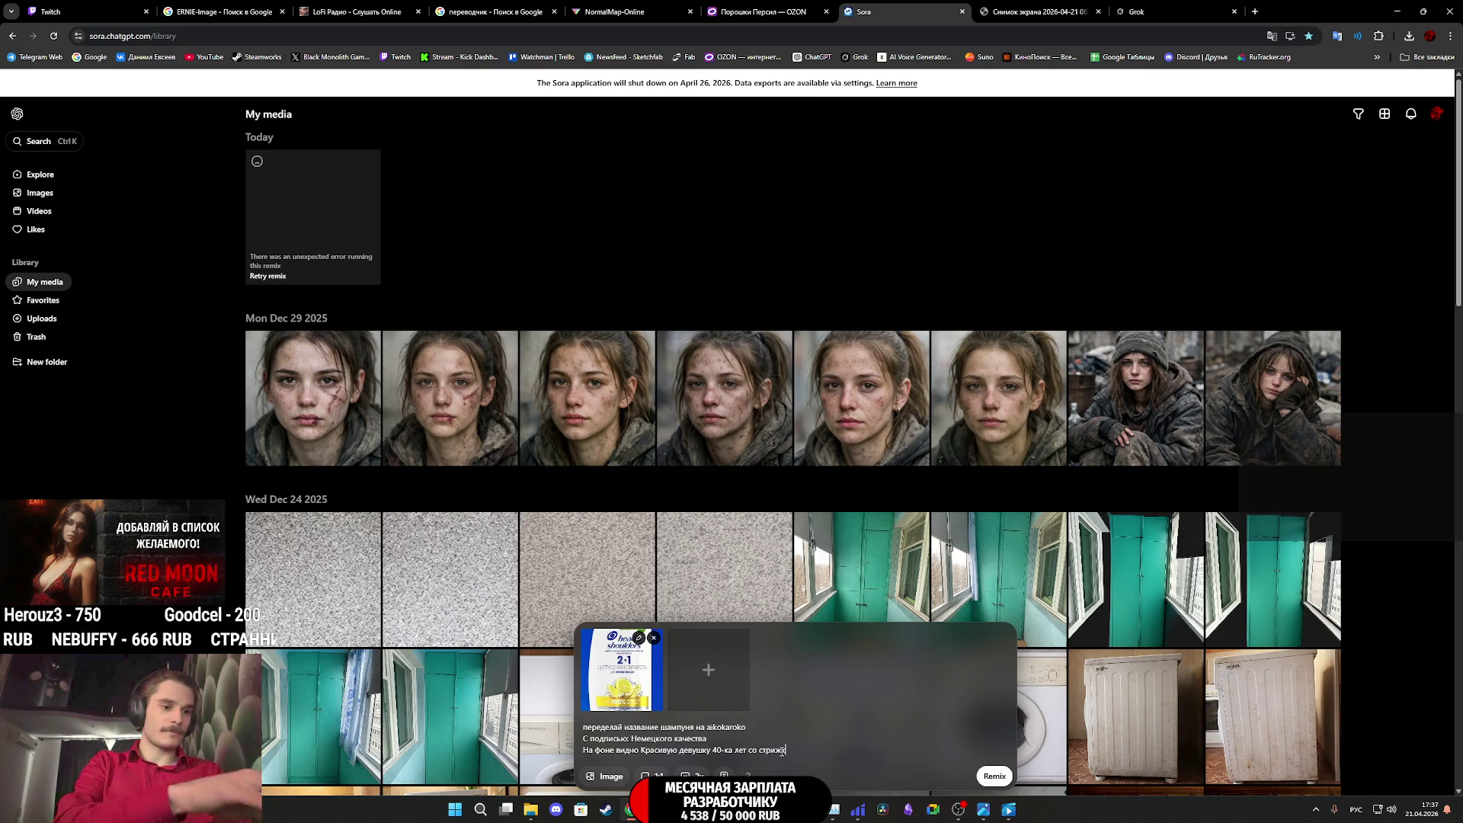
type("э черные блестящие воло")
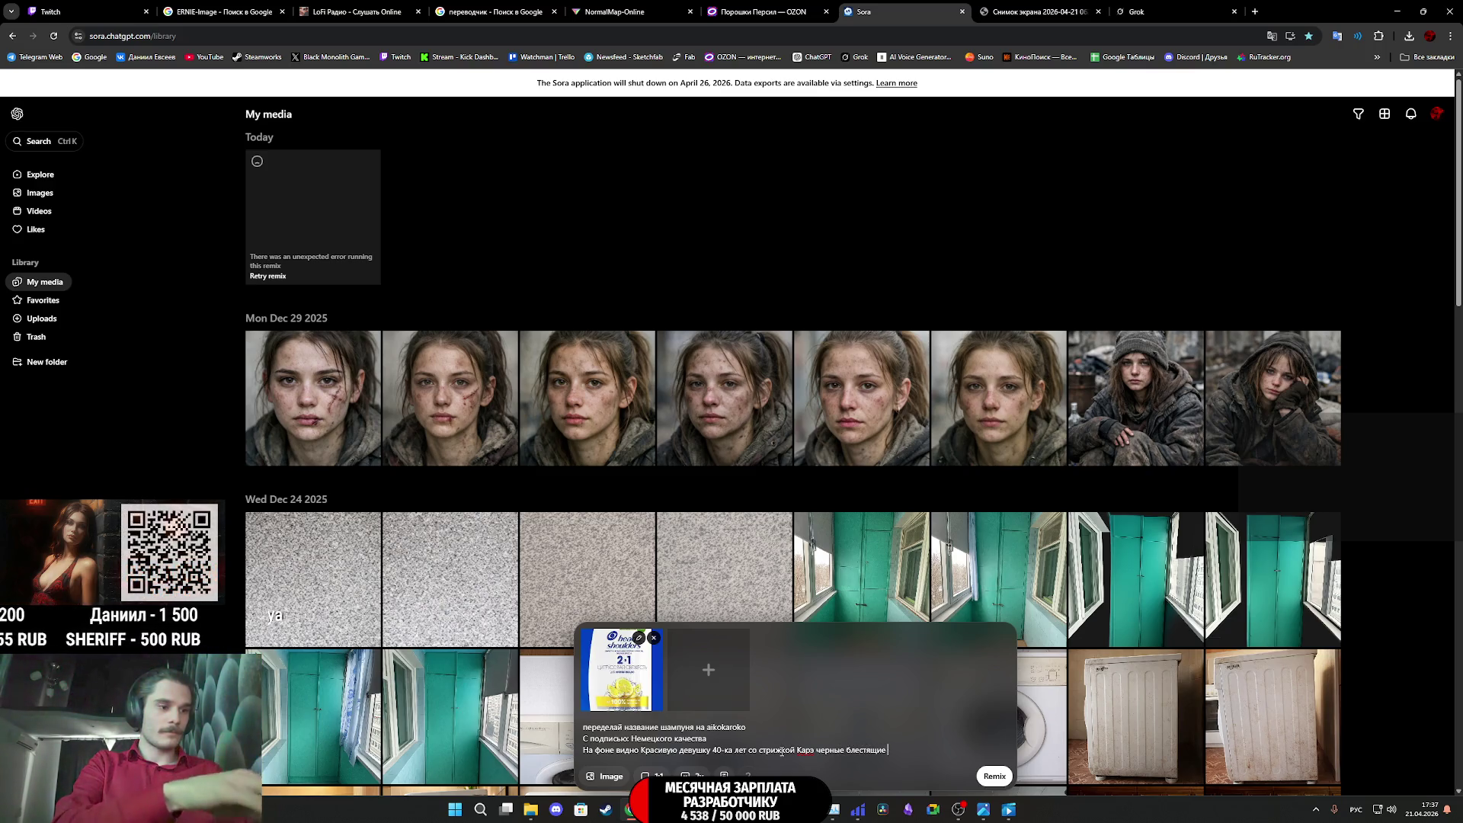
type("сы")
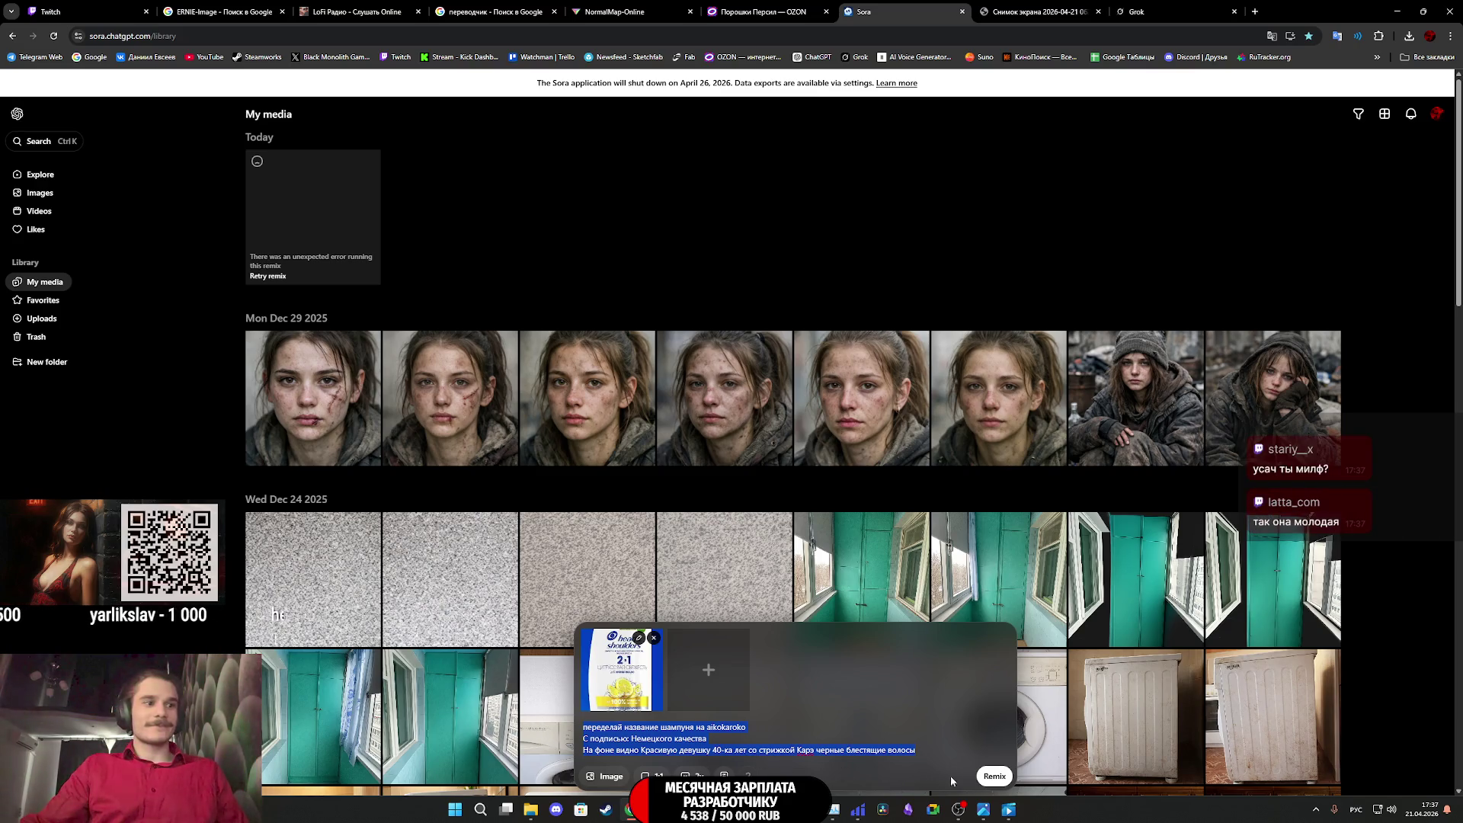
left_click(995, 775)
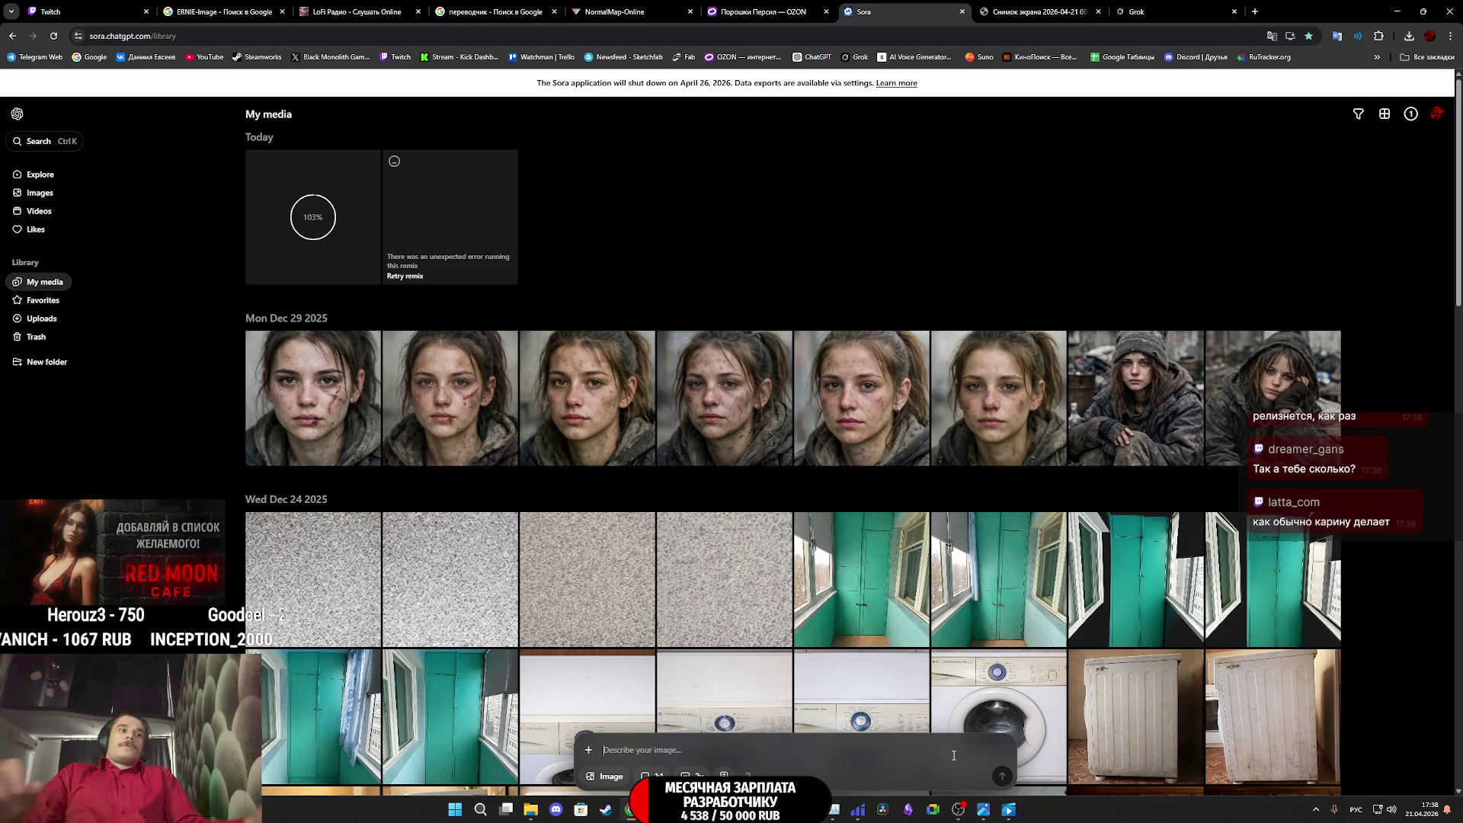
Let the shampoo remix process in My media, then open the bookmarks list
left_click(1433, 57)
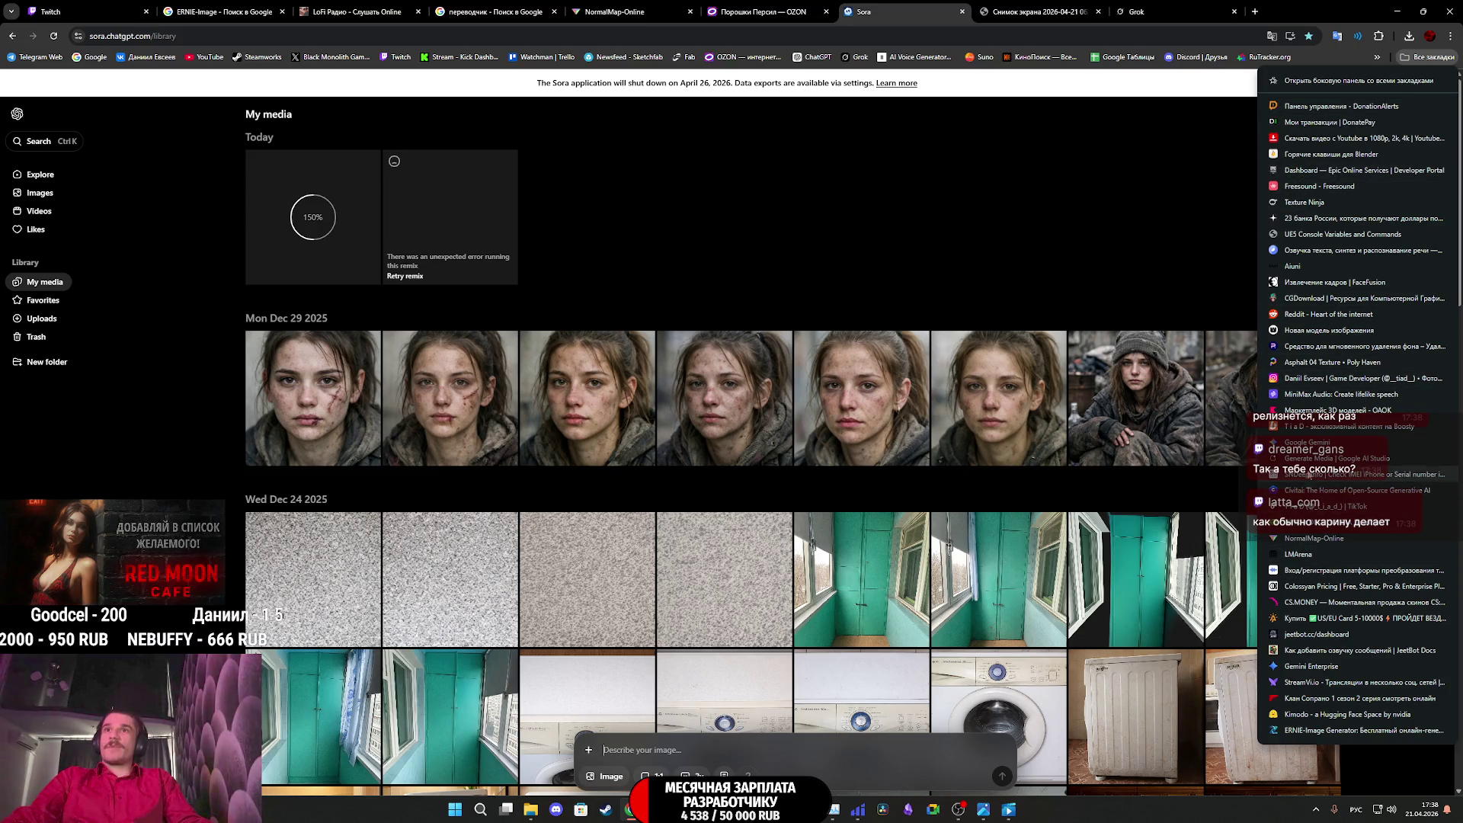
middle_click(1310, 444)
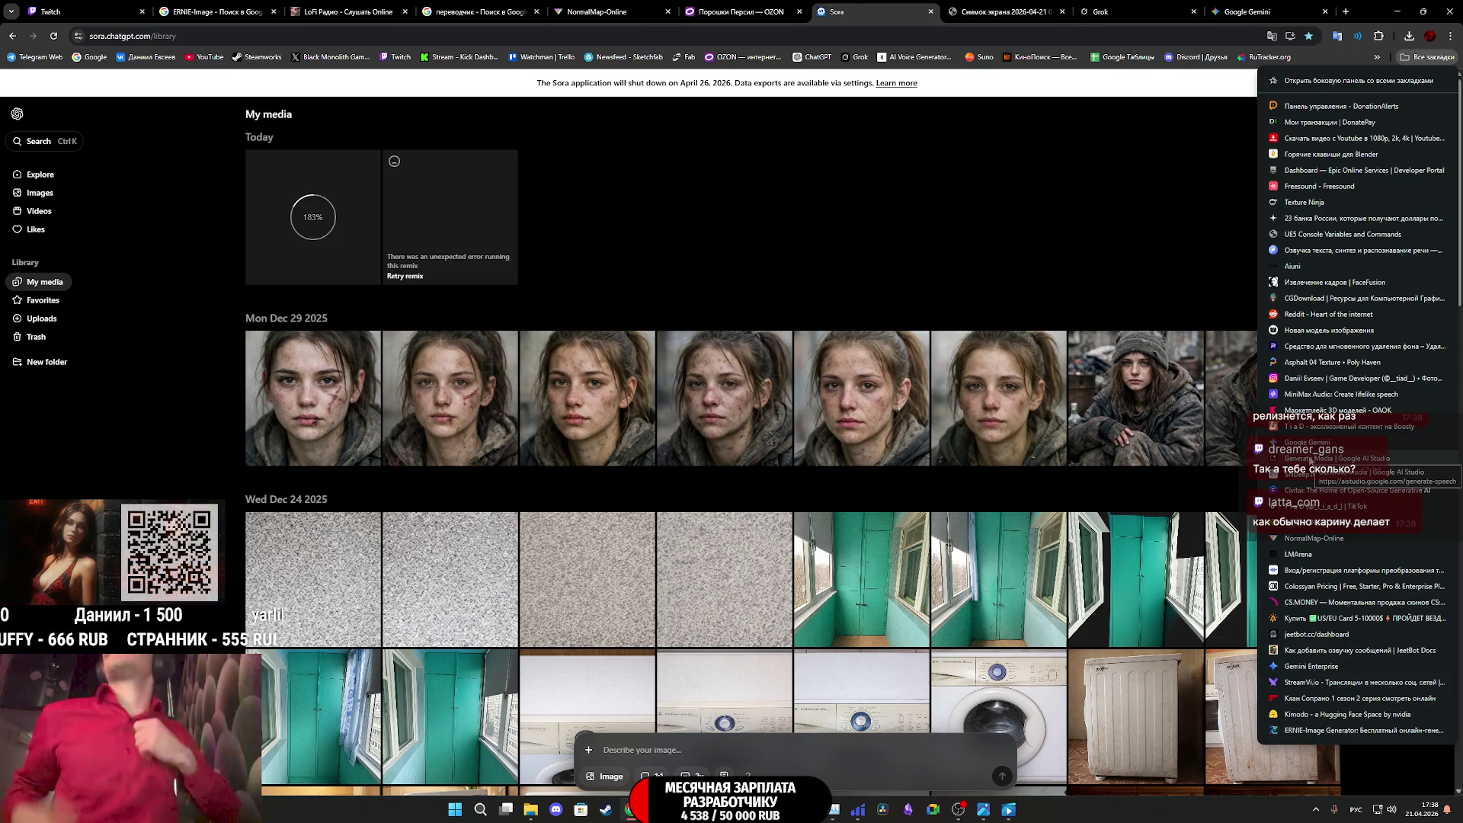
left_click(1253, 11)
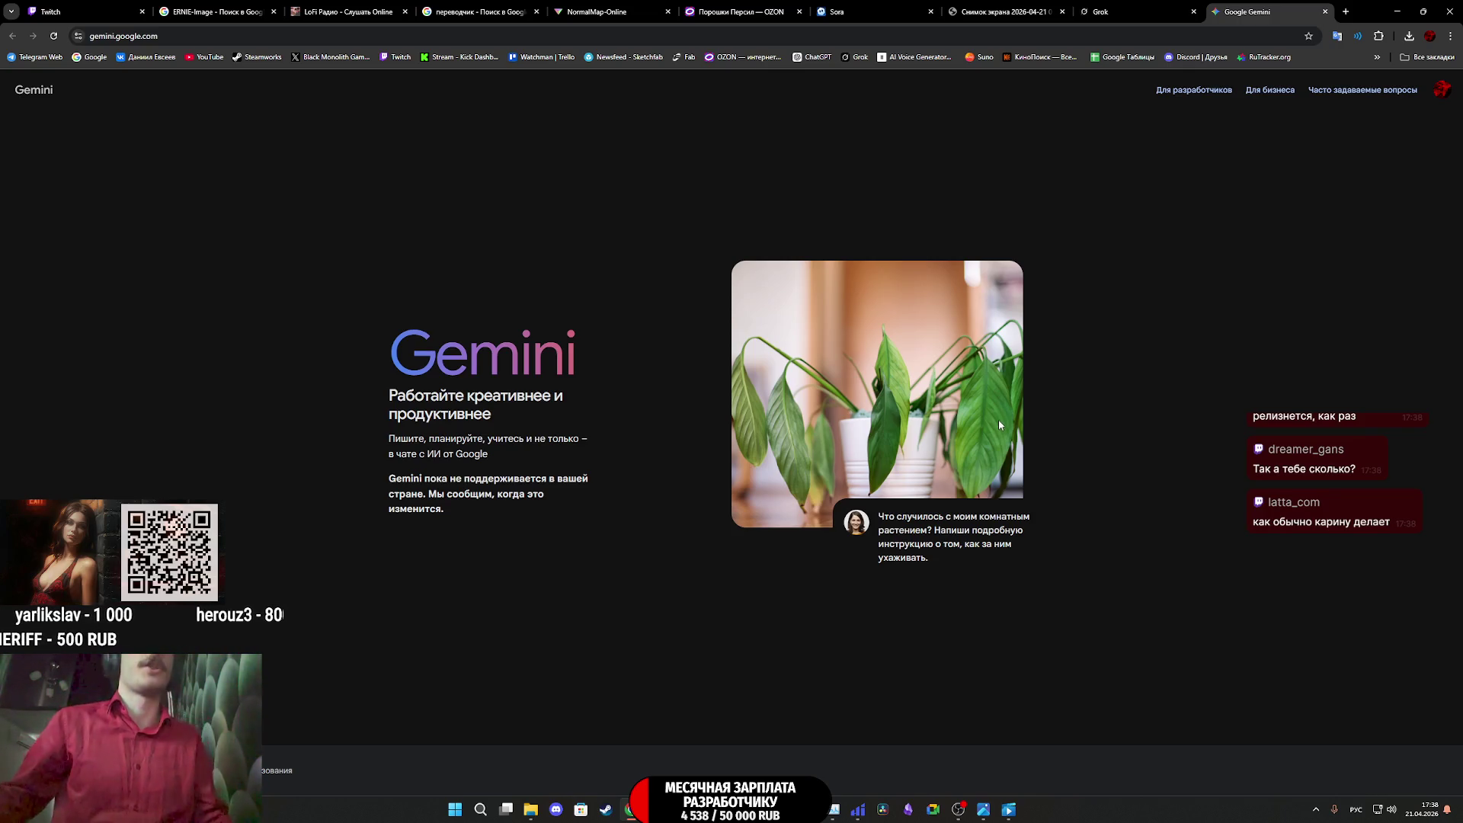
left_click(1325, 11)
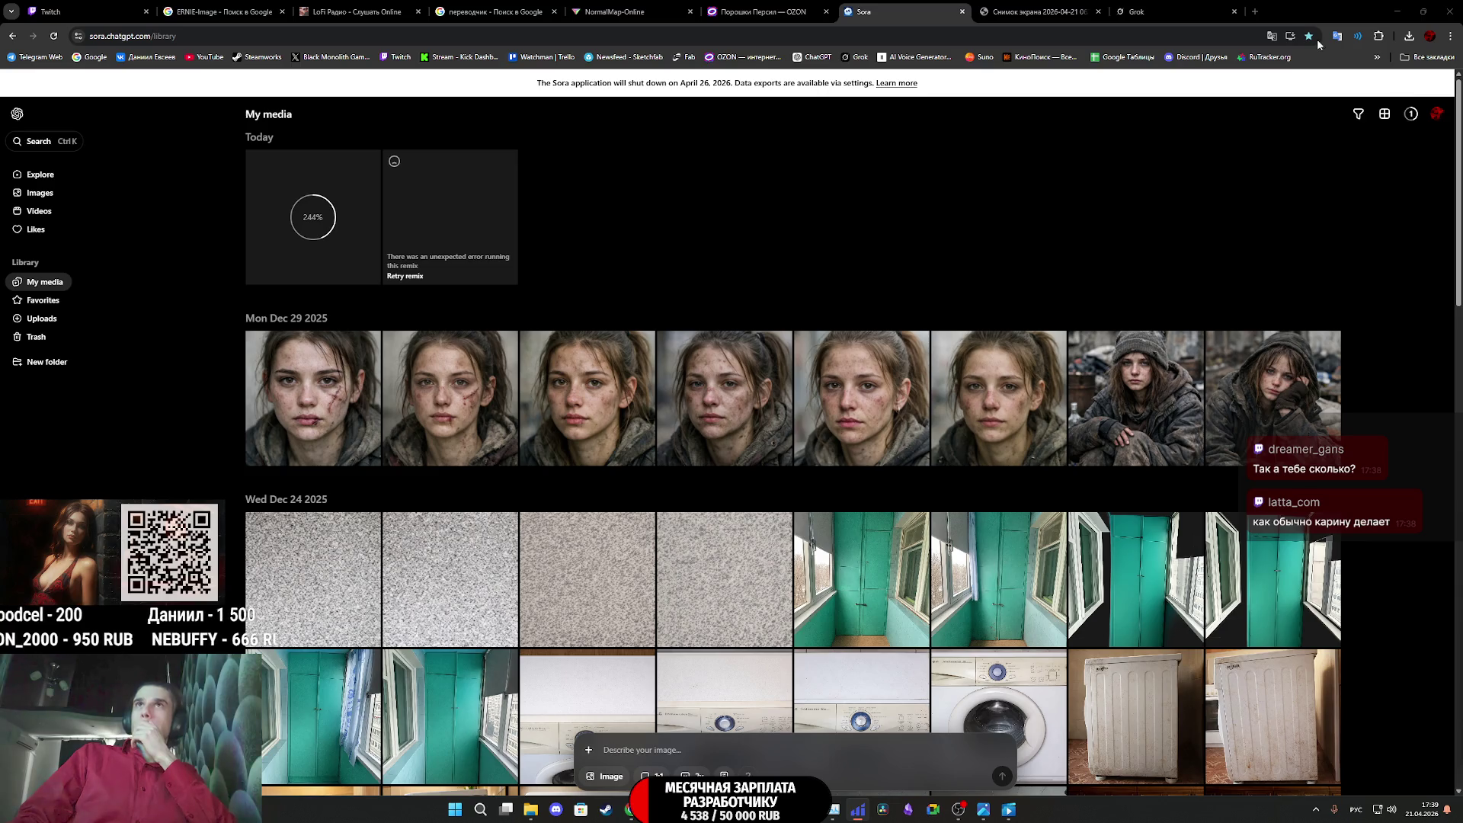
Switch to Grok and leave the subscription page for Grok's home page
left_click(1172, 7)
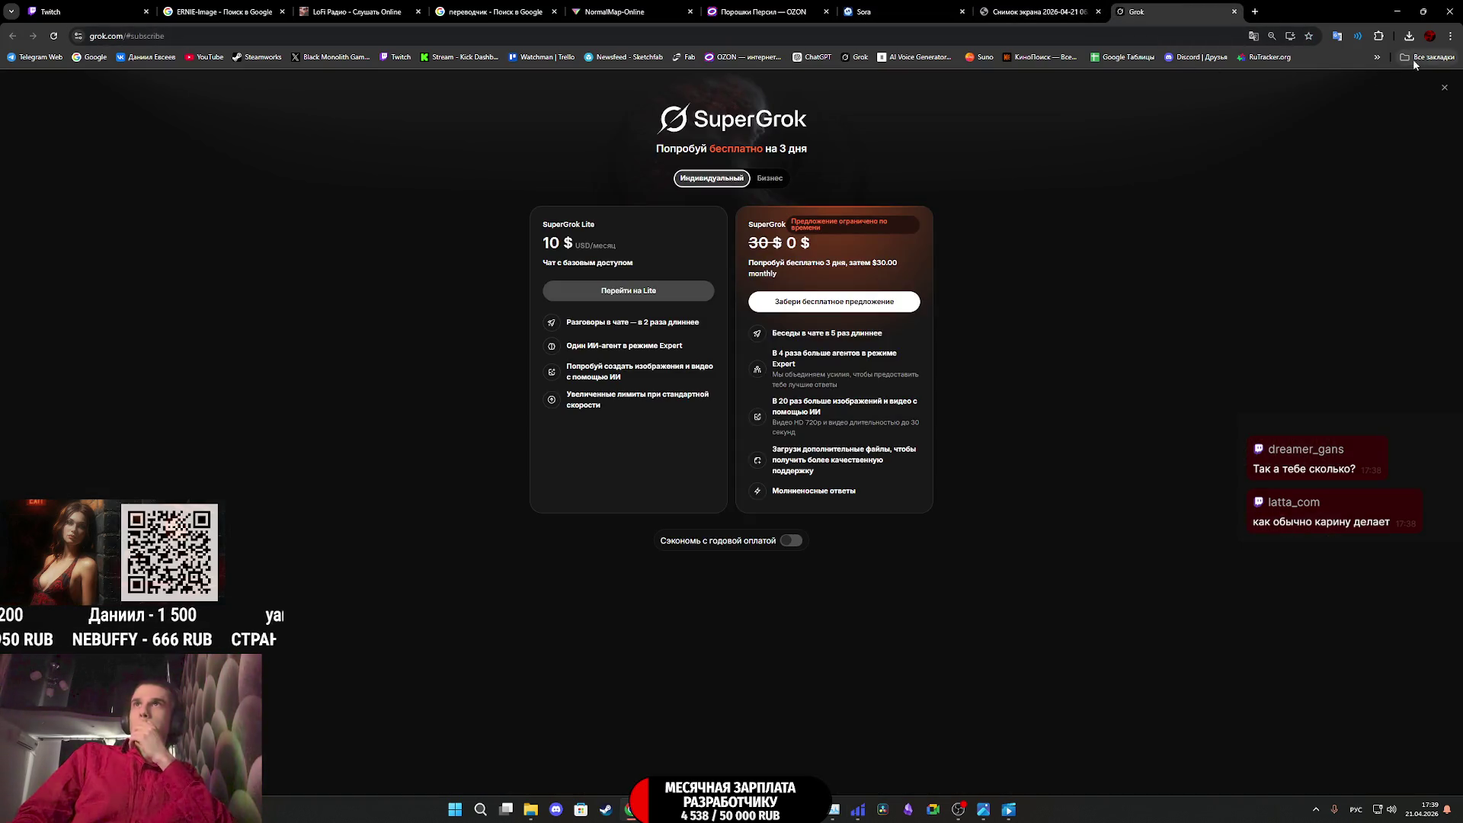
left_click(60, 38)
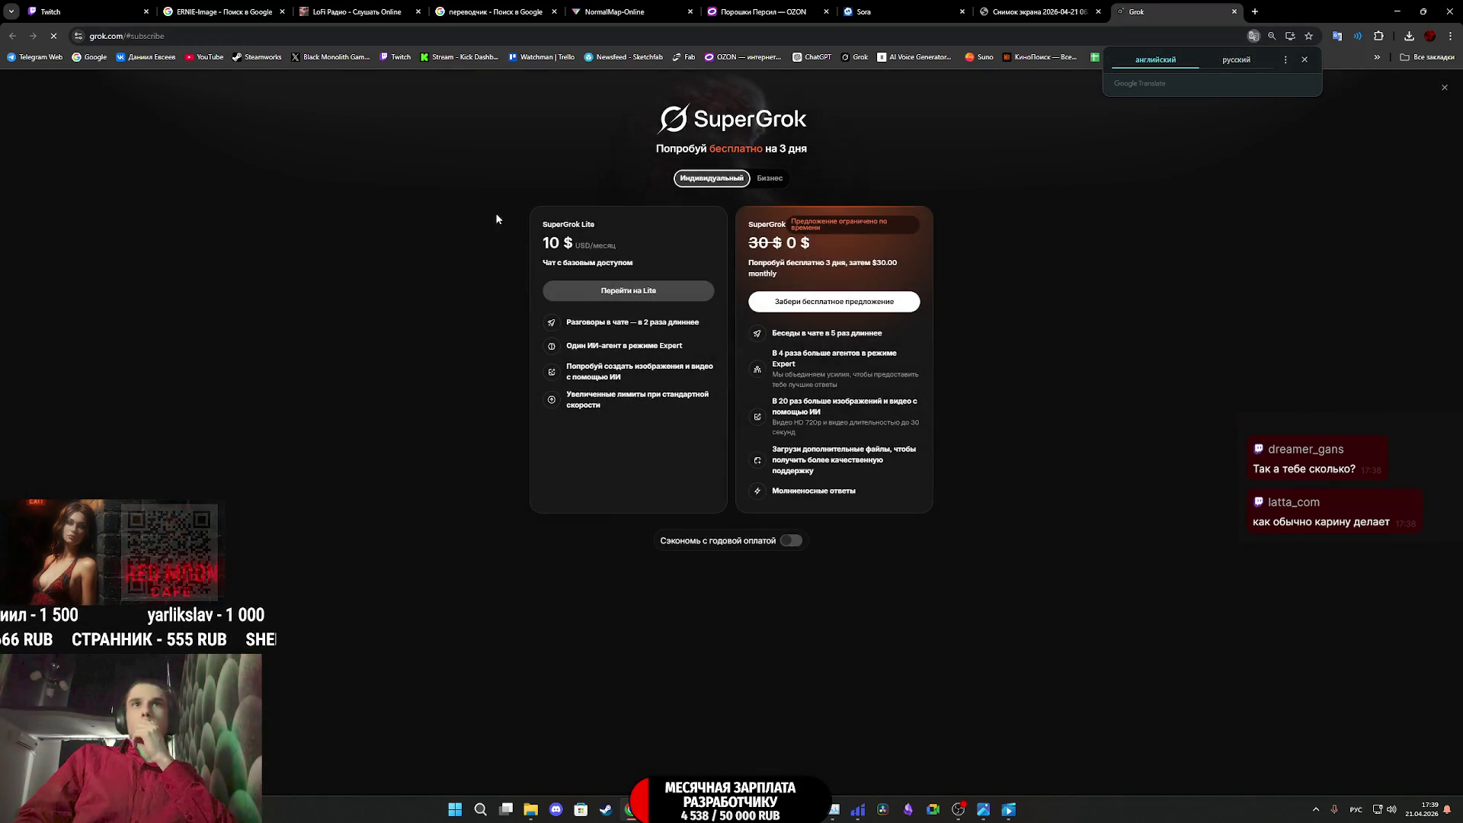
left_click(195, 38)
key("Escape")
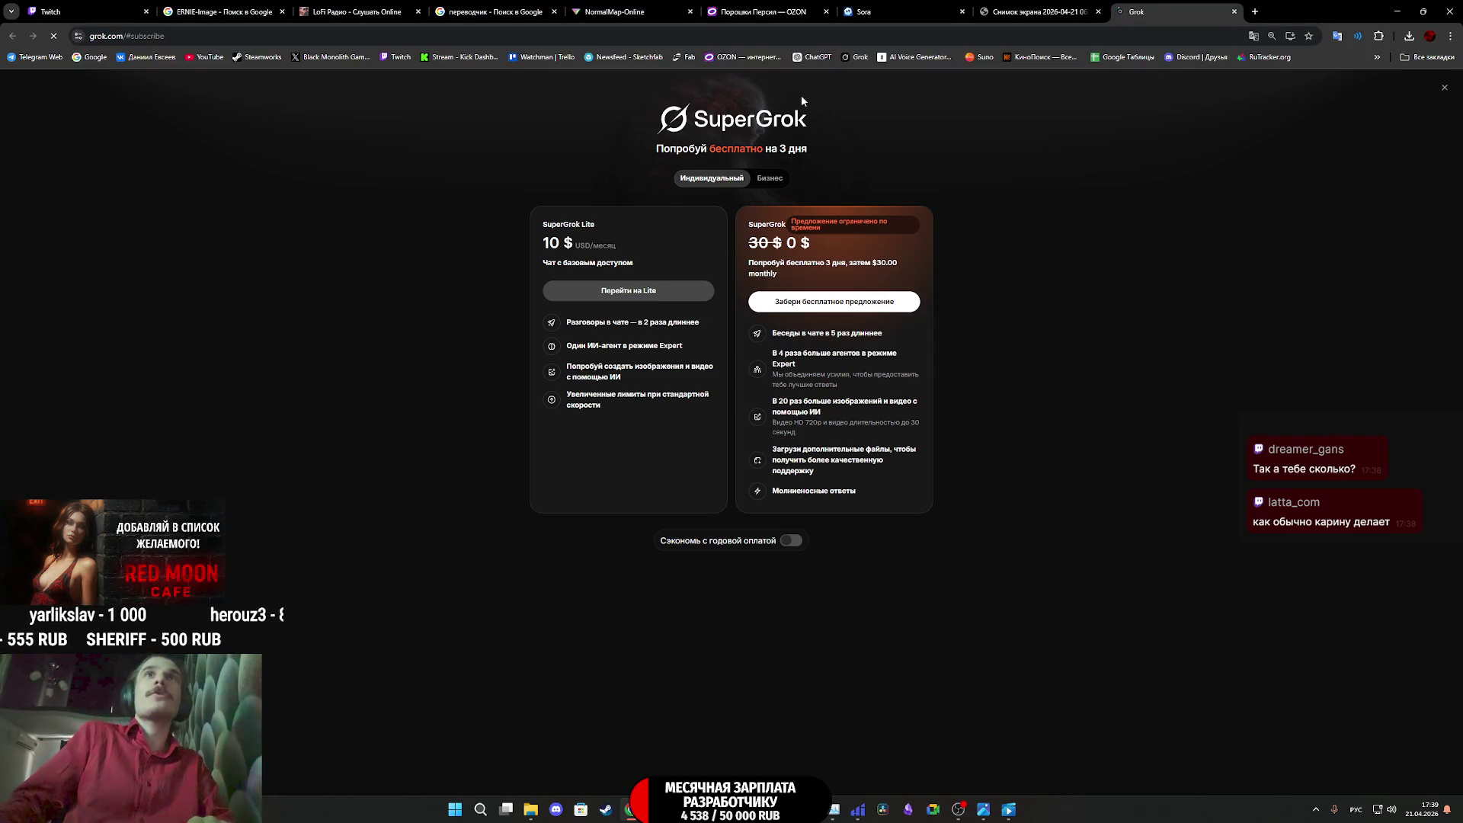
left_click(858, 57)
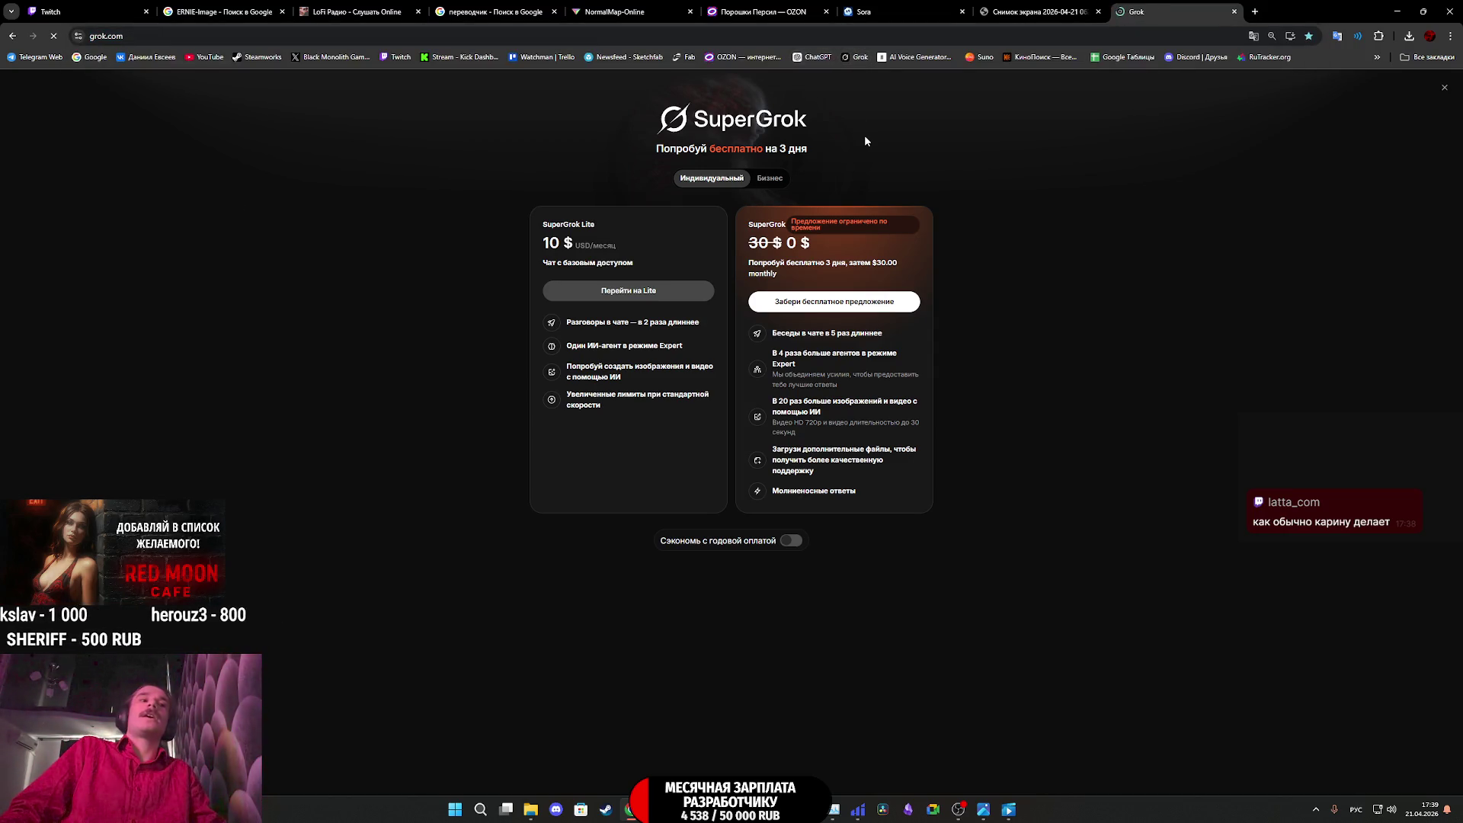
Send Grok the pasted aikokaroko shampoo prompt with the shampoo photo attached
type("переделай название шампуня на aikokaroko С подписью: Немецкого качества На фоне видно Красивую девушку 40-ка лет со стрижкой Карэ черные блестящие волосы")
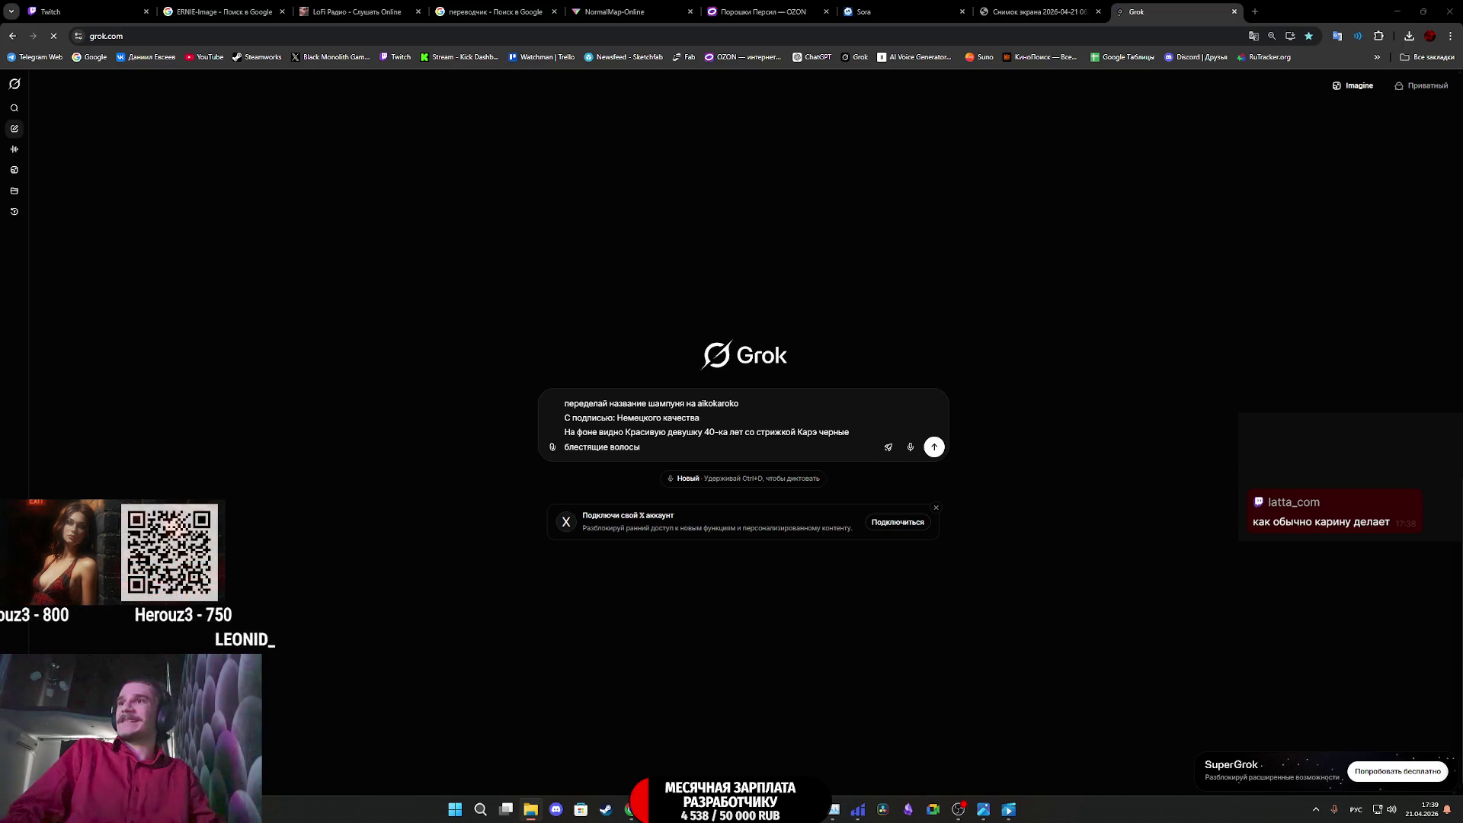
left_click_drag(724, 404, 915, 488)
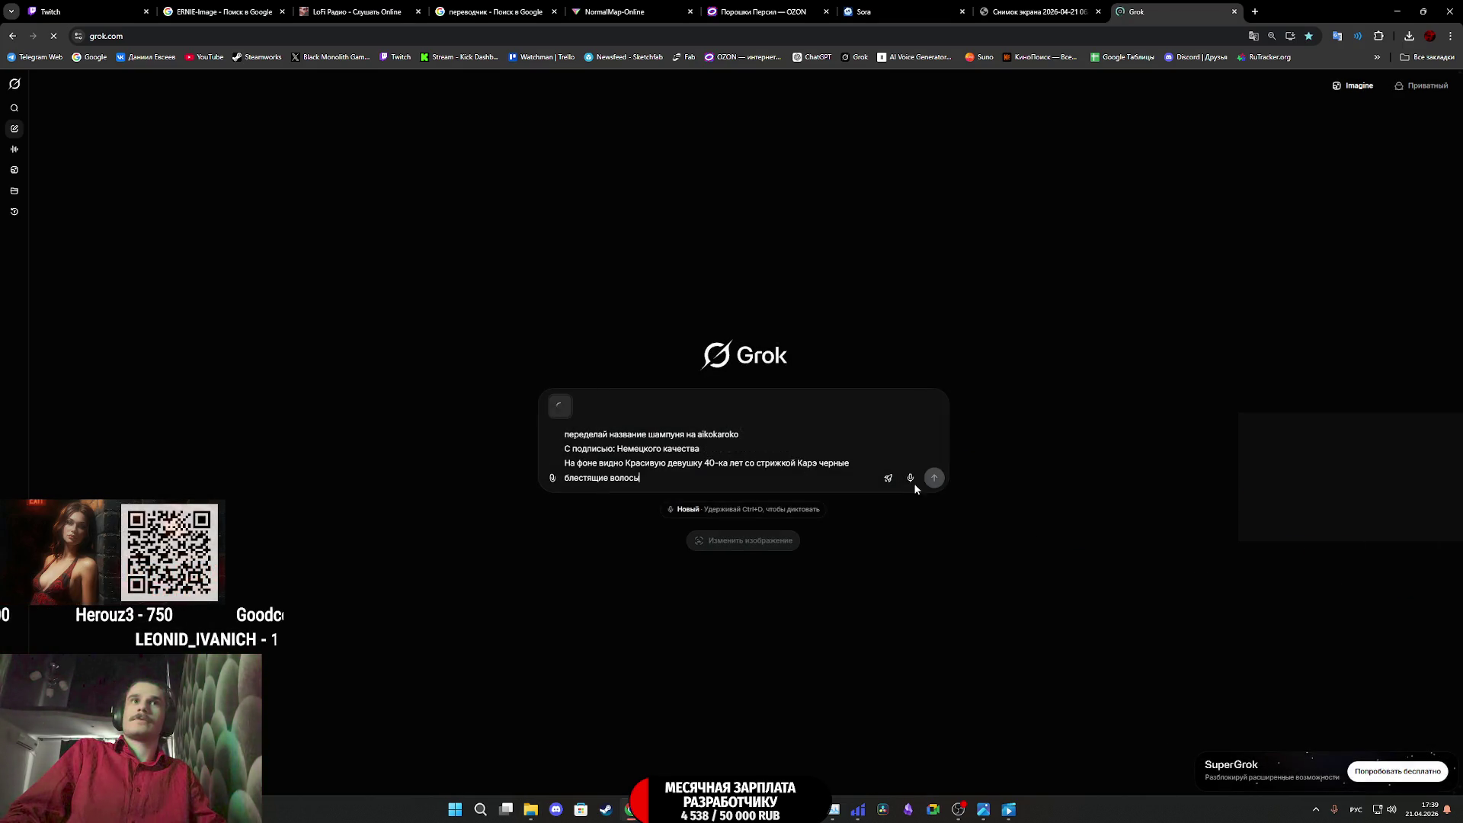
left_click(935, 480)
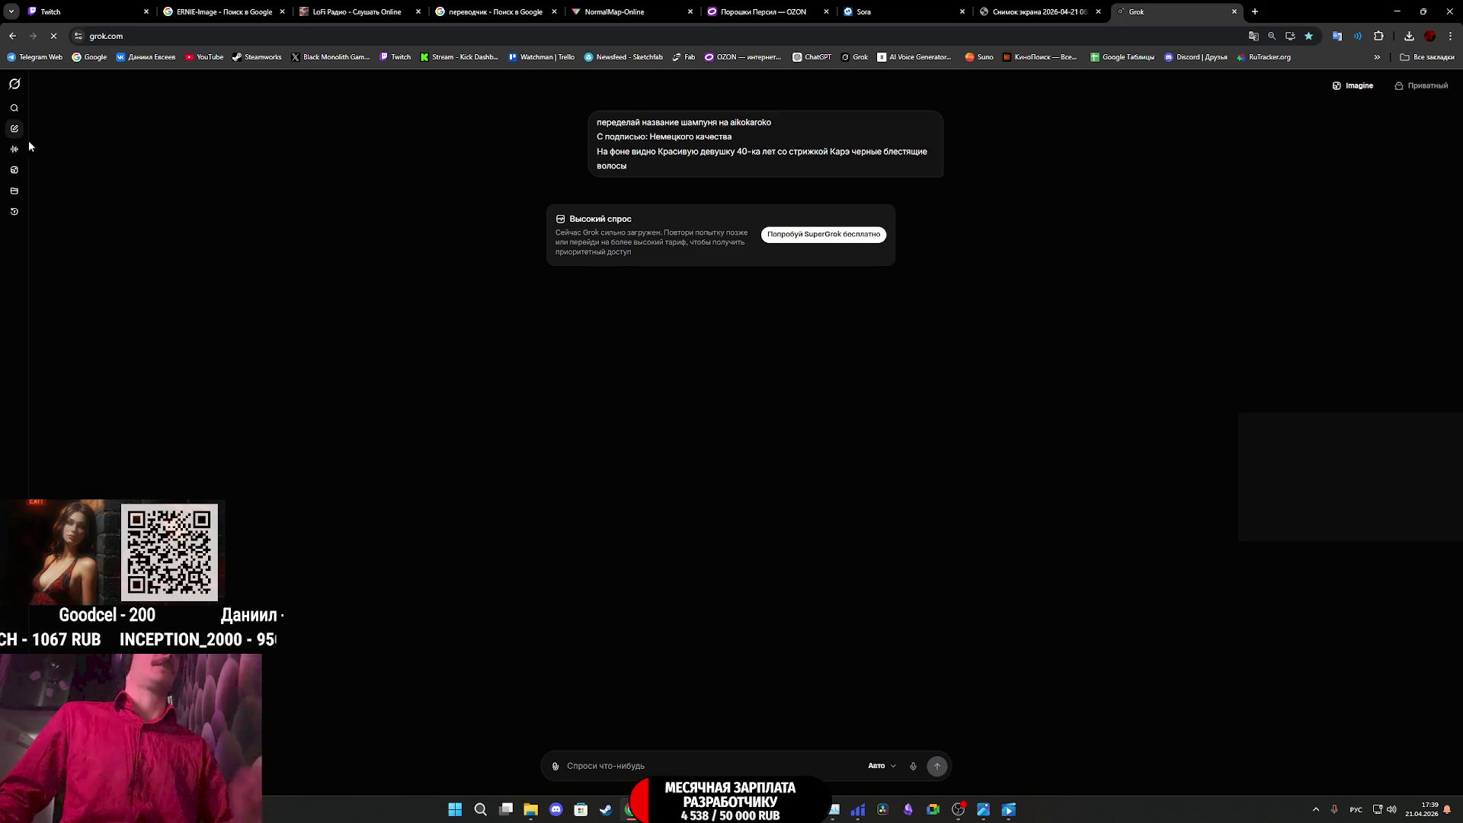
In Grok Imagine, add the screenshot as a reference image, paste the prompt and submit
left_click(14, 169)
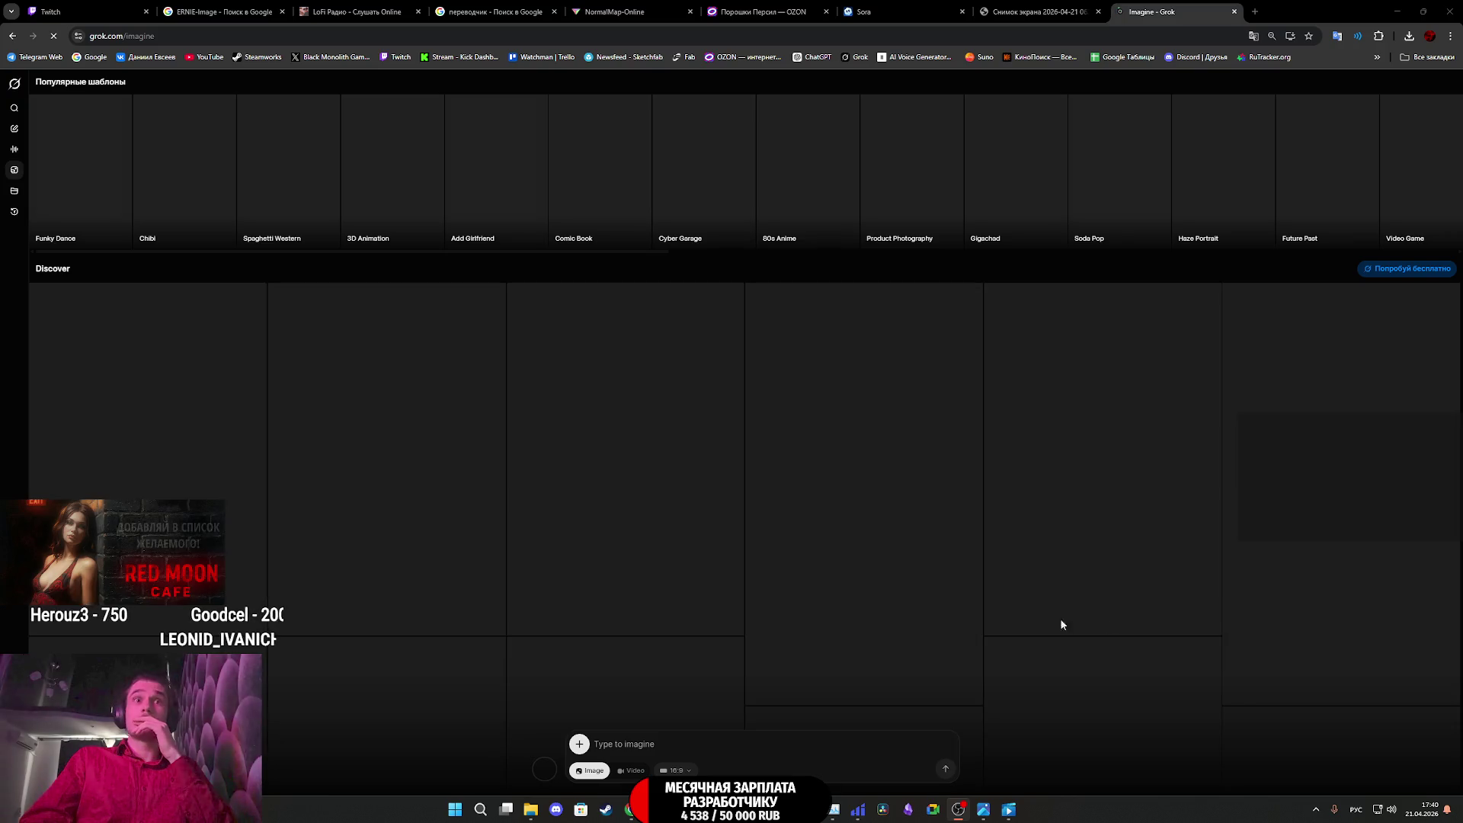
left_click(579, 744)
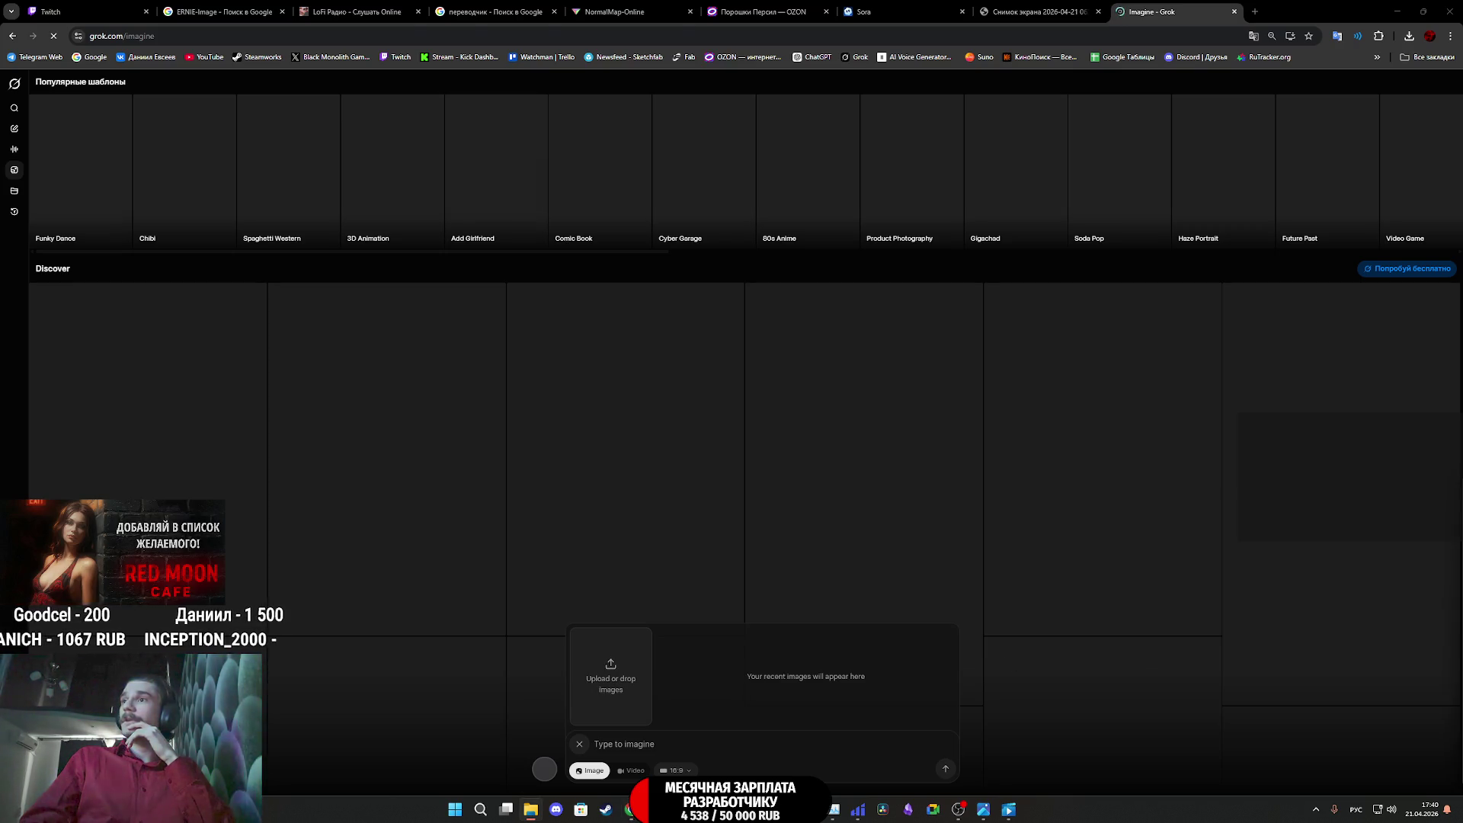
left_click_drag(1462, 685, 626, 683)
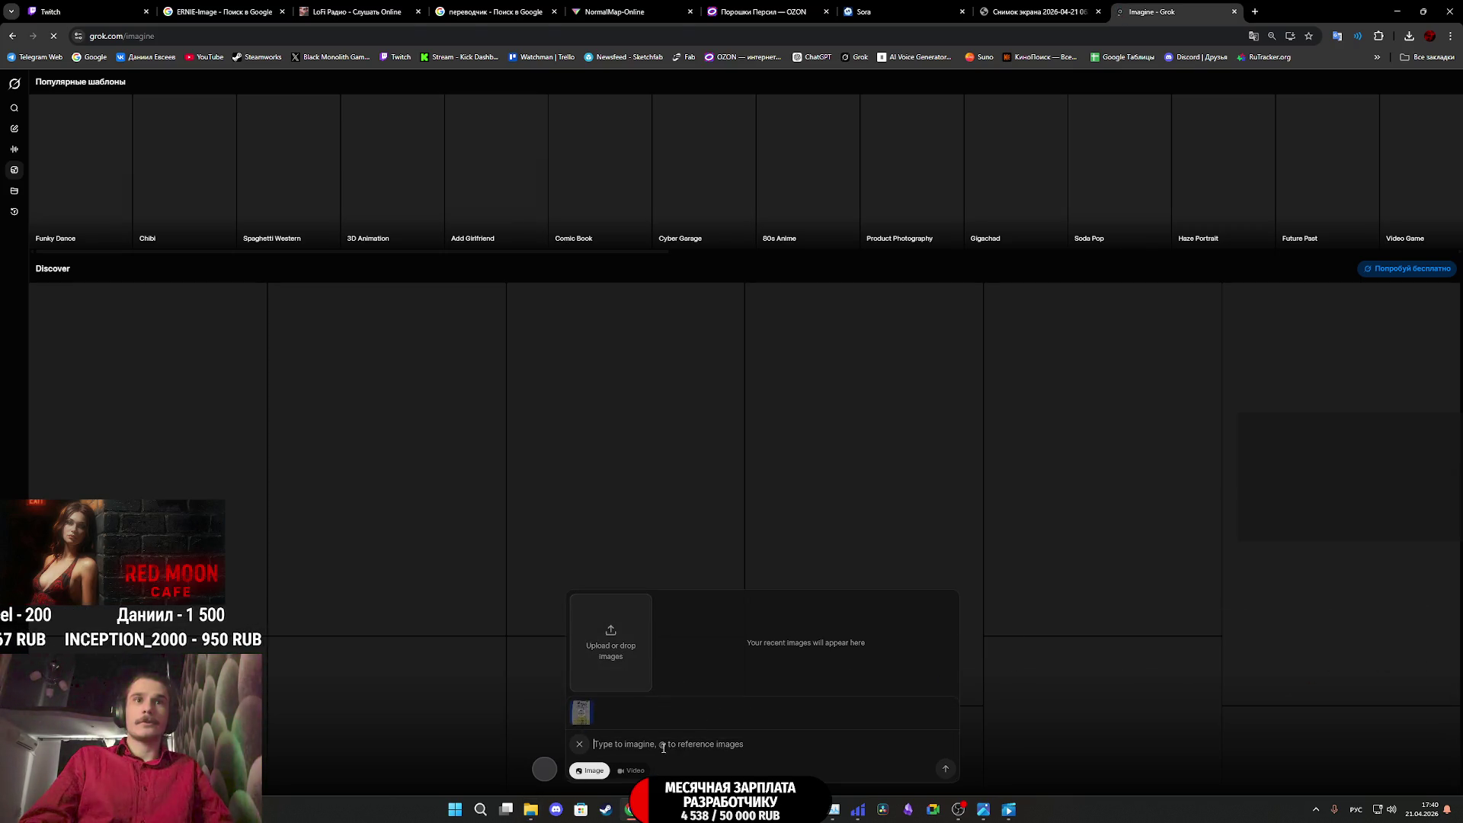
key("ctrl+v")
left_click(944, 770)
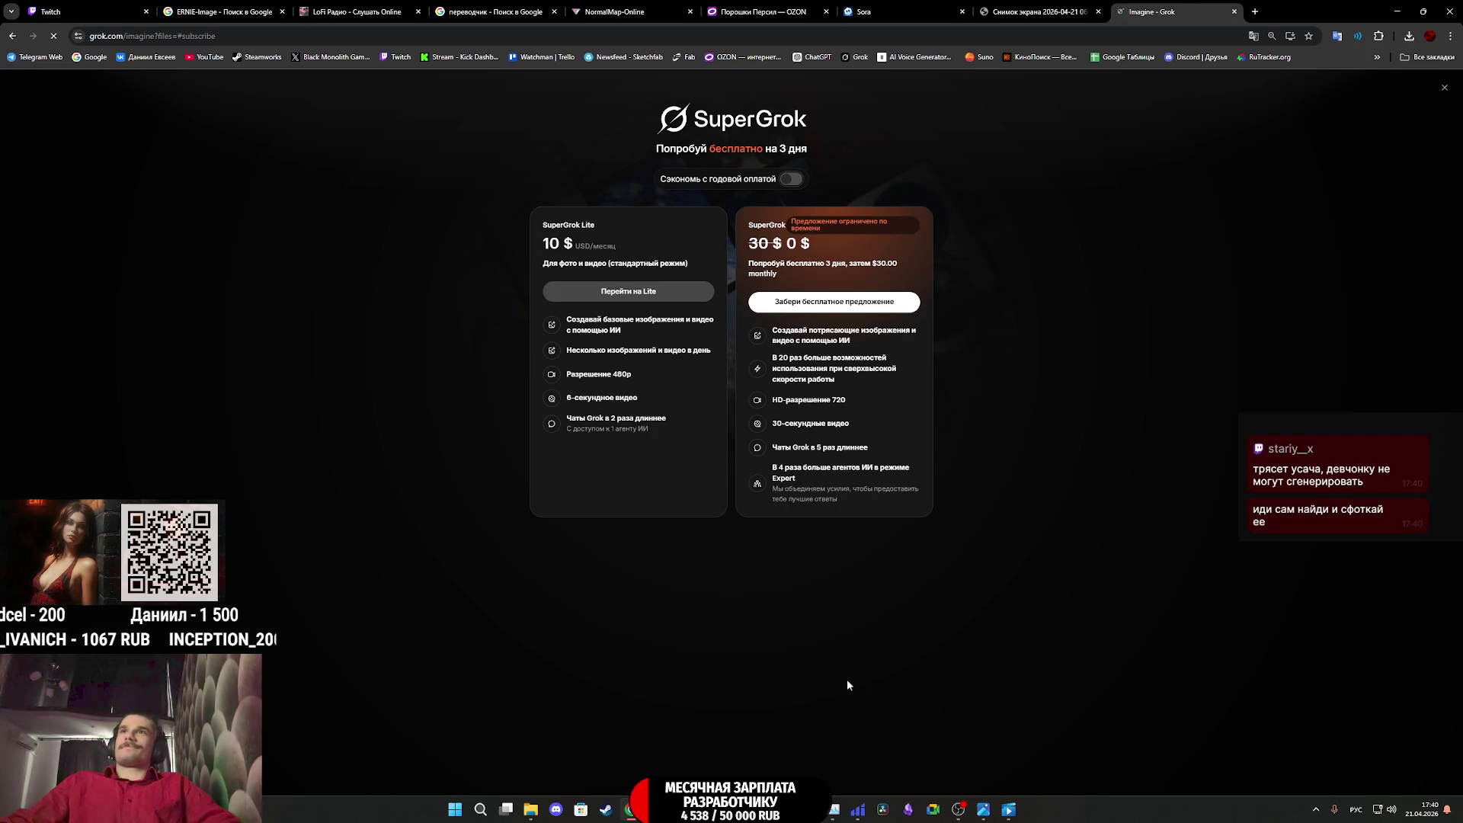
Dismiss the SuperGrok offer, close the Imagine tab, and return to Sora's My media library
left_click(1453, 91)
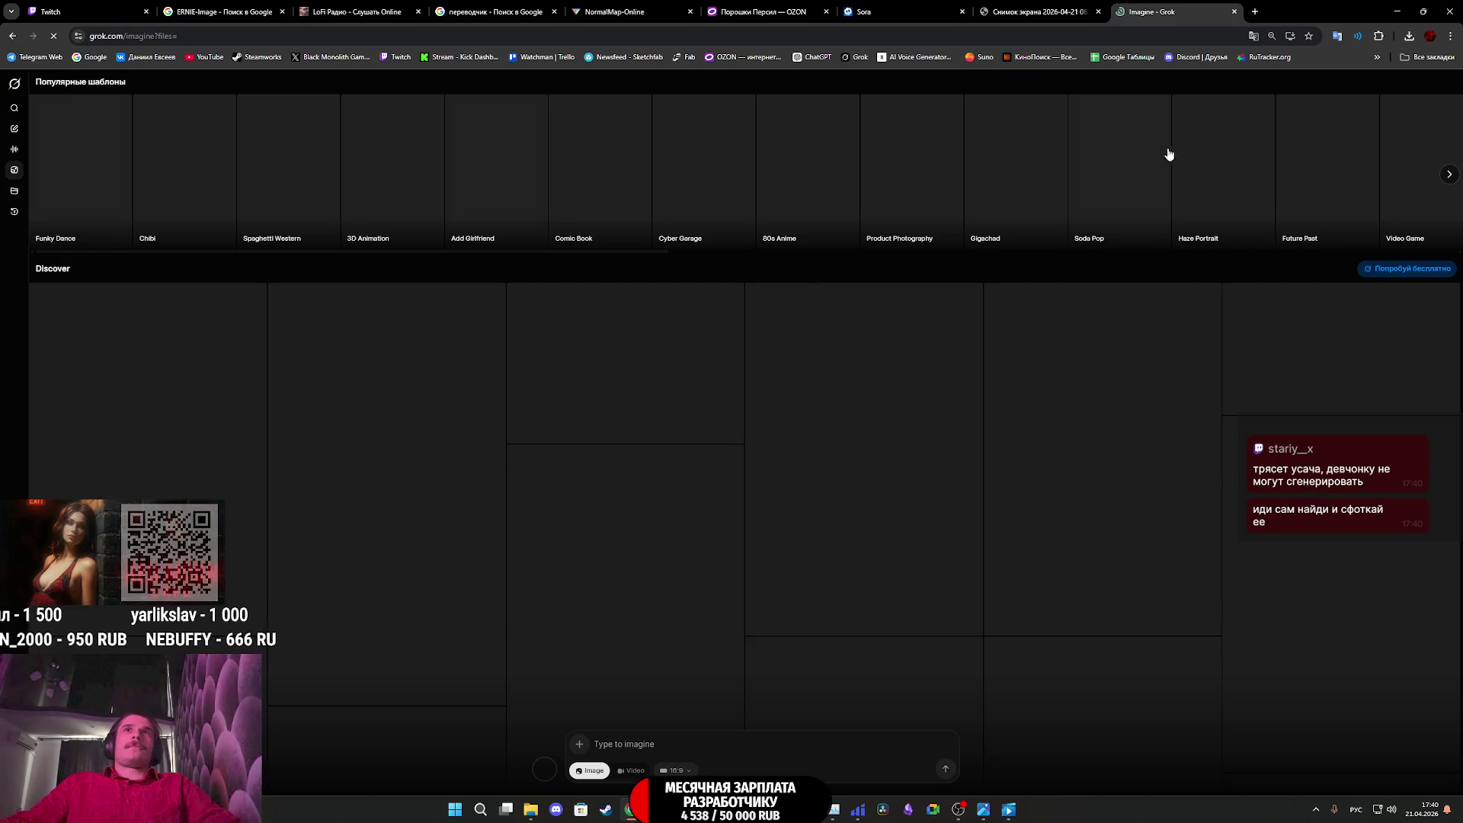
middle_click(1165, 14)
left_click(919, 7)
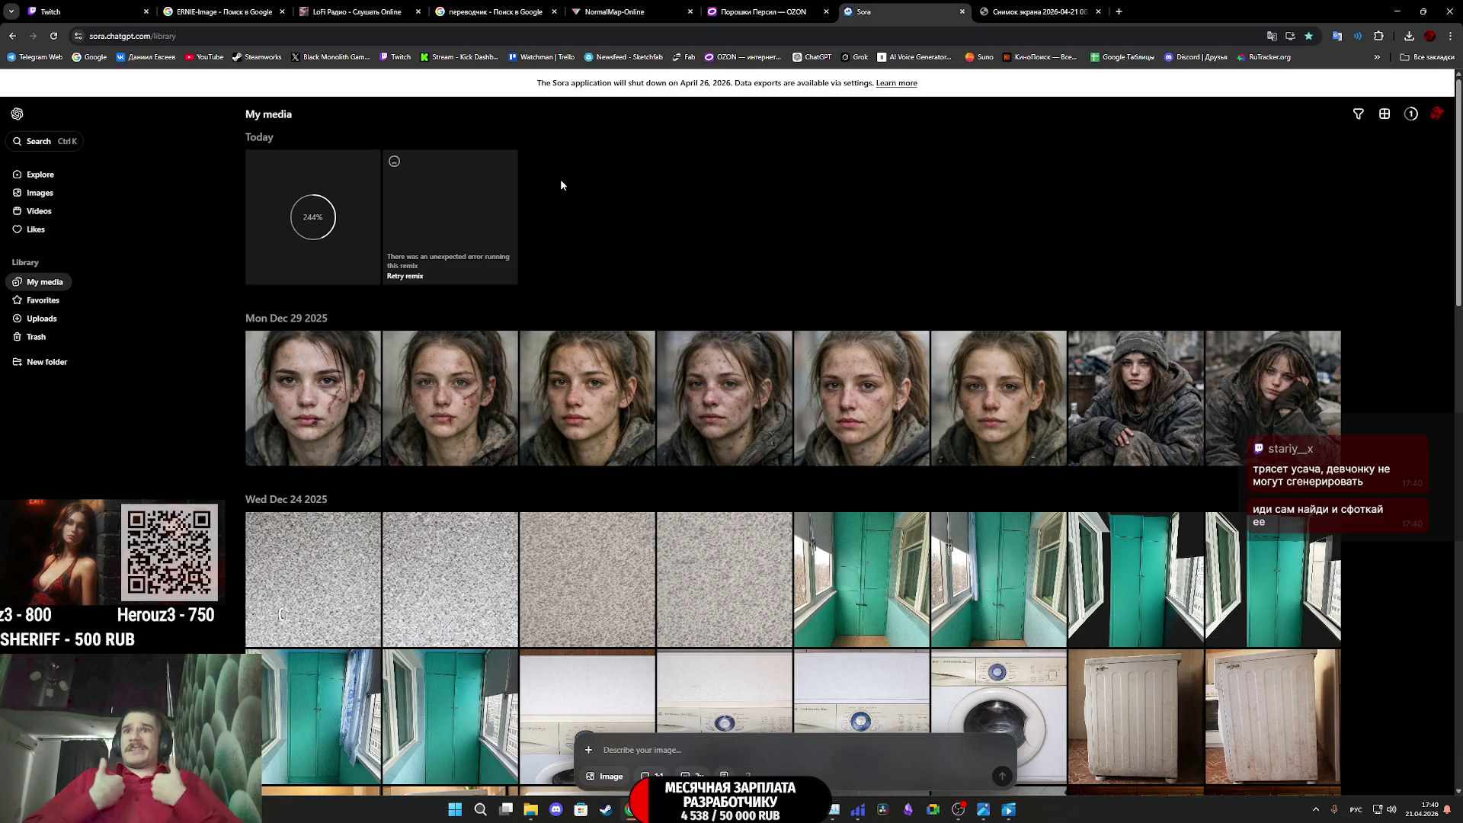
Glance over the shampoo screenshot, Sora, OZON and NormalMap tabs, then jump to the Twitch stream manager
left_click(1036, 10)
left_click(896, 9)
left_click(789, 7)
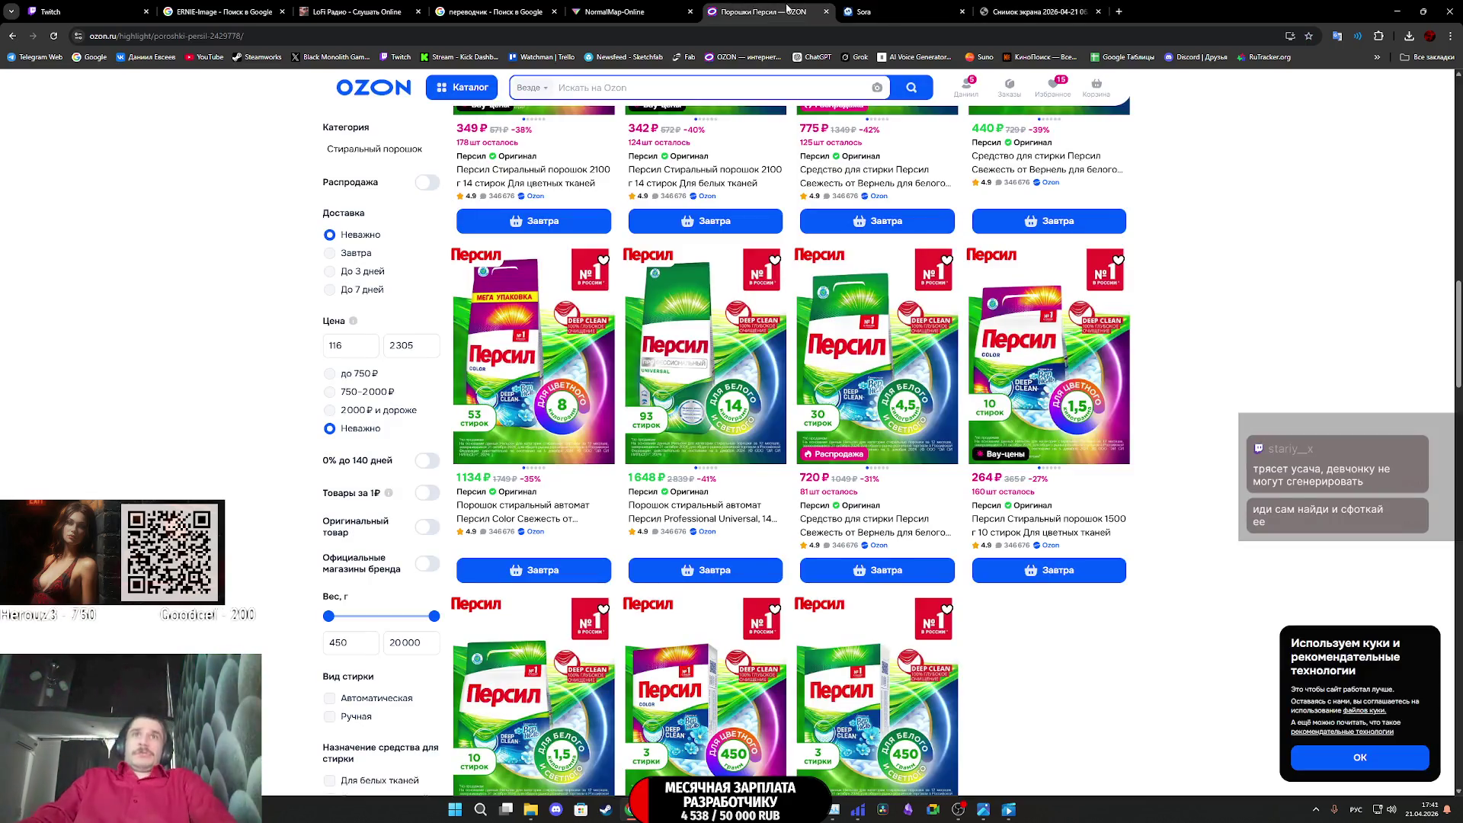
left_click(640, 9)
key("ctrl+1")
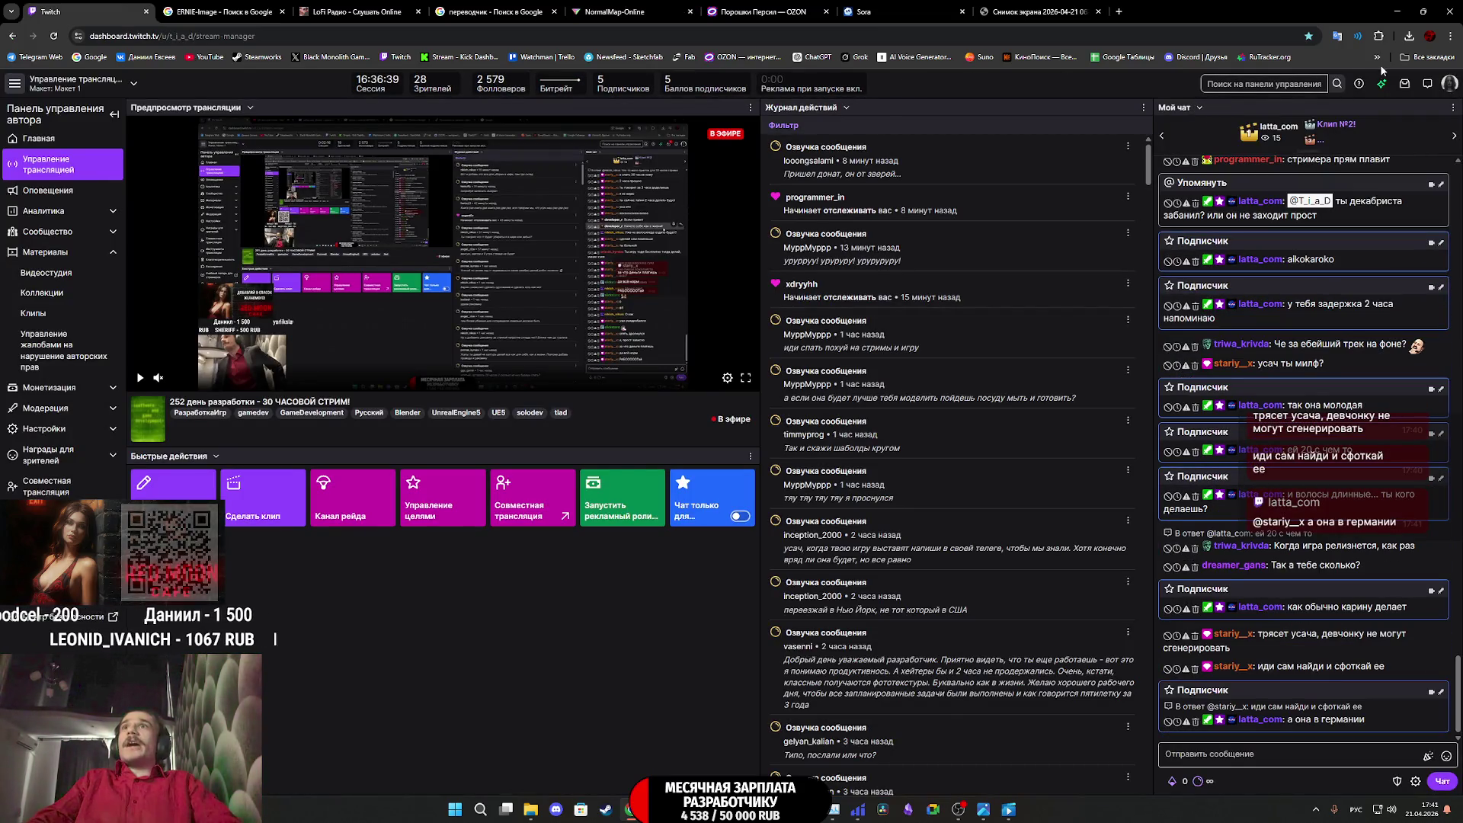
Open the Google Gemini bookmark from All bookmarks in a new tab
left_click(1426, 58)
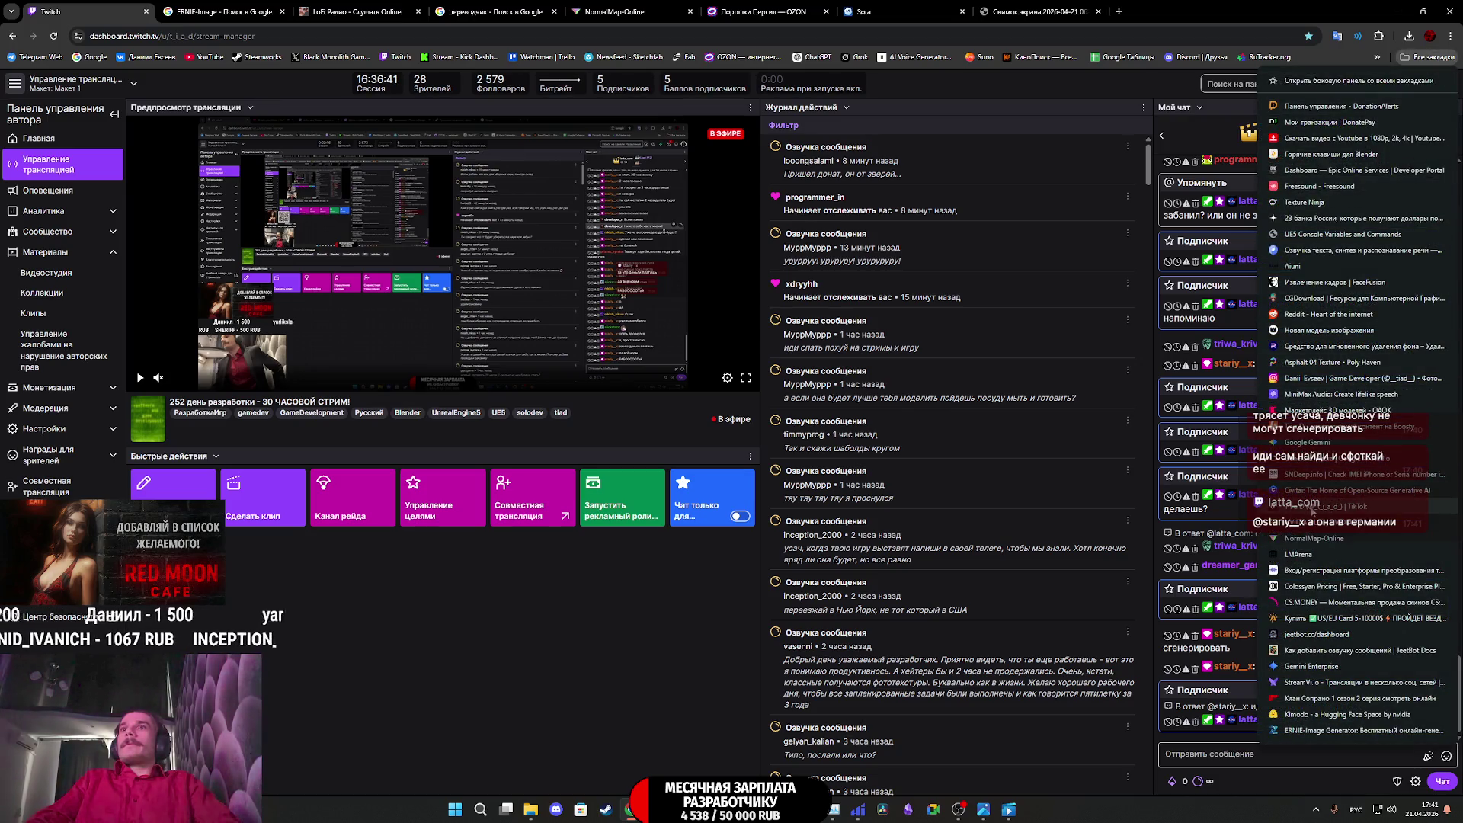
left_click(1305, 444)
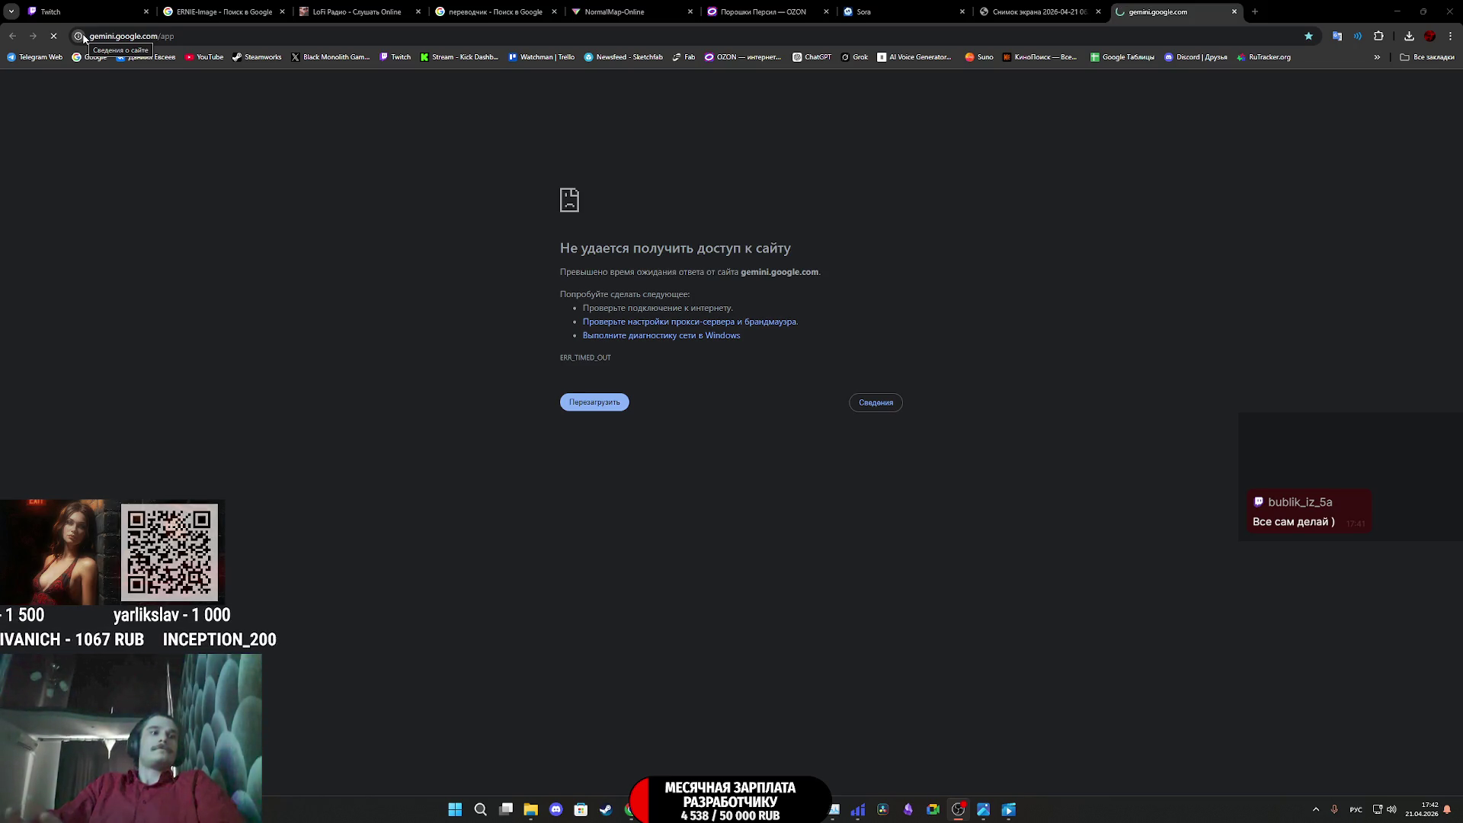
Reload the timed-out Gemini page, then close its tab to return to the Twitch dashboard
left_click(55, 36)
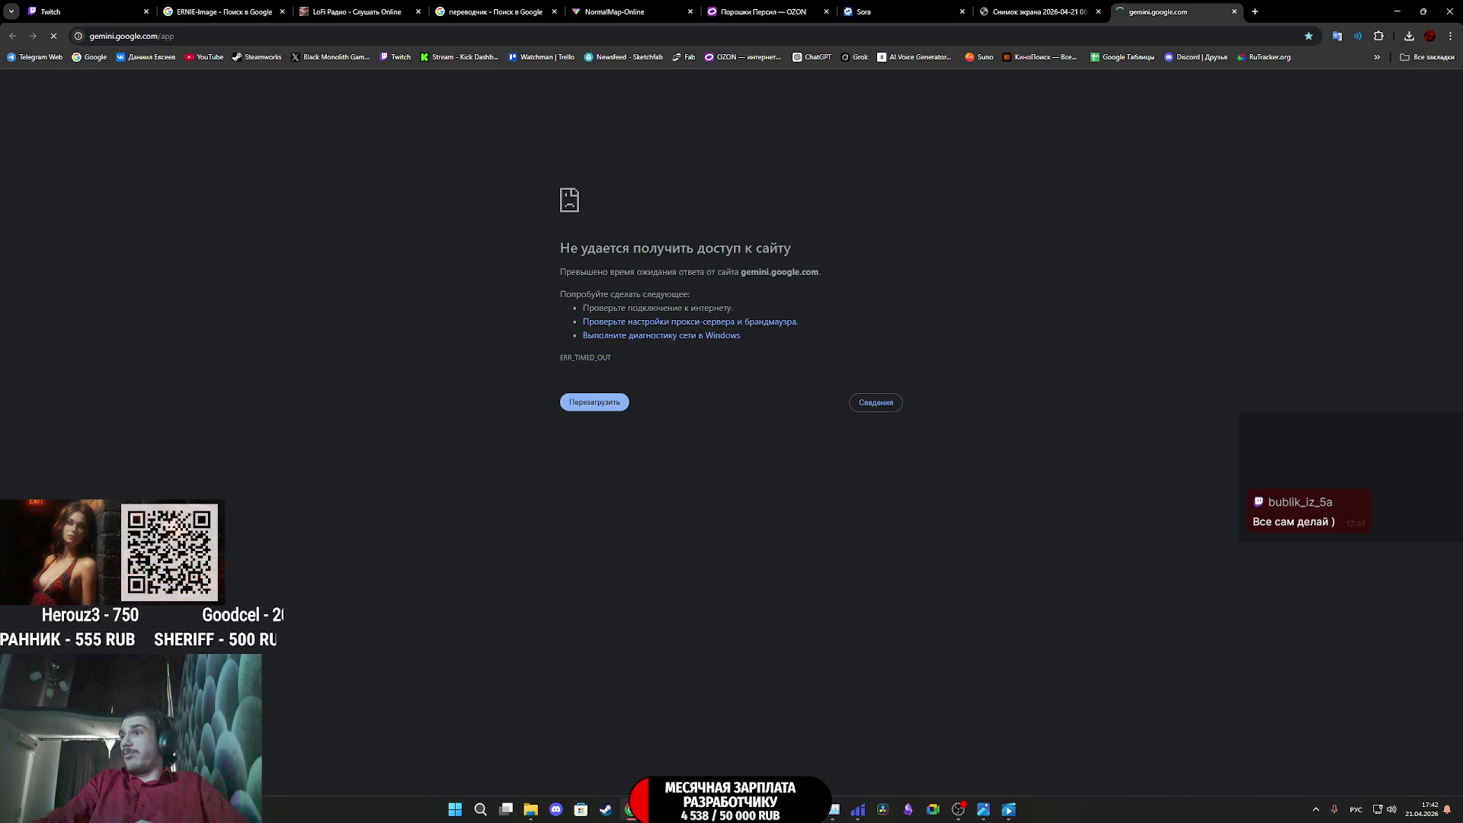
left_click(1235, 12)
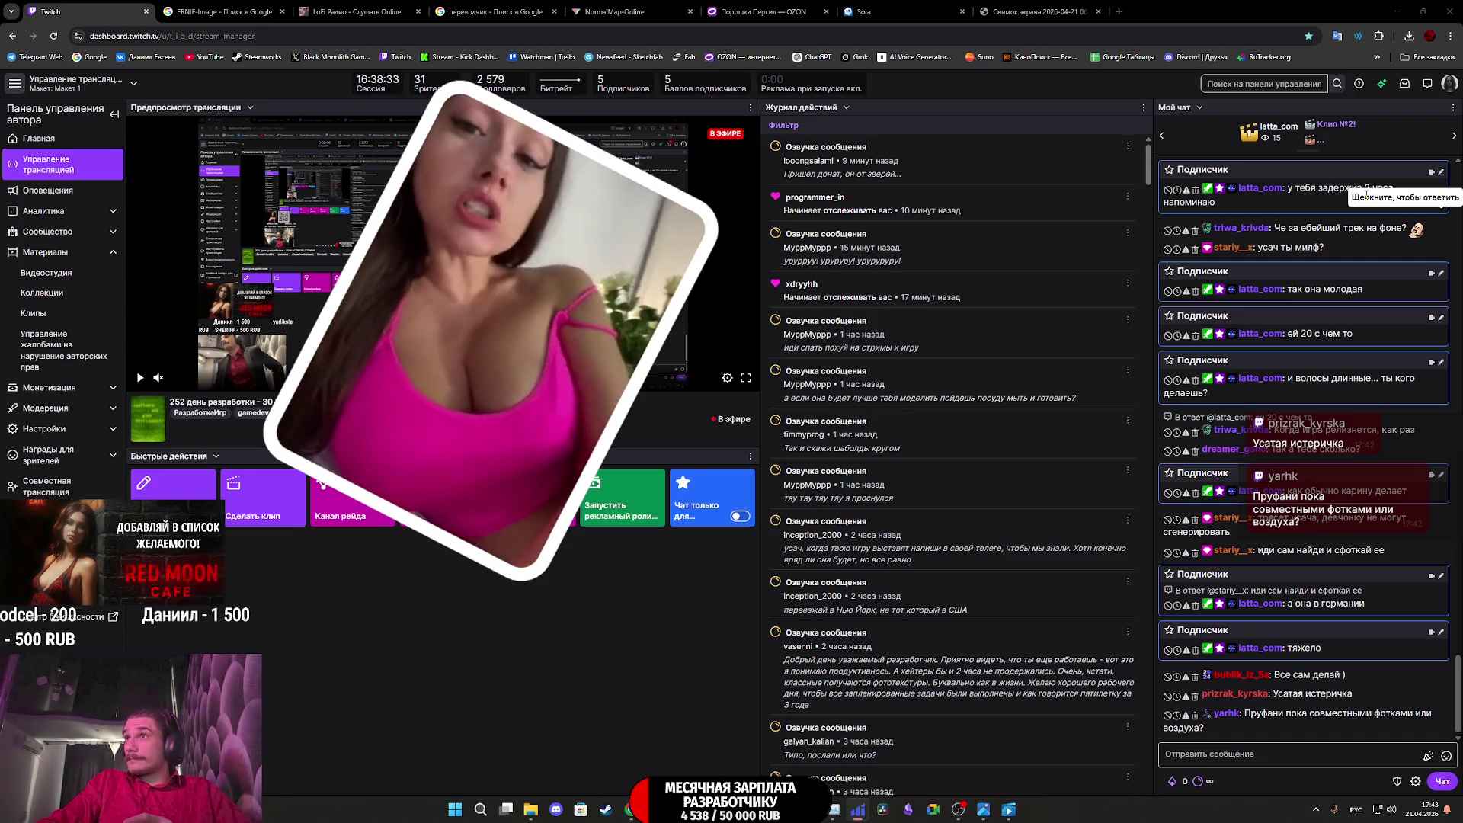
Open a bookmarked site in a new tab and bring it to gemini.google.com/app
left_click(1415, 61)
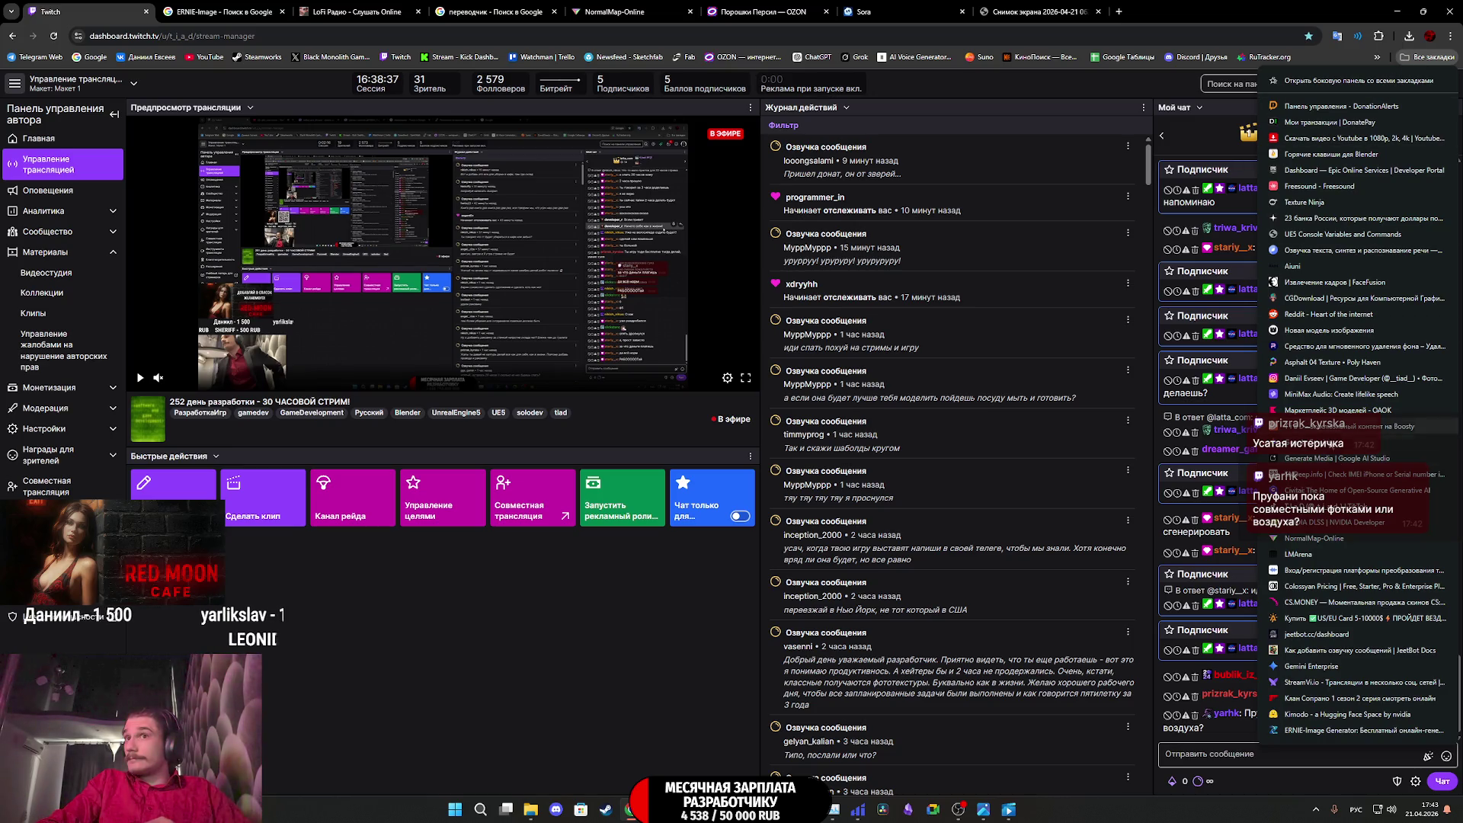
left_click(1315, 539)
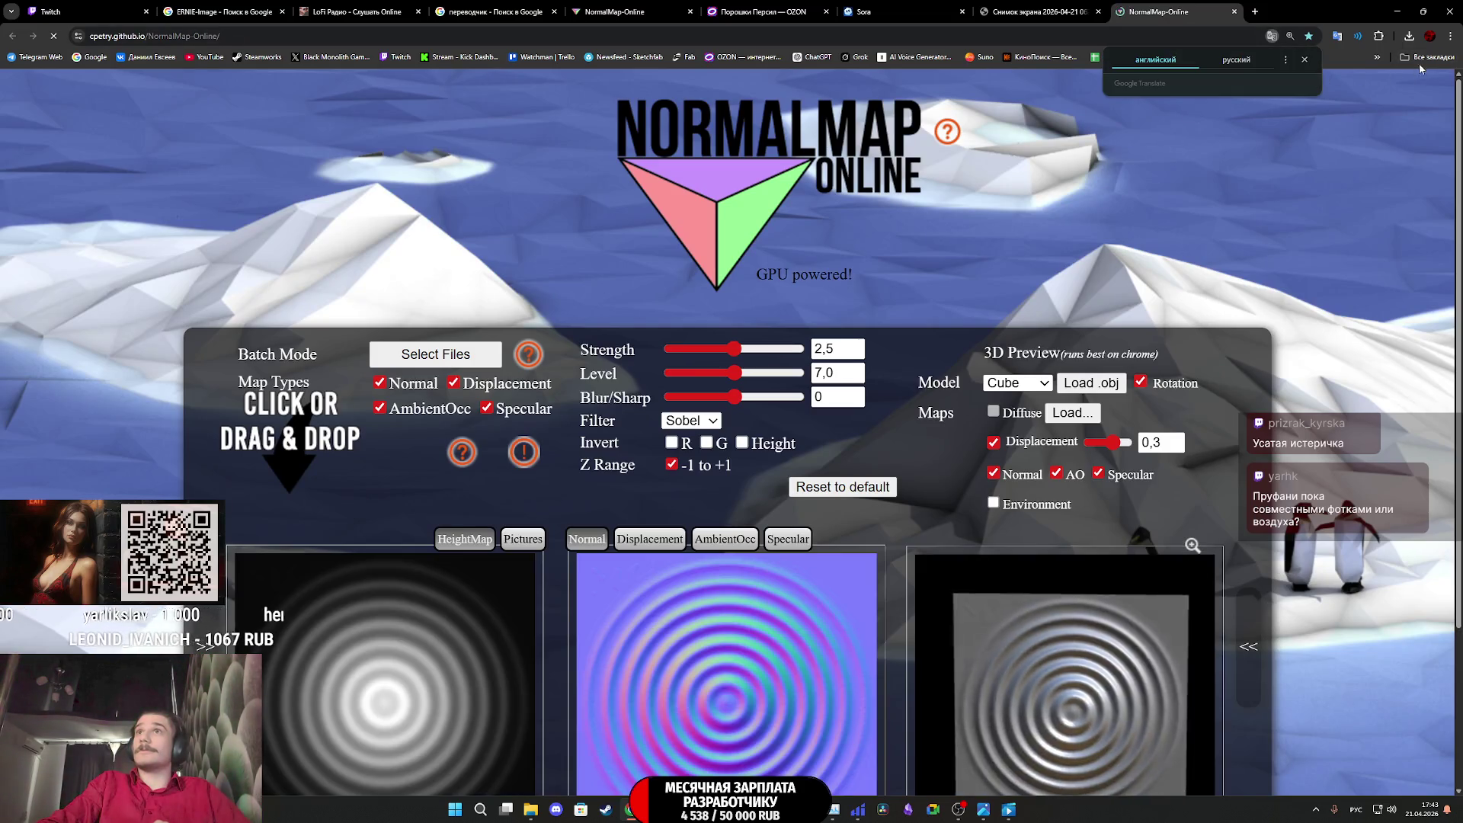
key("alt+Left")
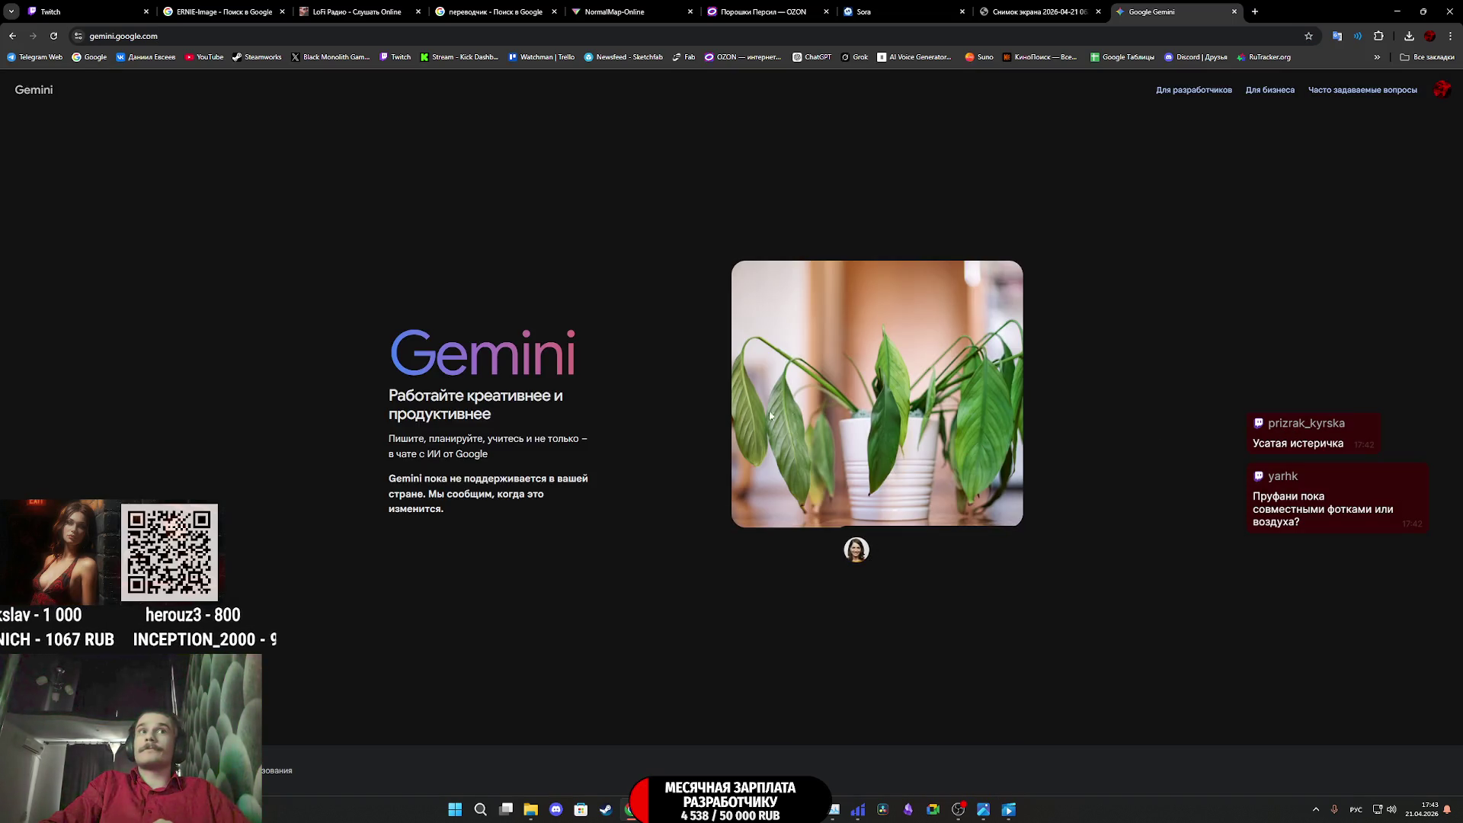
Try Google Gemini in a new incognito window, dismiss the translation prompt, and close the window
left_click(1446, 36)
left_click(1304, 94)
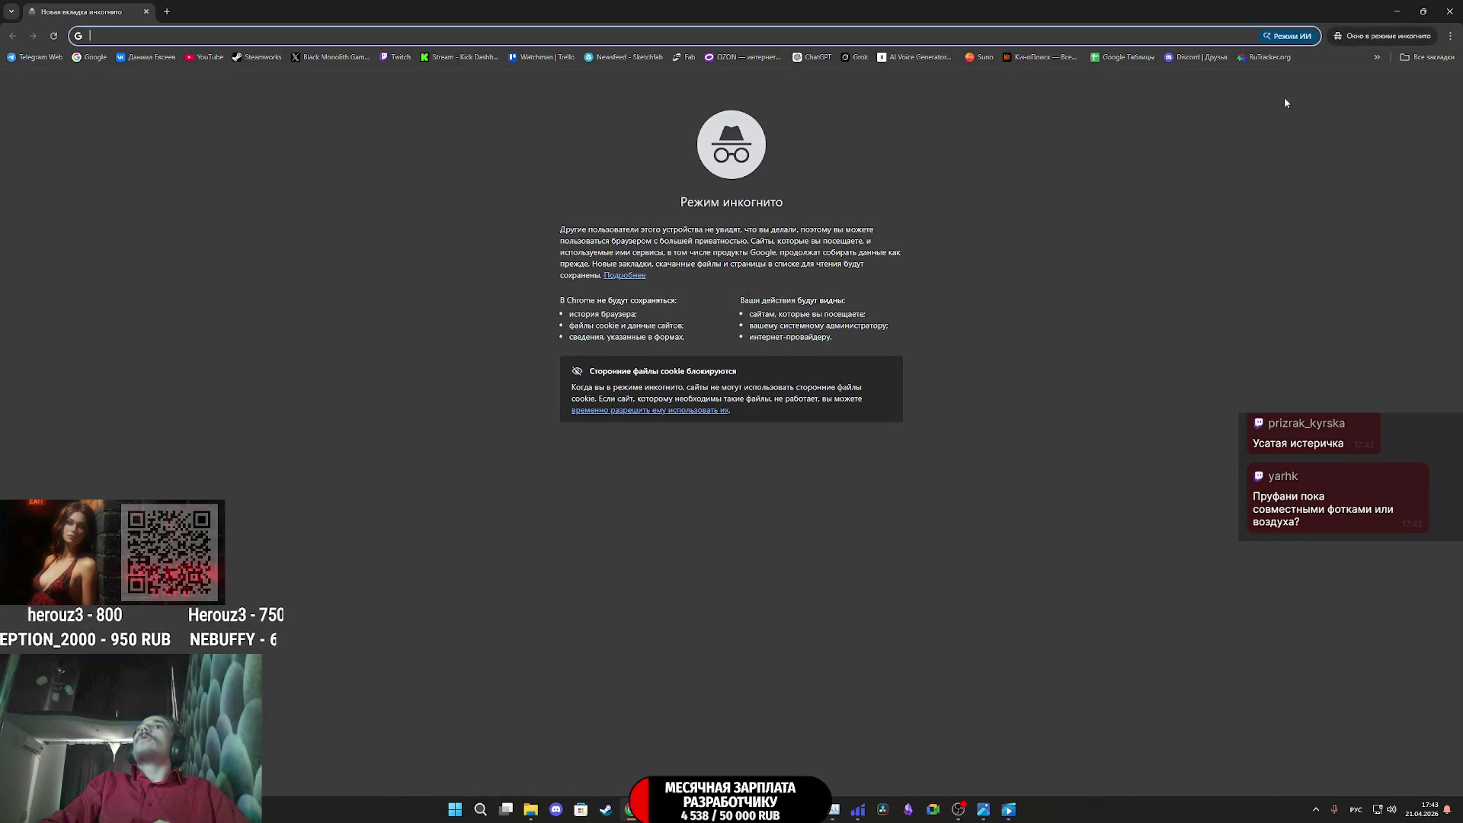
left_click(1428, 57)
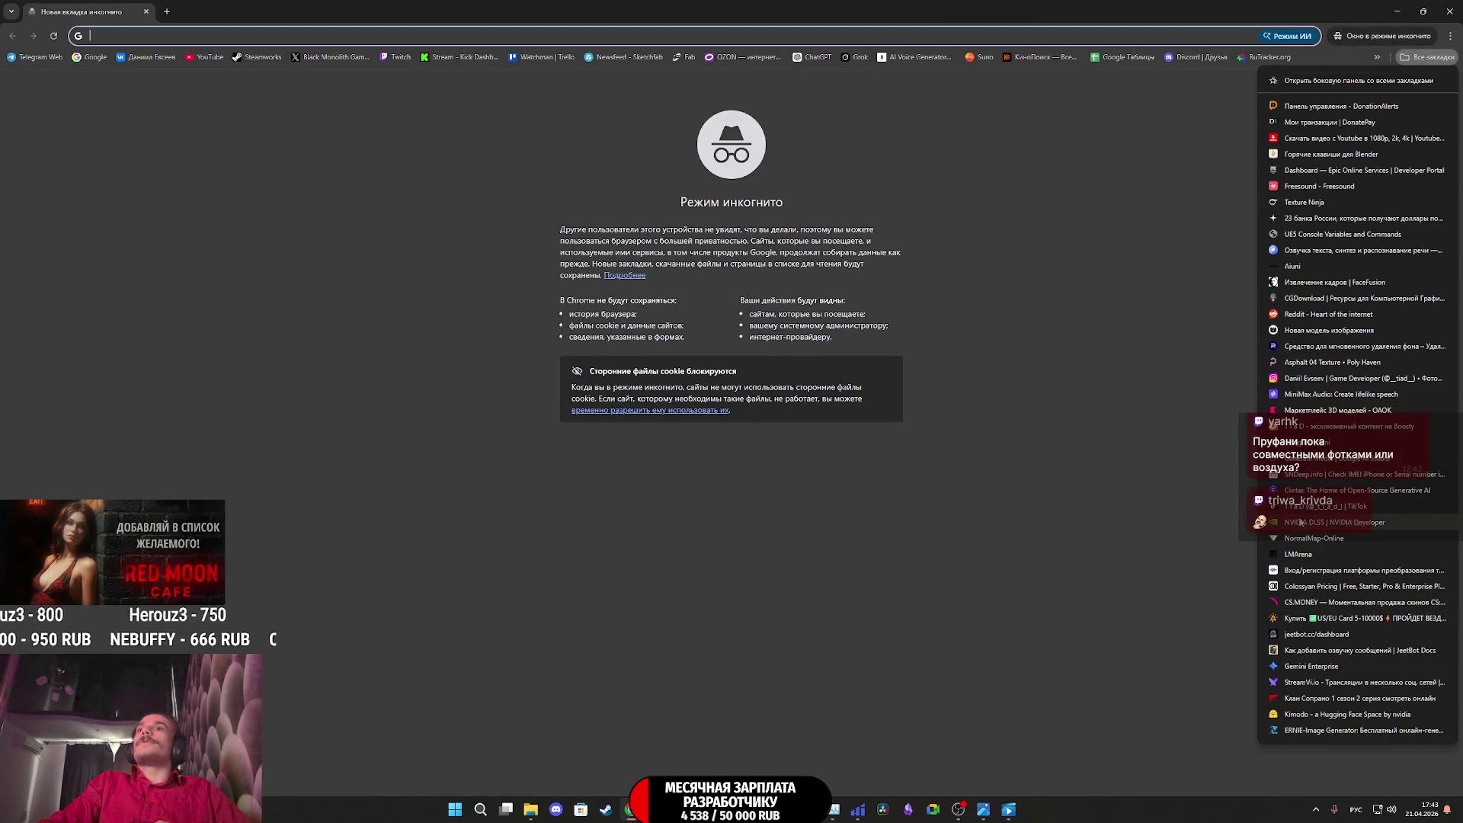
left_click(1310, 666)
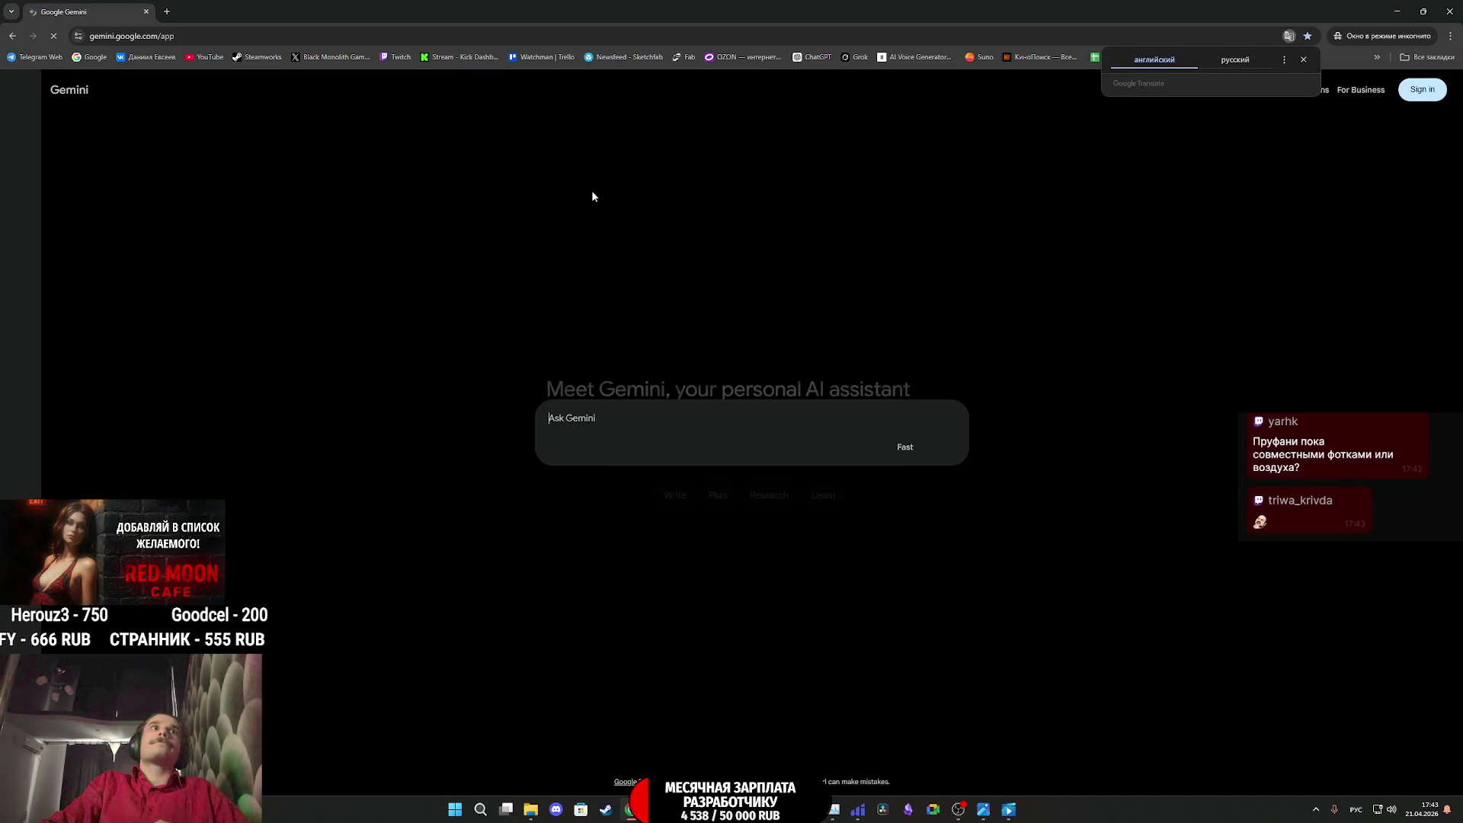
left_click(632, 412)
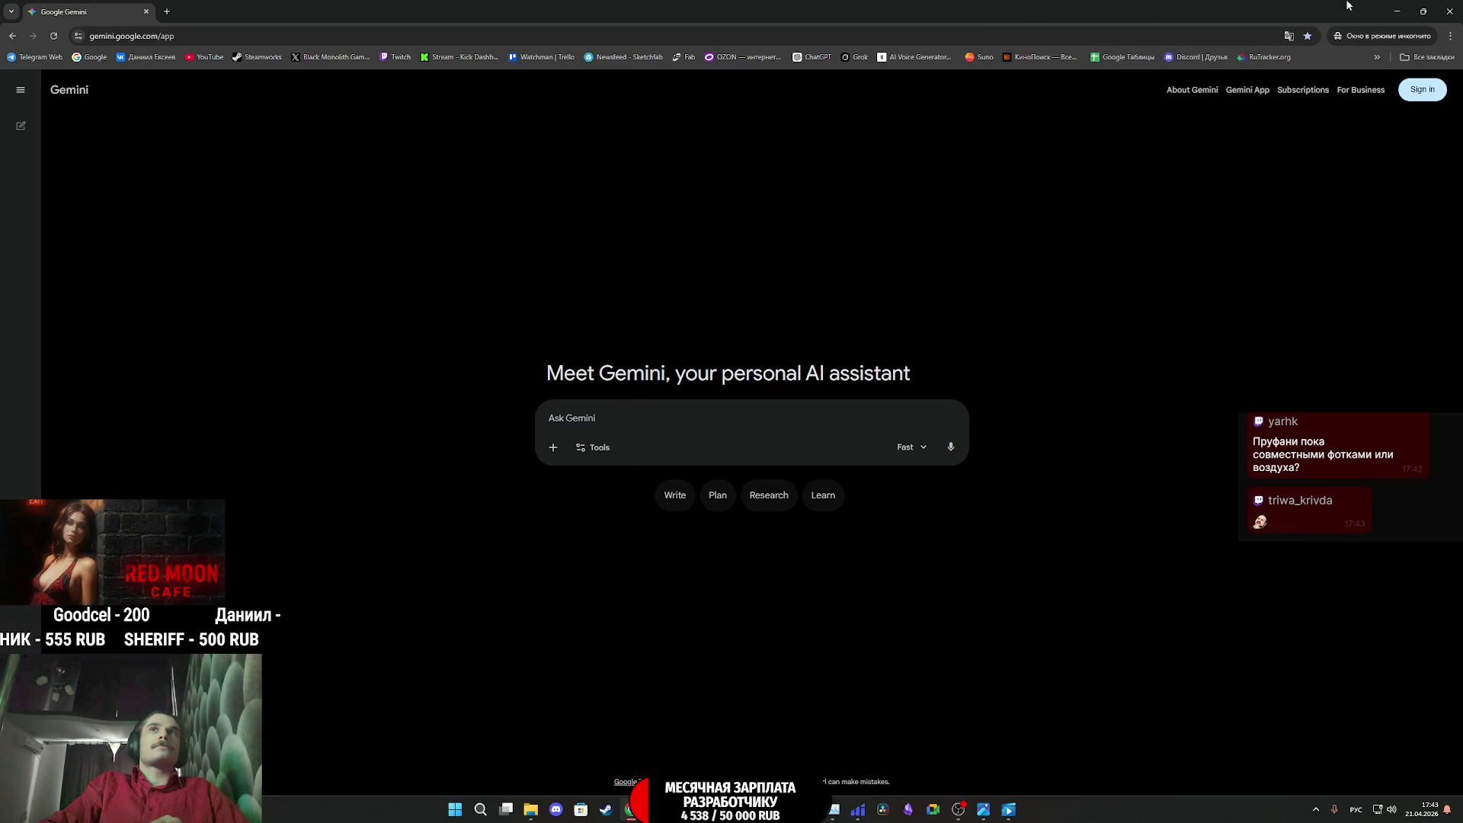
left_click(1449, 11)
Open the Google AI Studio bookmark to check available regions, then close that tab
left_click(1450, 36)
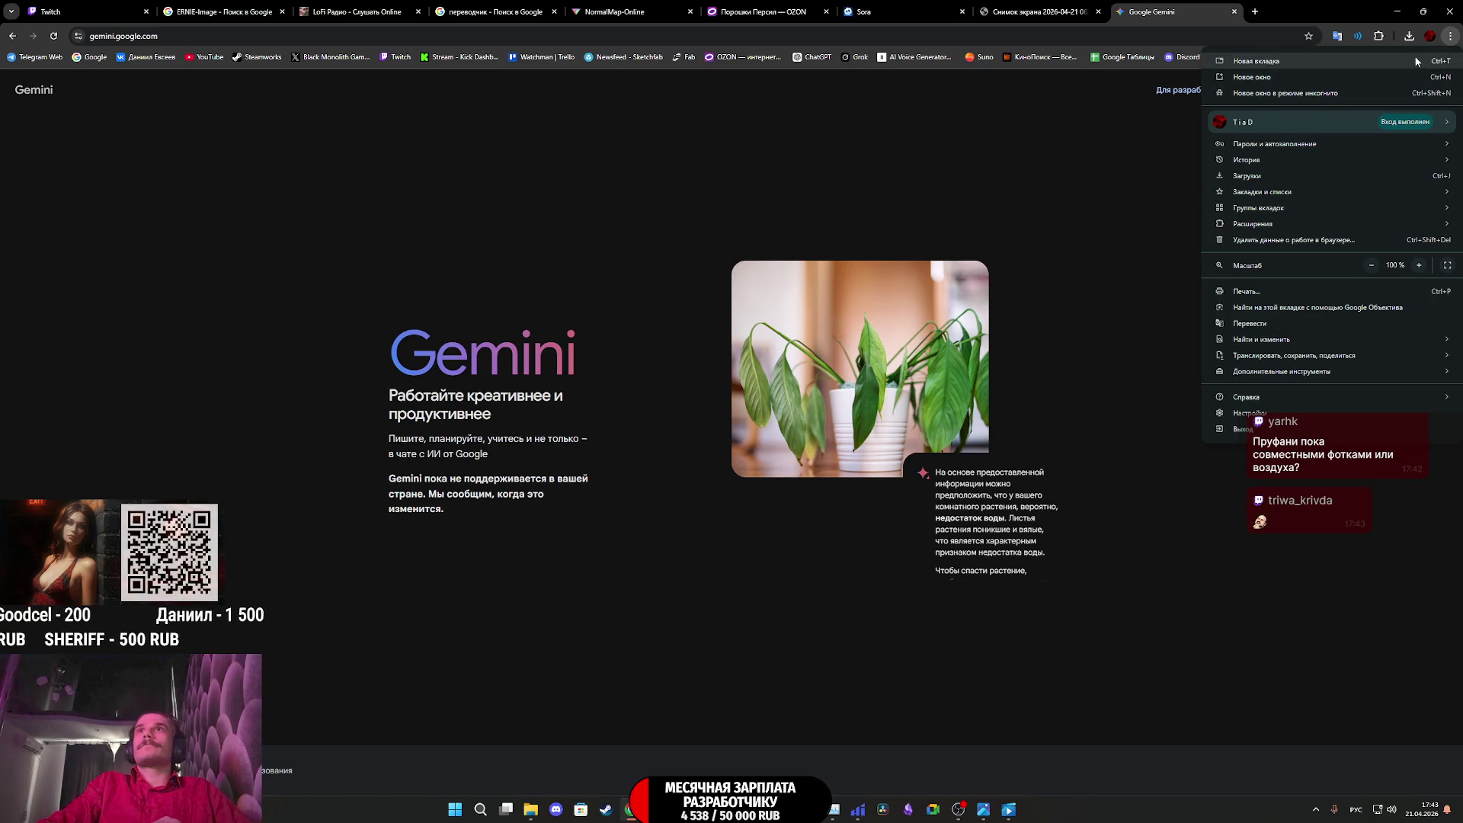
left_click(1398, 44)
left_click(1427, 57)
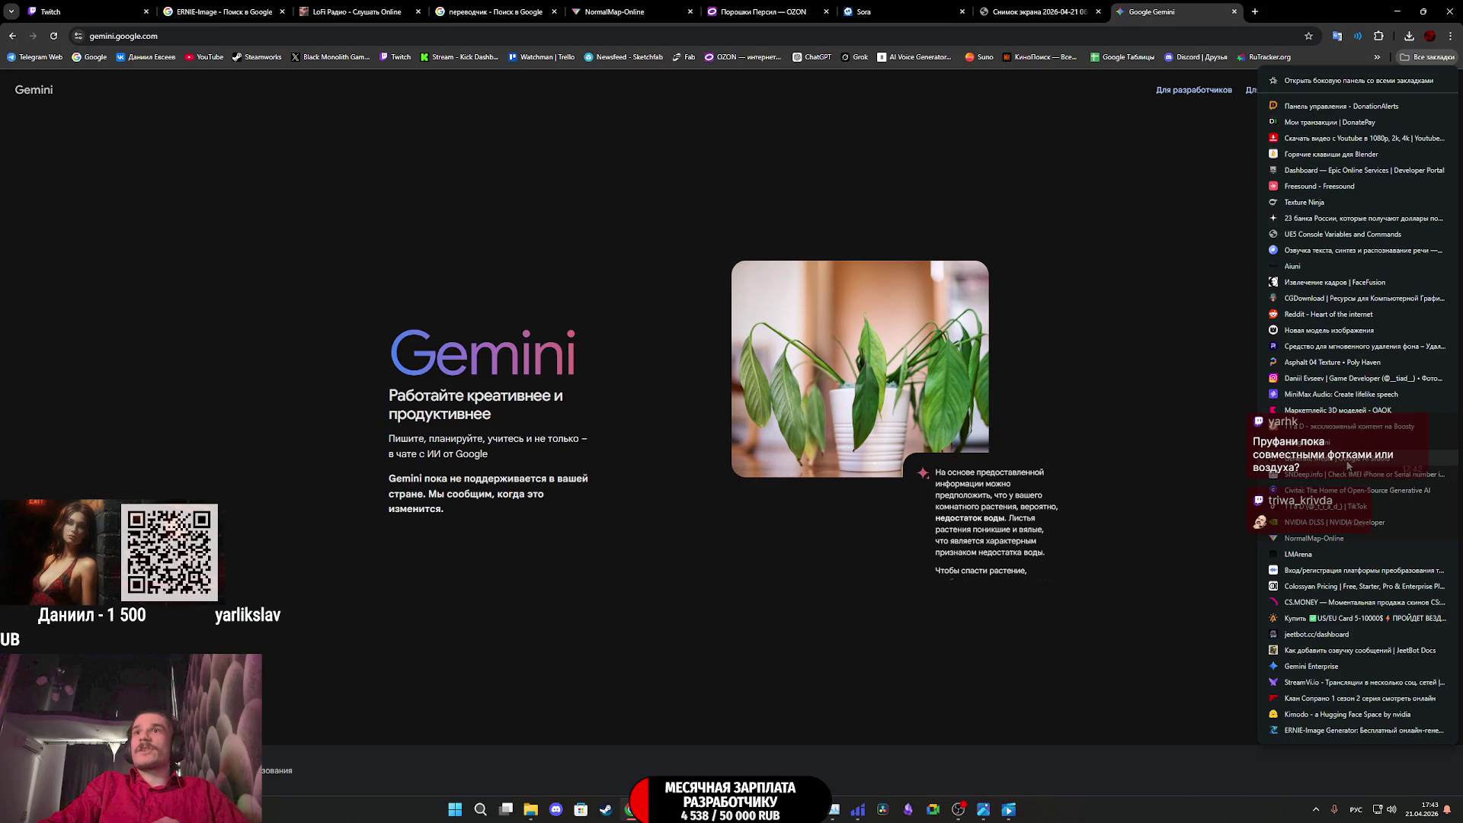
left_click(1347, 460)
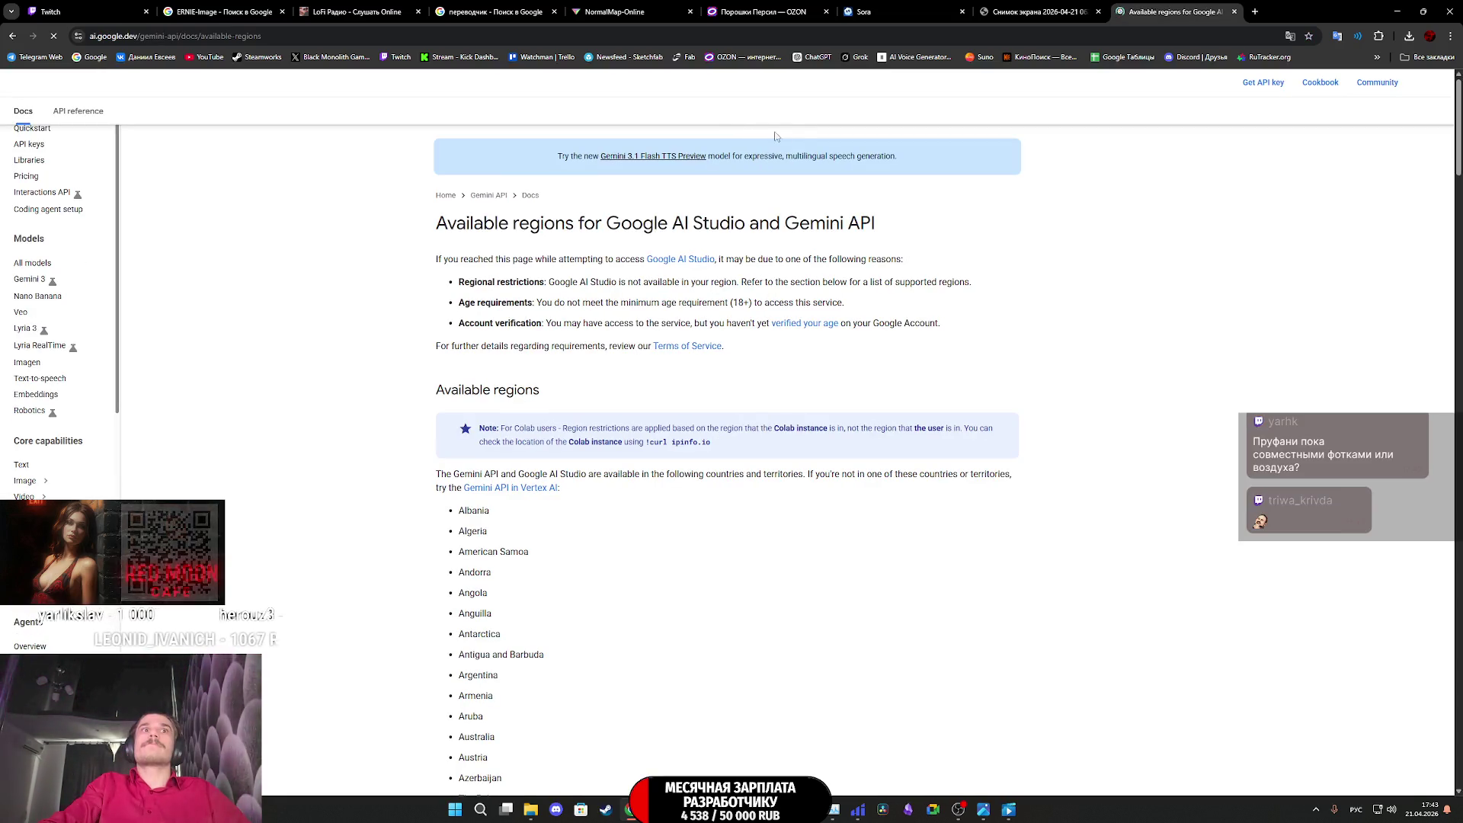
middle_click(1160, 13)
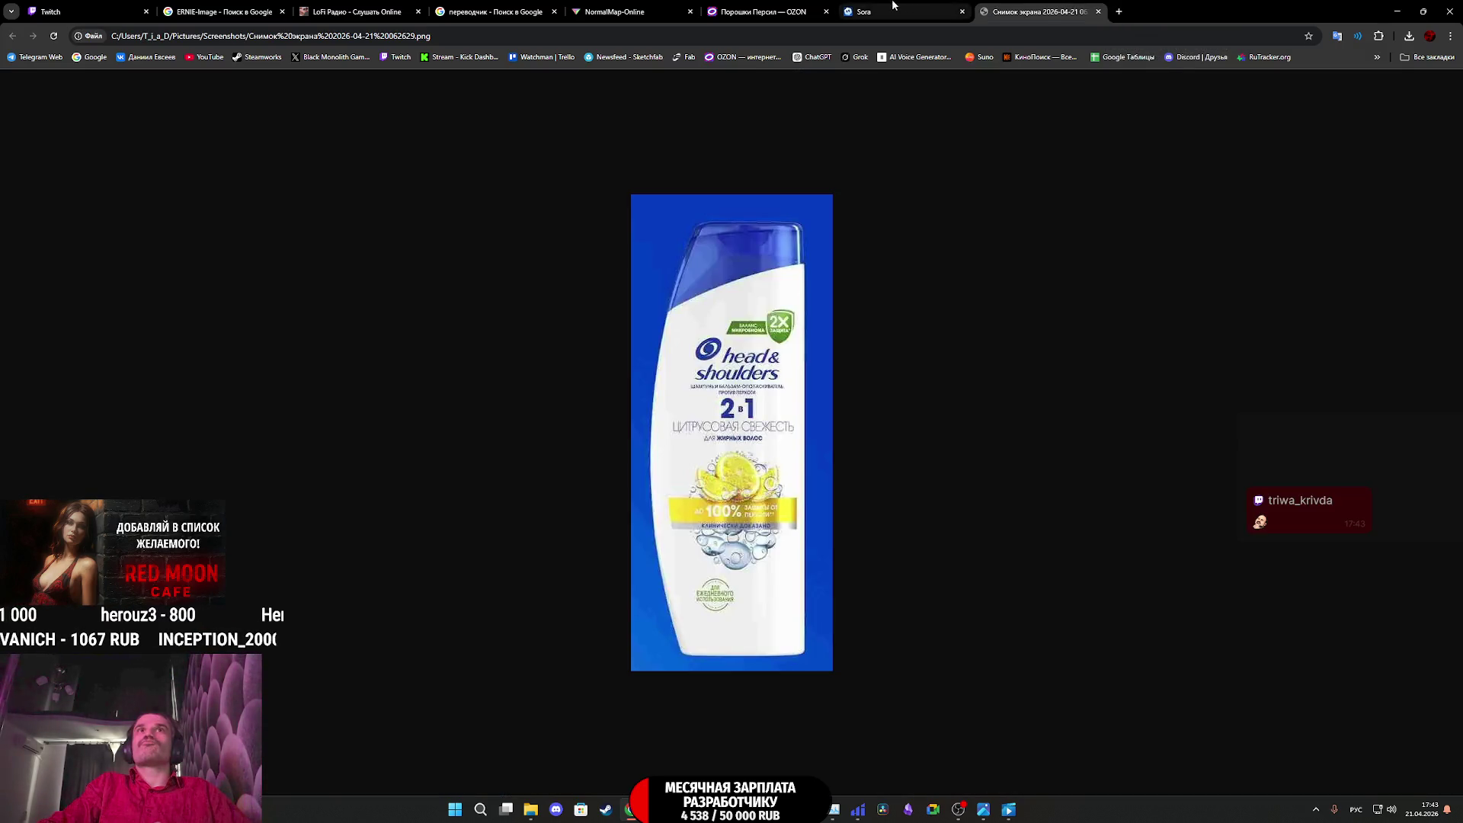
Look through the ERNIE-Image, LoFi Radio and shampoo screenshot tabs, then open the Sora library
left_click(218, 9)
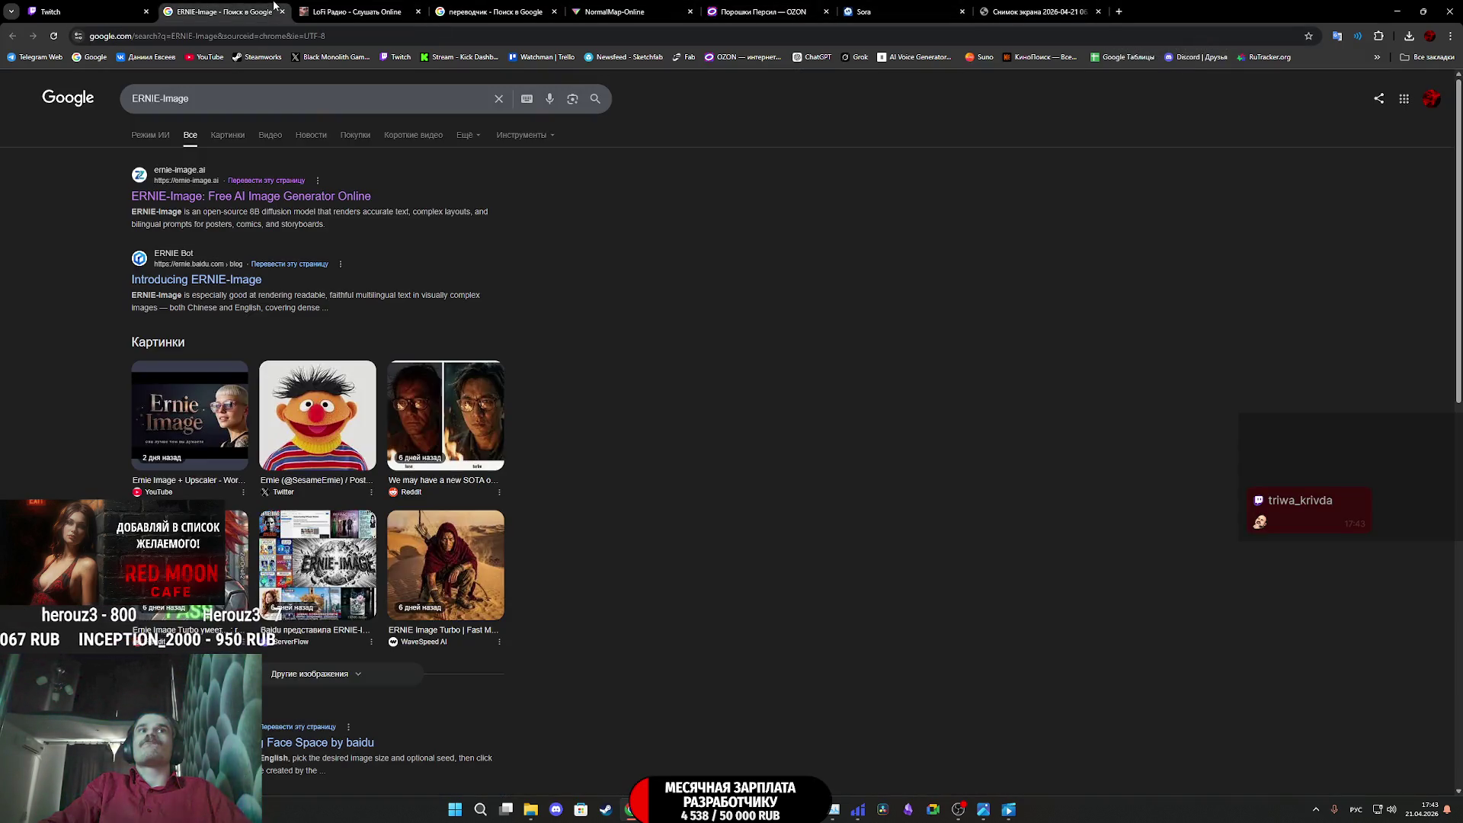
left_click(320, 11)
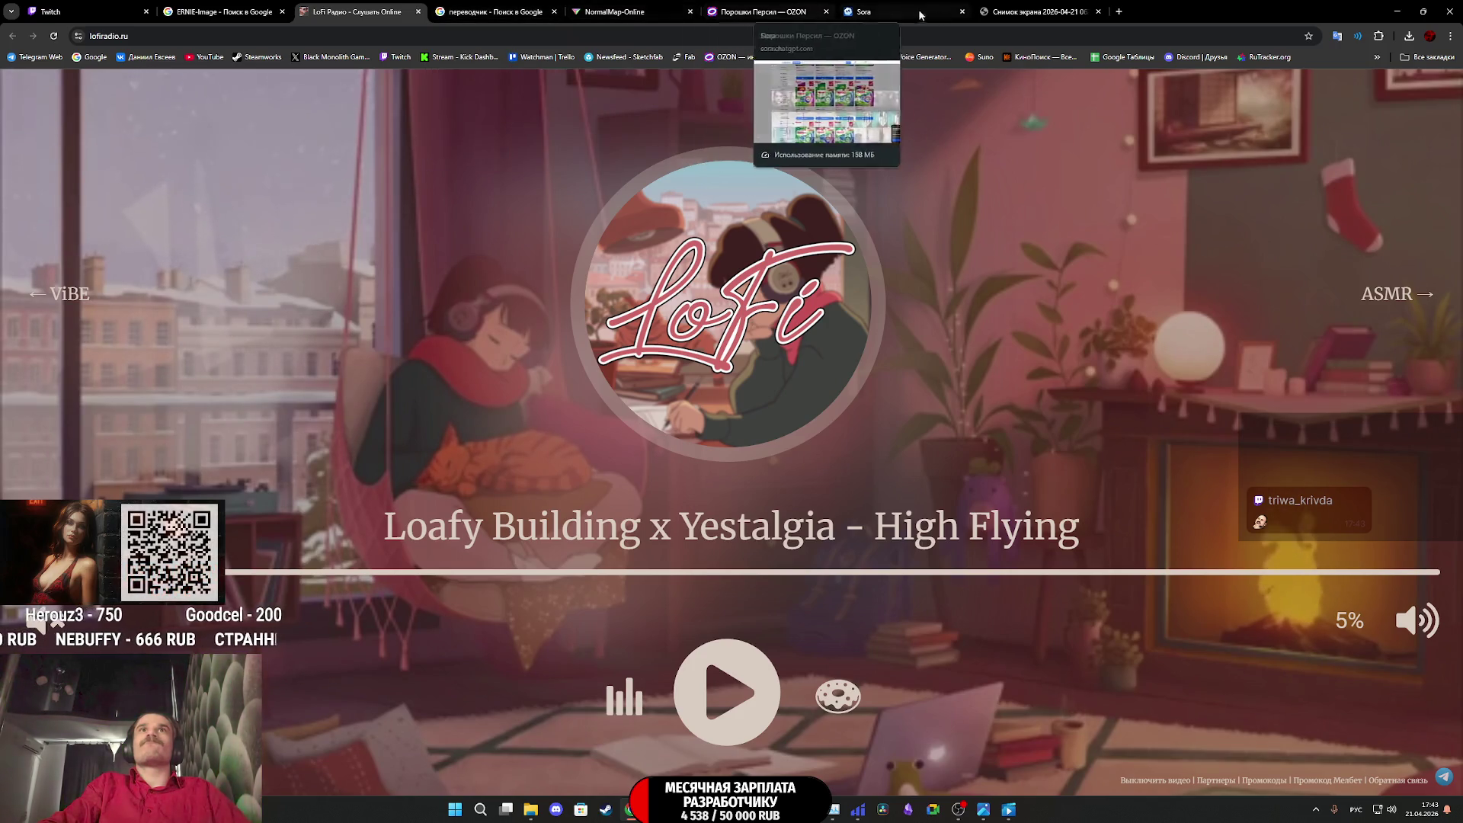
left_click(1101, 17)
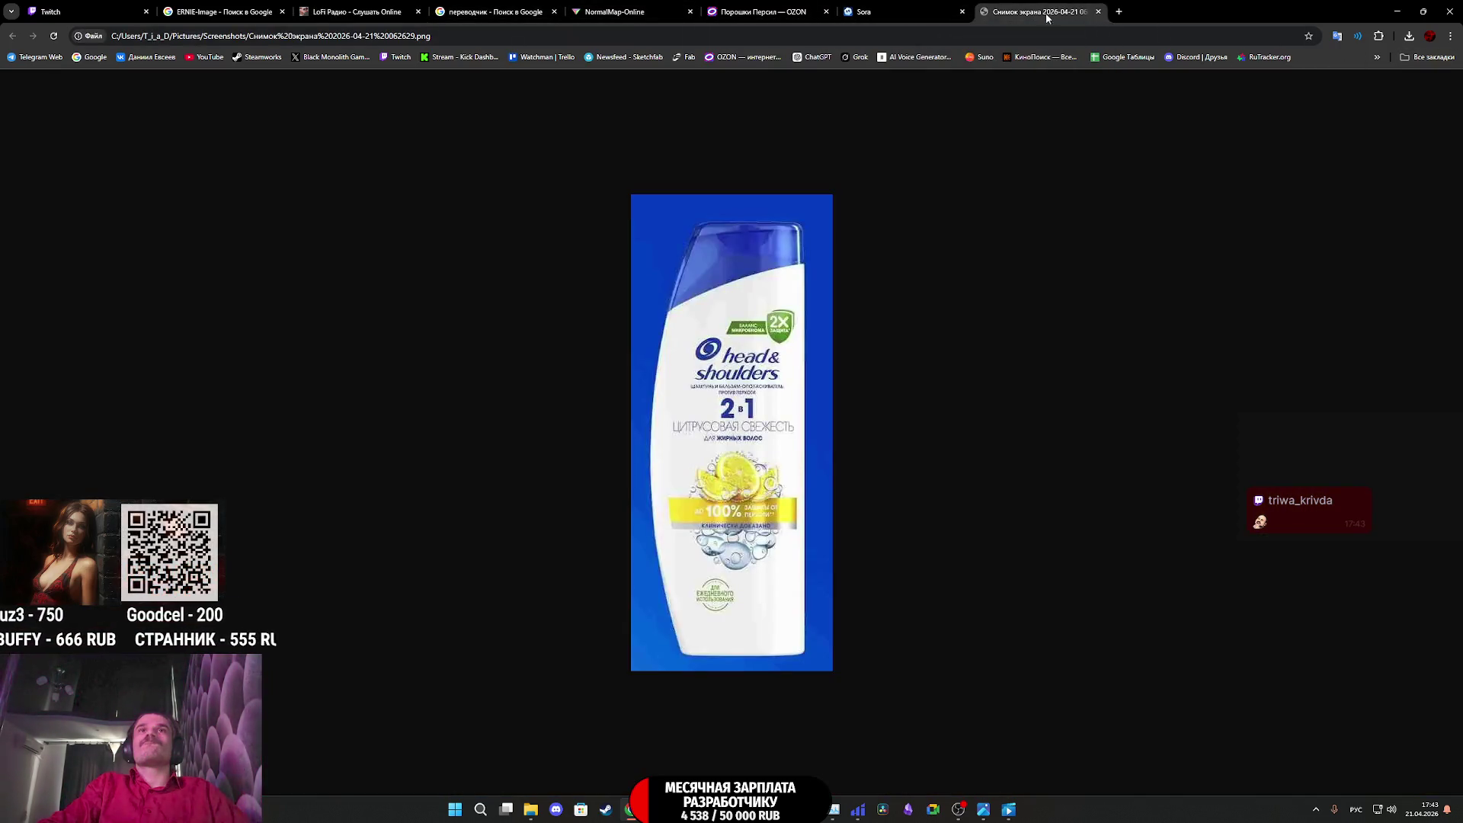
left_click(901, 16)
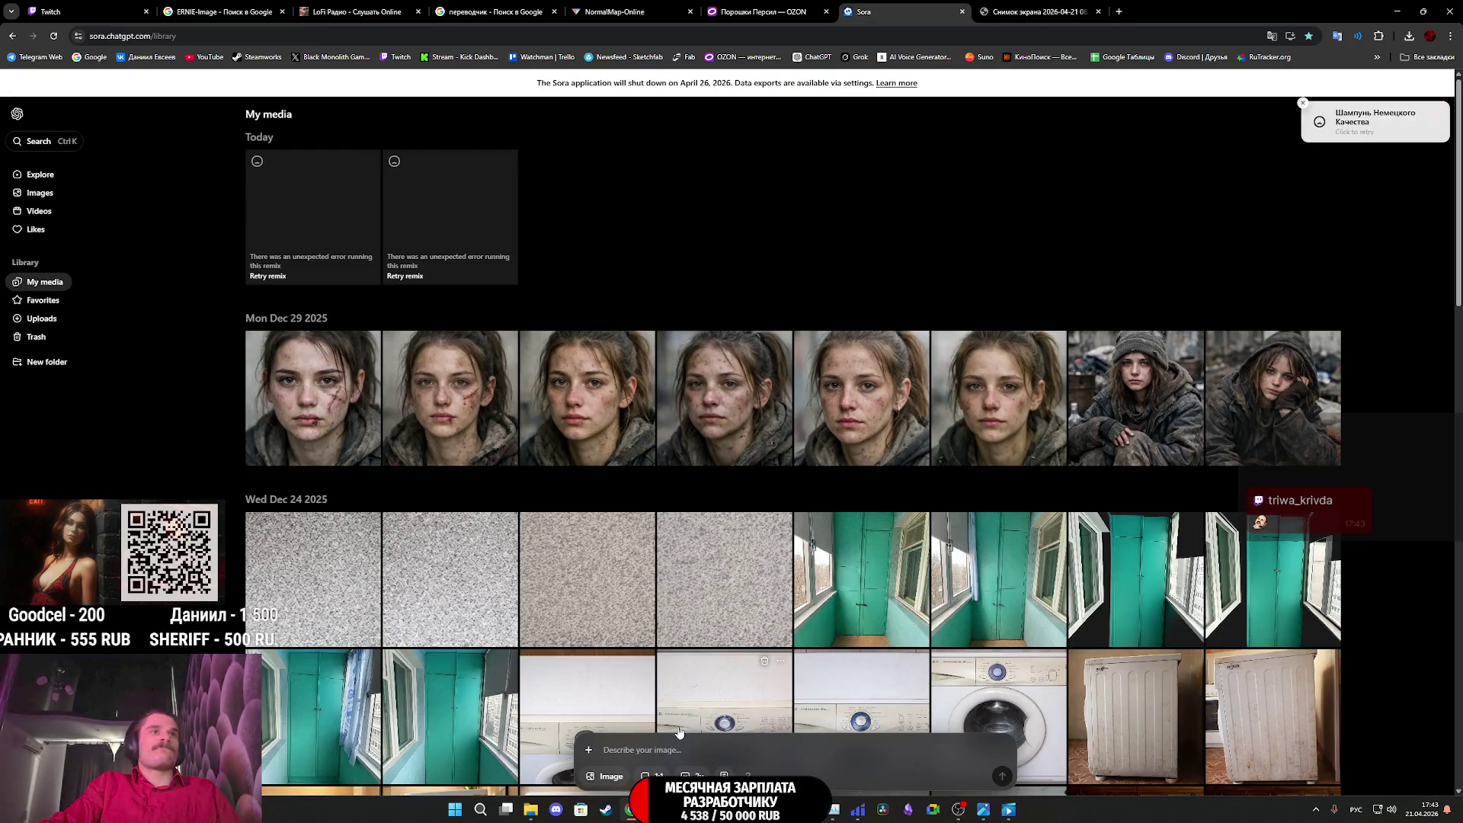
Paste the shampoo relabel prompt into the description, then browse the Twitch, ERNIE-Image and LoFi tabs
type("переделай название шампуня на aikokaroko С подписью: Немецкого качества На фоне видно Красивую девушку 40-ка лет со стрижкой Карэ черные блестящие волосы")
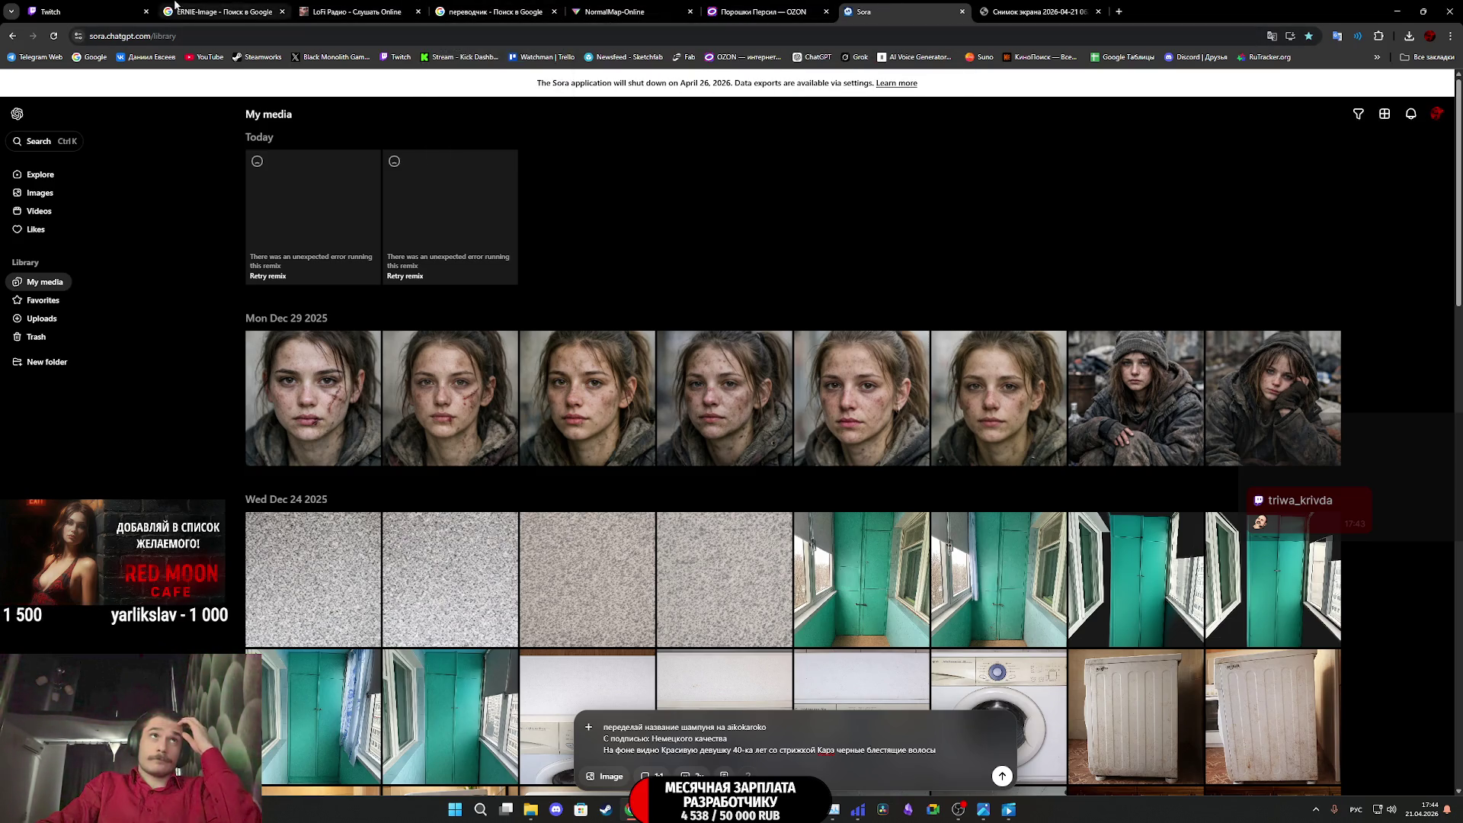
left_click(76, 12)
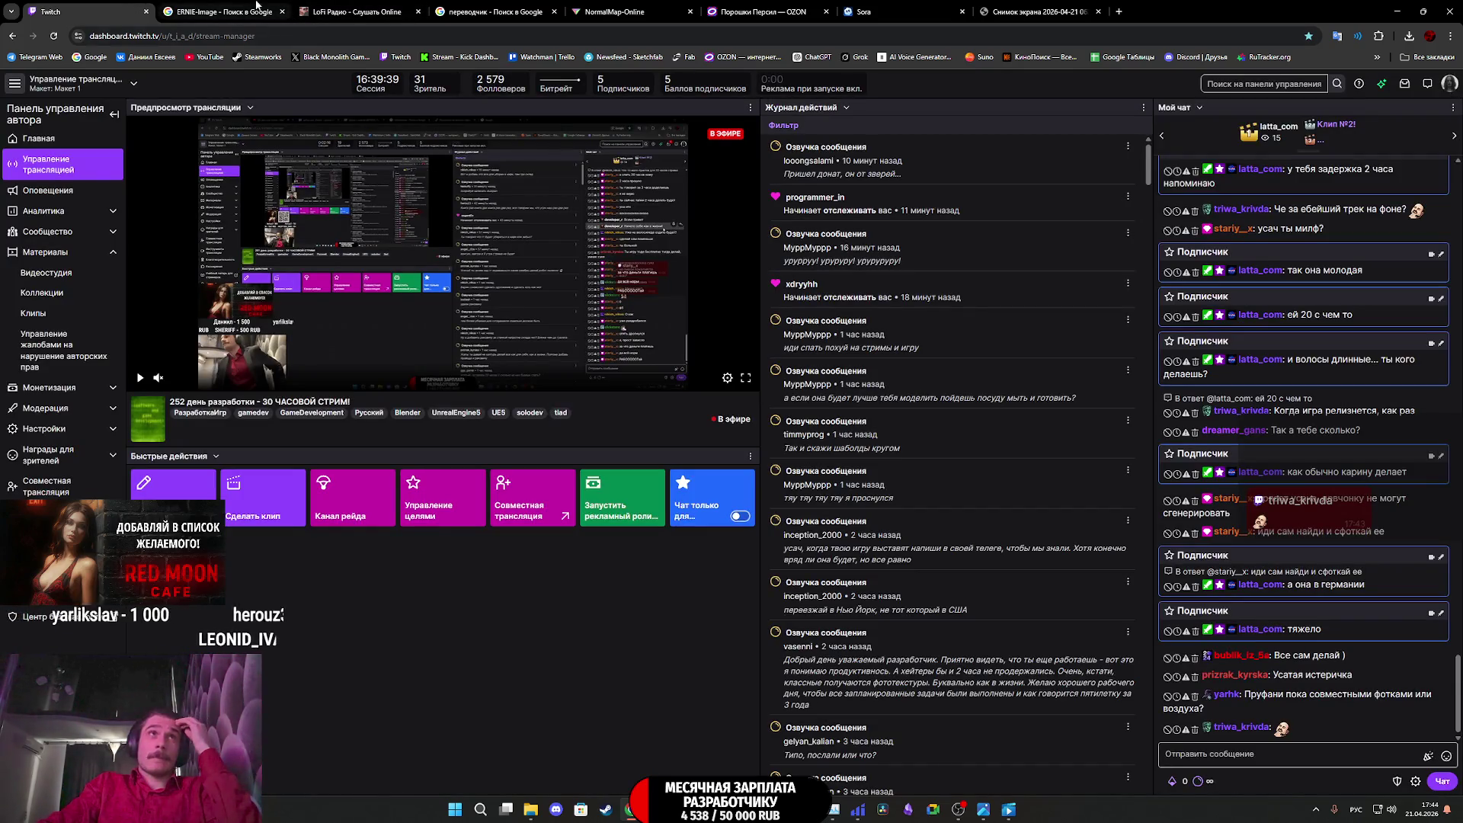
left_click(229, 12)
left_click(358, 11)
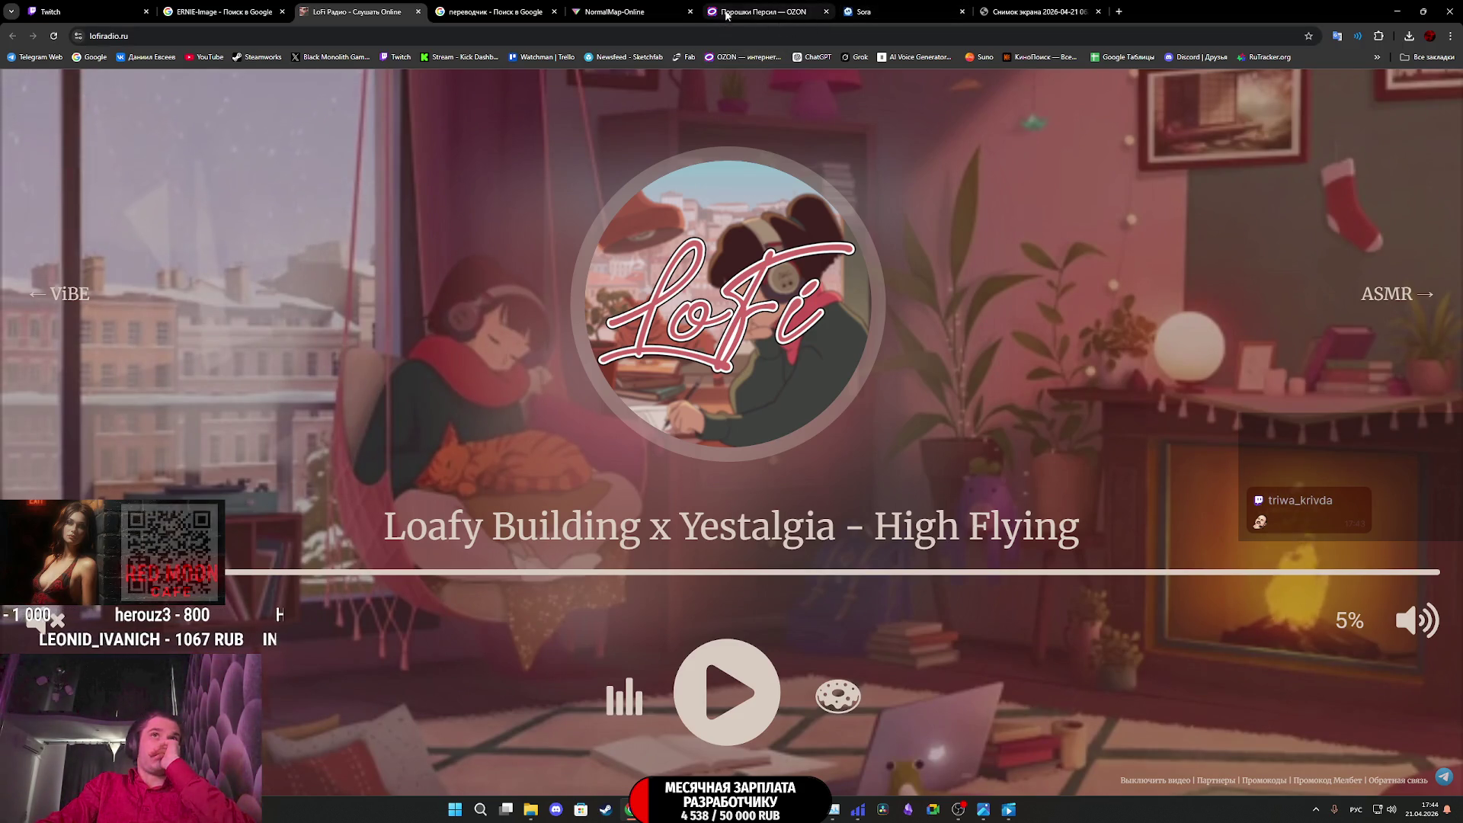
mouse_move(741, 12)
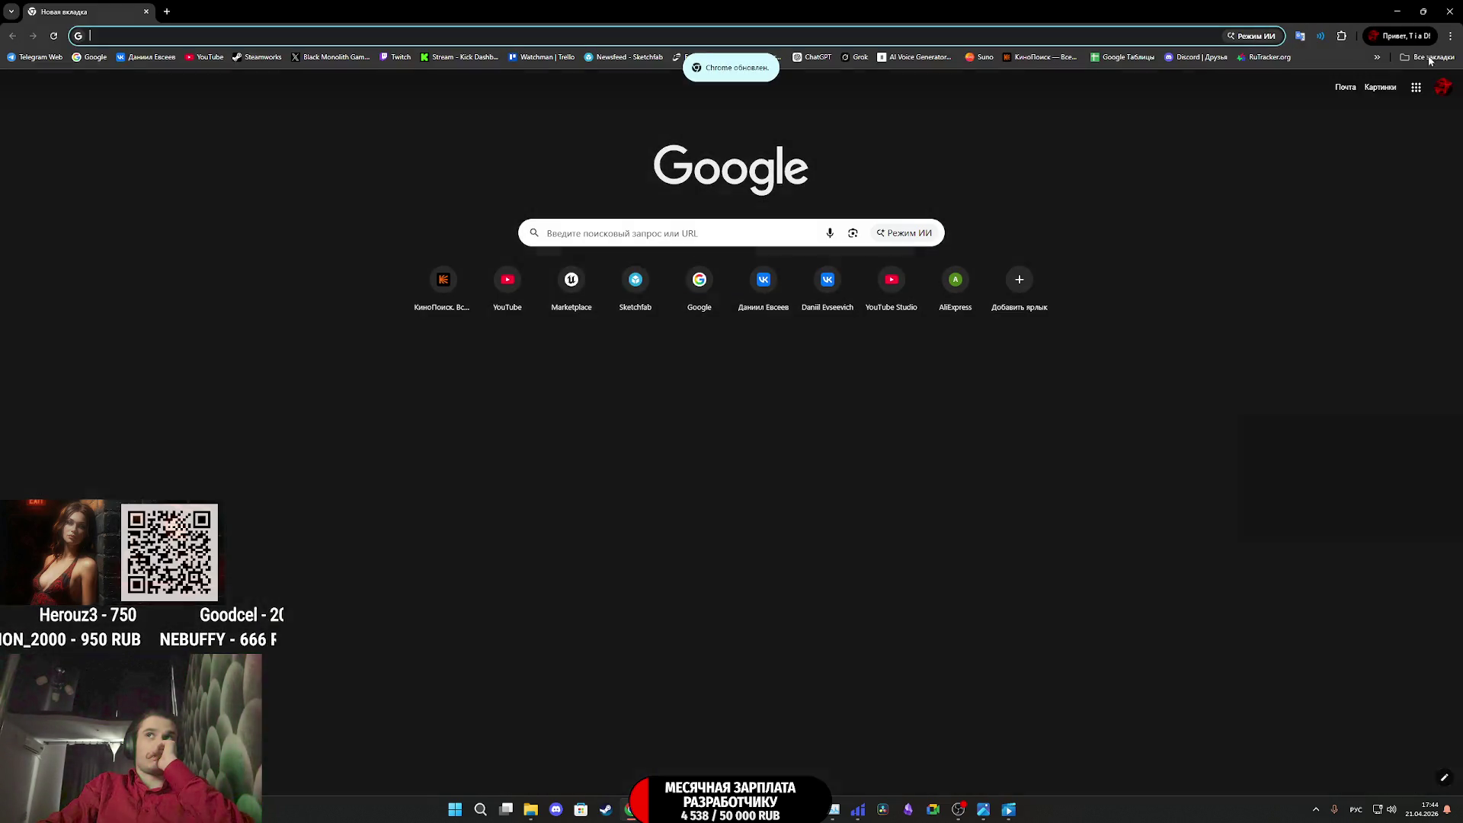
Open Google Gemini from All Bookmarks, see the region notice, and close the Chrome window
left_click(1429, 57)
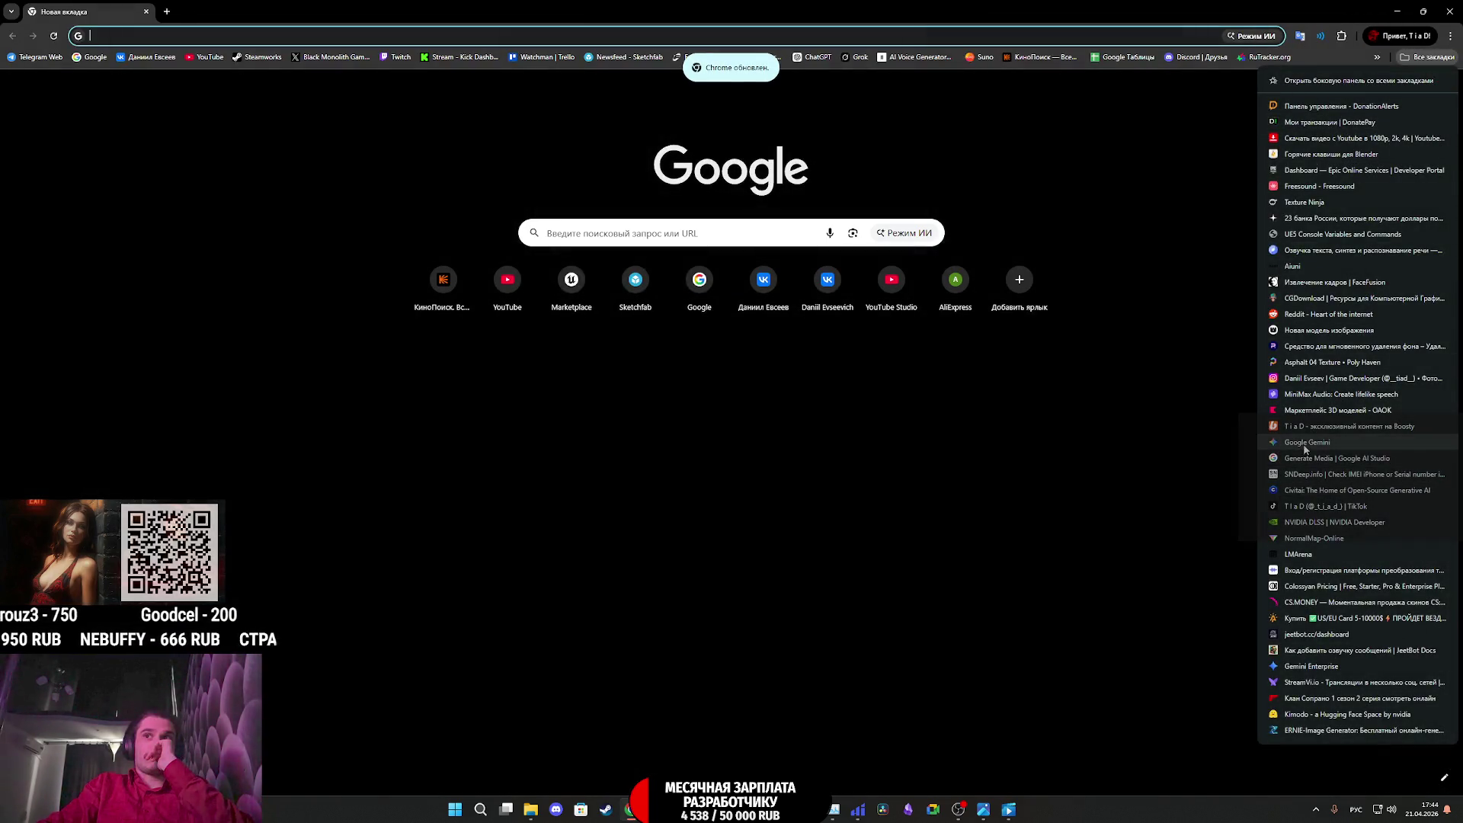
left_click(1299, 441)
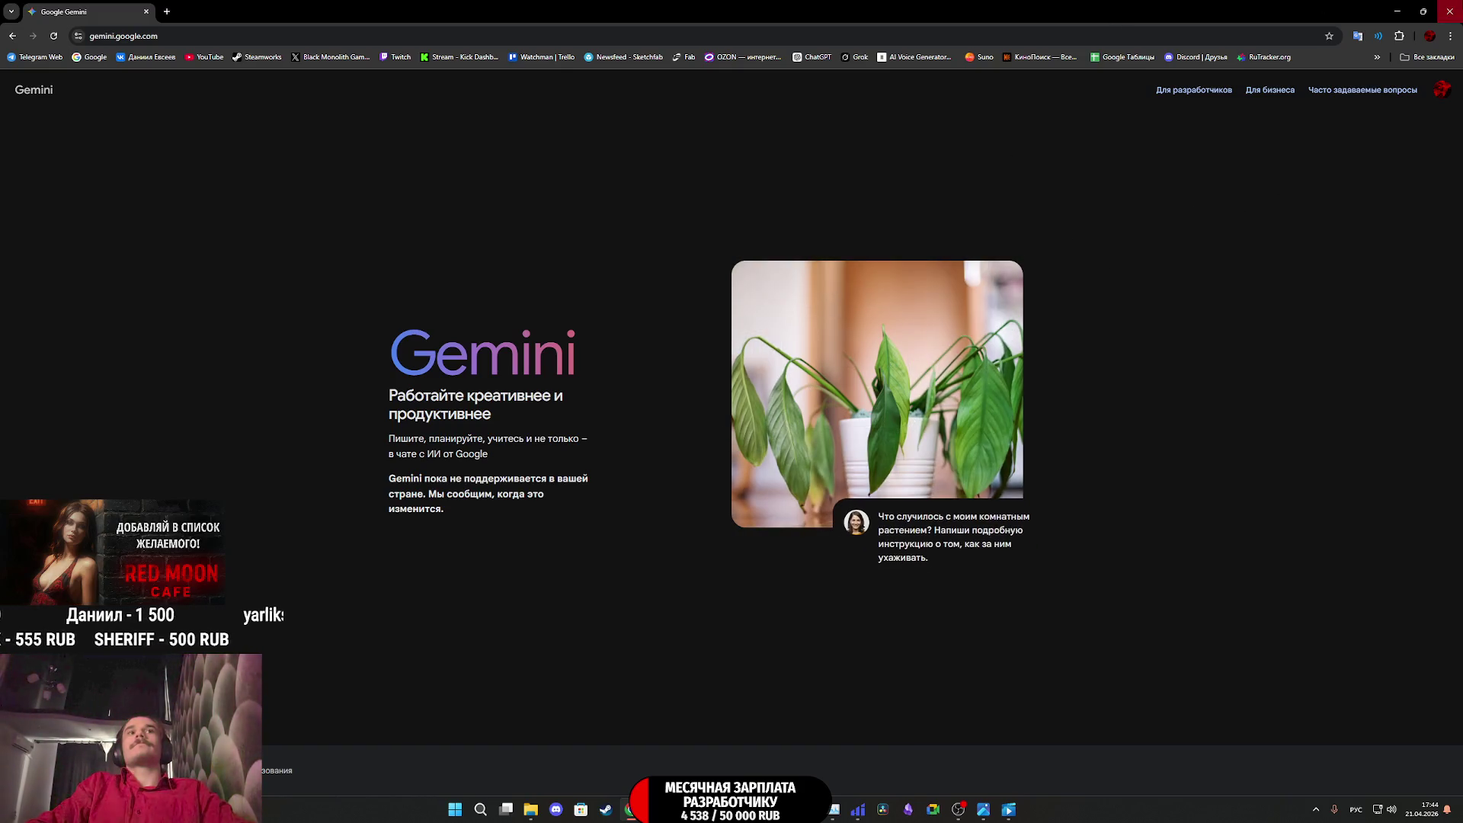
left_click(1449, 11)
mouse_move(897, 806)
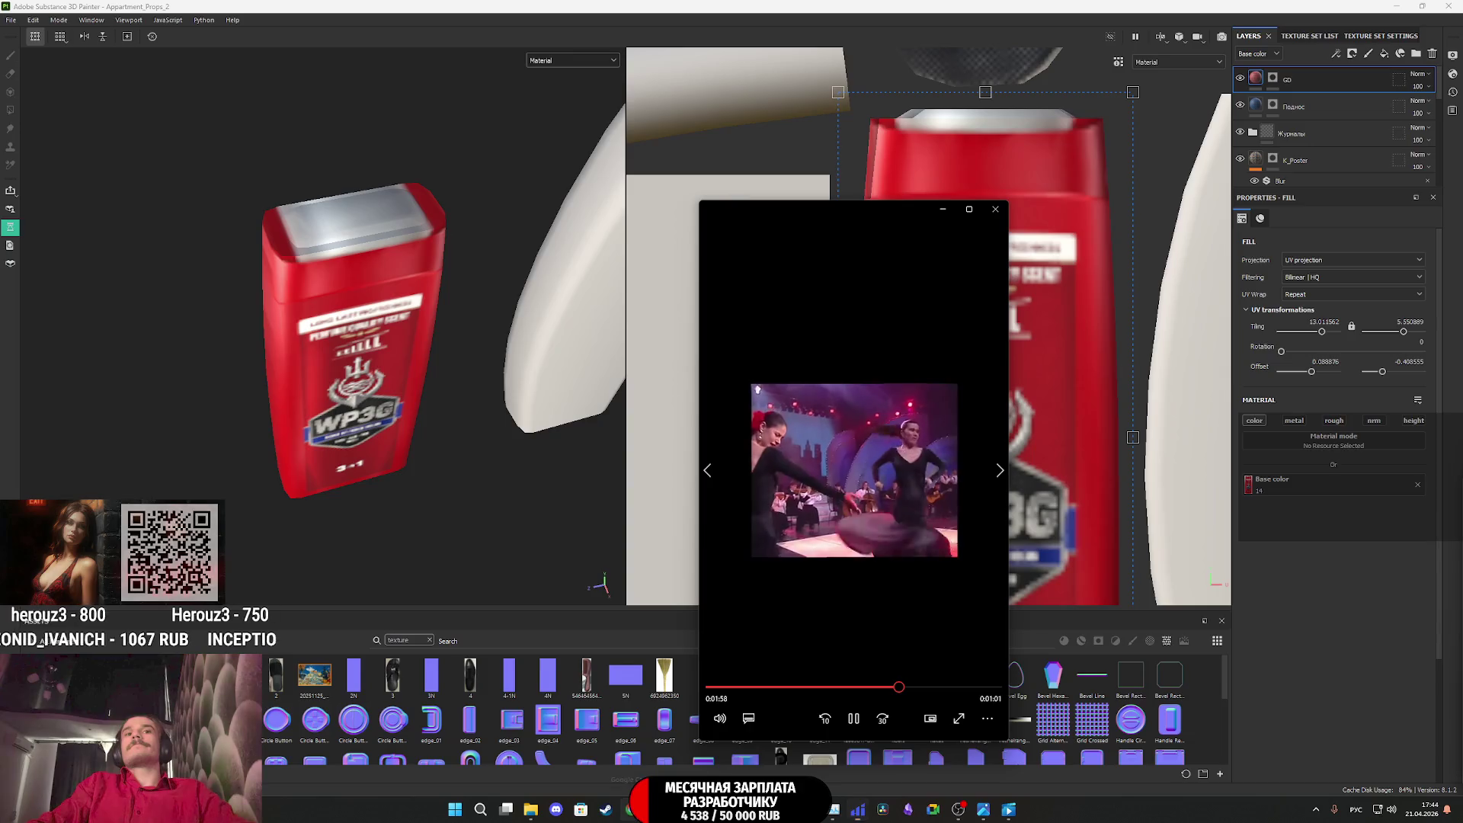
Open a fresh Chrome window and launch the Google Gemini bookmark
key("ctrl+n")
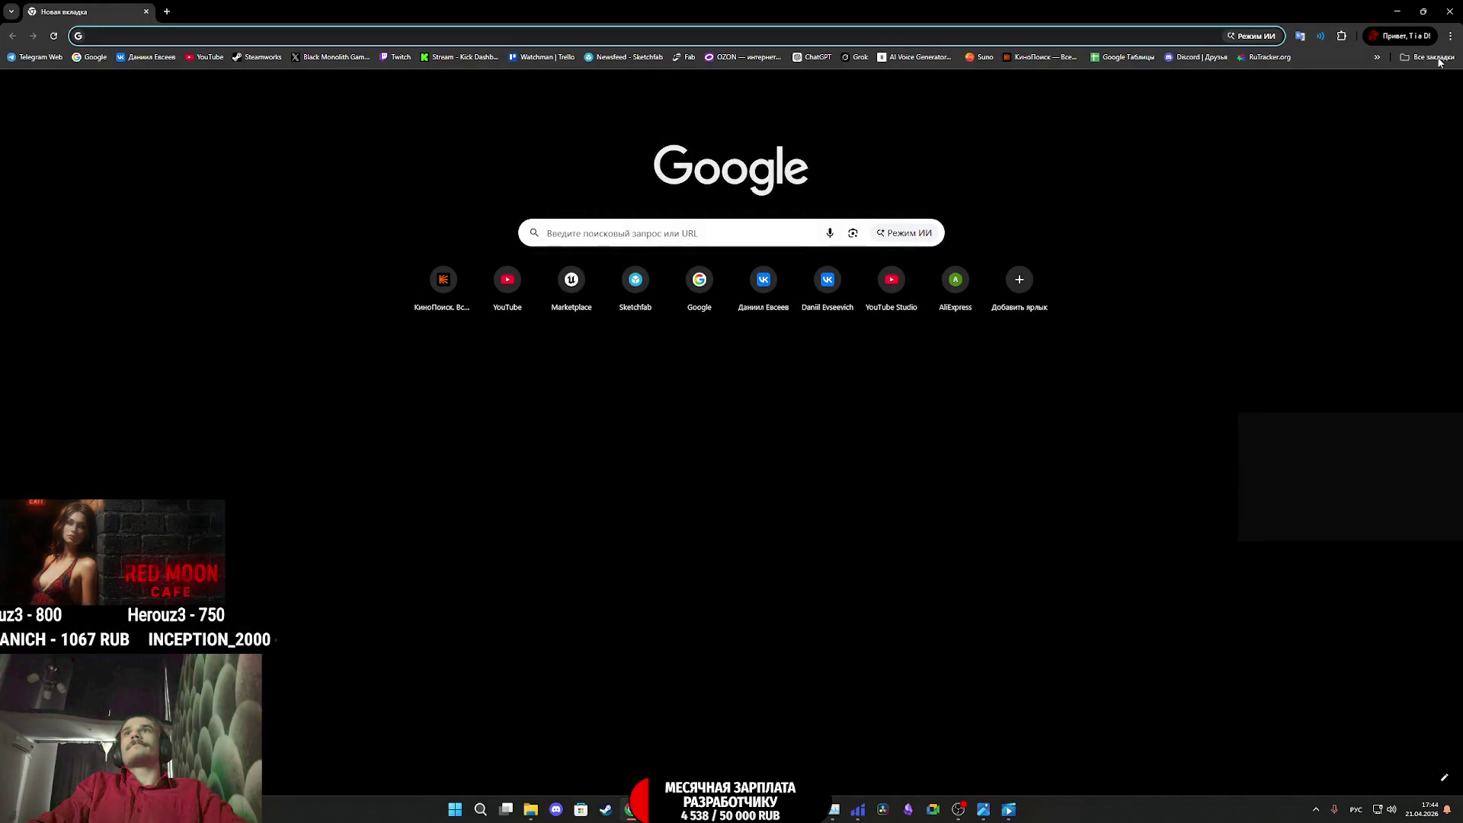
left_click(1426, 57)
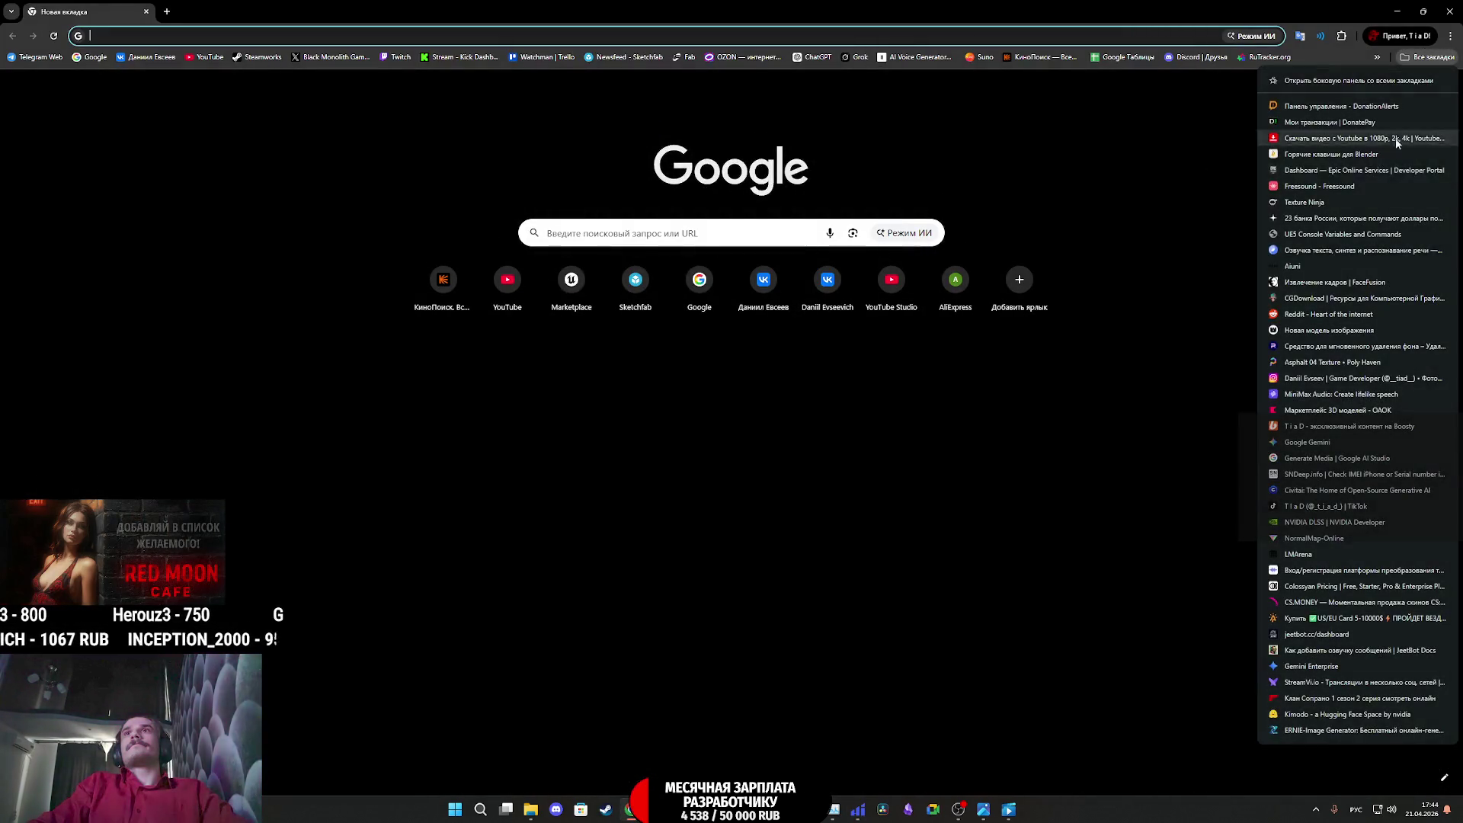
left_click(1304, 444)
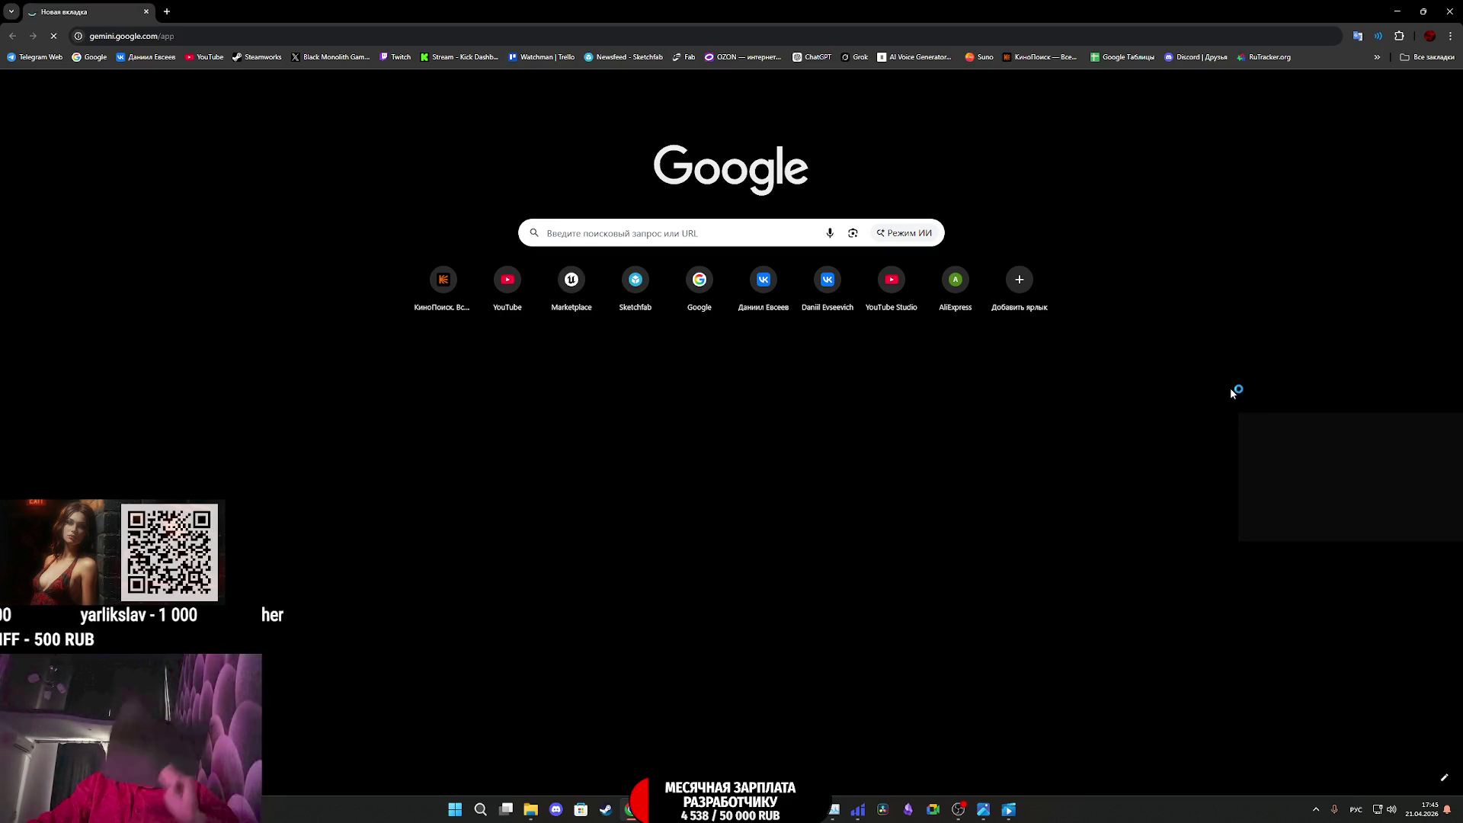
Try the Grok bookmark instead, peek at the Substance Painter project, and come back
left_click(1426, 57)
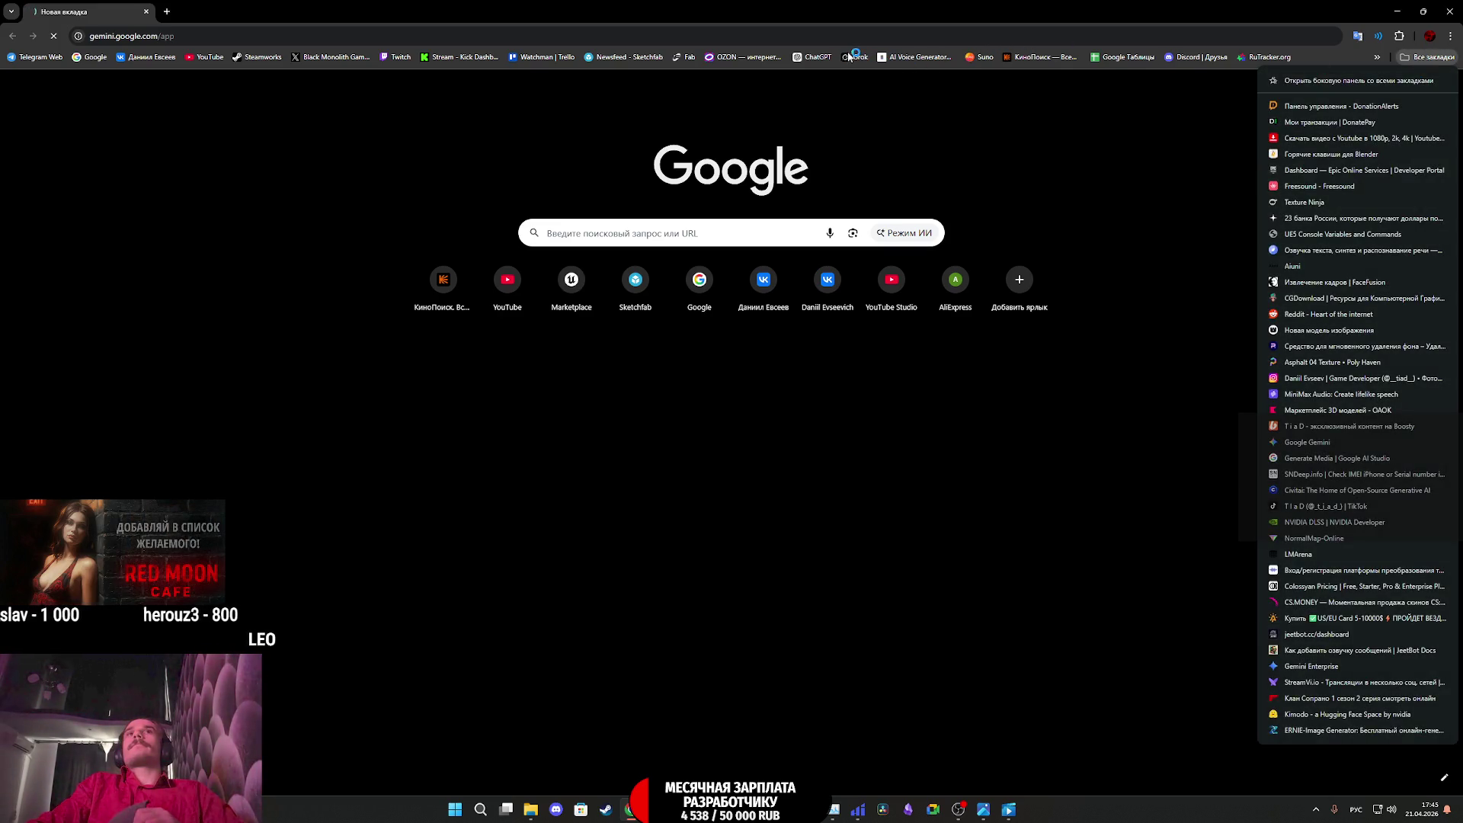
left_click(853, 57)
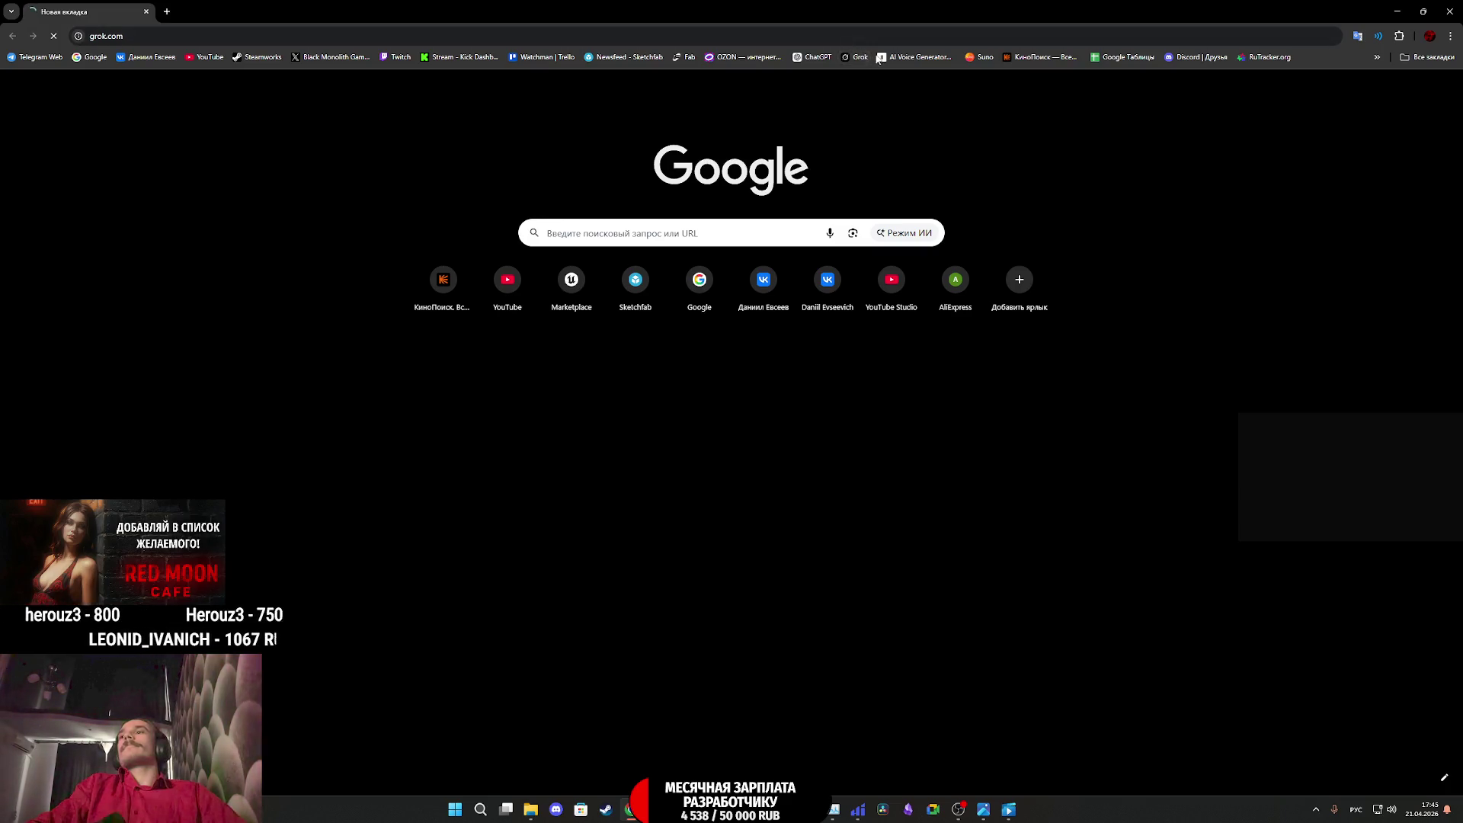
key("alt+Tab")
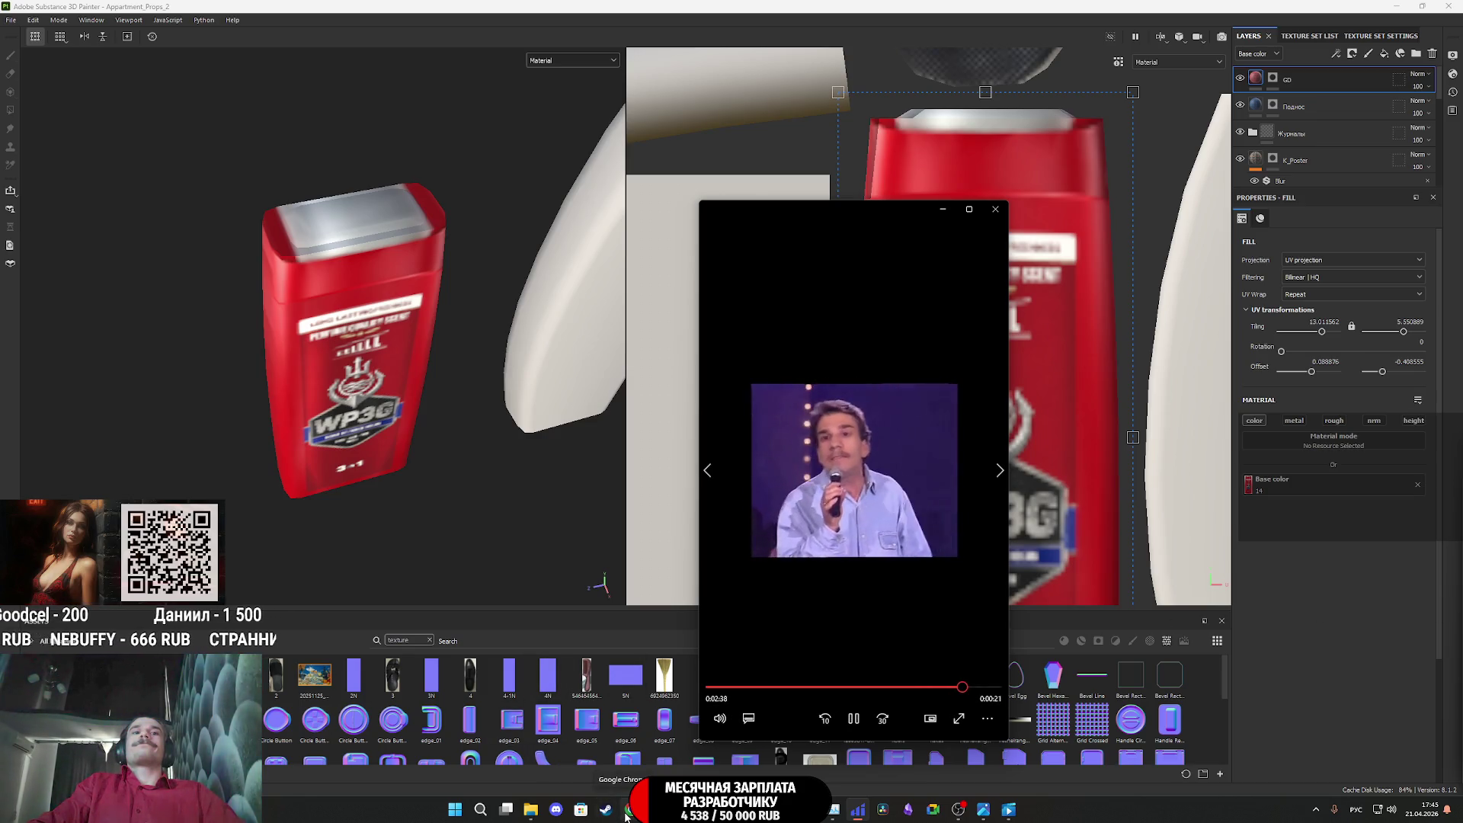
key("alt+Tab")
Try Gemini Enterprise, then open regular Google Gemini and paste the shampoo relabel prompt
left_click(1427, 57)
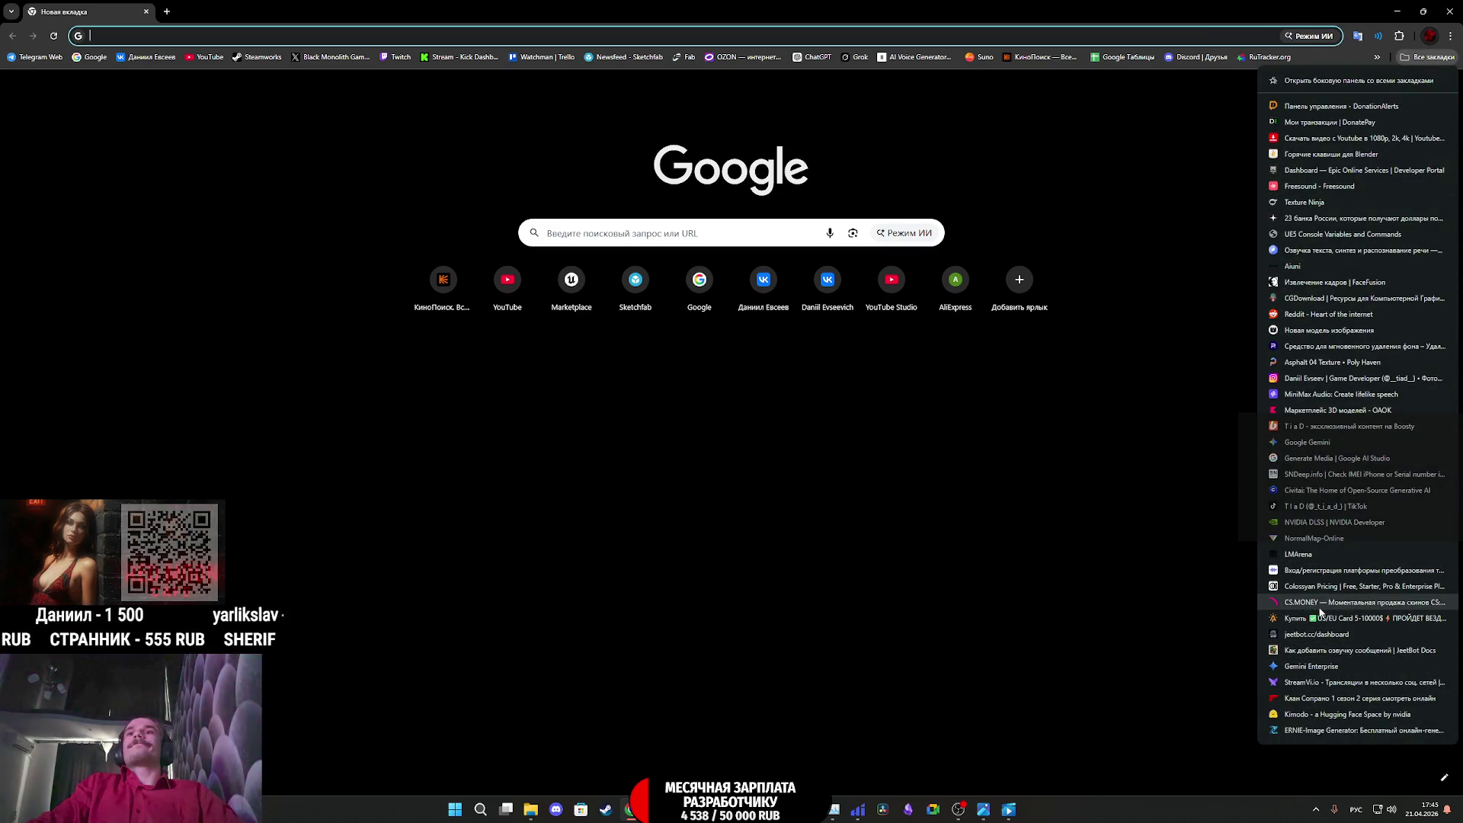
left_click(1345, 666)
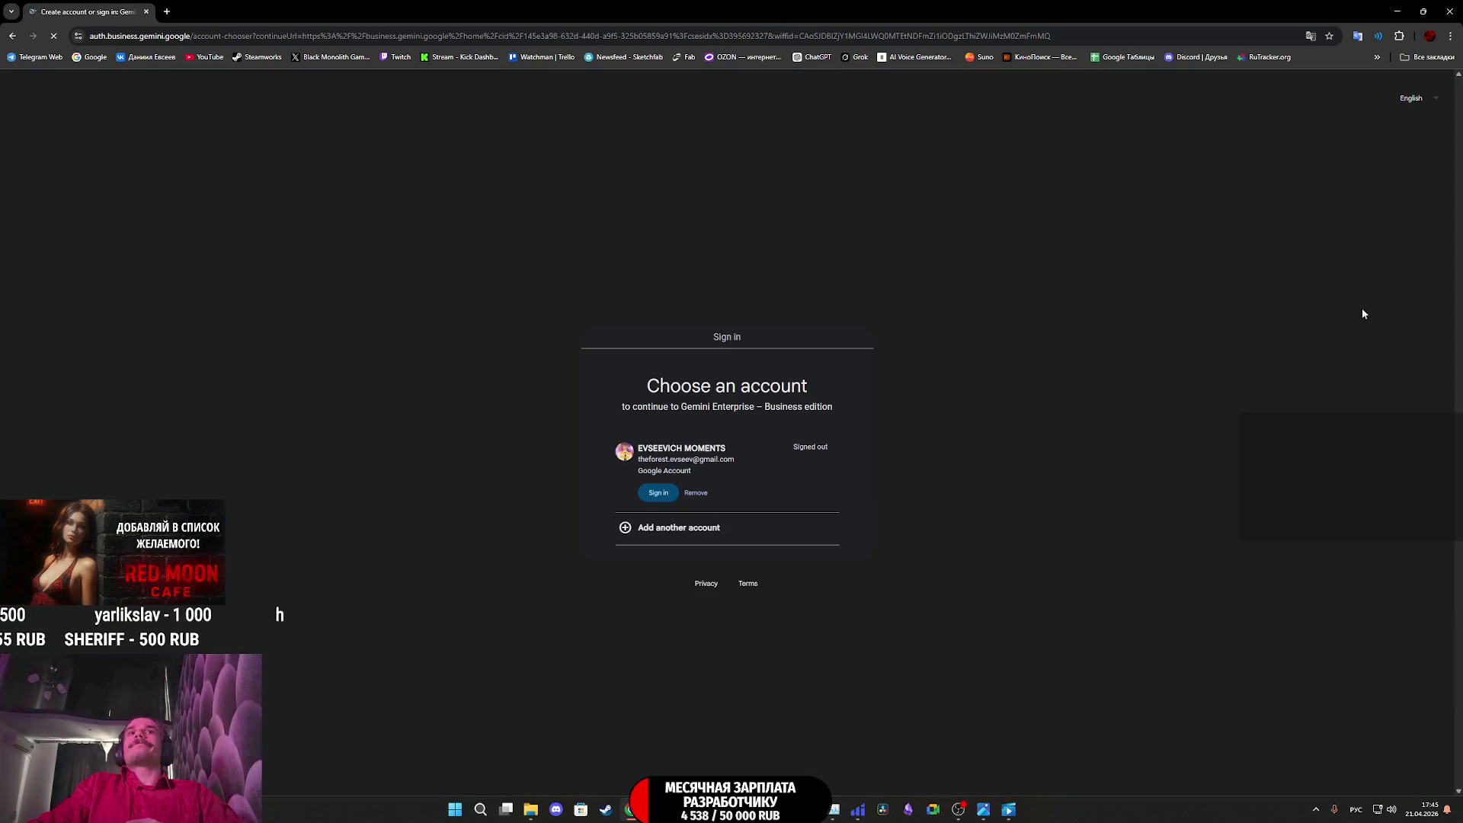
left_click(1425, 58)
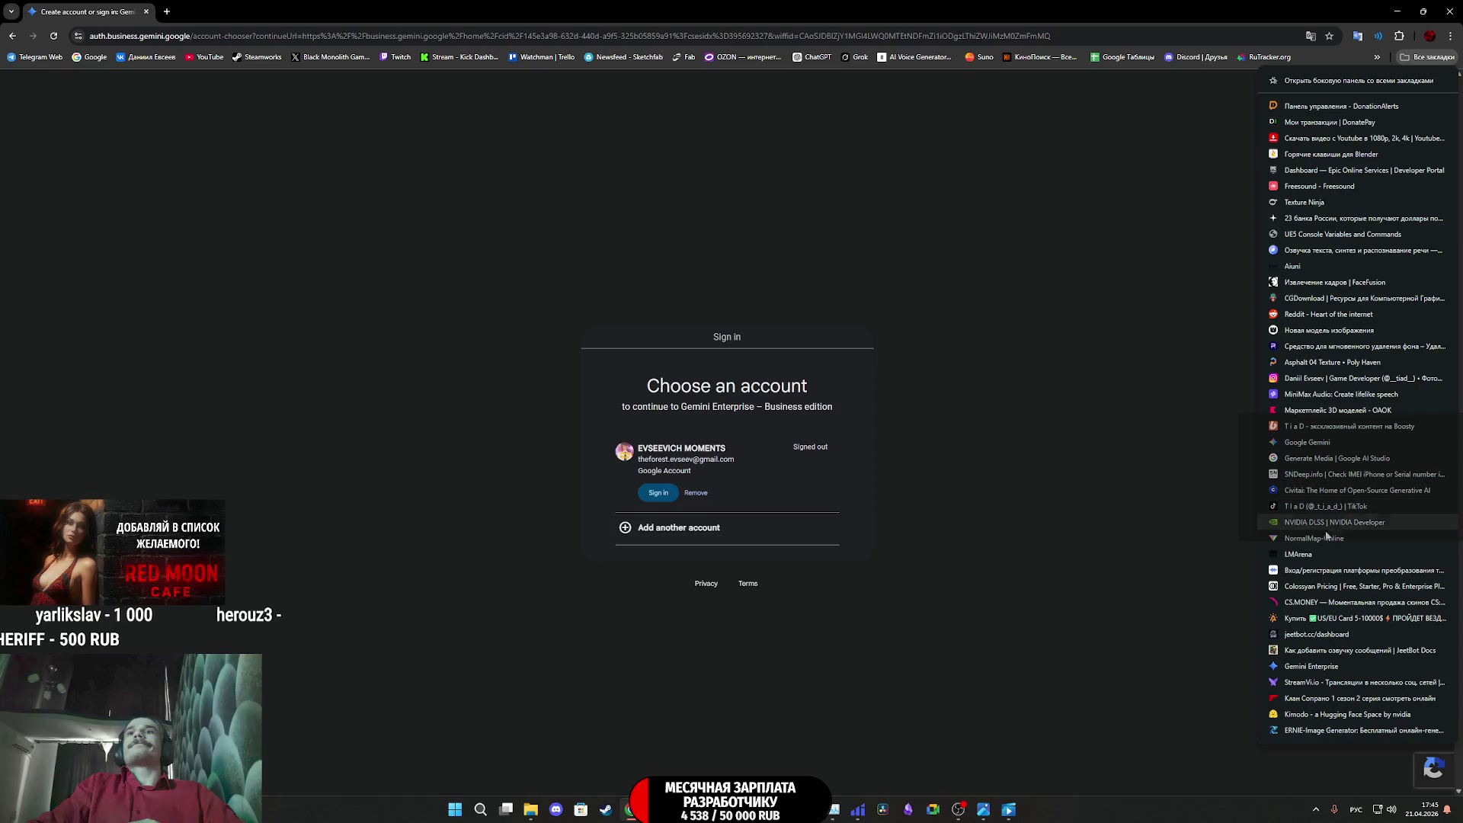
left_click(1308, 443)
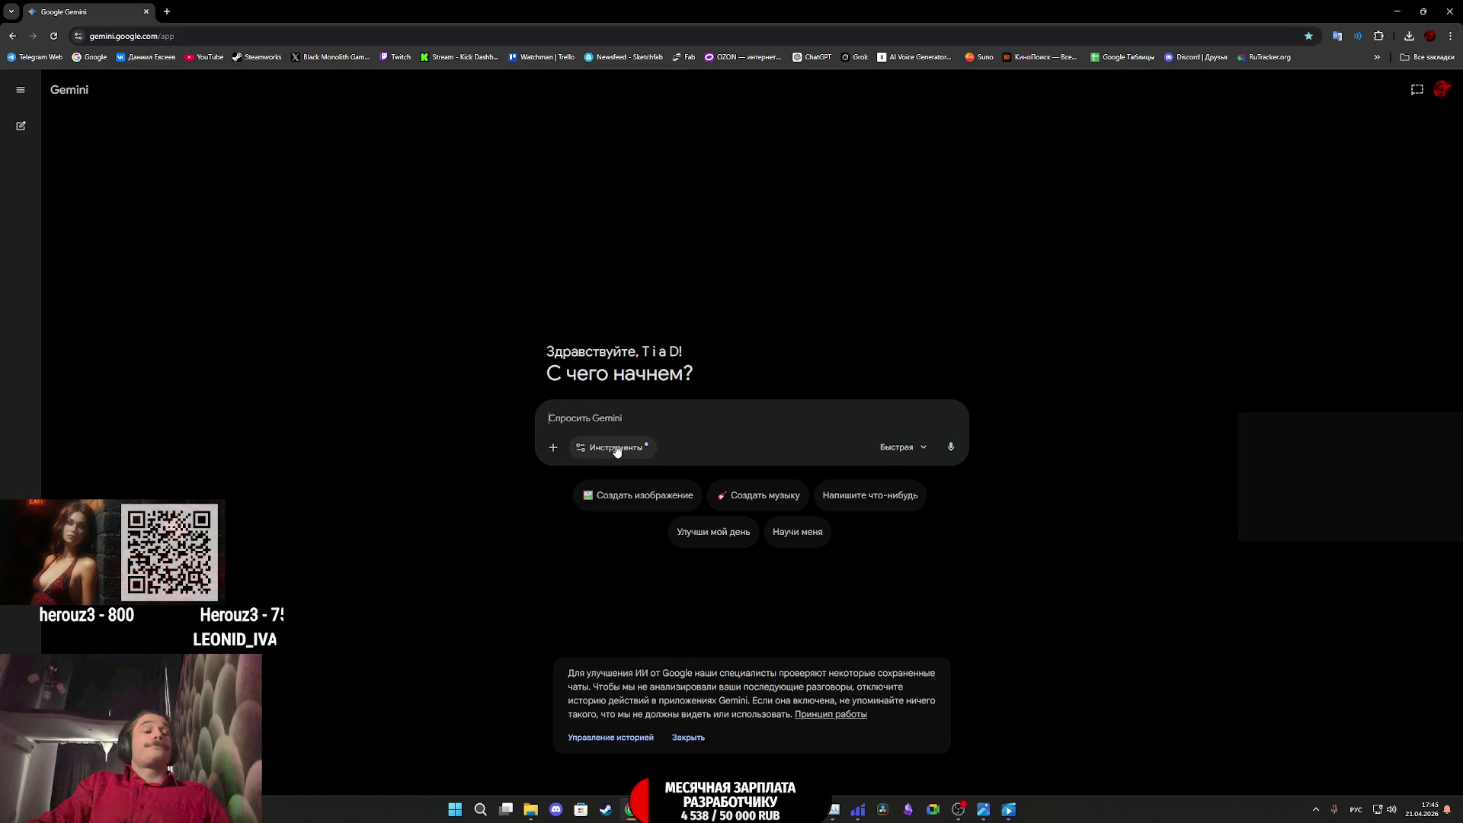
type("переделай название шампуня на aikokaroko С подписью: Немецкого качества На фоне видно Красивую девушку 40-ка лет со стрижкой Карэ черные блестящие волосы")
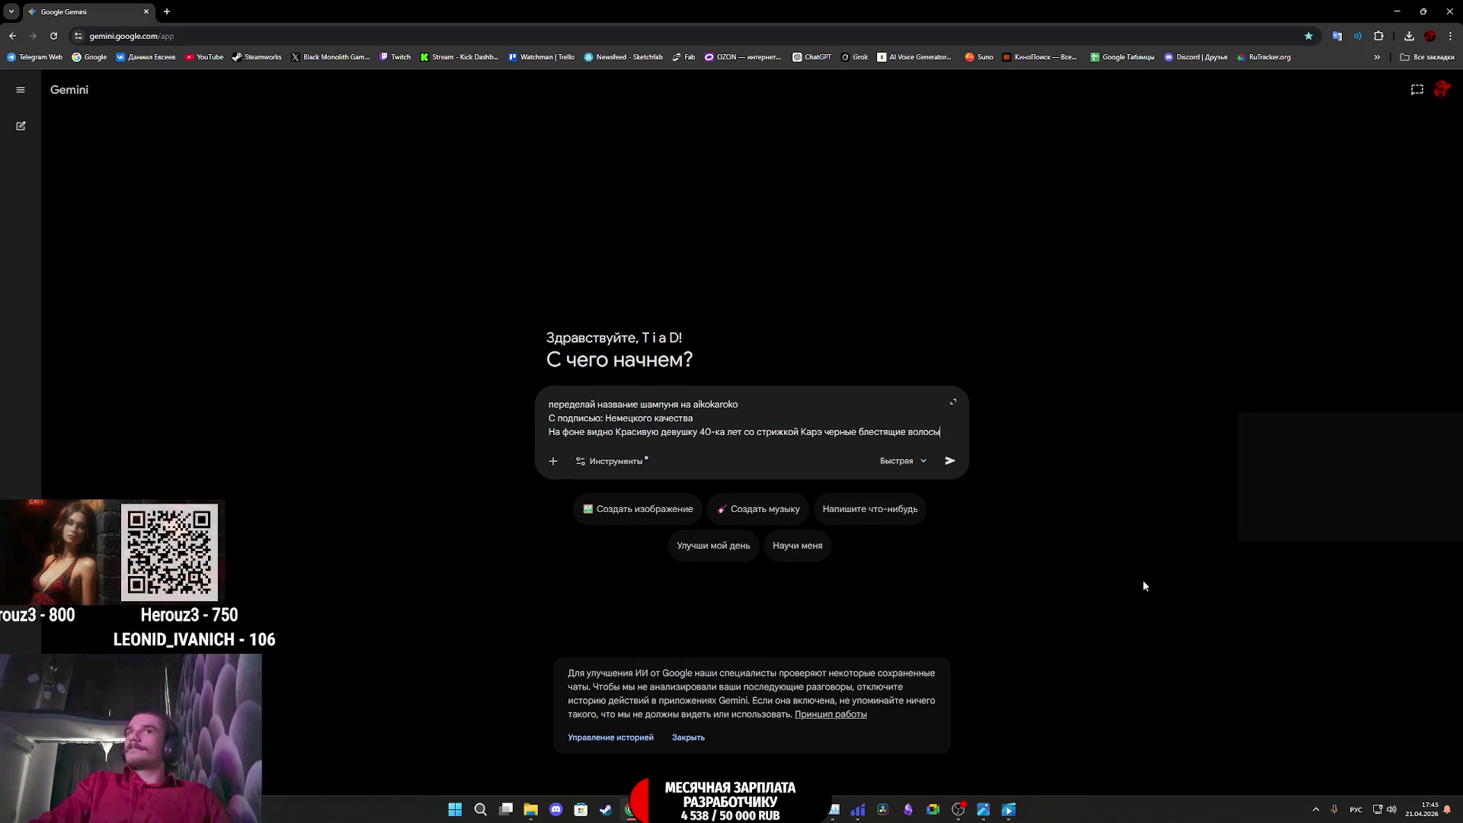
Switch Gemini to image creation, attach the shampoo photo, keep the Быстрая model, and send the aikokaroko request
left_click(649, 471)
left_click(697, 513)
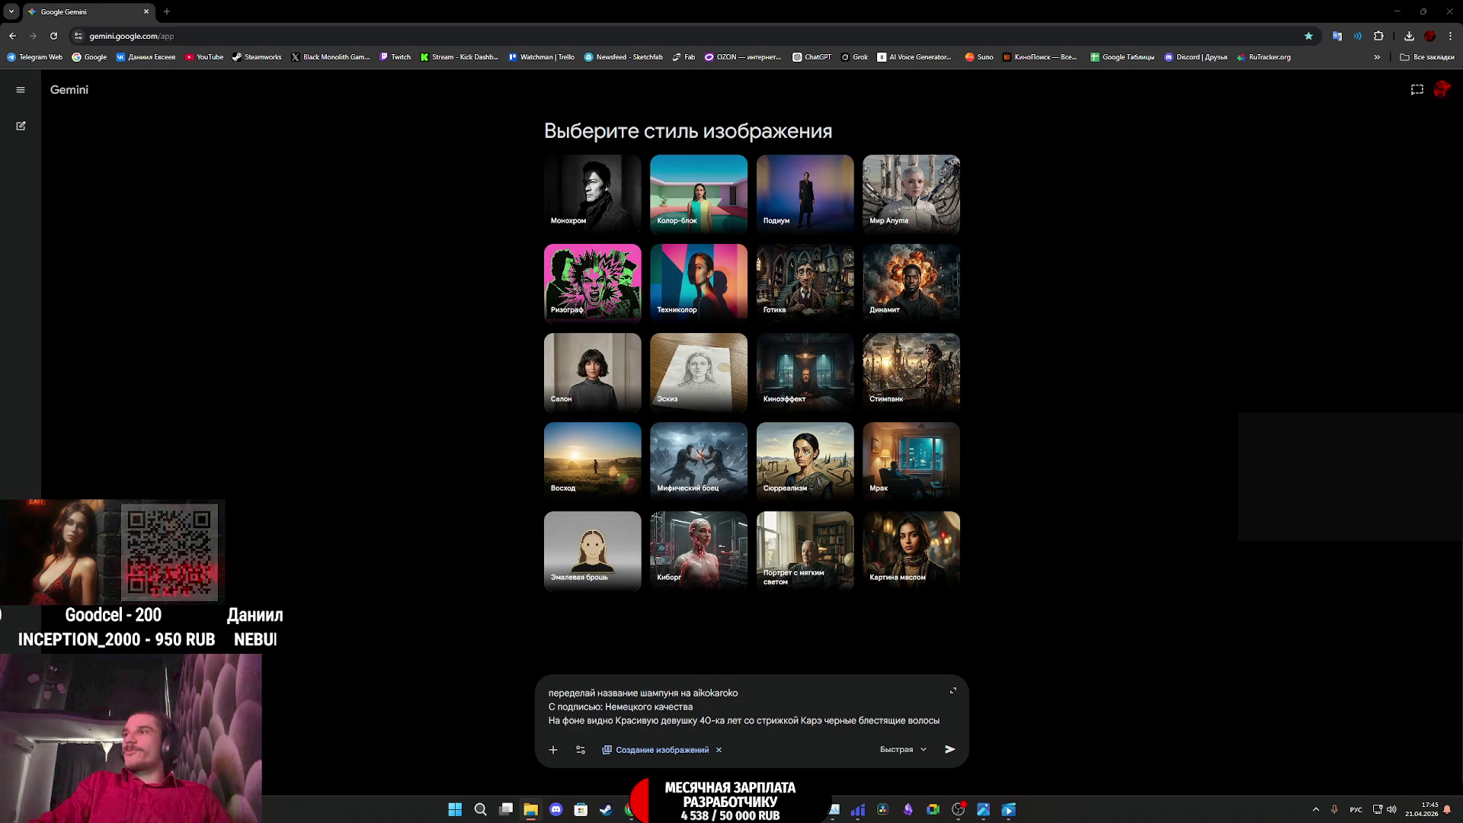
mouse_move(1451, 602)
left_mouse_down()
mouse_move(816, 669)
mouse_move(904, 695)
left_mouse_up()
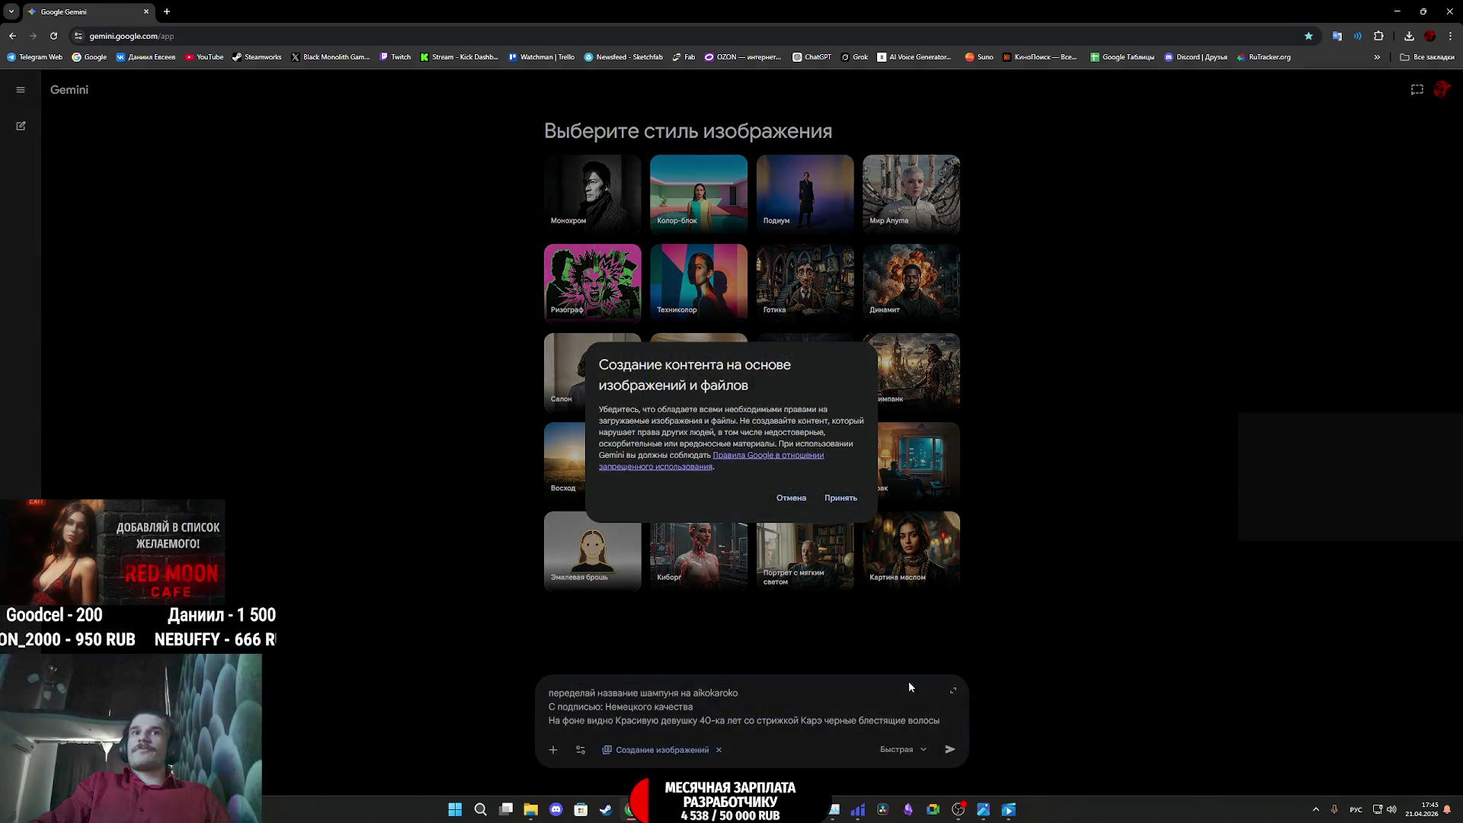
left_click(842, 499)
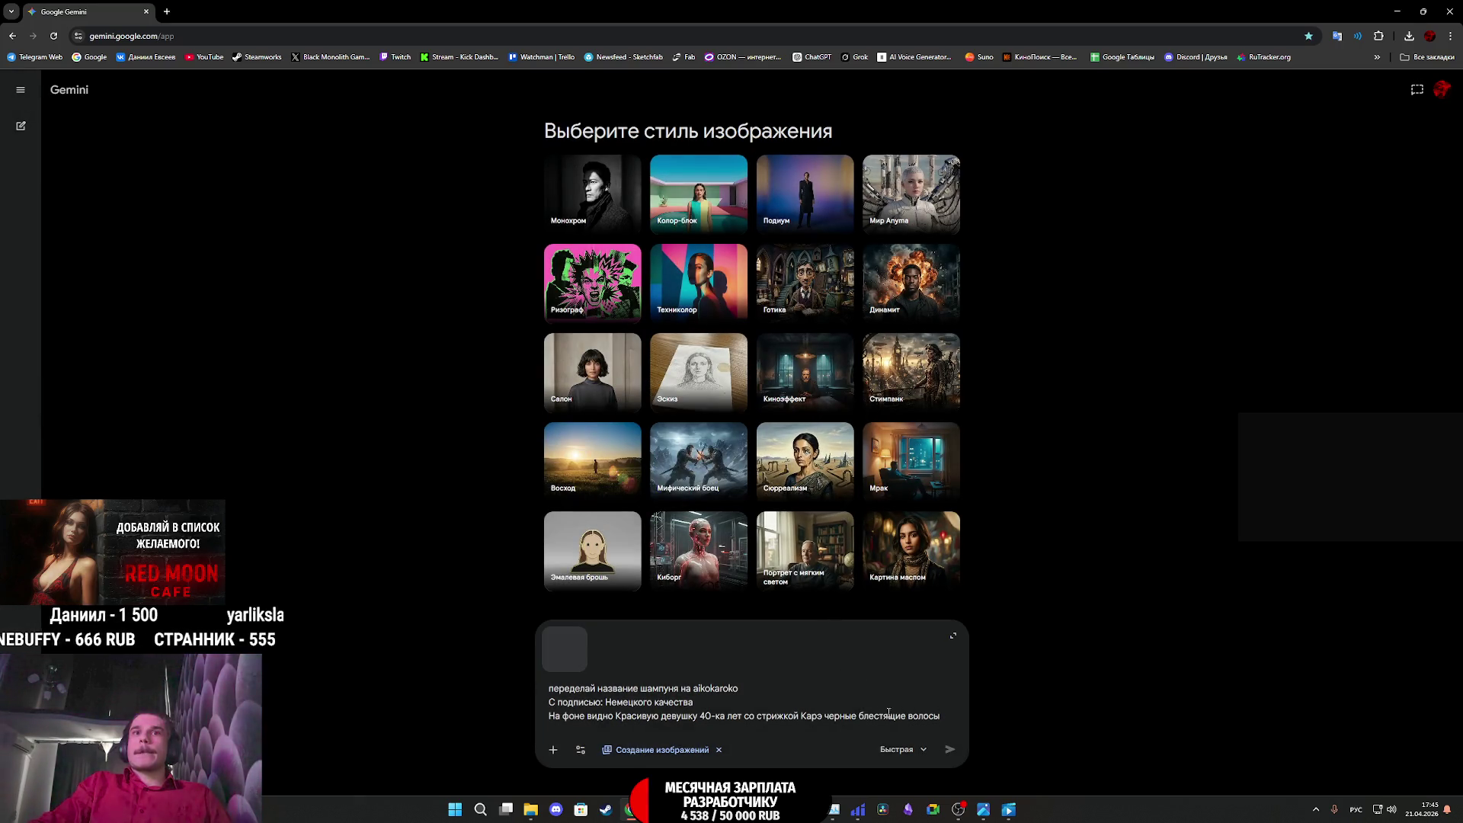
left_click(914, 756)
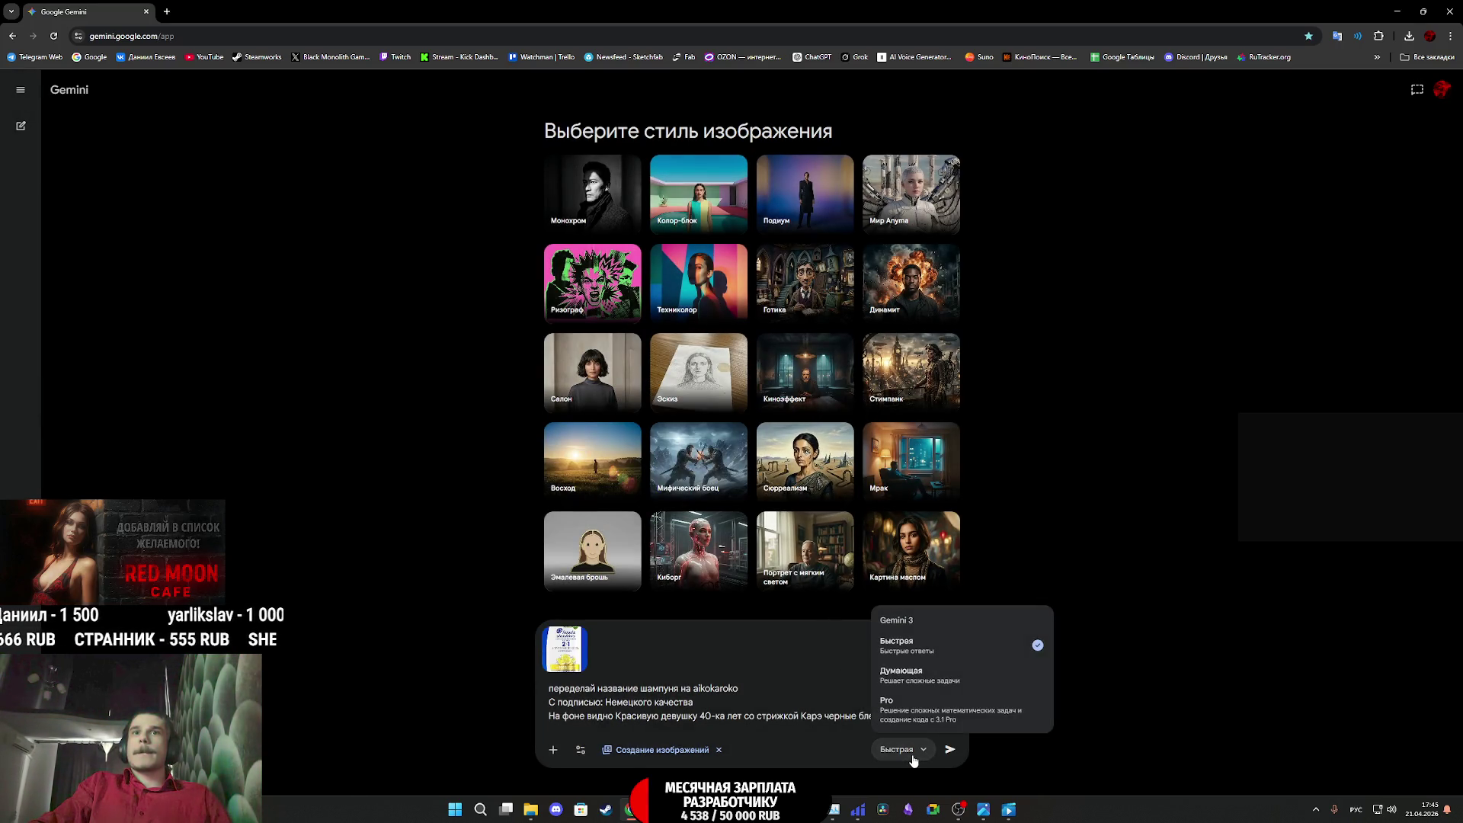
left_click(914, 757)
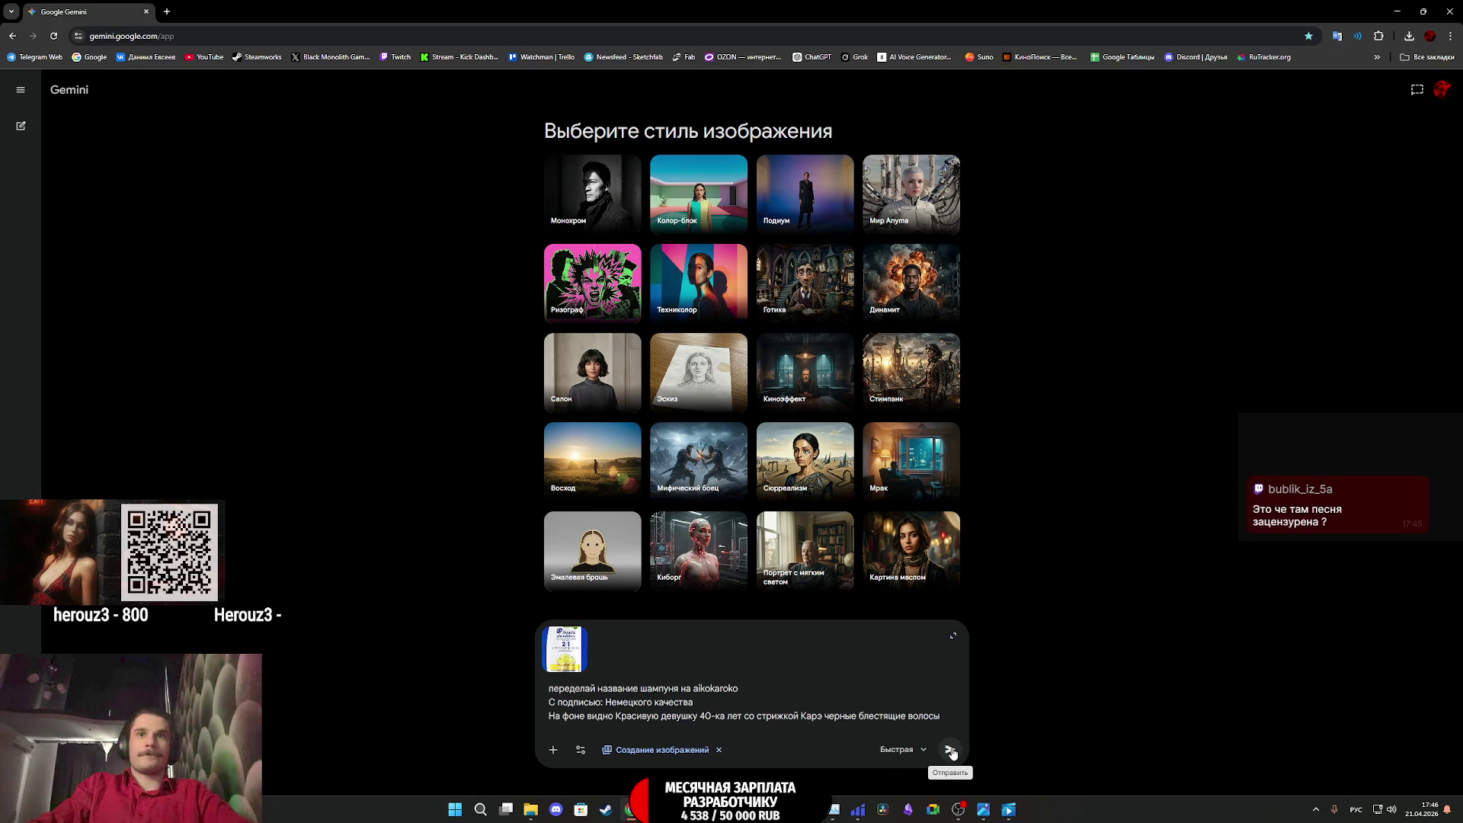
left_click(949, 751)
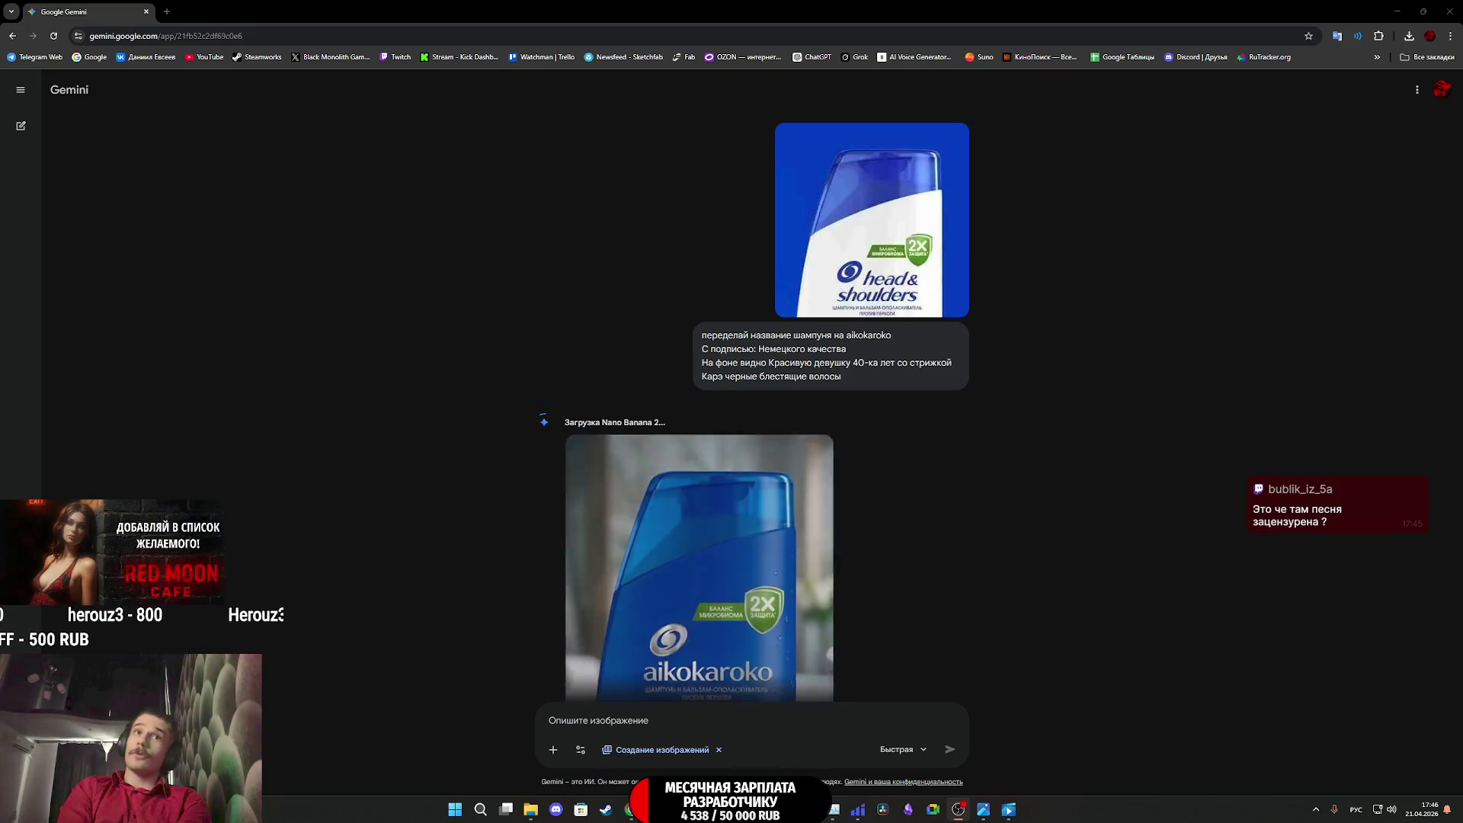
Review the aikokaroko shampoo result and regenerate it with Повторить to get a black-haired woman behind the bottle
scroll(975, 533, "down", 4)
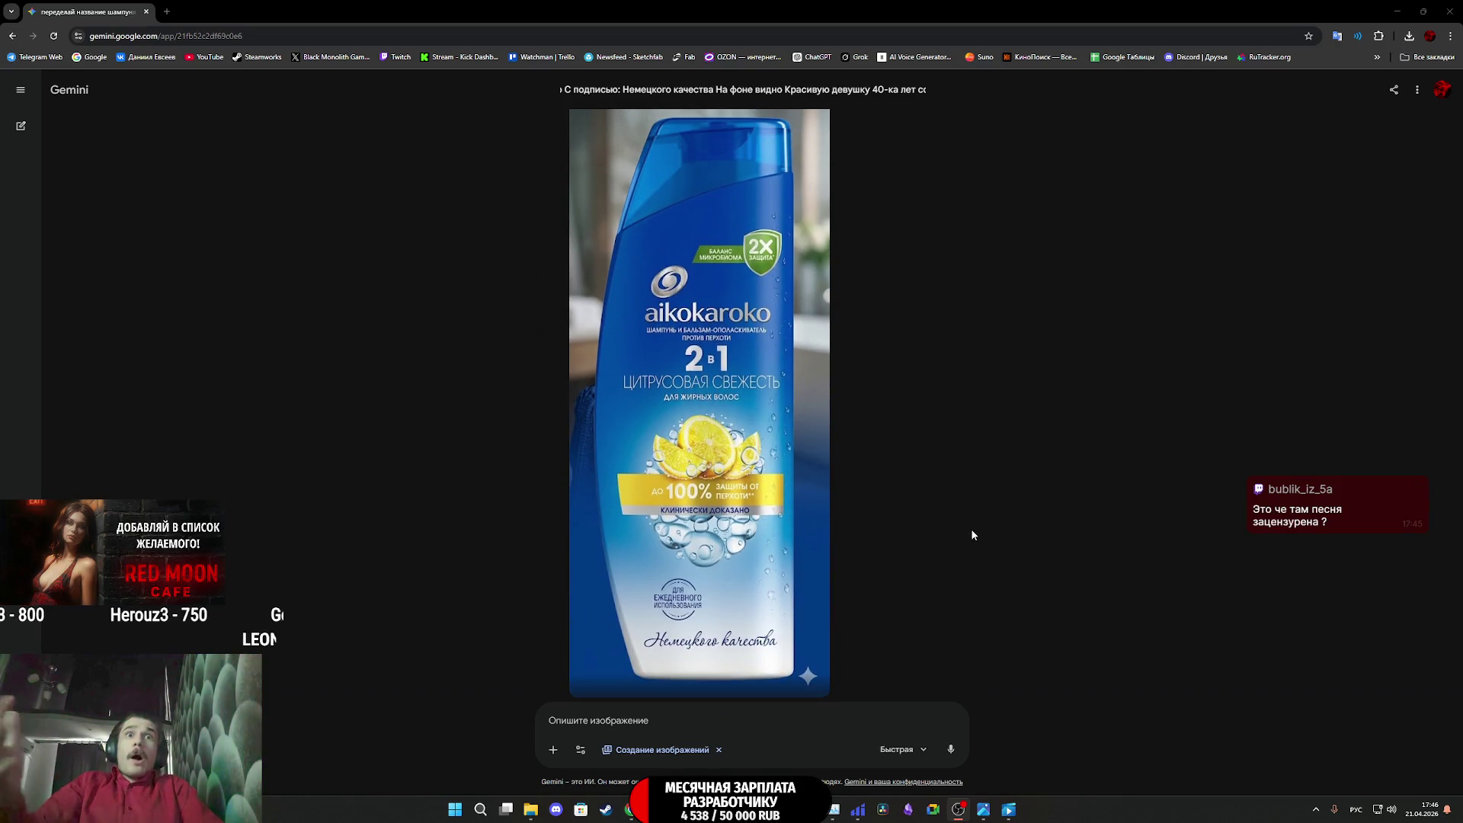
scroll(966, 541, "up", 4)
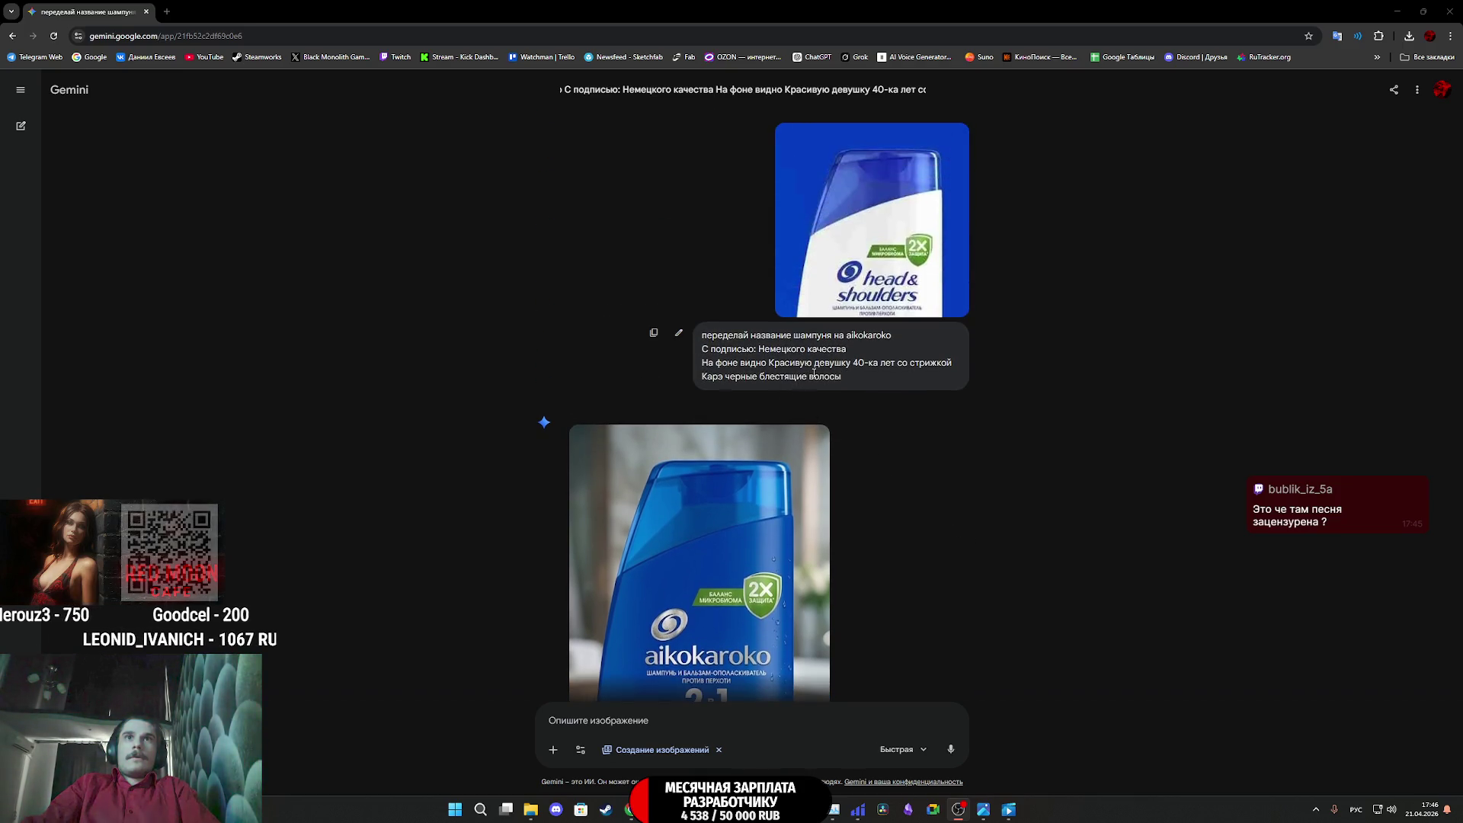
scroll(786, 464, "down", 2)
scroll(785, 464, "down", 3)
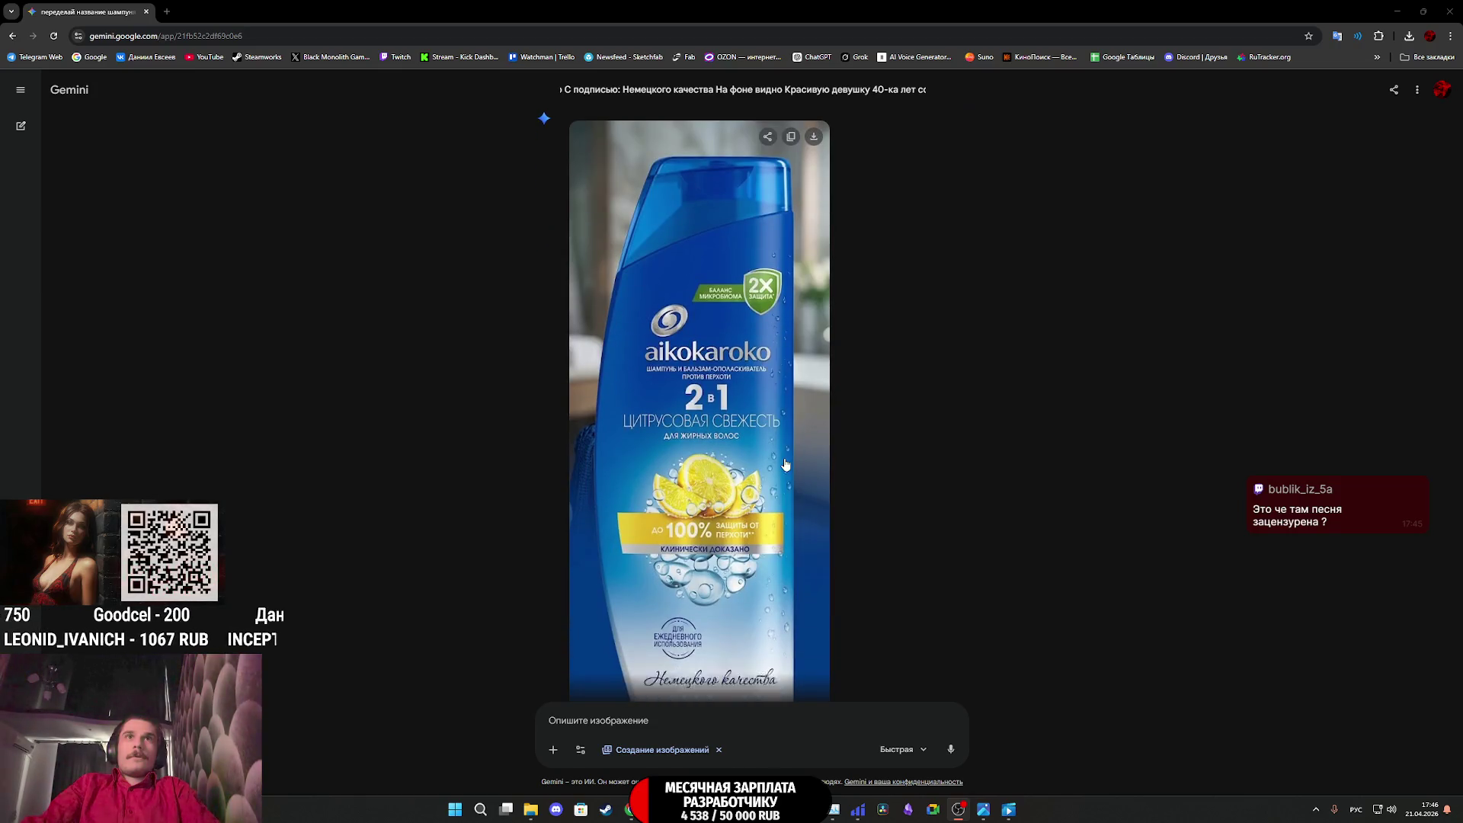
scroll(742, 527, "down", 1)
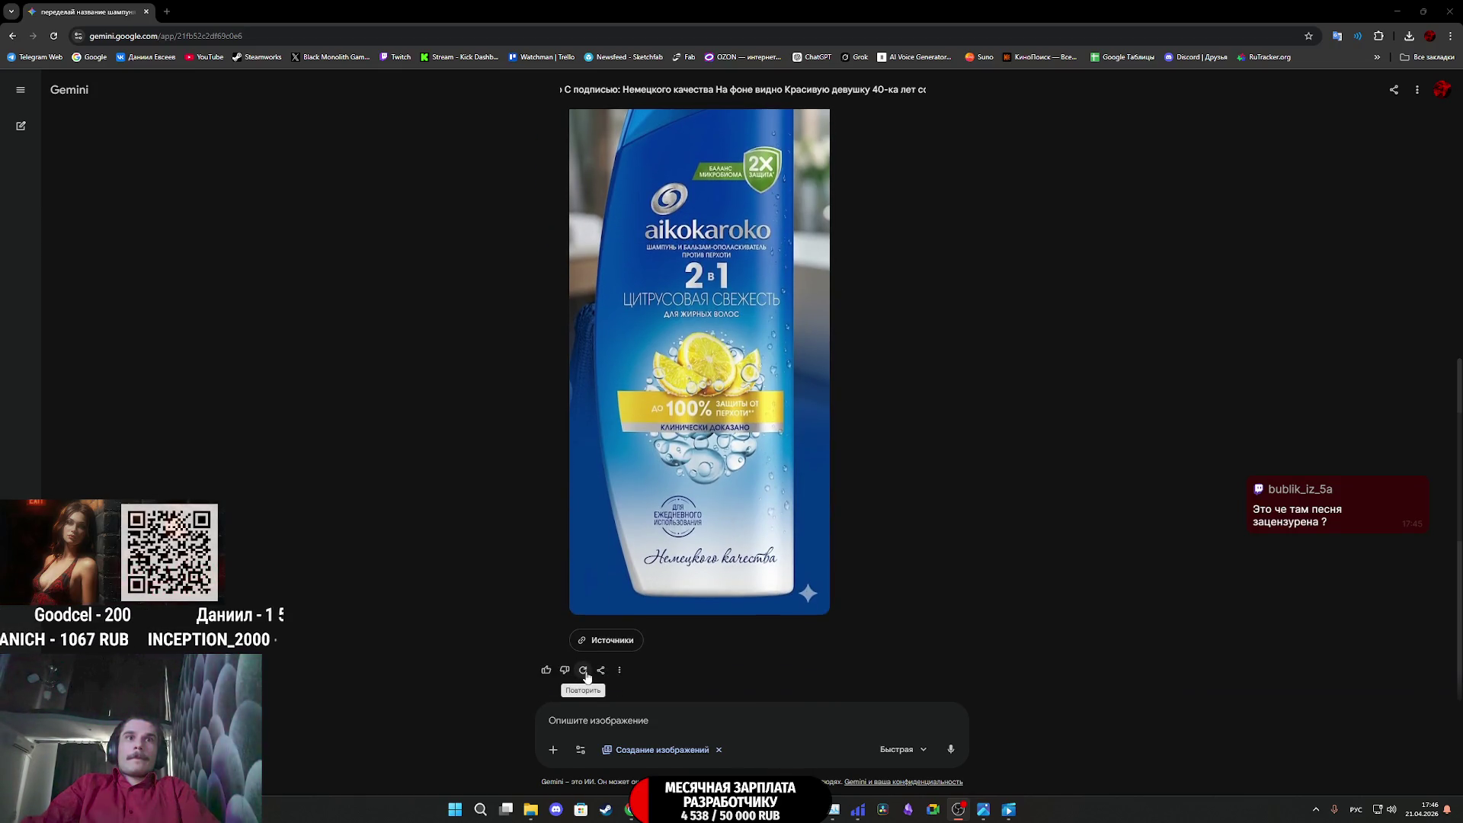
left_click(584, 672)
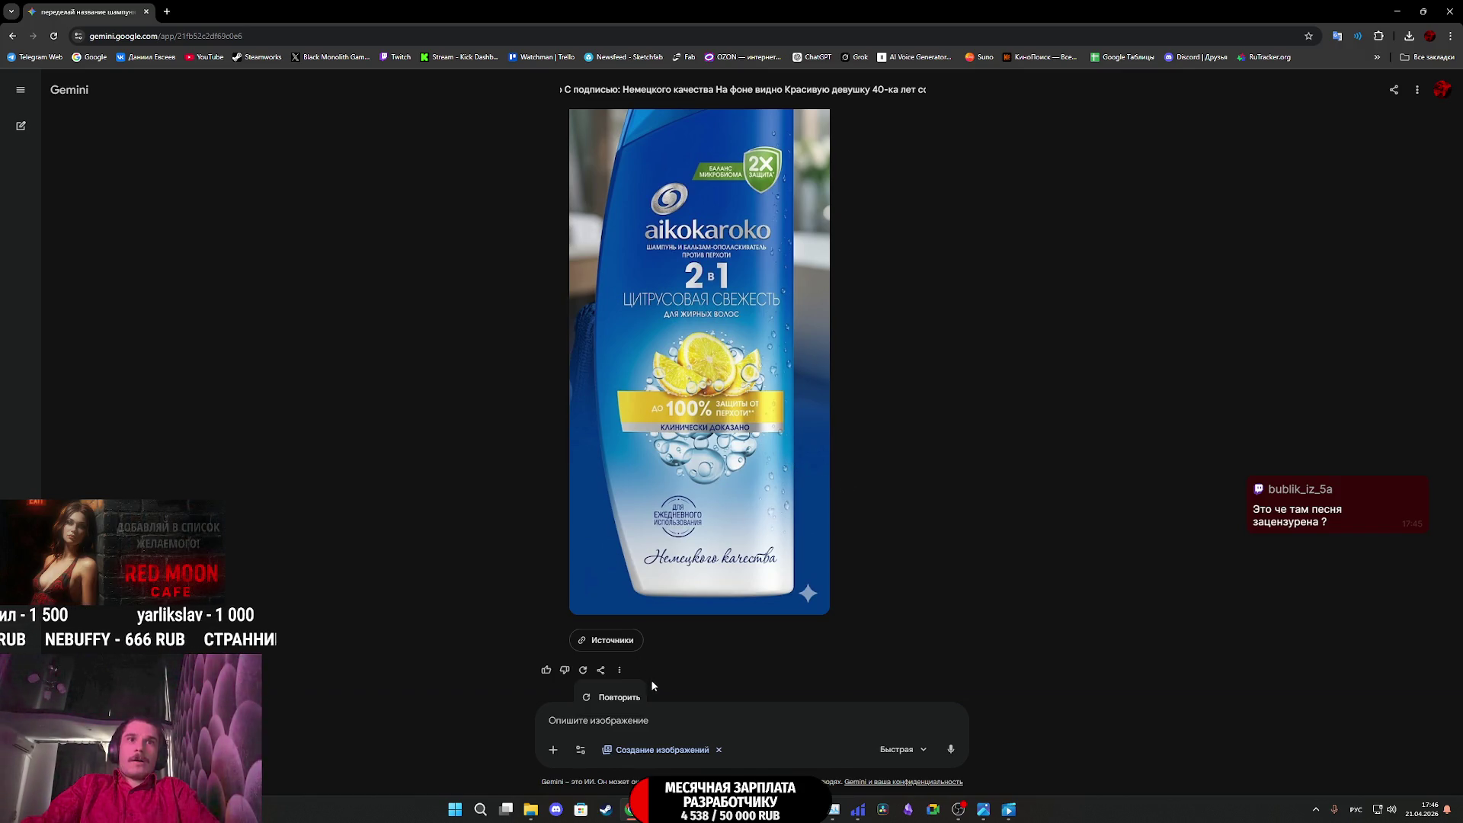
left_click(614, 696)
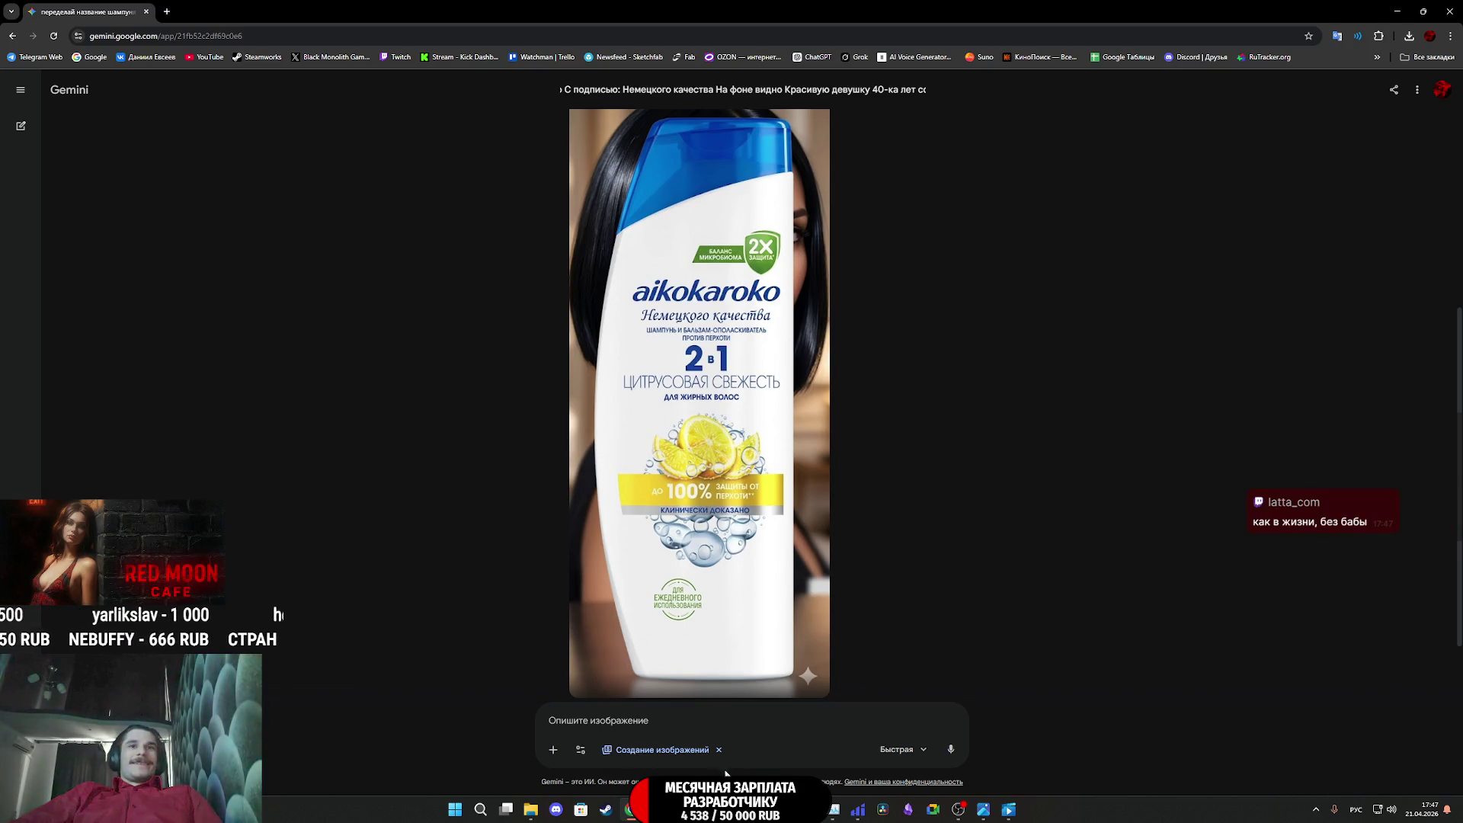
left_click(610, 724)
Paste back the shampoo prompt and add 'этикетке также видно'
type("переделай название шампуня на aikokaroko С подписью: Немецкого качества На фоне видно Красивую девушку 40-ка лет со стрижкой Карэ черные блестящие волосы")
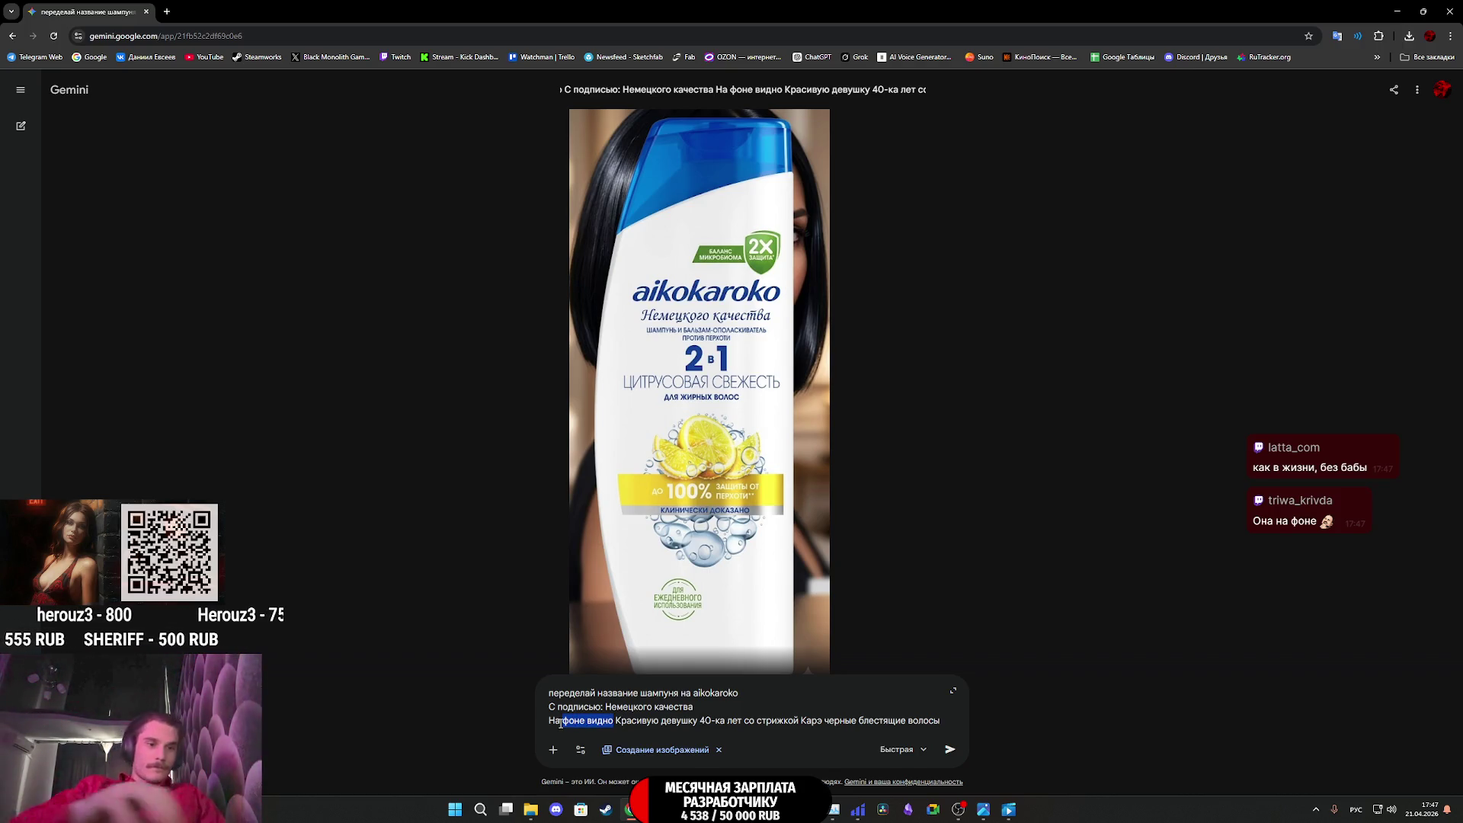
type("этикетк")
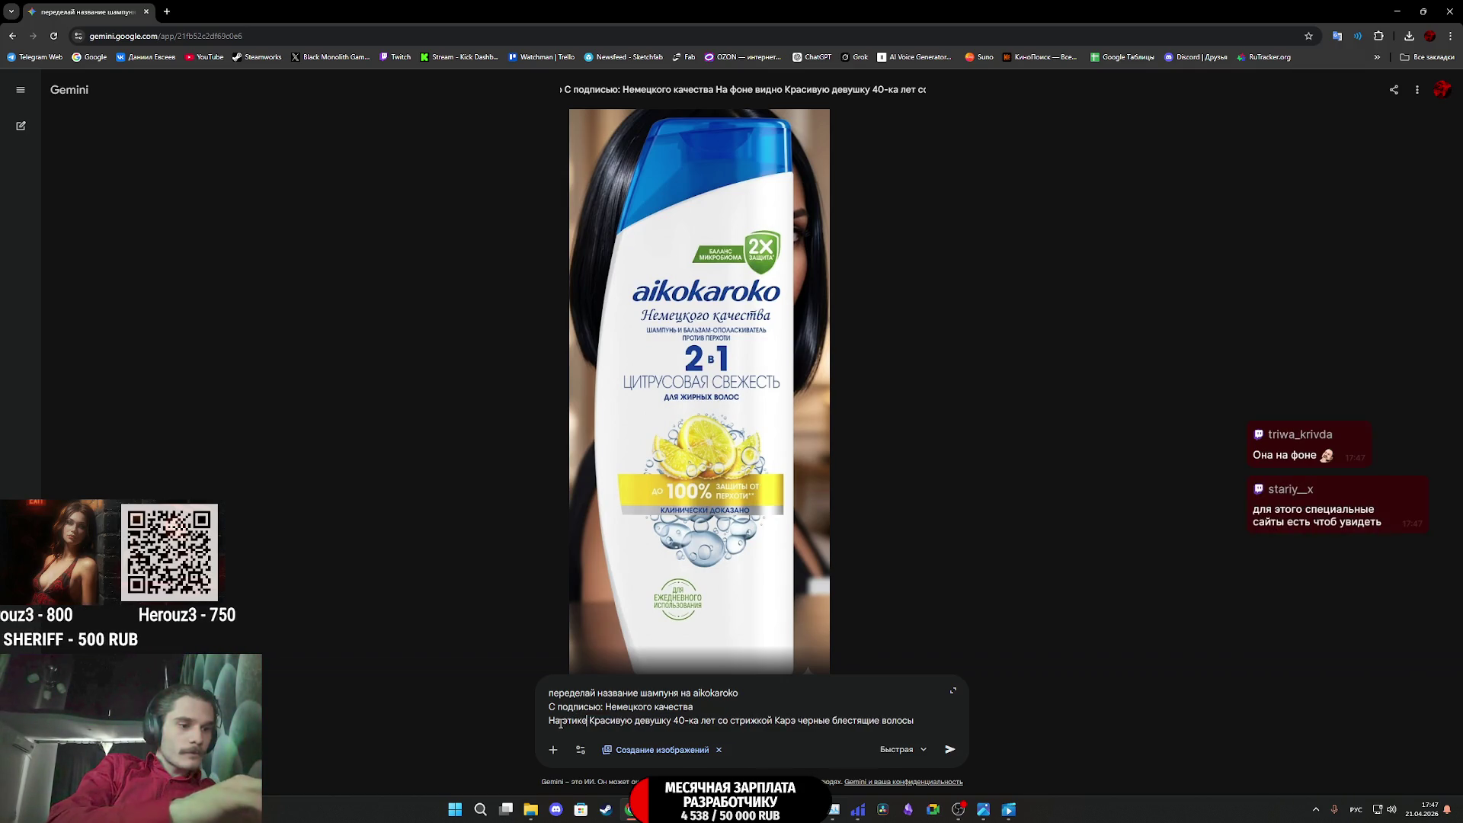
type("е так")
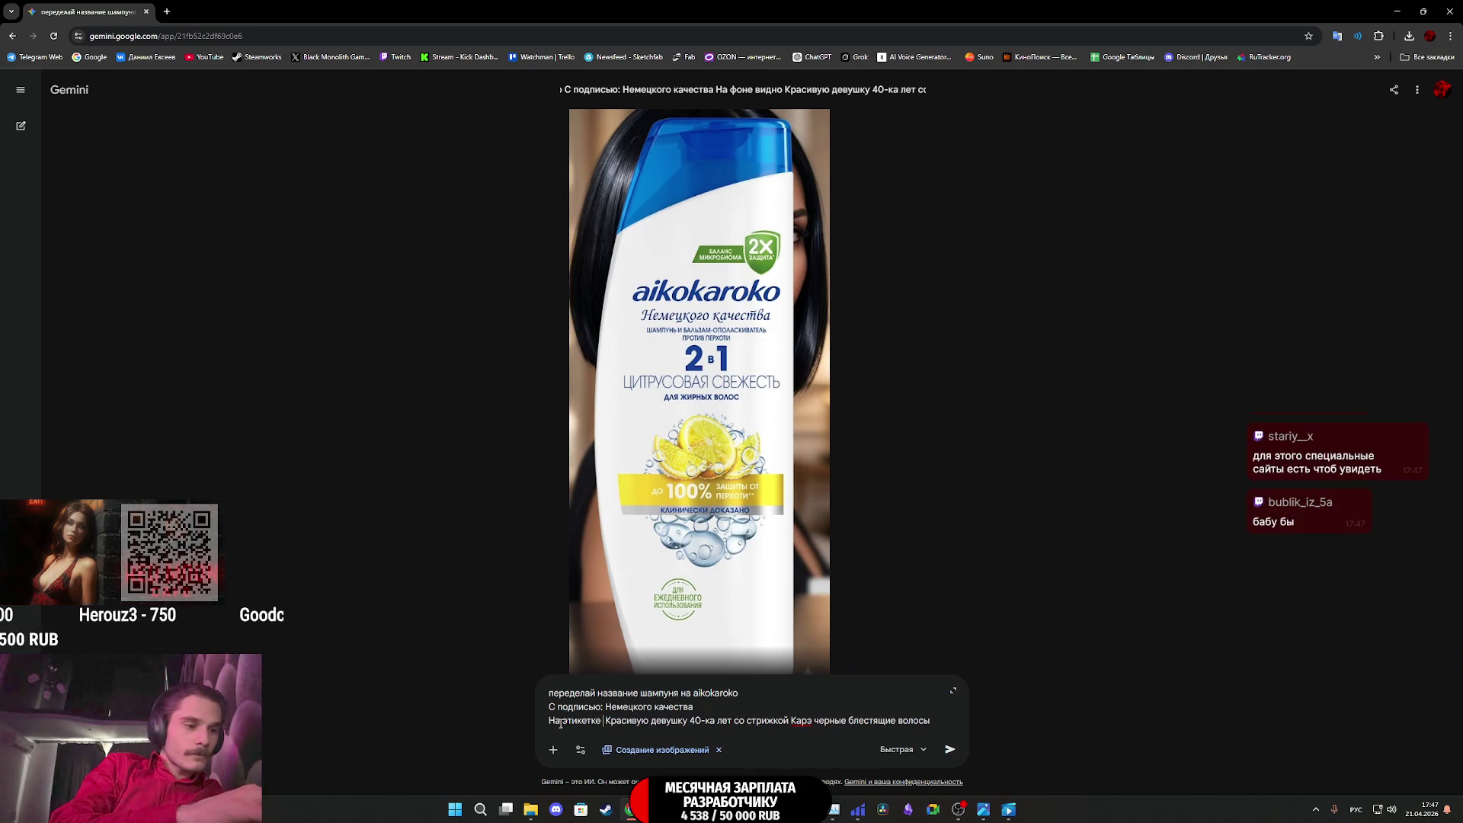
type("же видно")
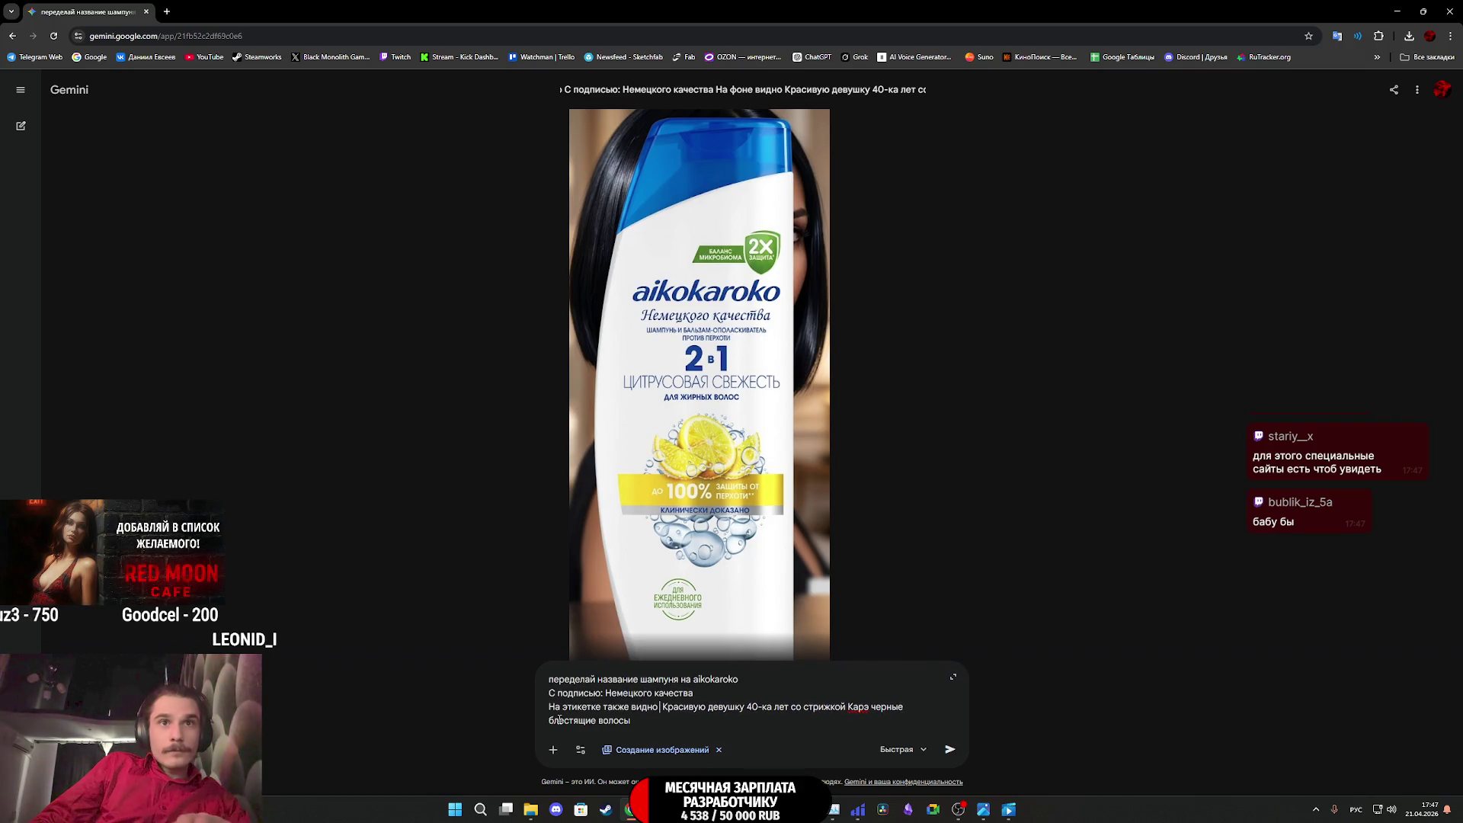
key("BackSpace")
key("Delete")
type("К")
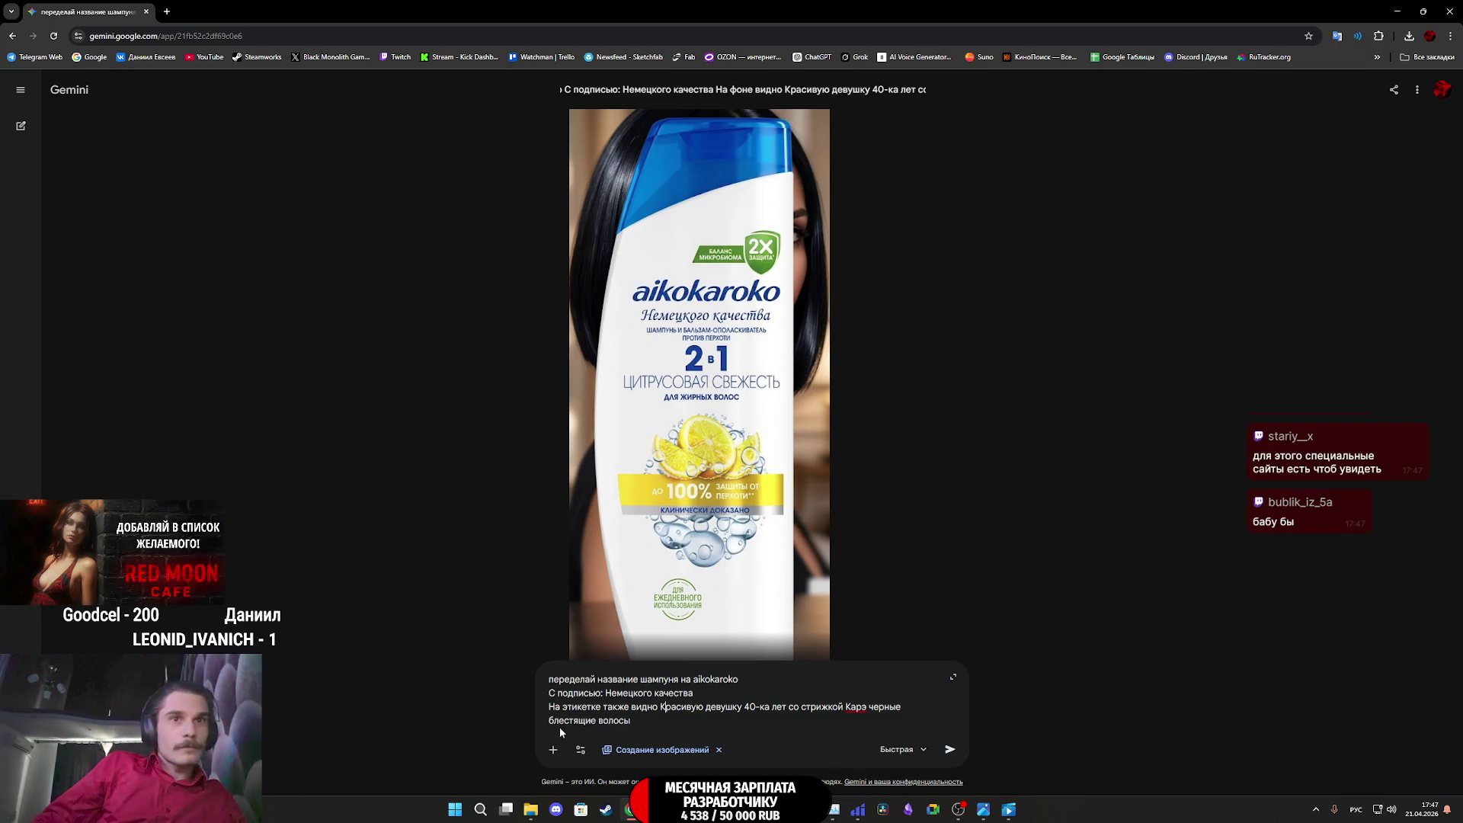
Lowercase 'красивую', attach the shampoo bottle image and send the prompt
key("BackSpace")
type("к")
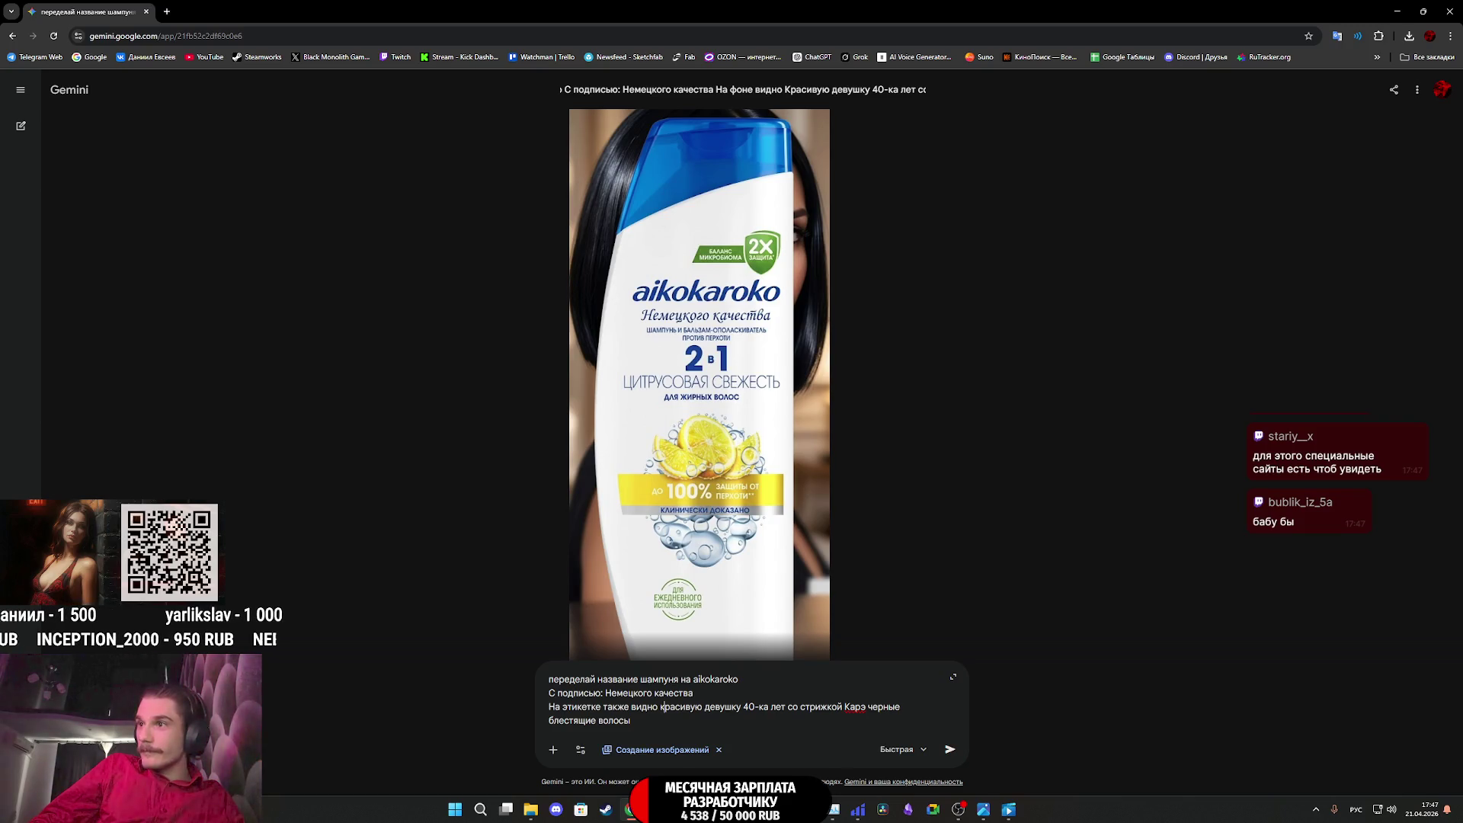
mouse_move(700, 380)
left_mouse_down()
mouse_move(836, 669)
mouse_move(814, 688)
left_mouse_up()
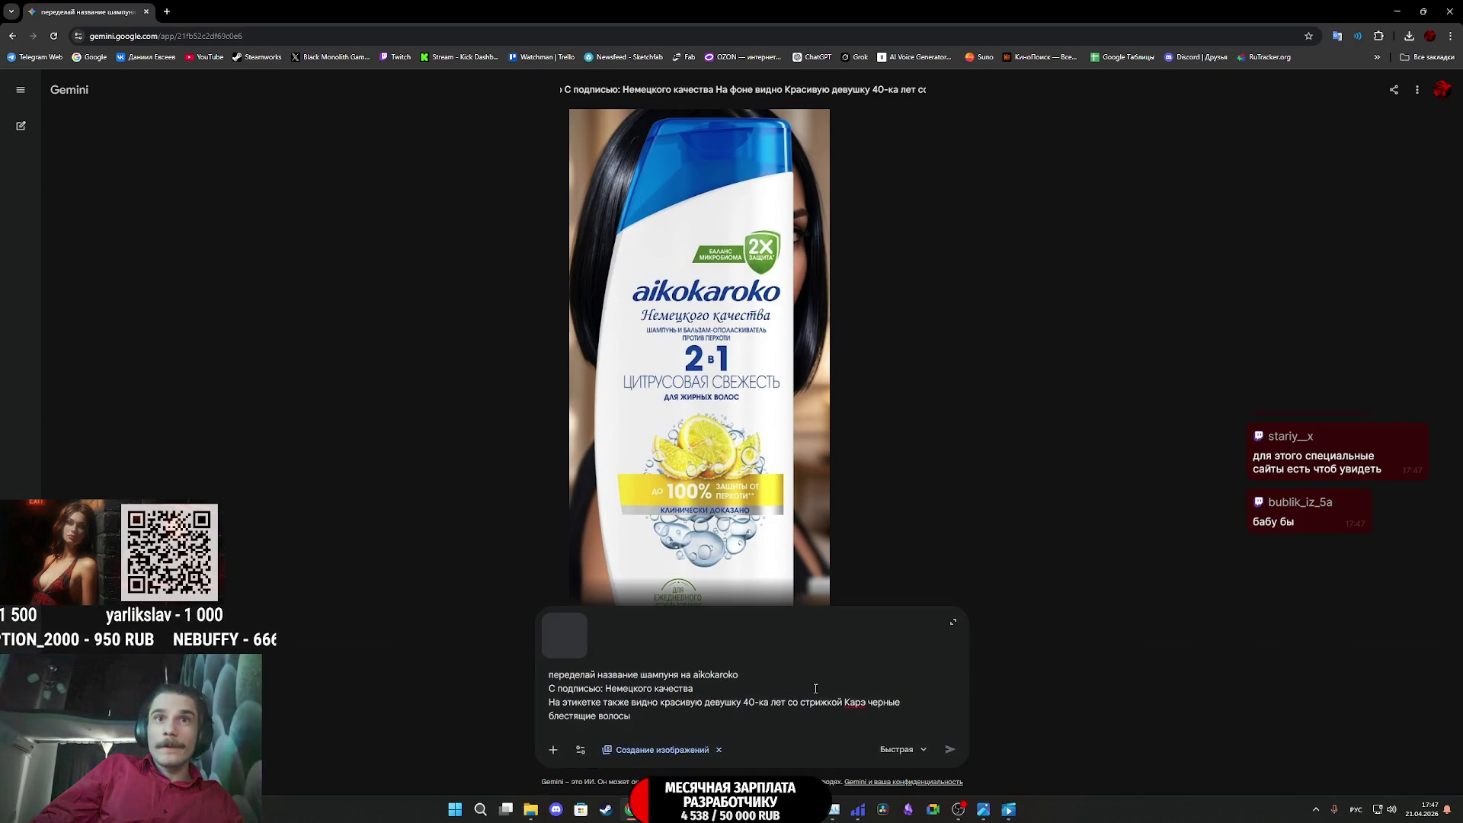
left_click(950, 751)
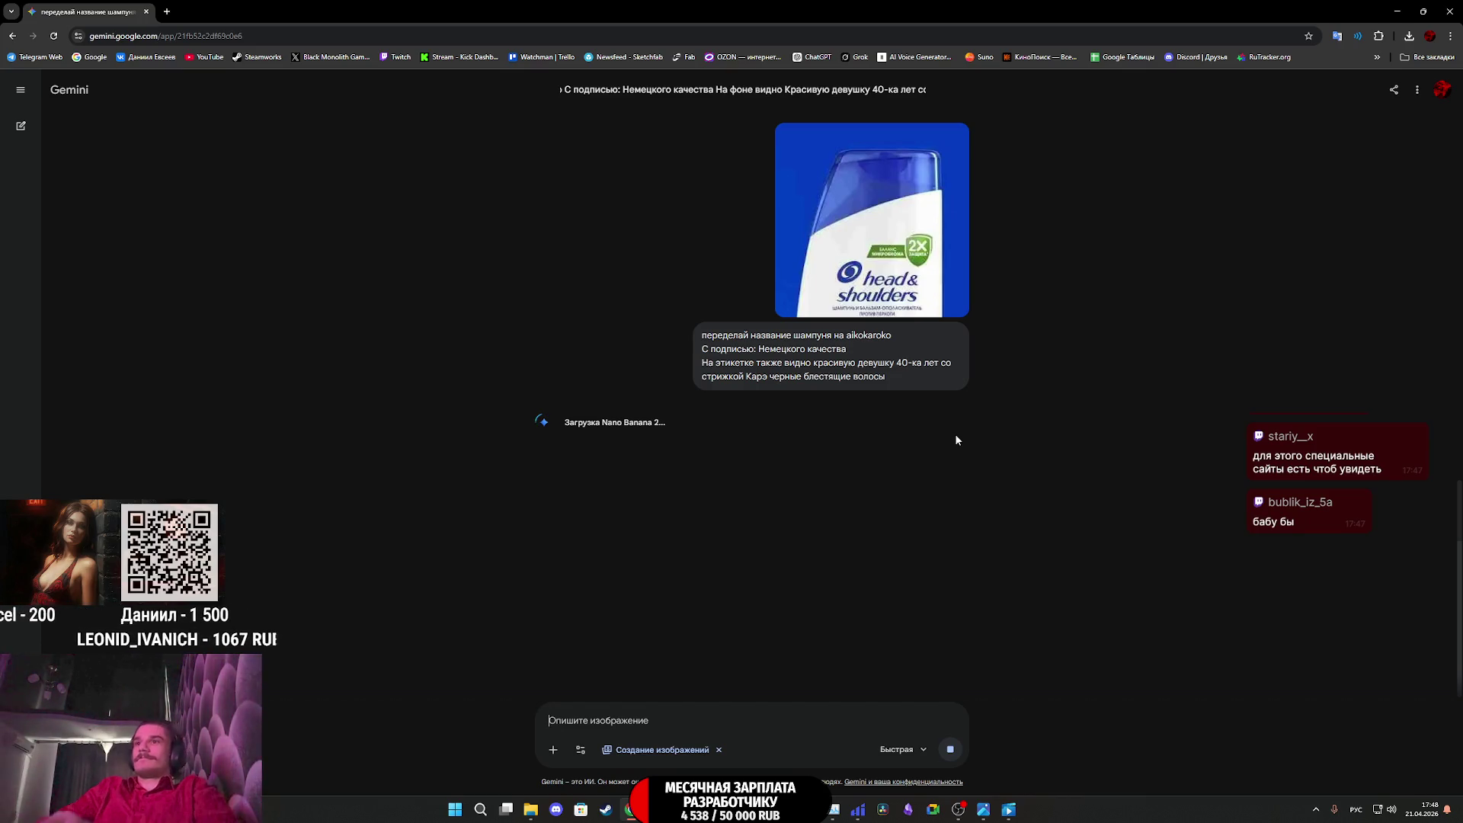
Save the new Gemini bottle image with the dark-haired woman as 15.jpg in AP2_Tex
scroll(939, 611, "down", 4)
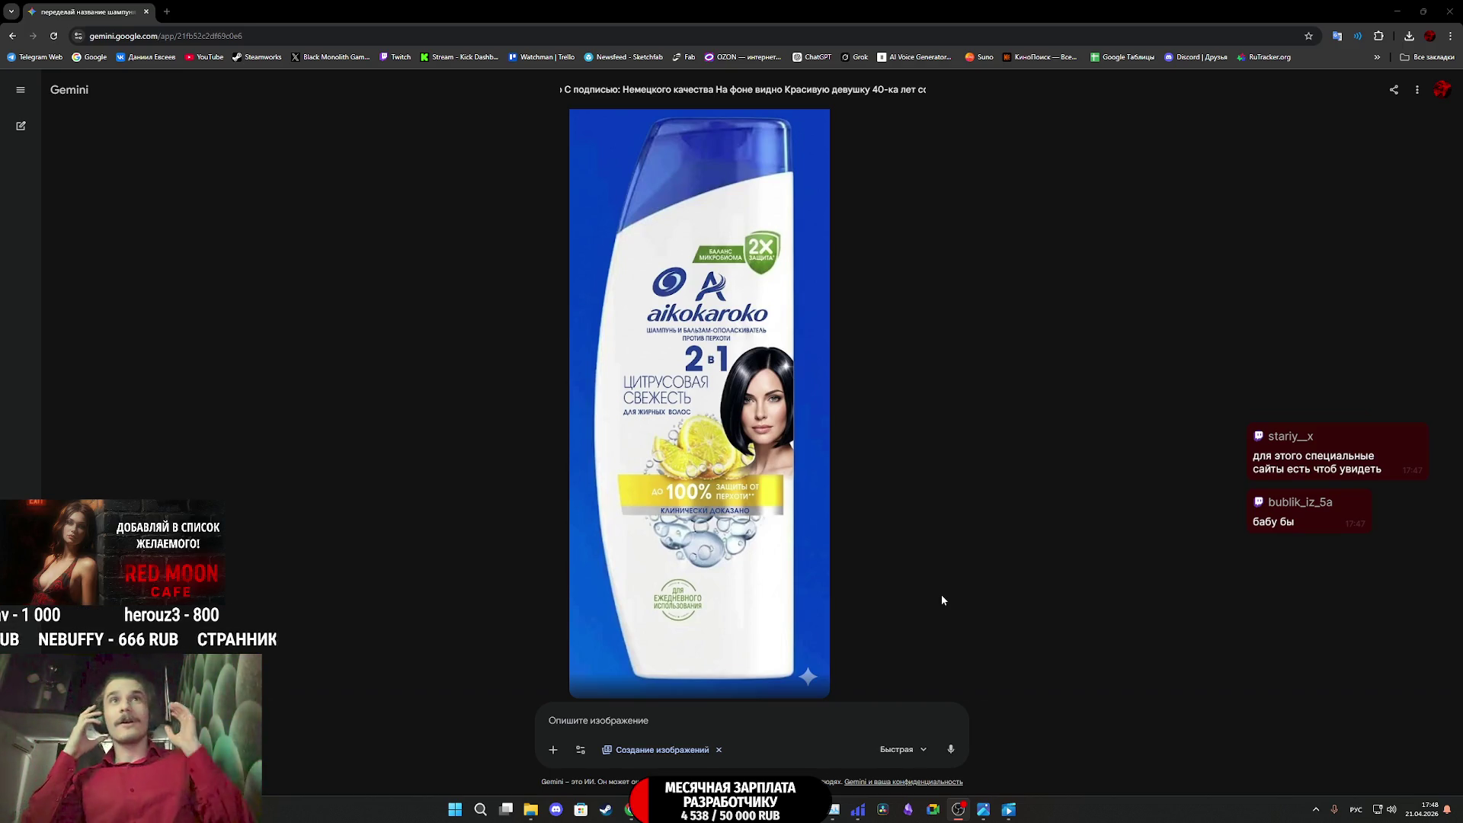
right_click(744, 463)
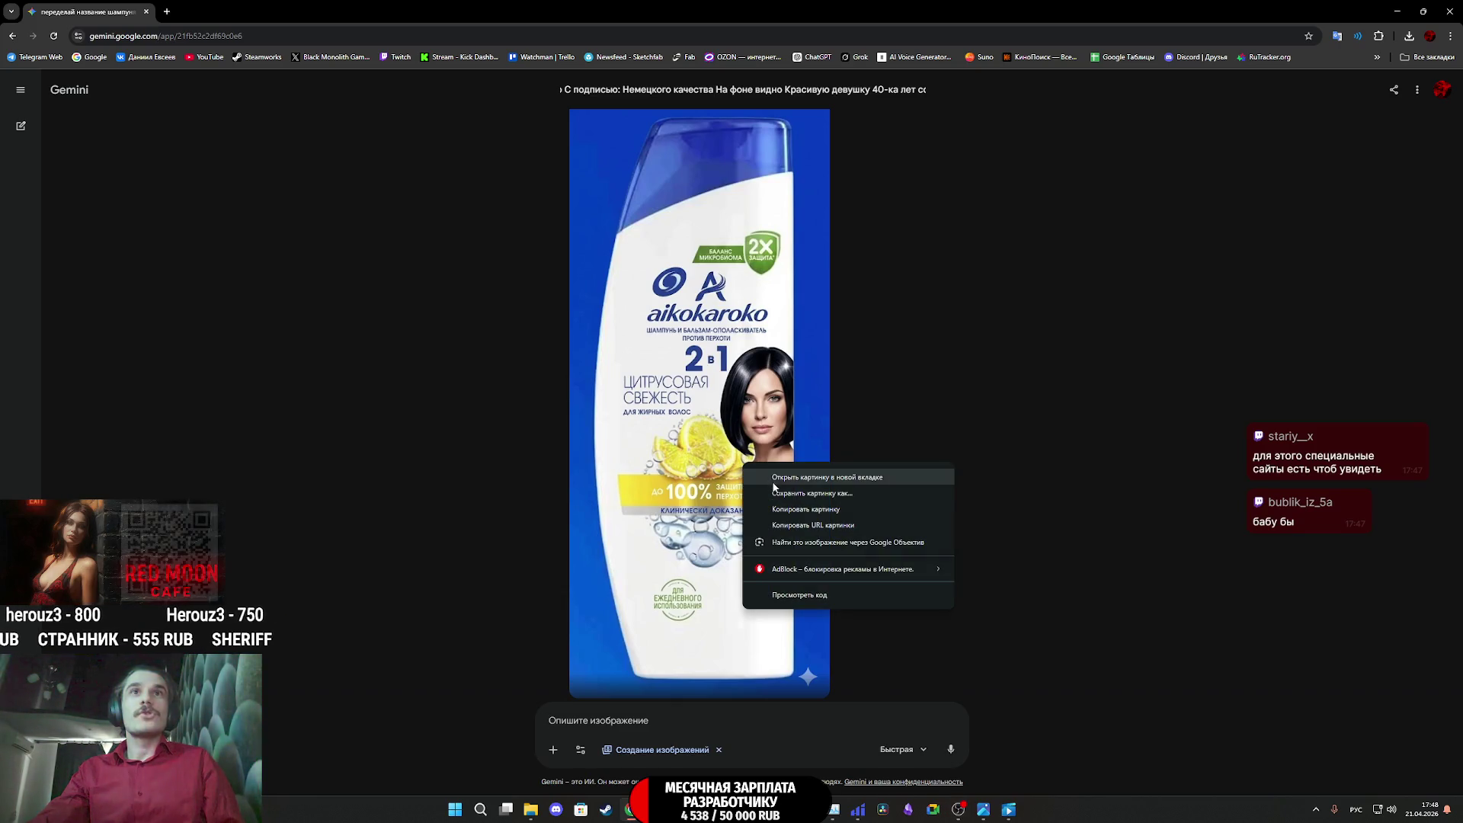
left_click(806, 497)
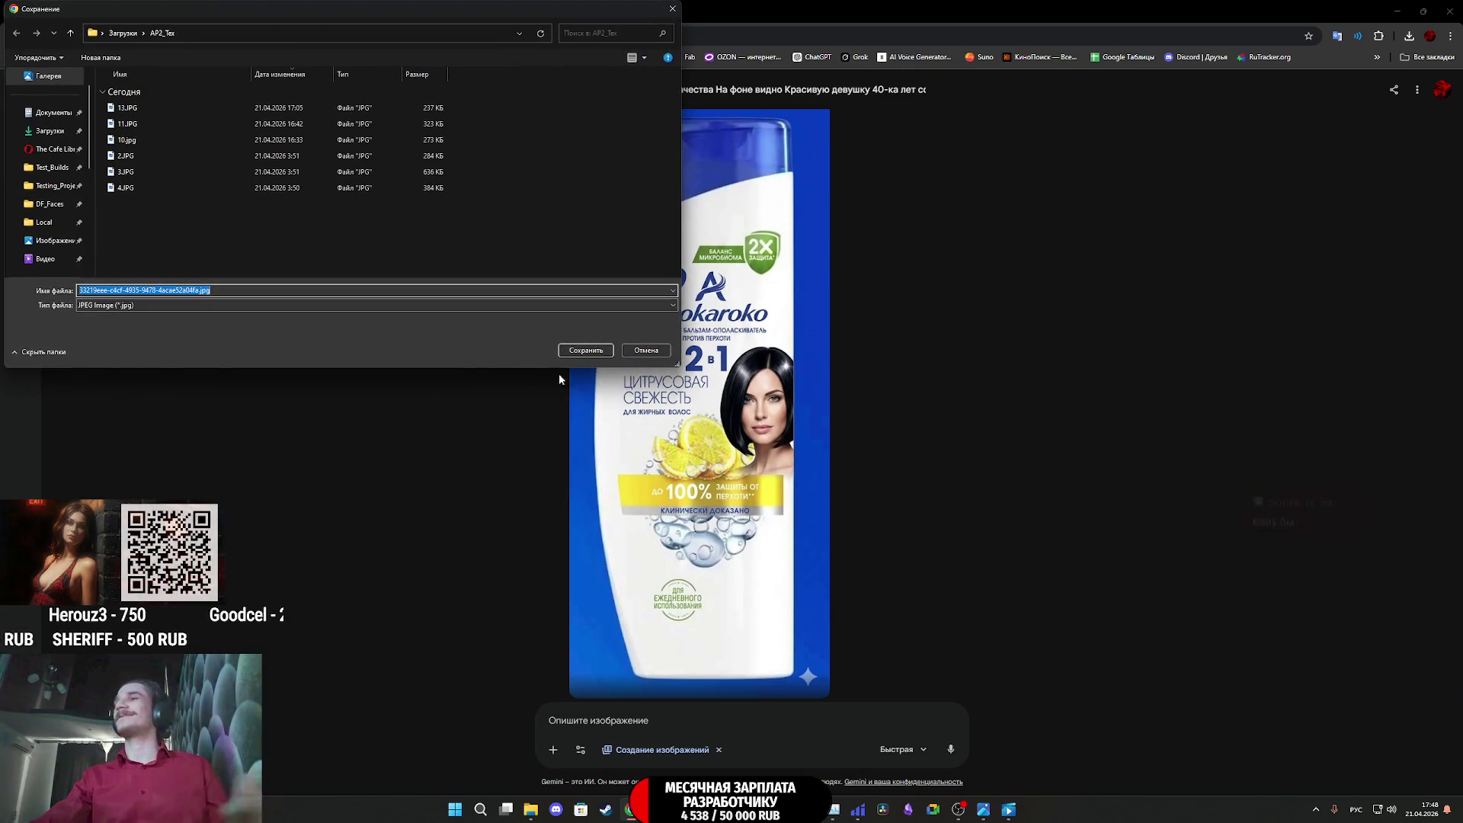
type("1")
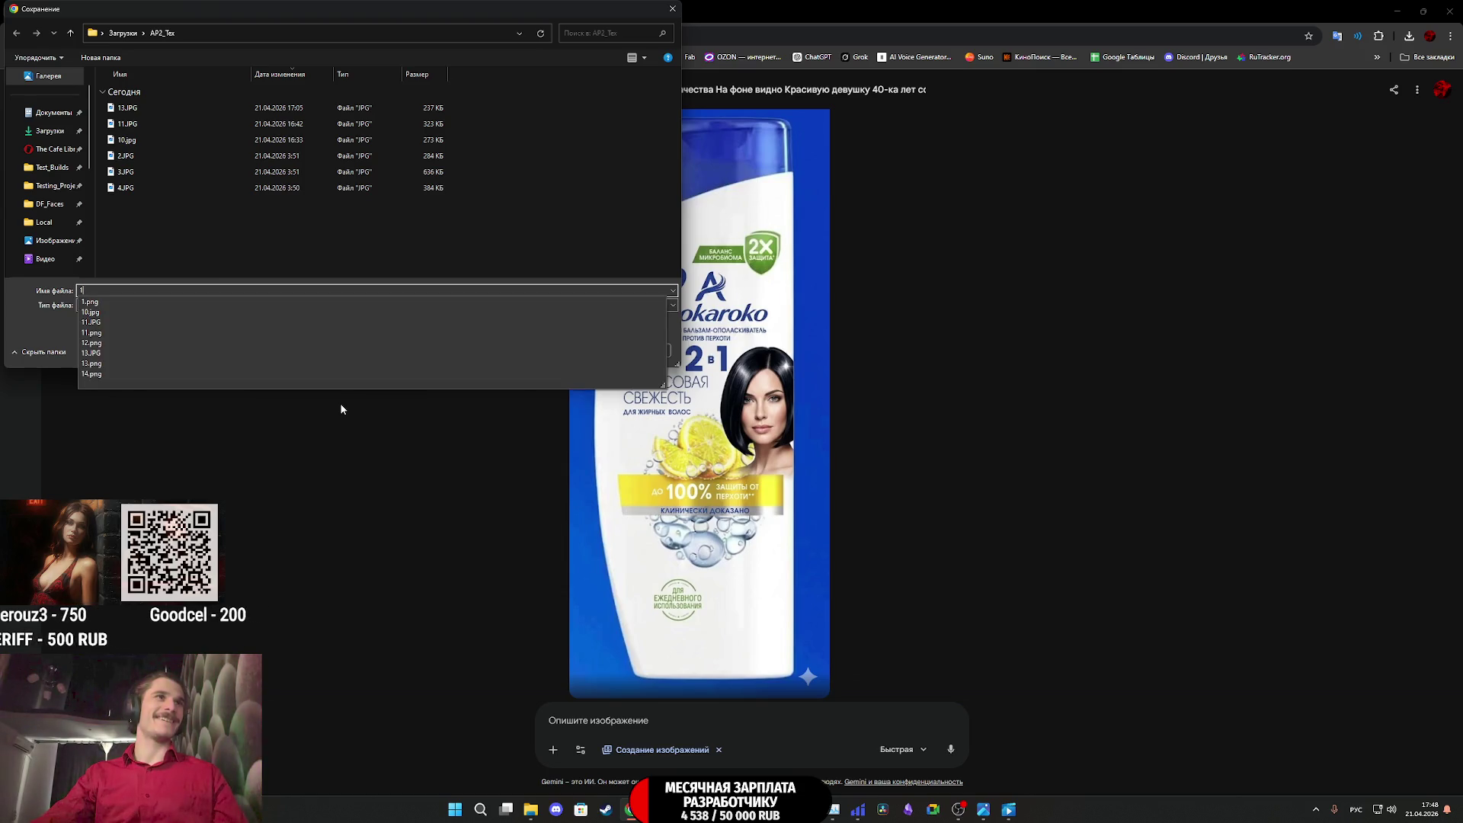
type("5")
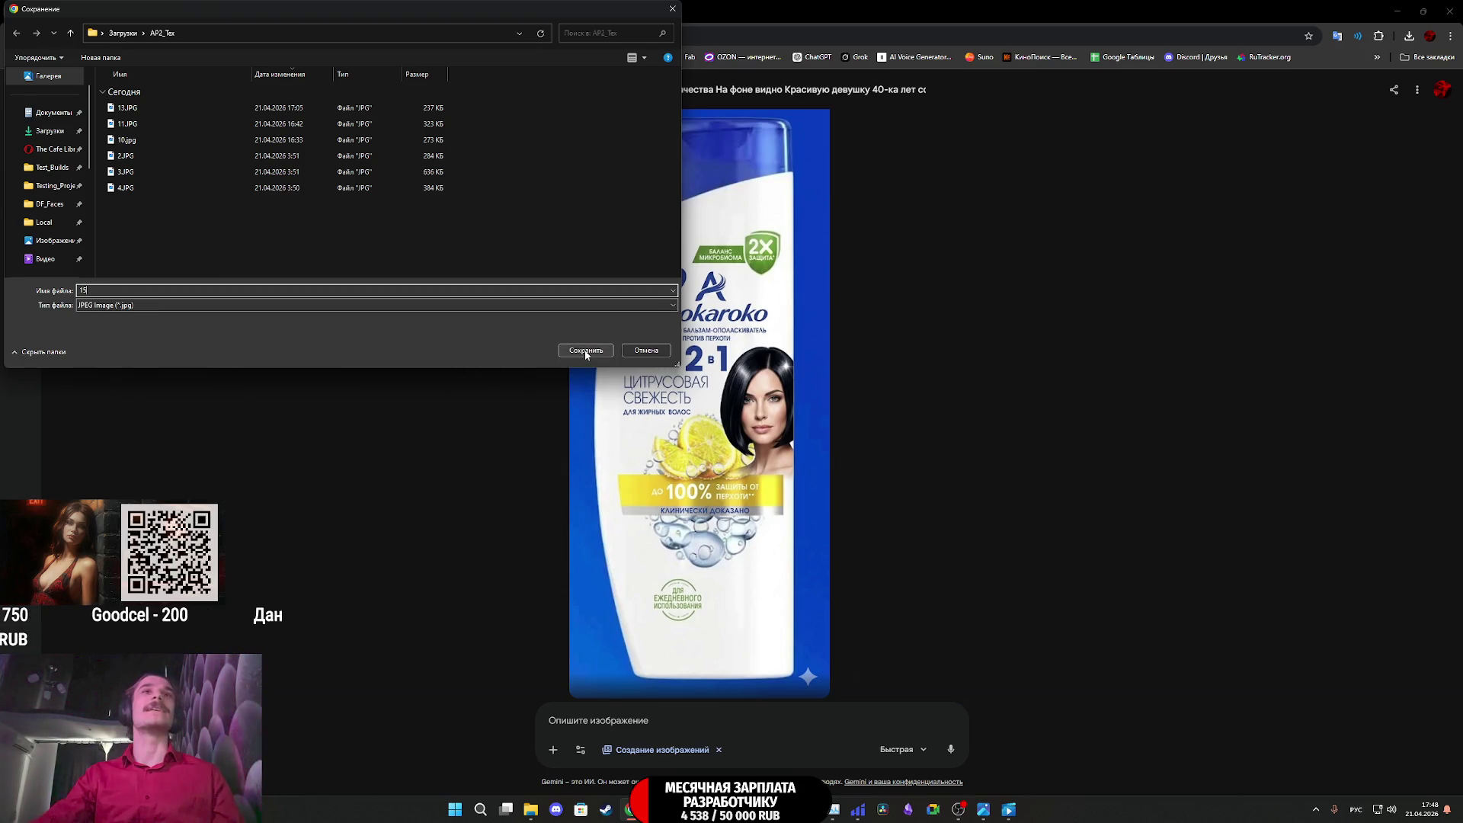
left_click(586, 352)
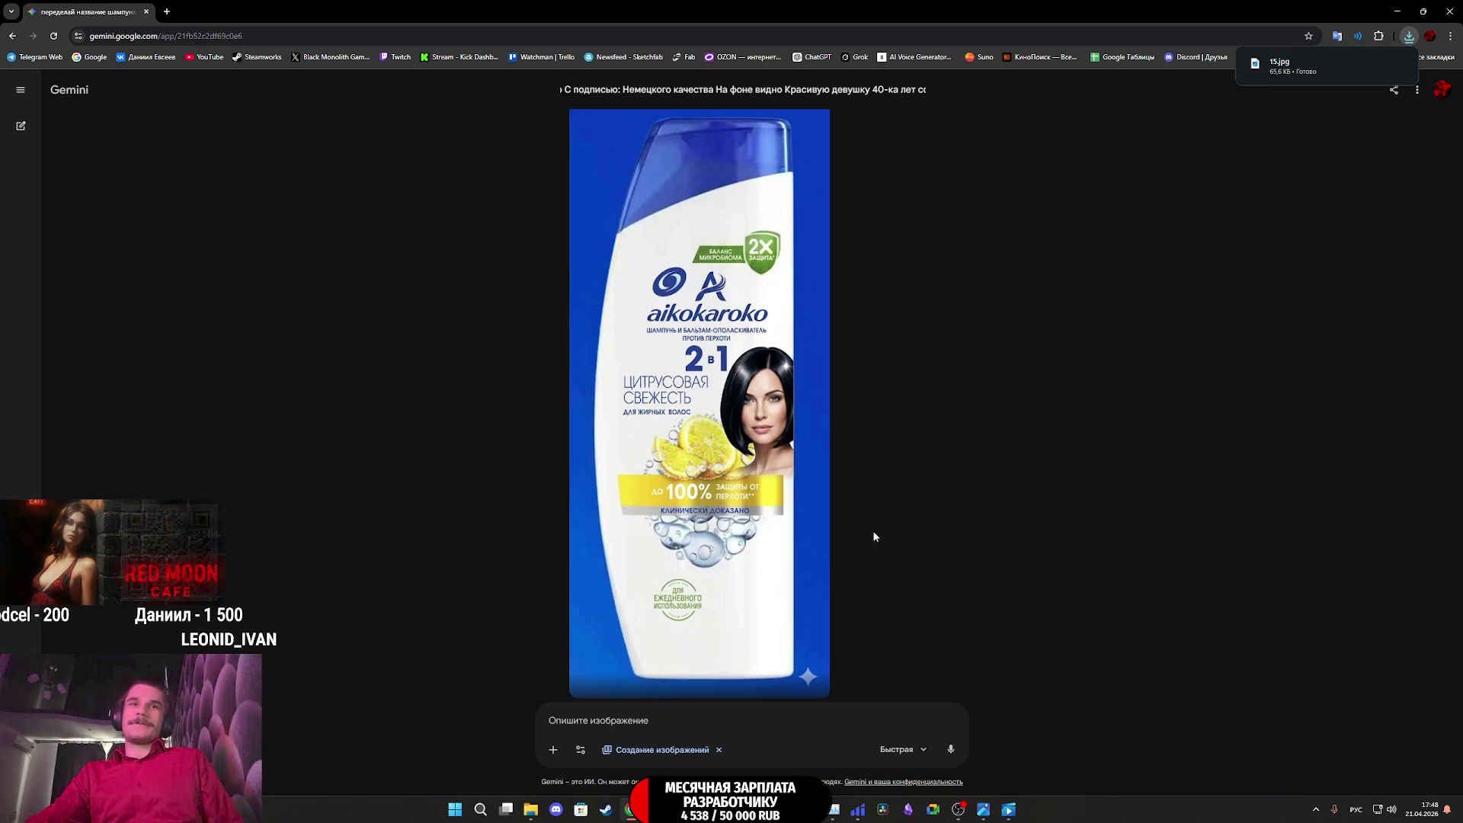
Import 15.jpg as a texture into the Appartment_Props_2 project and add a new fill layer
mouse_move(756, 809)
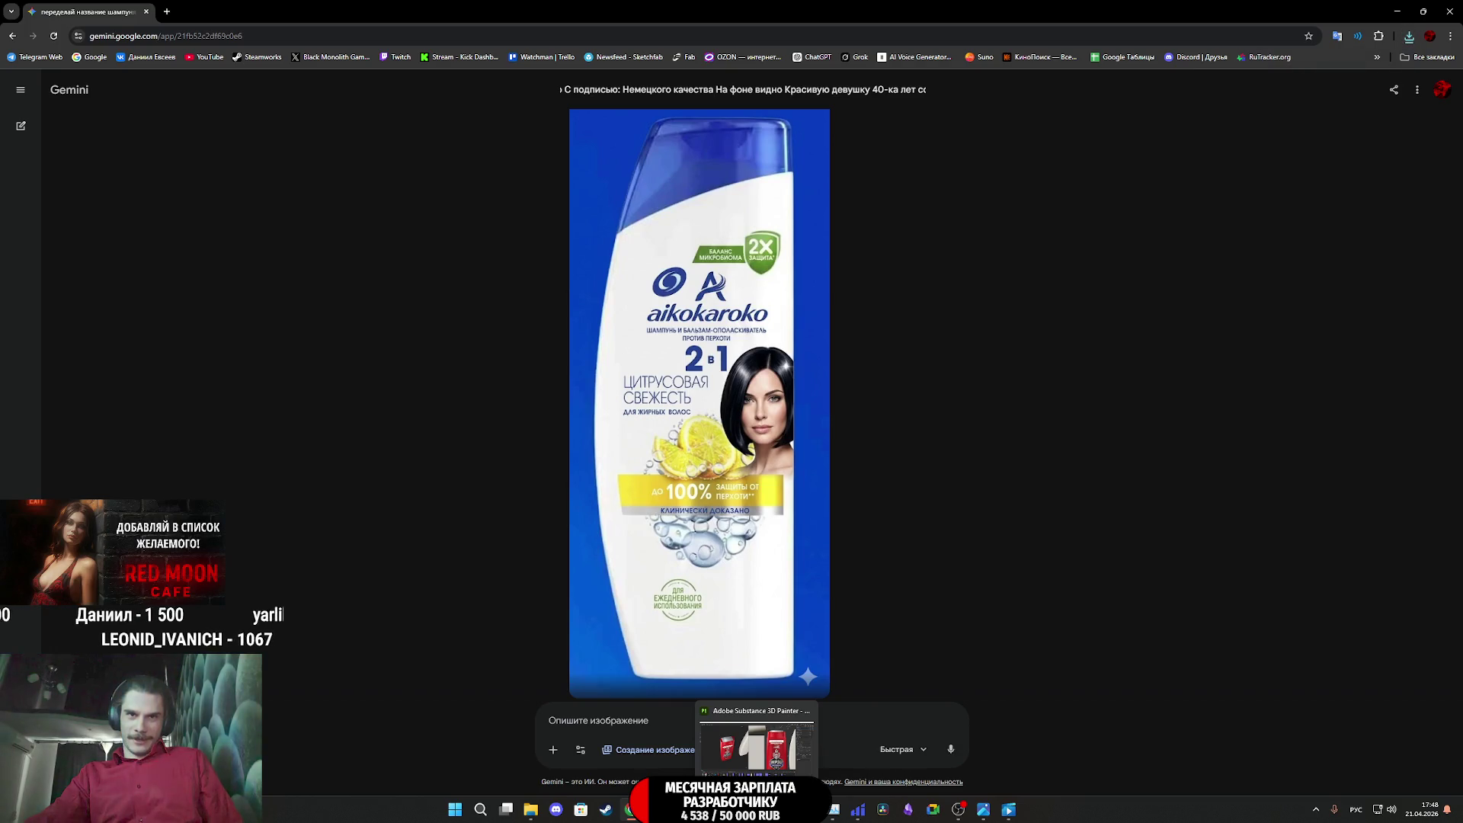
left_click(756, 743)
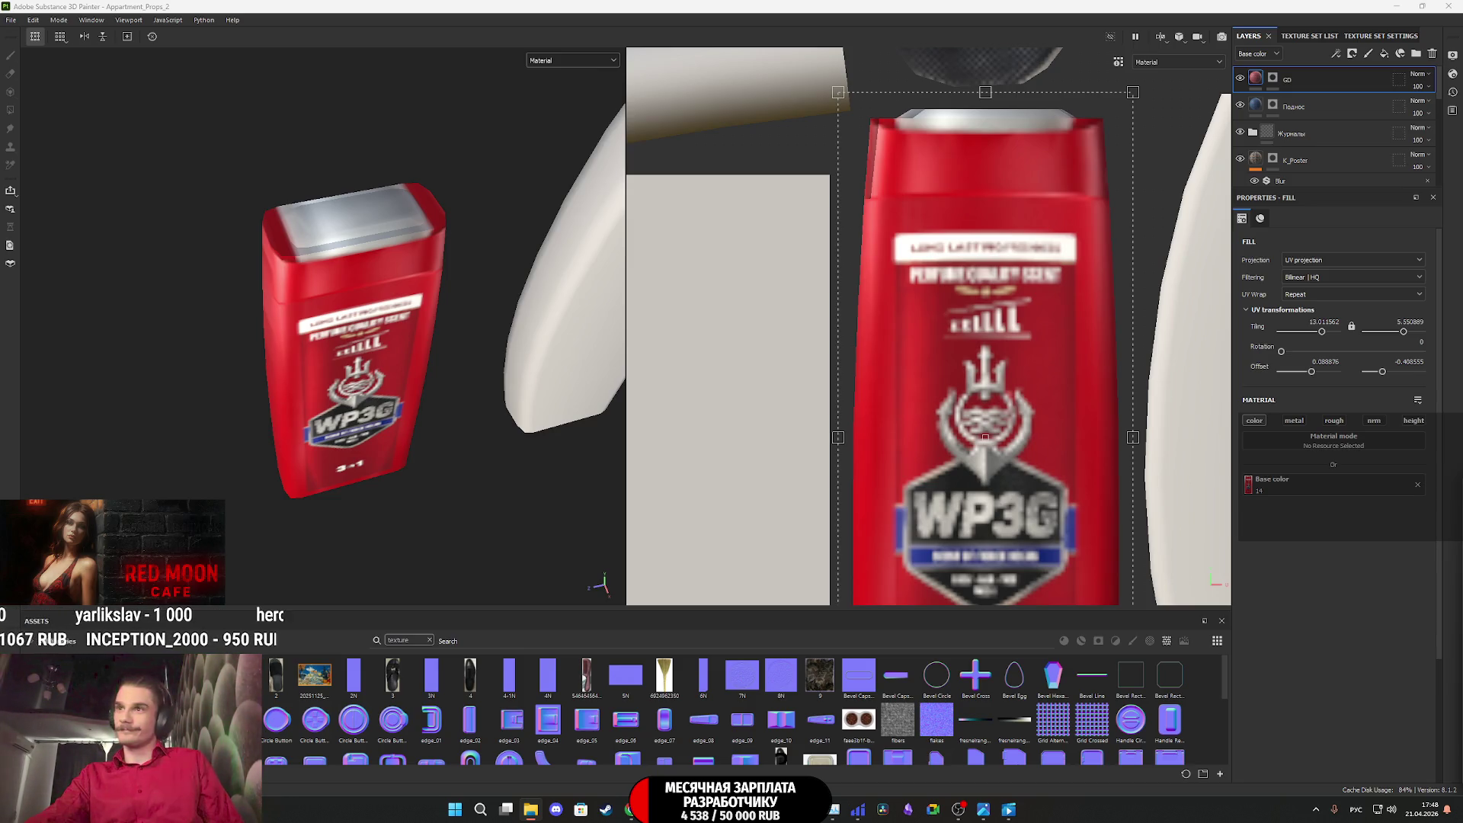
mouse_move(1462, 670)
left_mouse_down()
mouse_move(1264, 681)
mouse_move(1095, 718)
left_mouse_up()
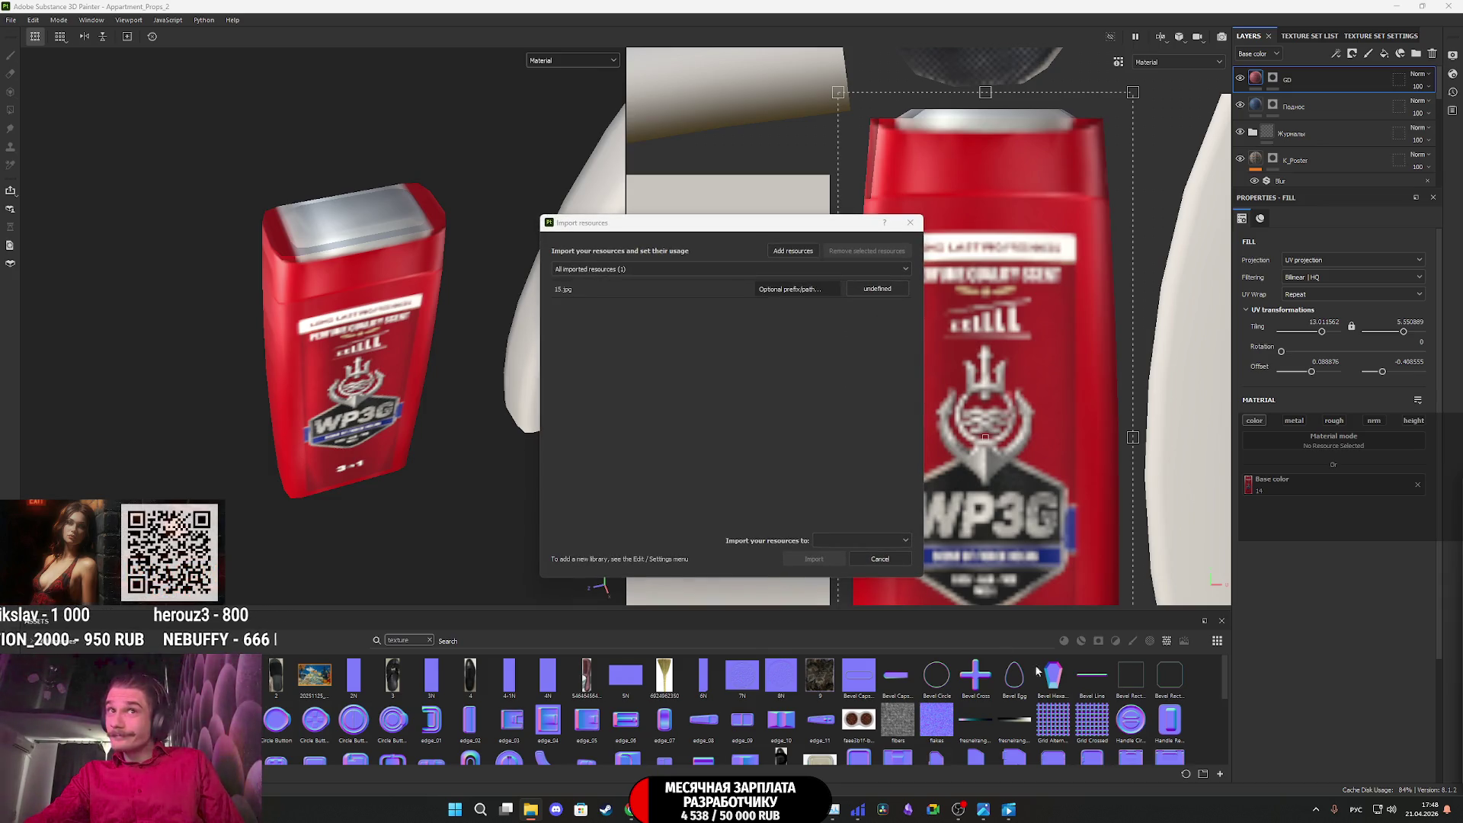
left_click(866, 542)
left_click(849, 568)
left_click(876, 289)
left_click(891, 337)
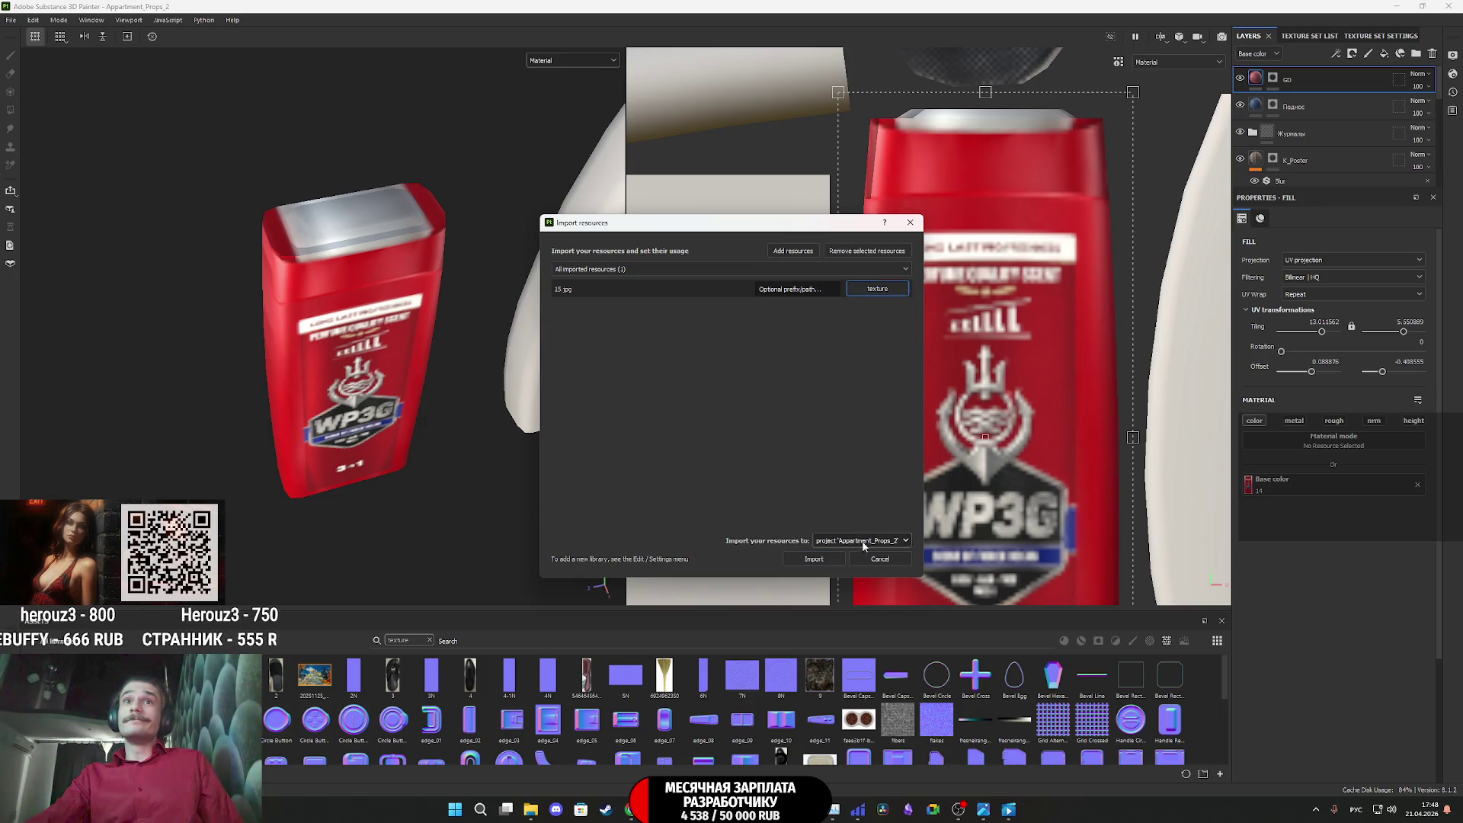
left_click(829, 558)
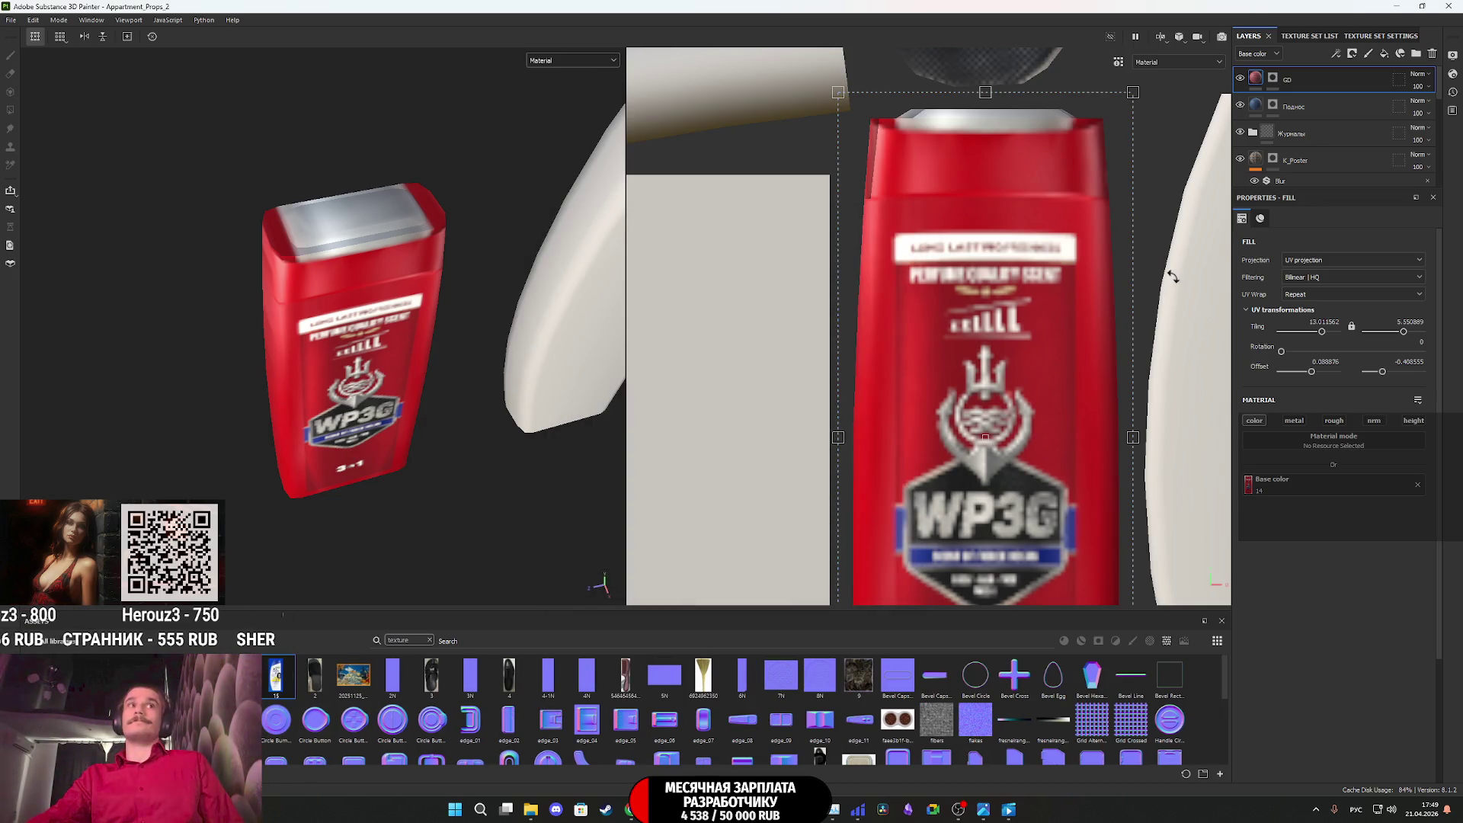
left_click(1385, 53)
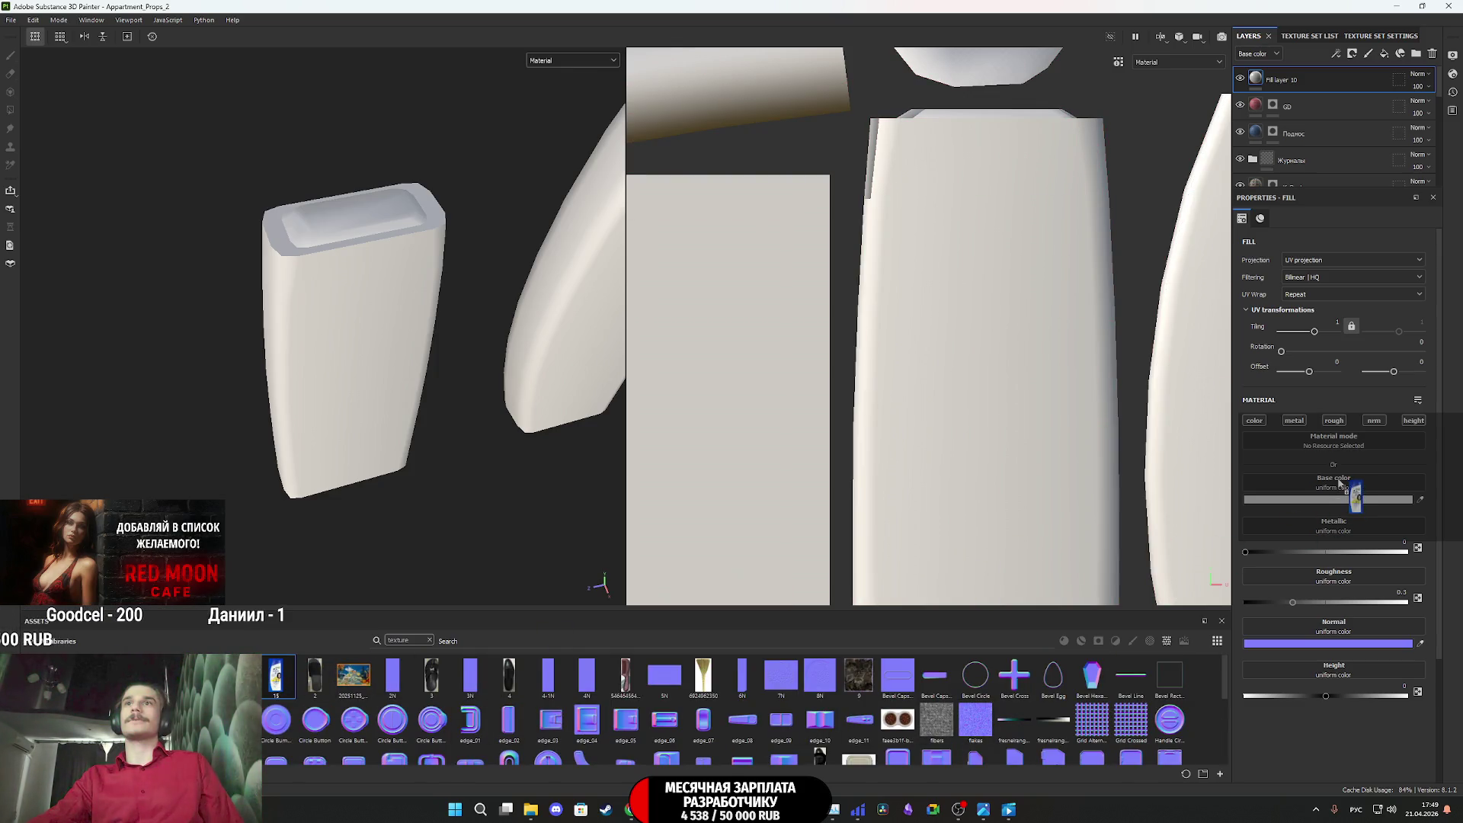
Use texture 15 as Fill layer 10's base color and give the layer a mask
left_click_drag(1338, 482, 1339, 484)
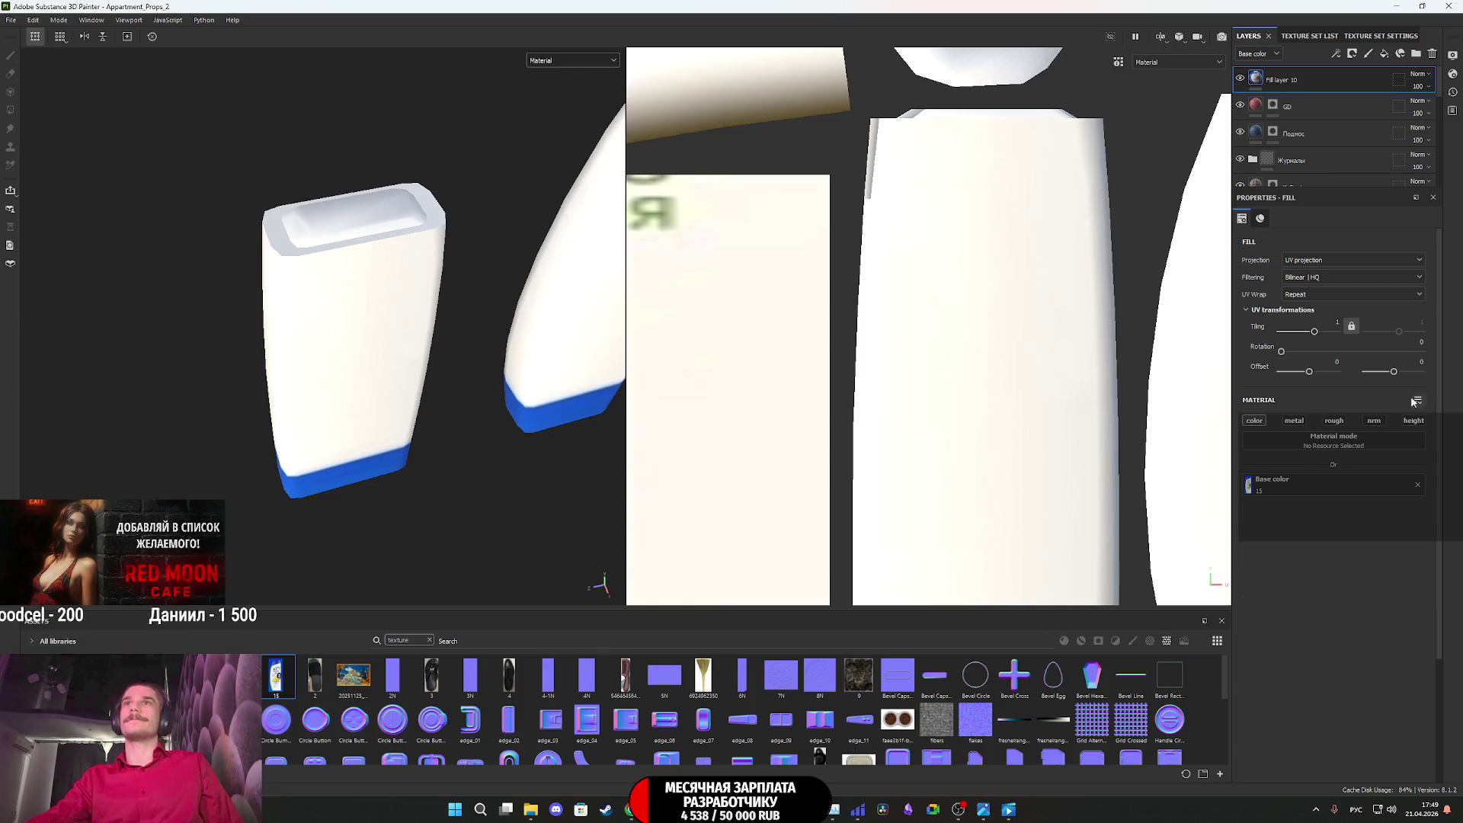
right_click(1287, 79)
left_click(1295, 96)
mouse_move(587, 314)
left_mouse_down("alt")
mouse_move(345, 482)
mouse_move(277, 271)
mouse_move(253, 267)
left_mouse_up("alt")
left_click(1255, 77)
Shrink and narrow the label projection in the 2D view to fit the shampoo label
scroll(923, 349, "down", 5)
scroll(838, 365, "down", 5)
mouse_move(751, 69)
left_mouse_down()
mouse_move(905, 224)
mouse_move(857, 231)
left_mouse_up()
scroll(902, 258, "up", 3)
scroll(856, 231, "up", 3)
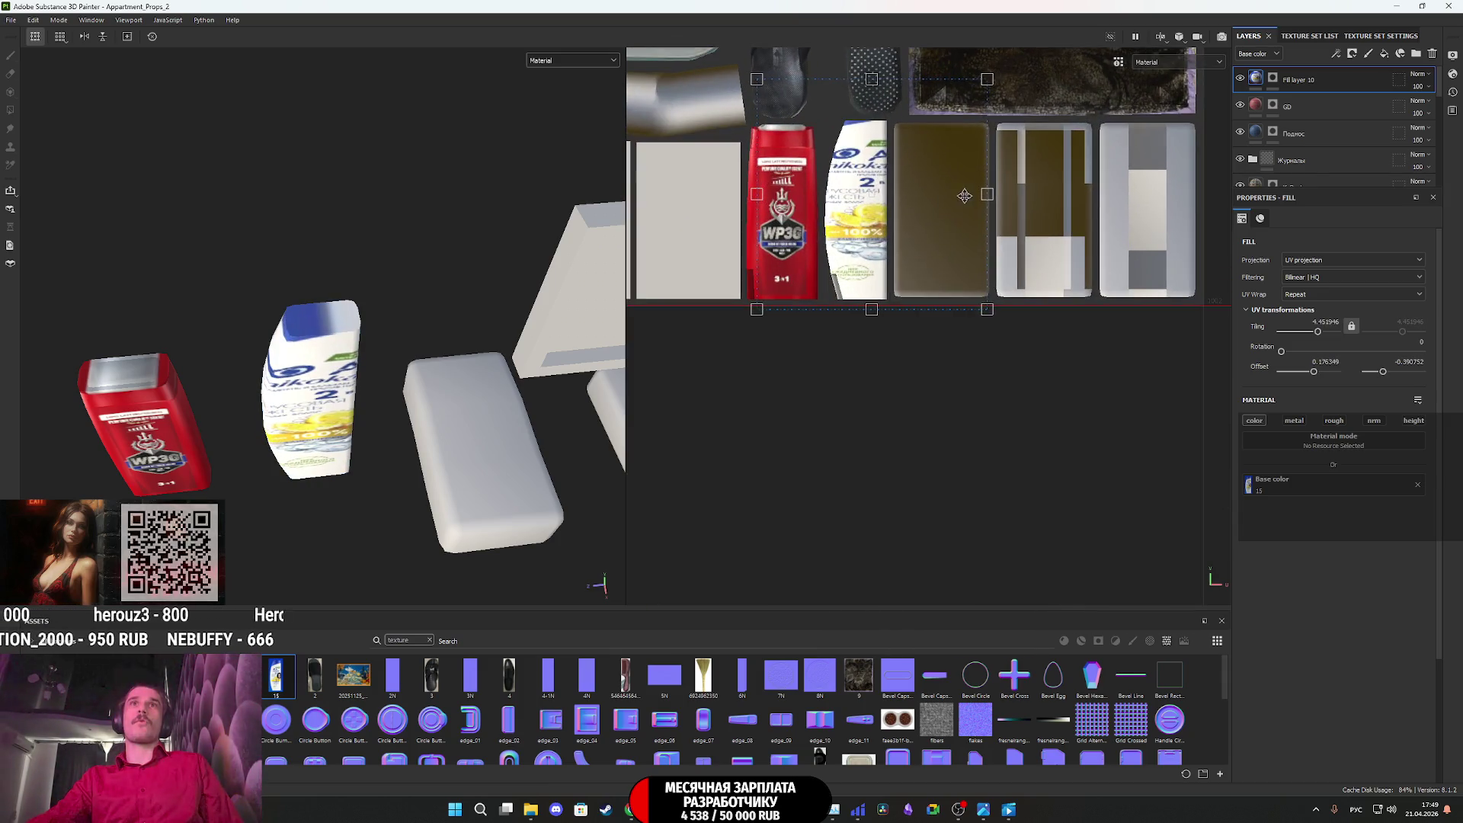
left_click_drag(986, 194, 924, 193)
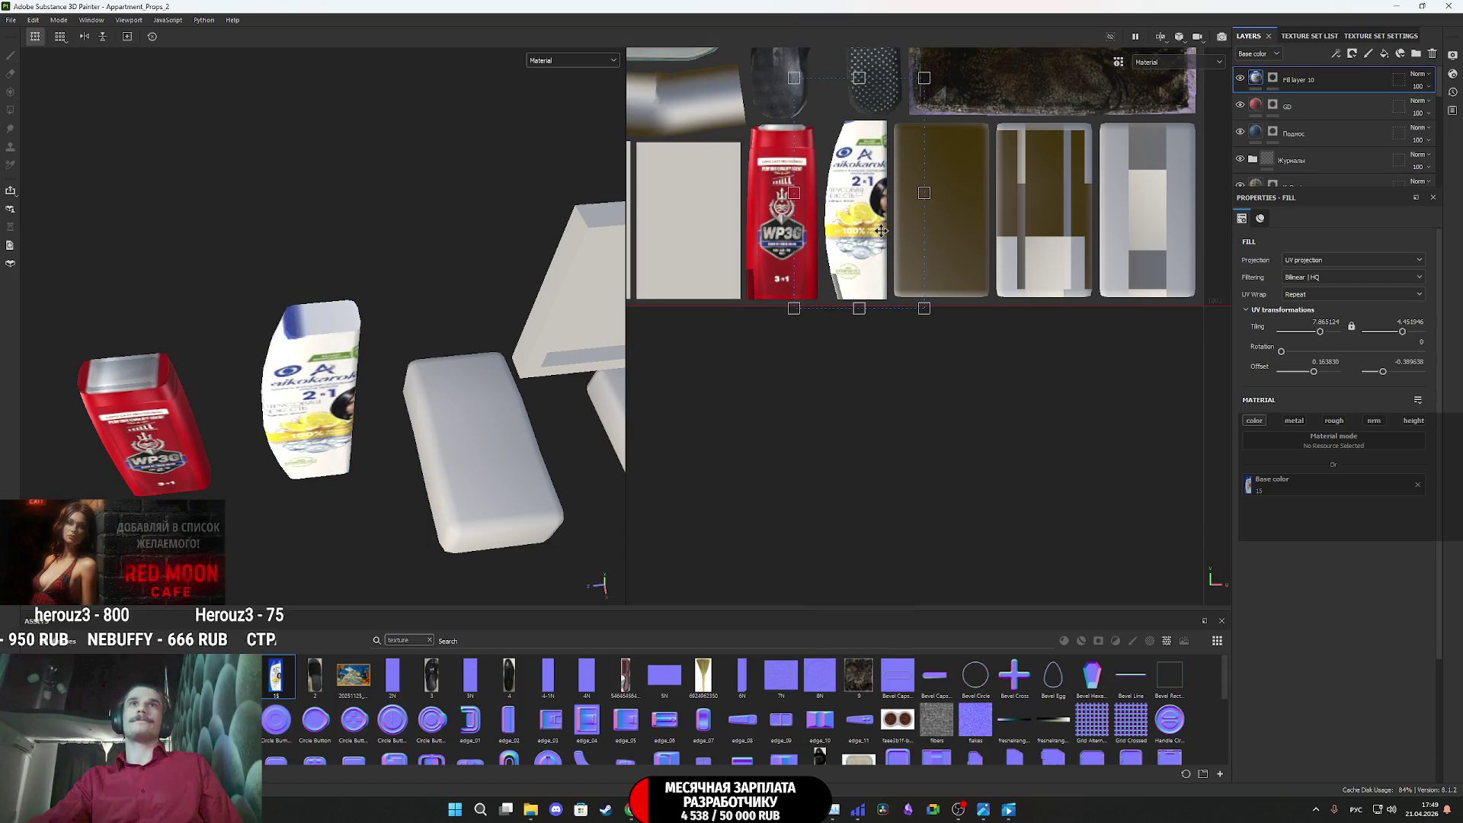
scroll(881, 230, "up", 3)
mouse_move(954, 362)
left_mouse_down()
mouse_move(895, 302)
mouse_move(917, 356)
left_mouse_up()
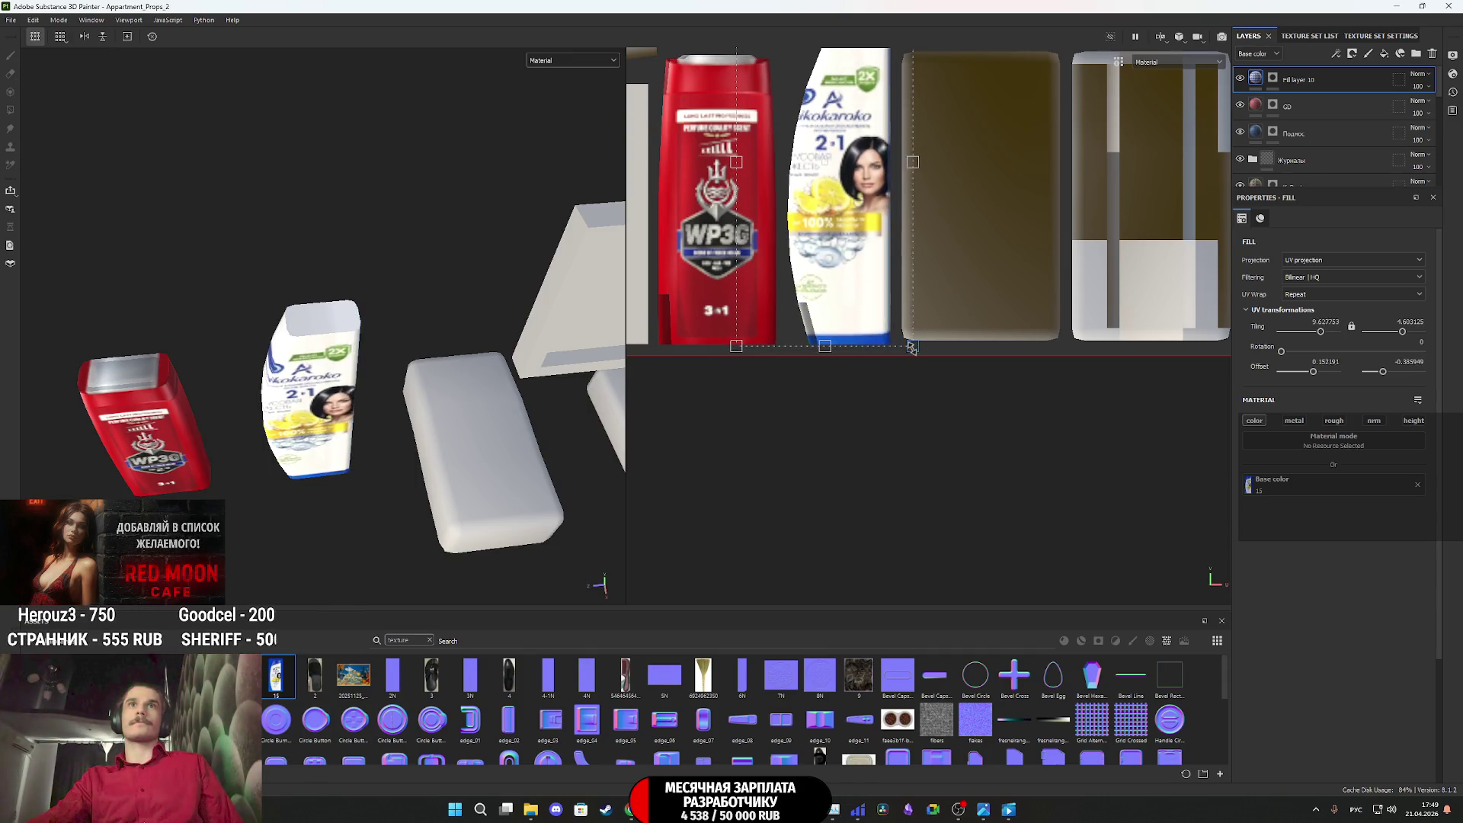
mouse_move(920, 346)
left_mouse_down()
mouse_move(898, 349)
mouse_move(920, 360)
left_mouse_up()
scroll(911, 189, "down", 2)
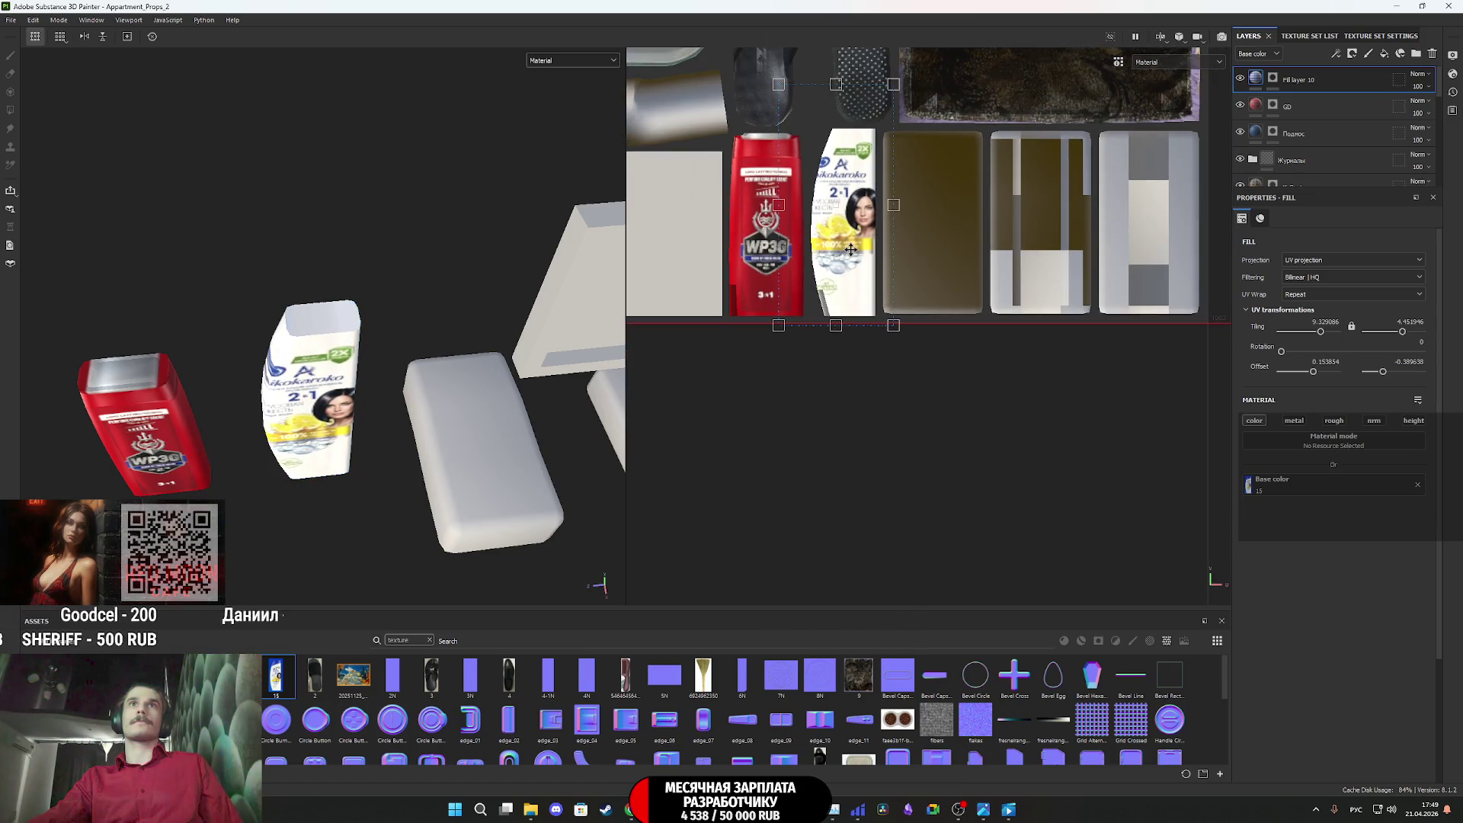
scroll(911, 190, "up", 2)
Pull in the projection's sides and top, rescaling Tiling to about 12.78 on the bottle
left_click_drag(911, 190, 906, 190)
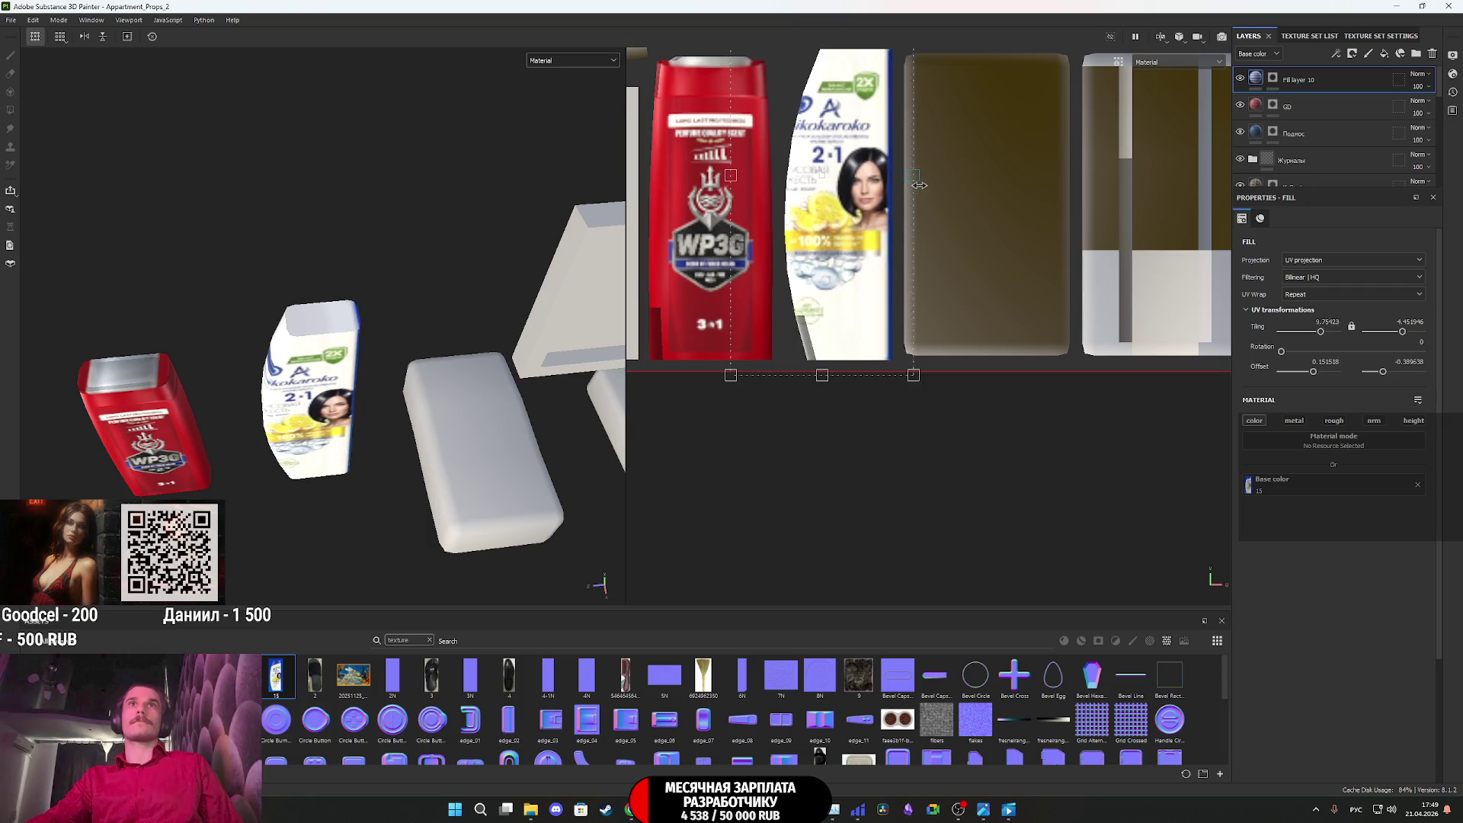
scroll(880, 183, "down", 2)
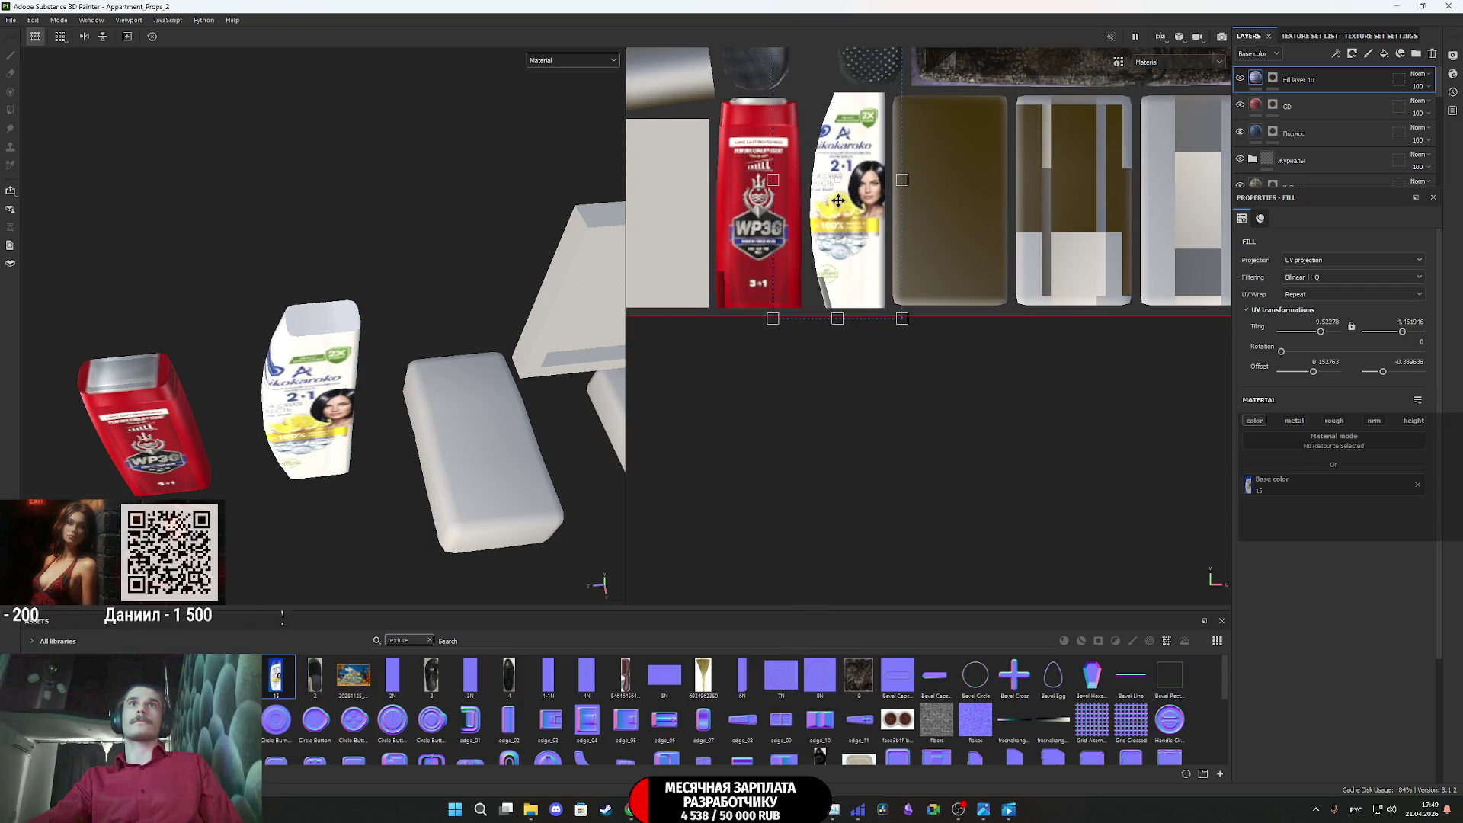
middle_click_drag(820, 201, 806, 279)
mouse_move(775, 261)
left_mouse_down()
mouse_move(797, 261)
mouse_move(786, 273)
left_mouse_up()
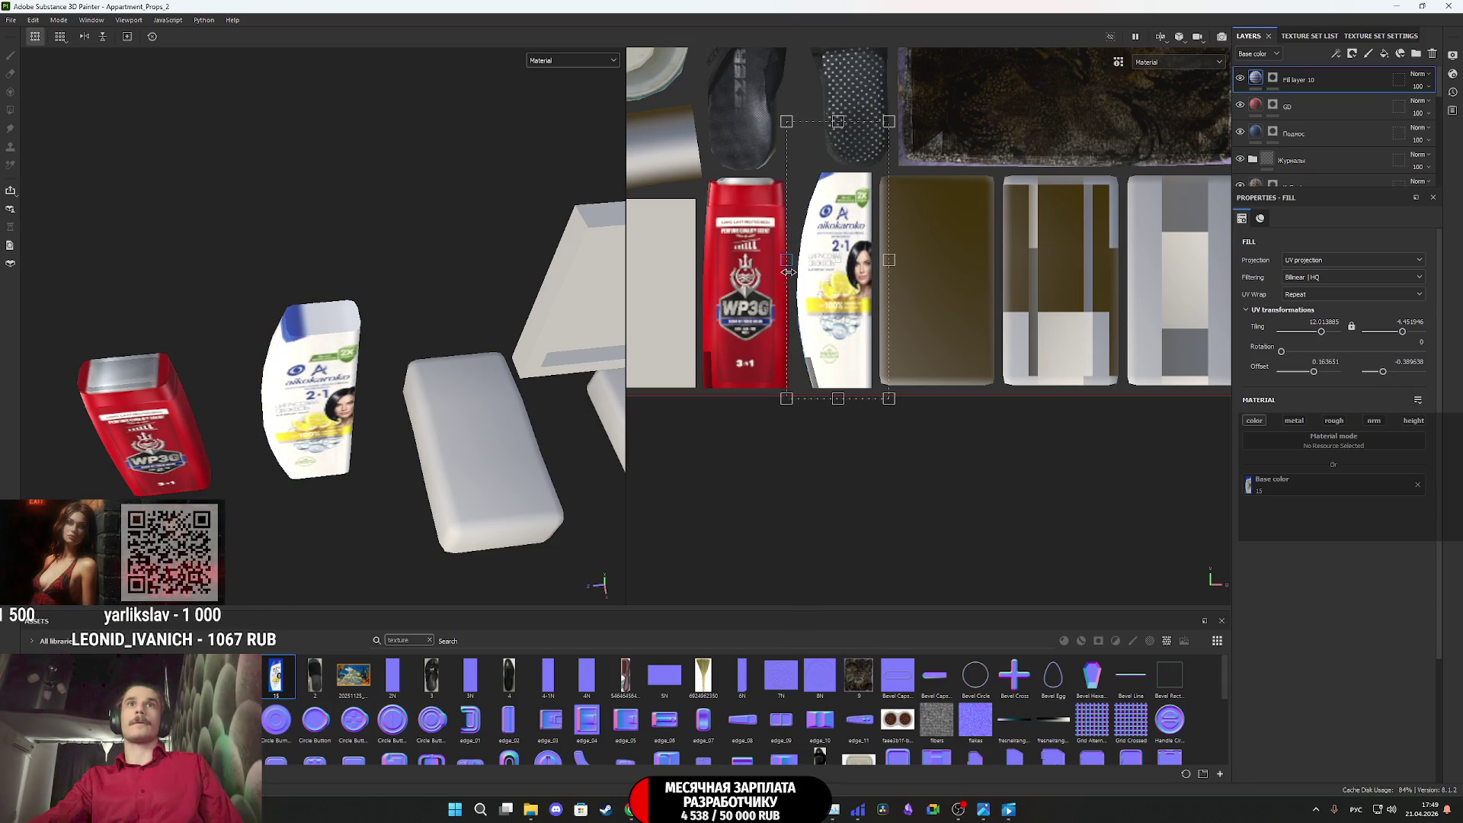
left_click_drag(839, 121, 844, 156)
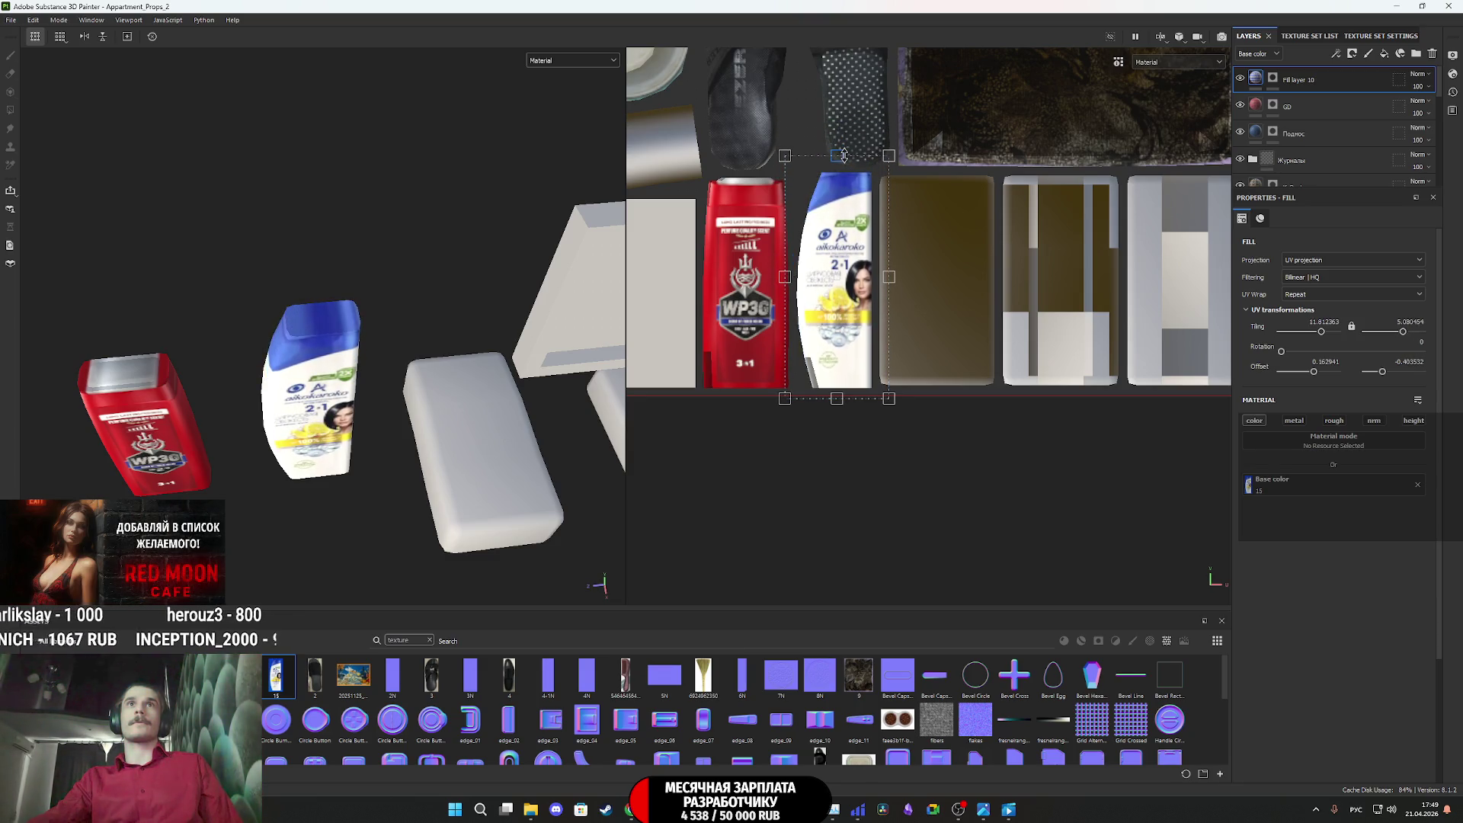
scroll(333, 421, "up", 5)
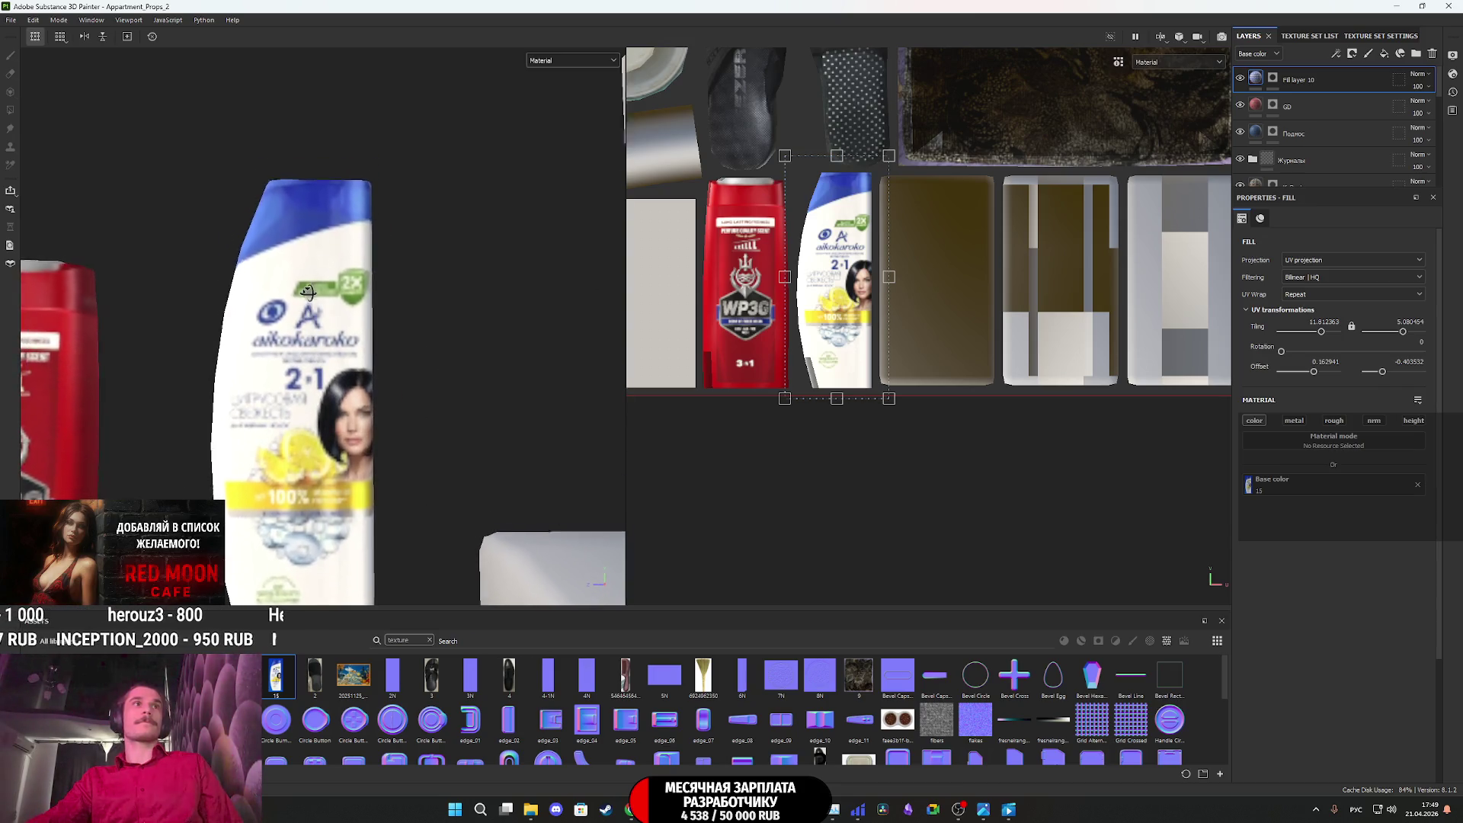
scroll(836, 284, "up", 5)
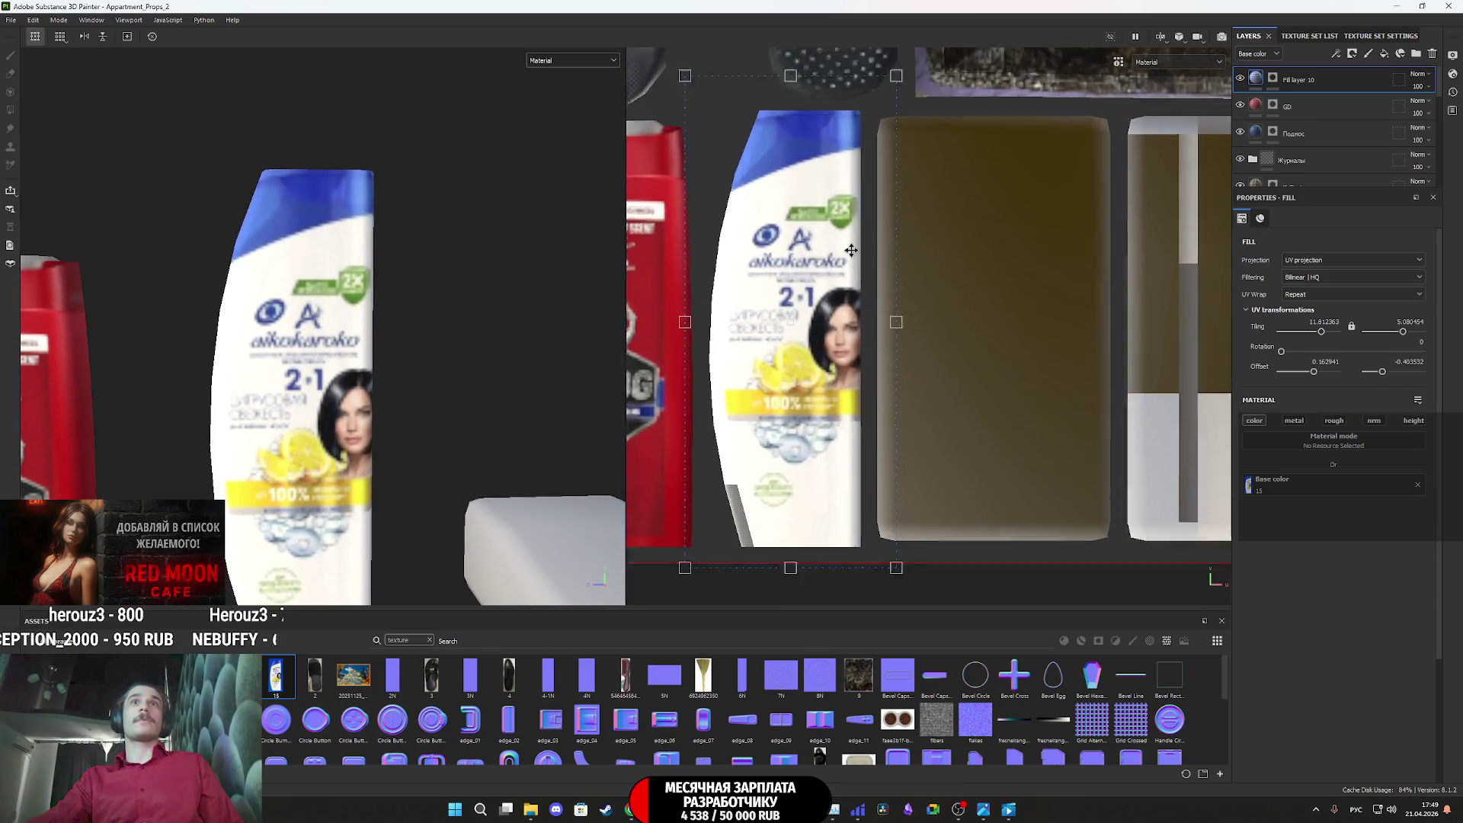
scroll(837, 285, "down", 3)
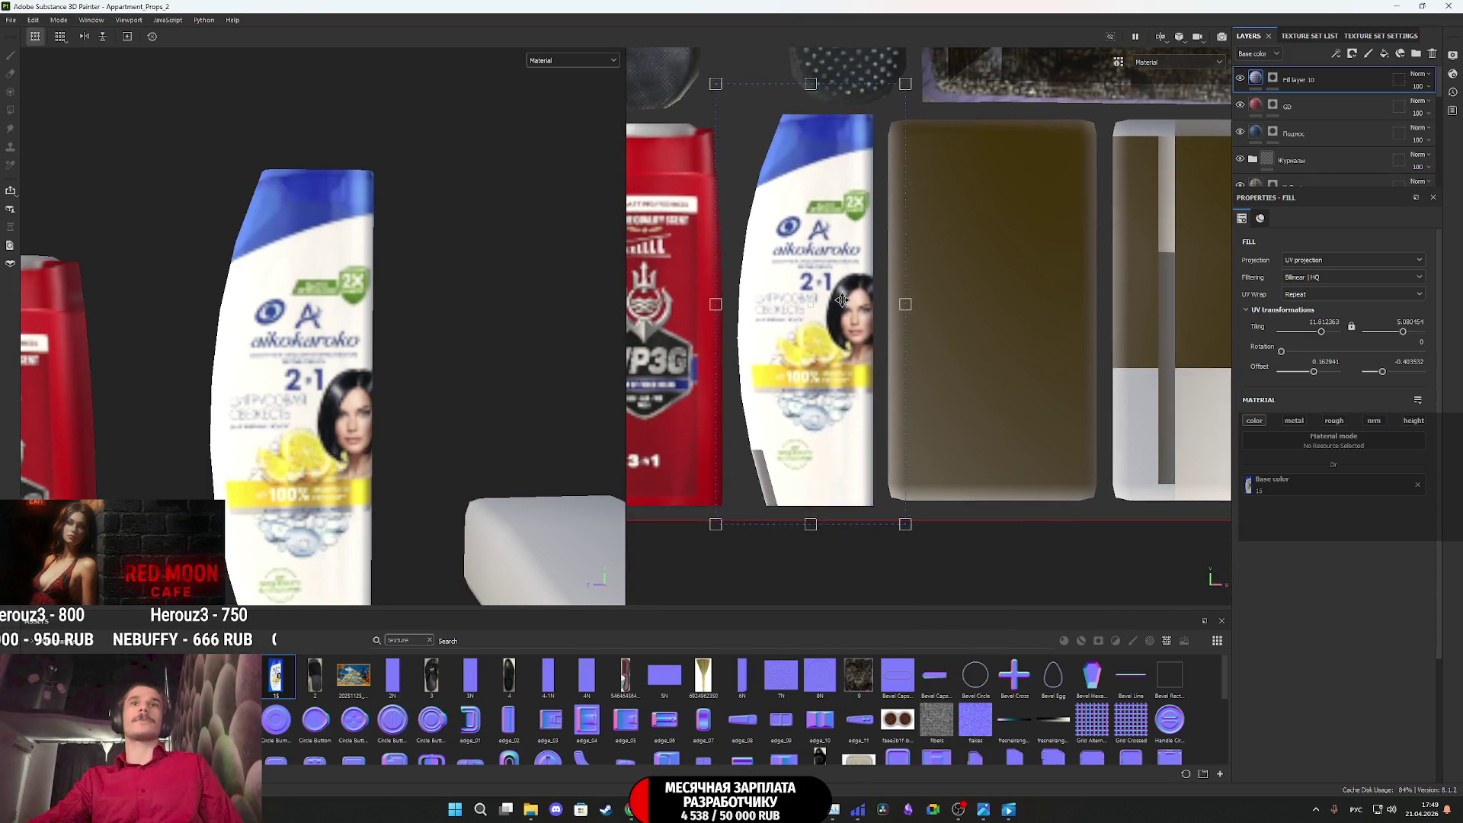
left_click_drag(329, 414, 219, 432, "alt")
left_click_drag(914, 303, 895, 316)
mouse_move(472, 327)
left_mouse_down("alt")
mouse_move(375, 421)
mouse_move(335, 423)
mouse_move(381, 419)
mouse_move(361, 418)
left_mouse_up("alt")
scroll(362, 417, "up", 5)
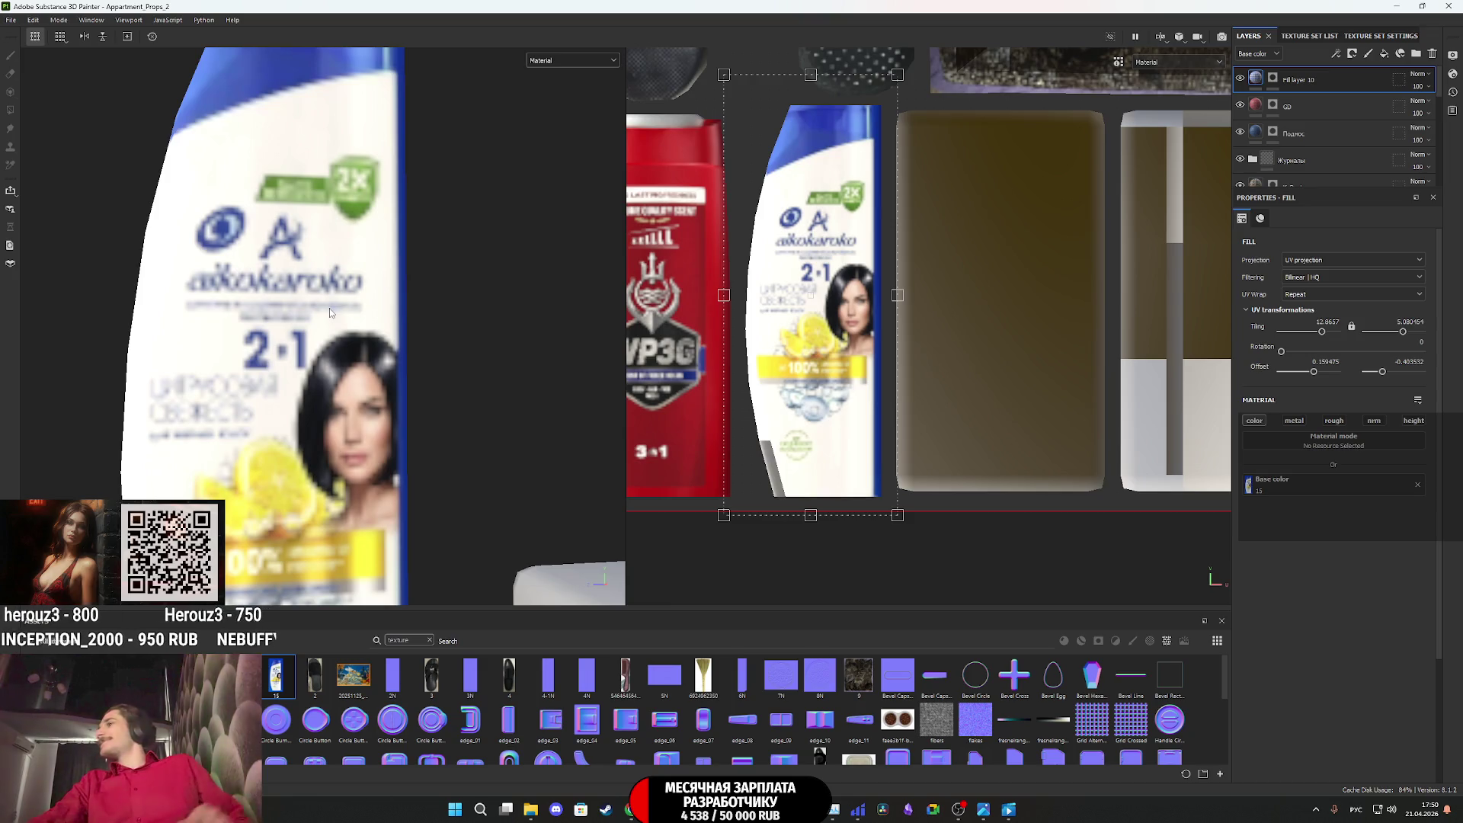
scroll(329, 345, "down", 5)
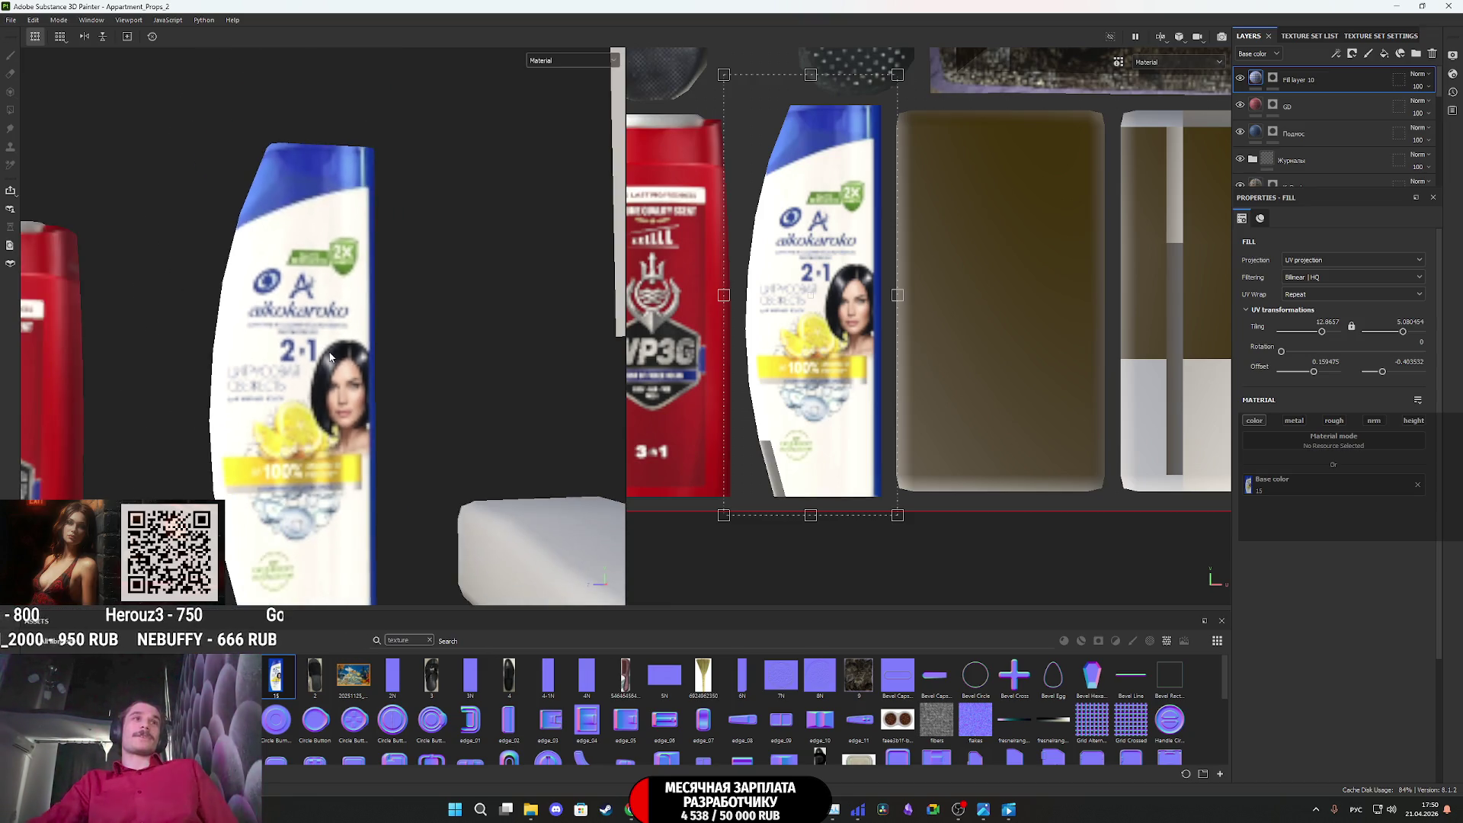
scroll(312, 379, "up", 5)
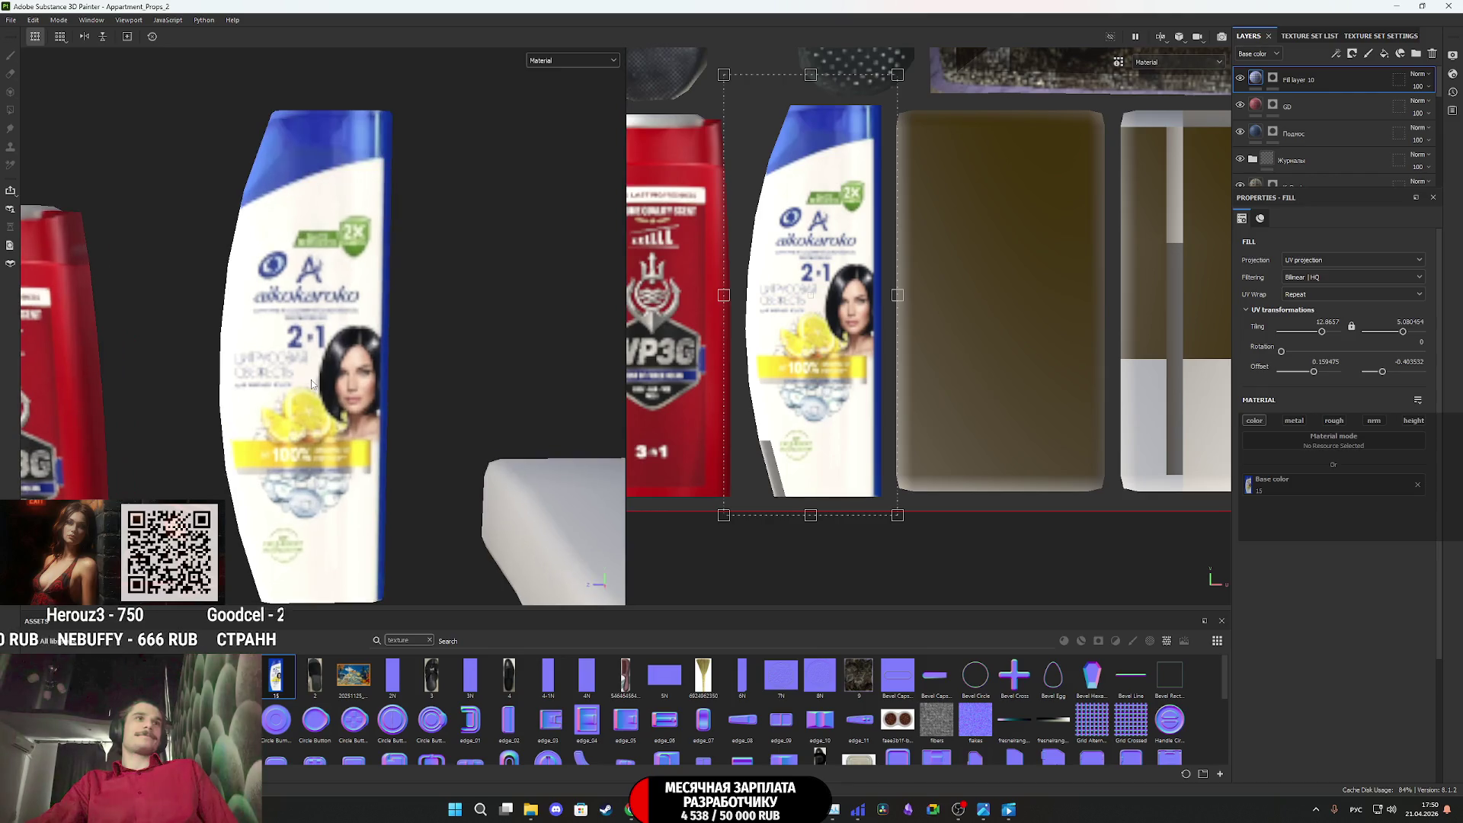
mouse_move(320, 396)
left_mouse_down("alt")
mouse_move(262, 361)
mouse_move(317, 393)
mouse_move(107, 386)
mouse_move(367, 430)
mouse_move(506, 330)
mouse_move(607, 365)
mouse_move(322, 368)
left_mouse_up("alt")
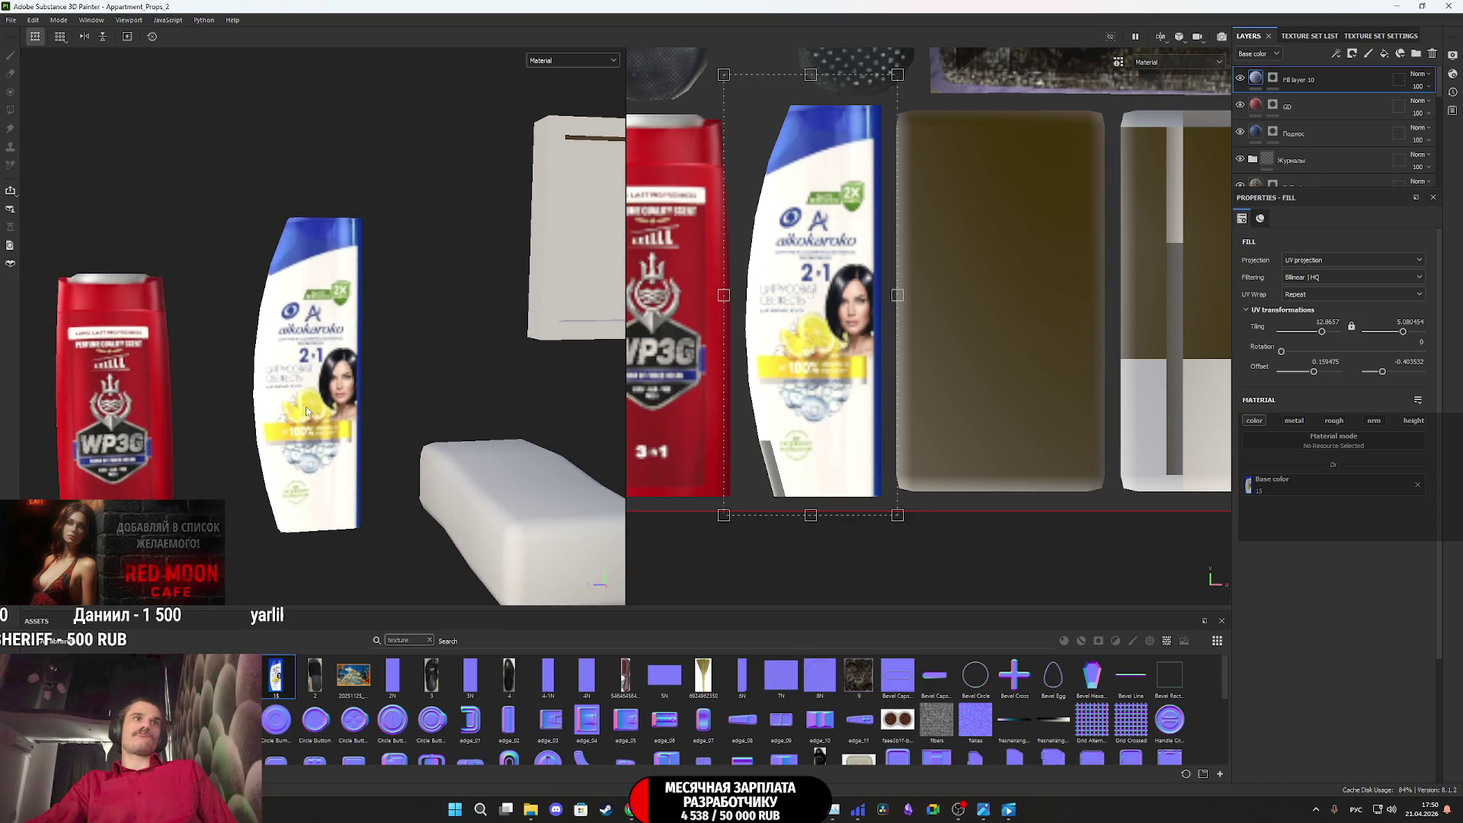
scroll(342, 372, "up", 5)
scroll(343, 371, "down", 5)
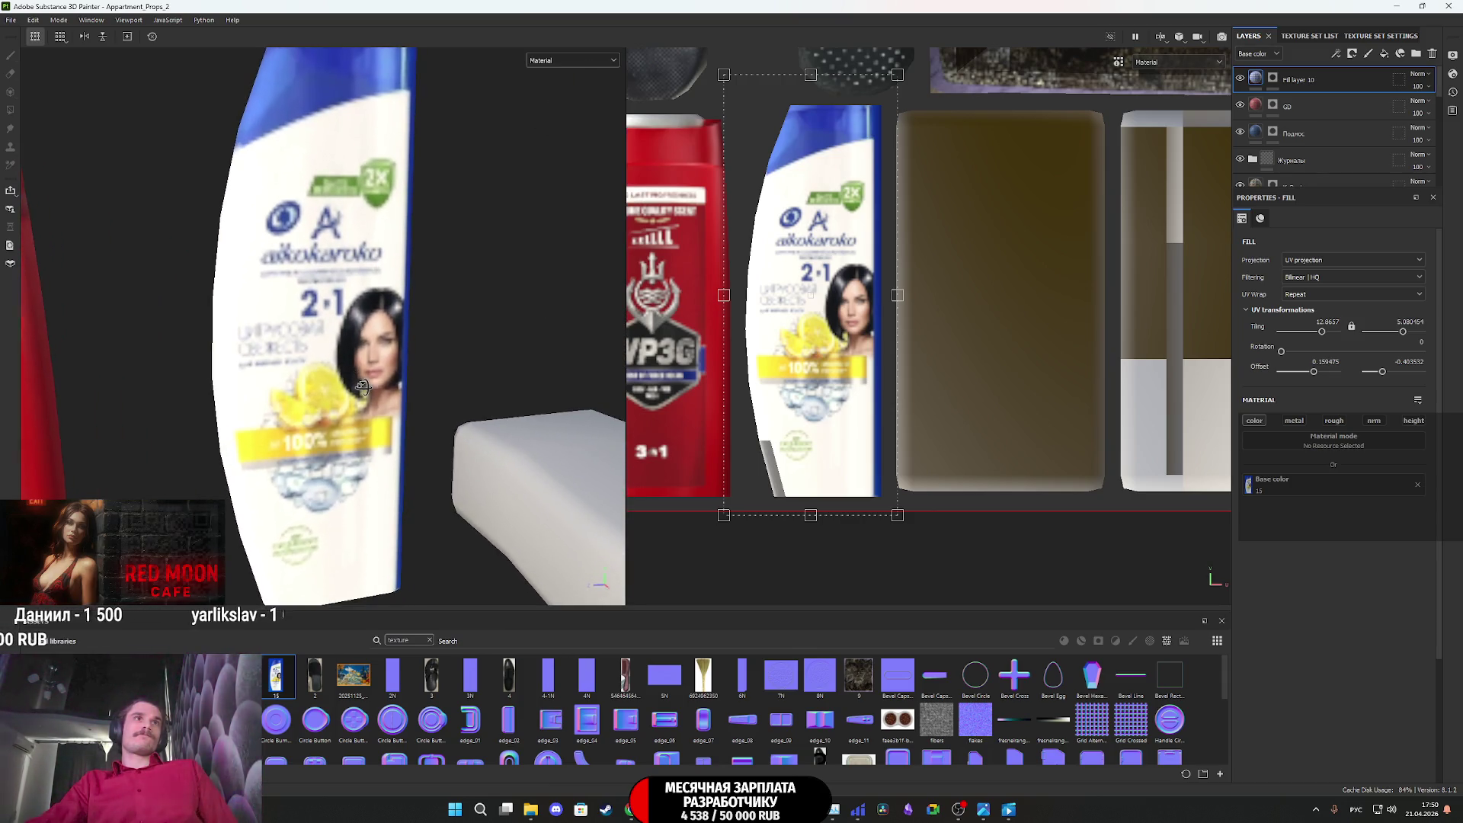
middle_click_drag(463, 467, 416, 472)
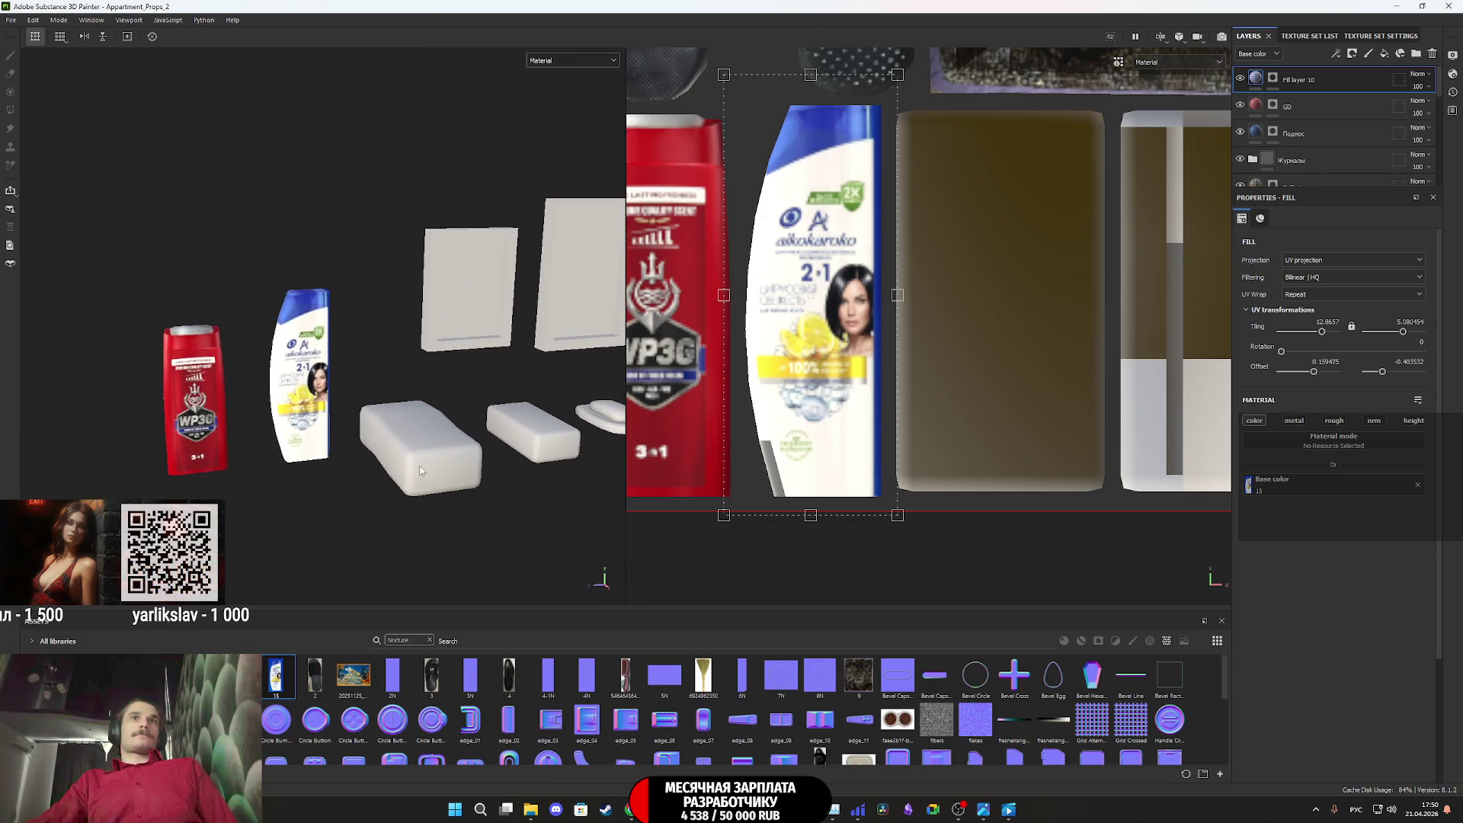
scroll(545, 419, "down", 2)
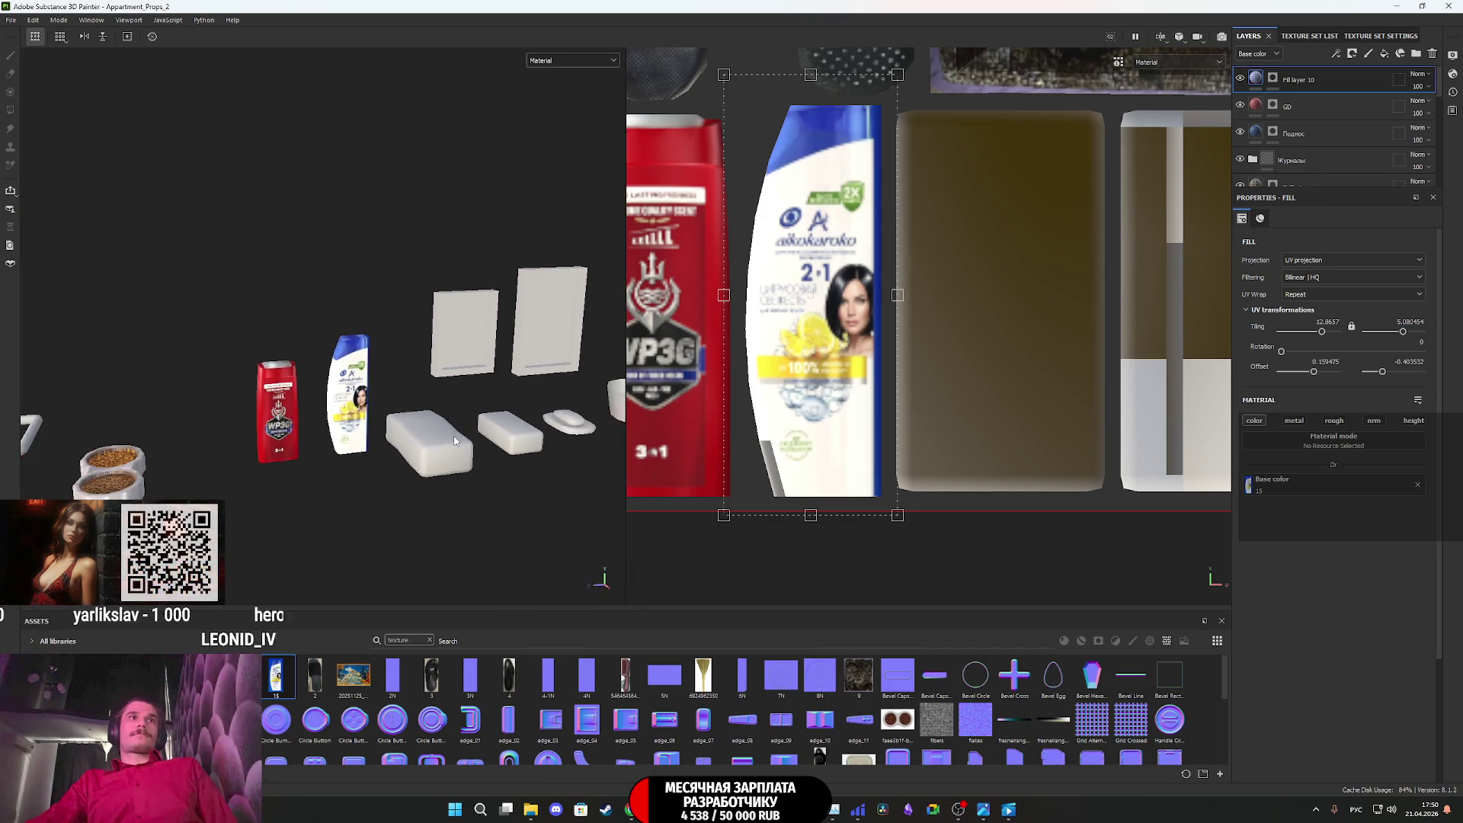
scroll(454, 441, "up", 3)
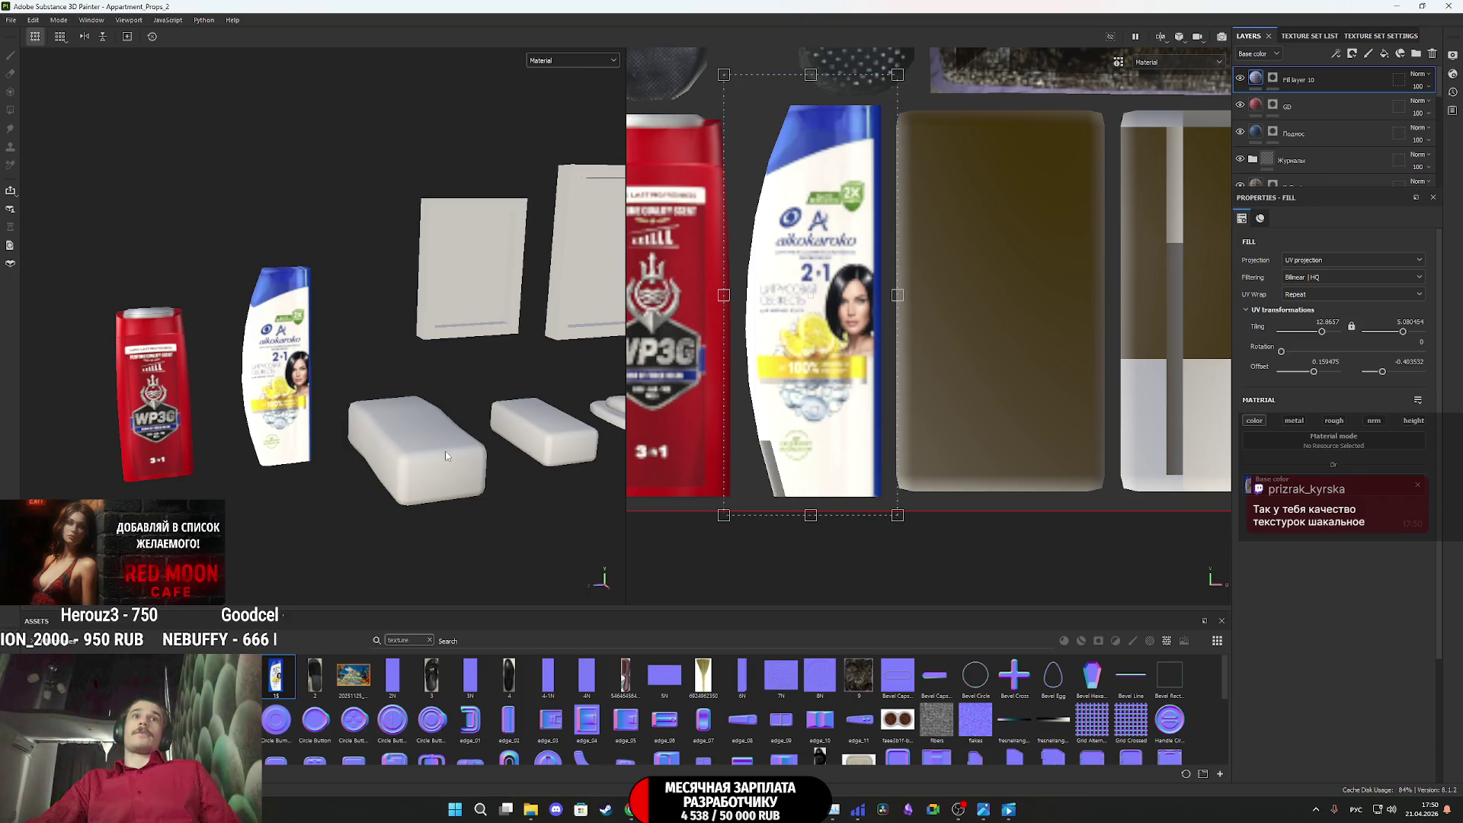
scroll(989, 431, "down", 5)
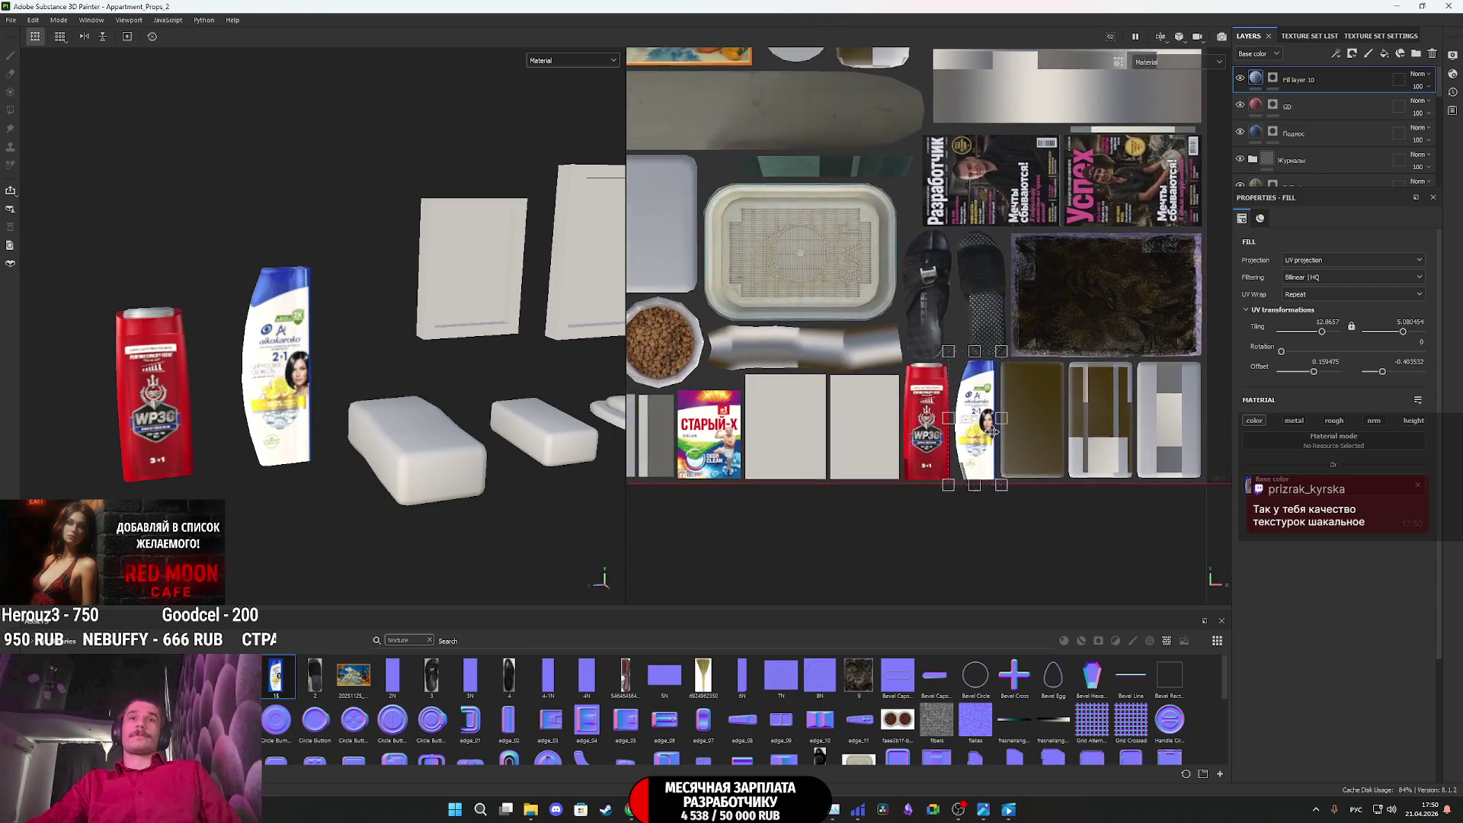
middle_click_drag(989, 430, 1004, 433)
key("alt")
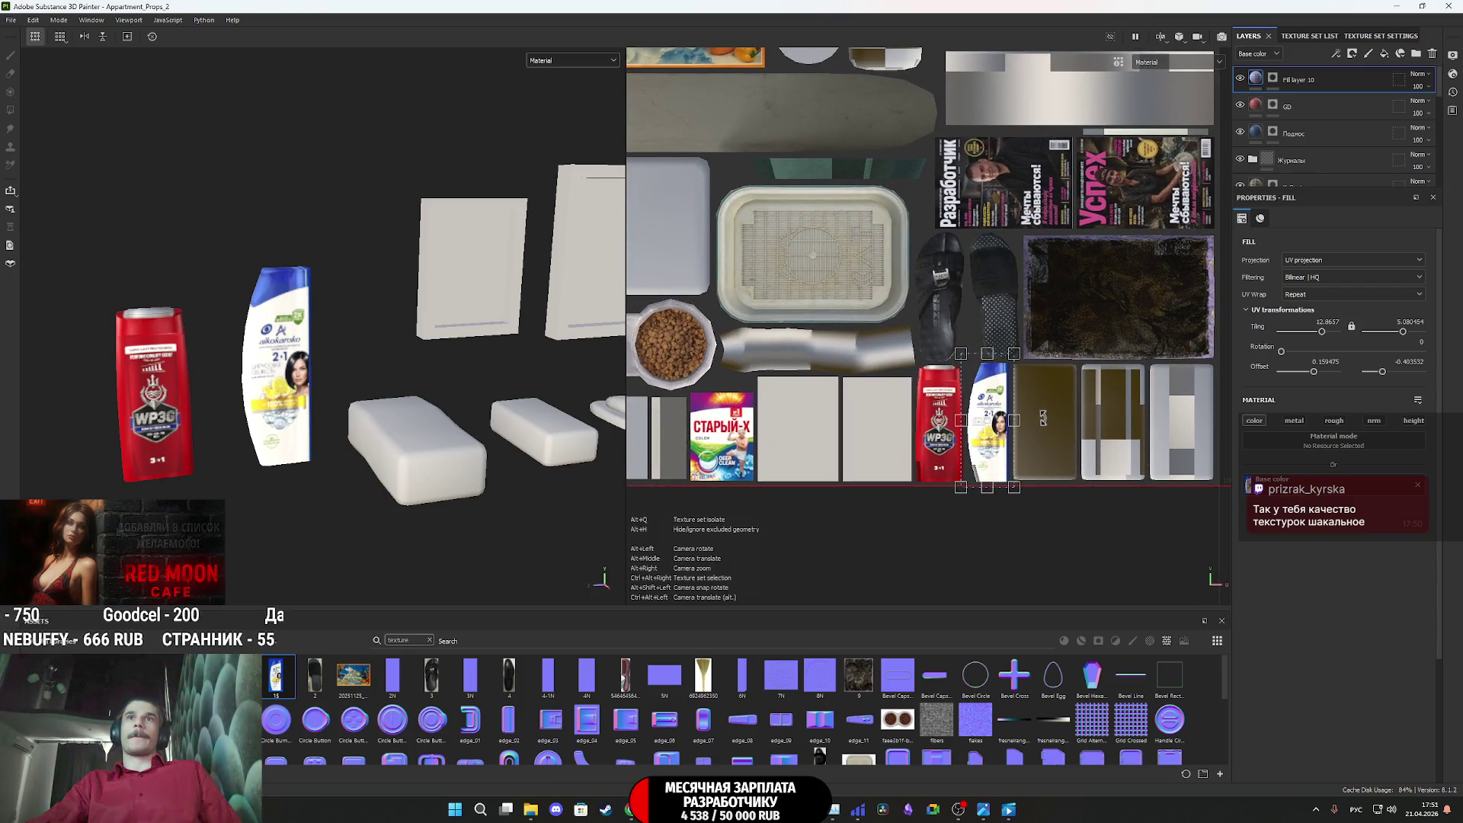
scroll(787, 509, "down", 2)
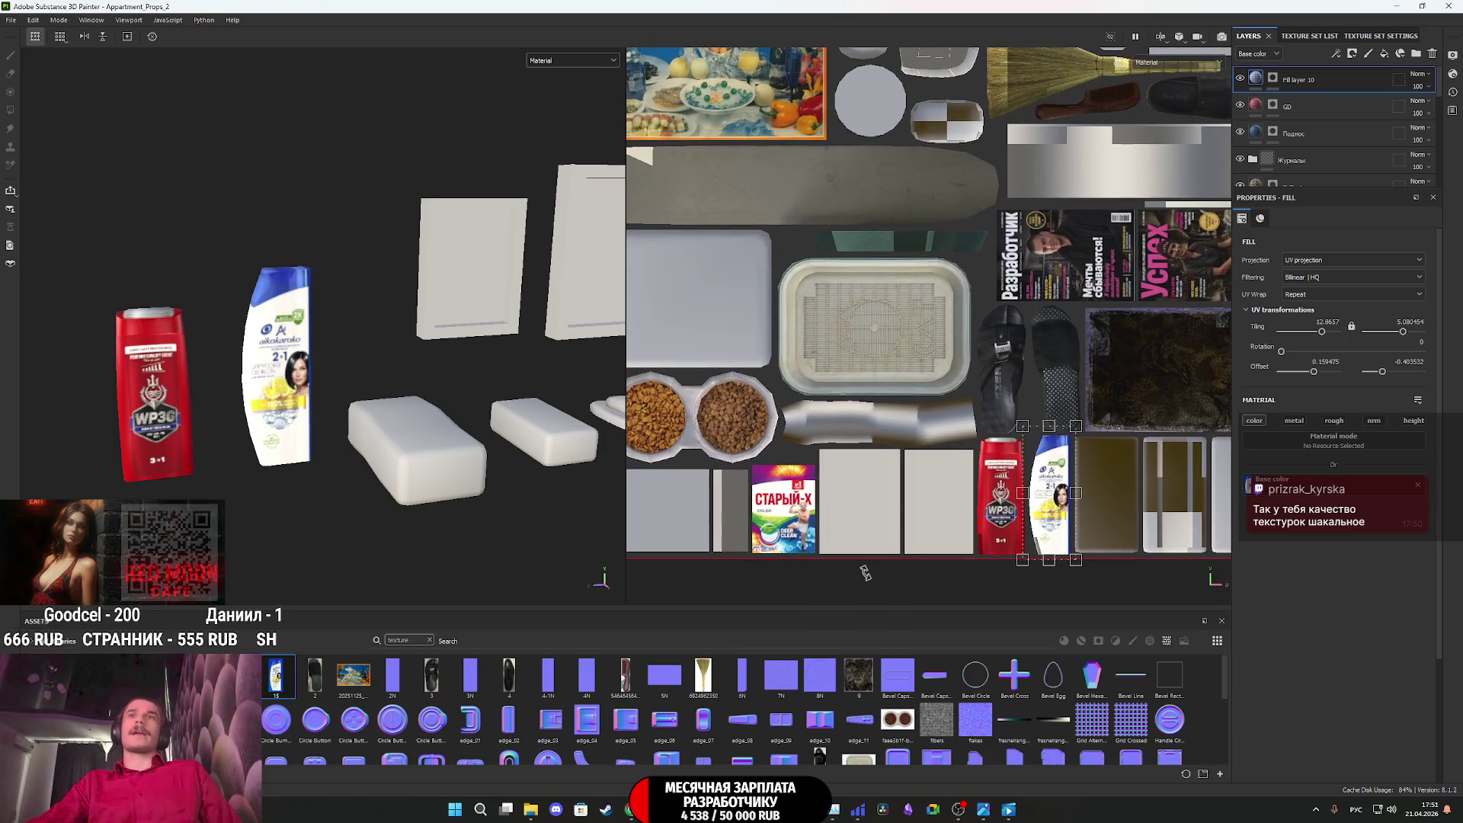
scroll(876, 534, "down", 1)
middle_click_drag(880, 515, 832, 507)
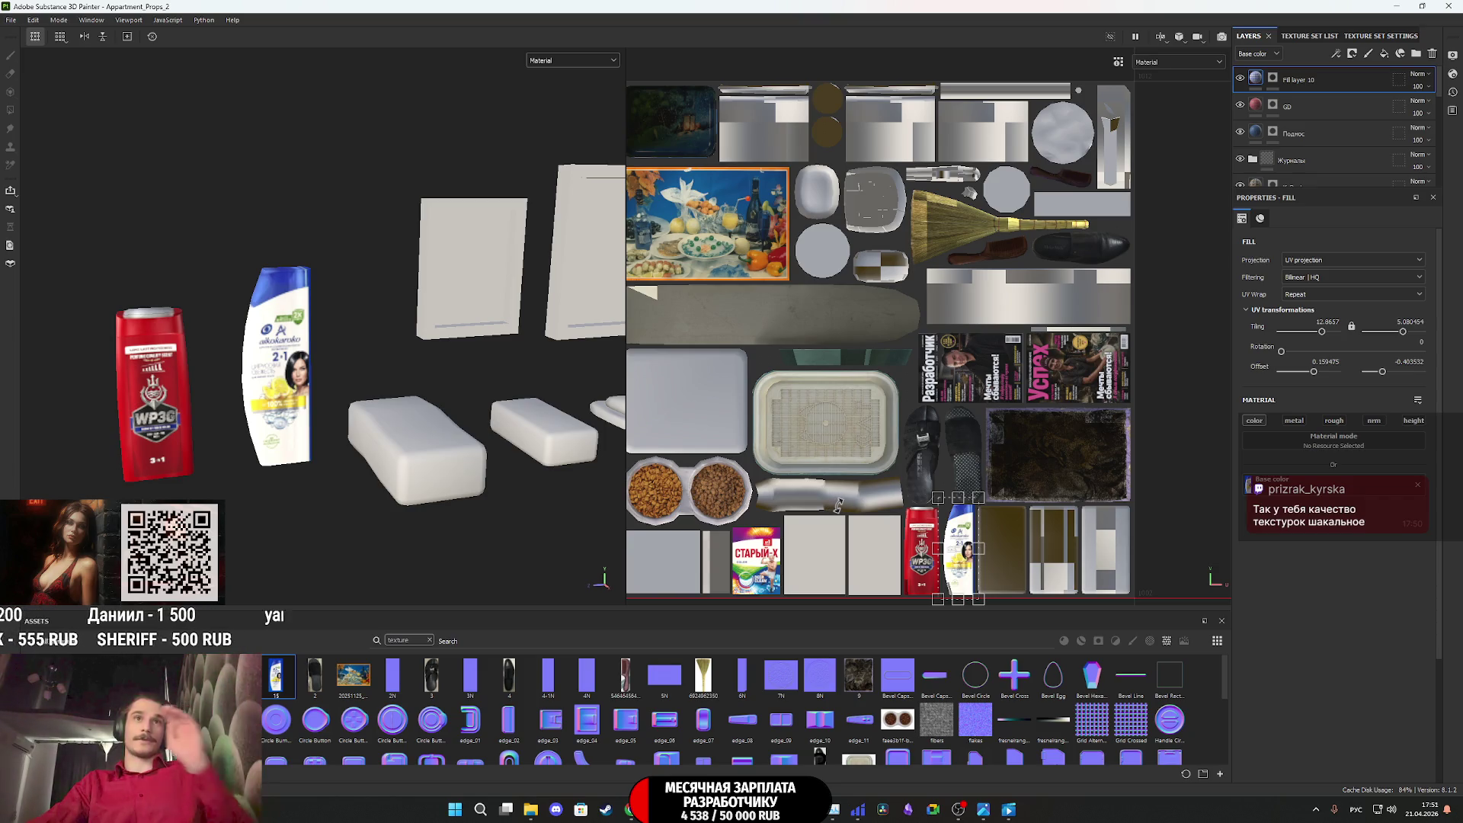
scroll(837, 506, "down", 1)
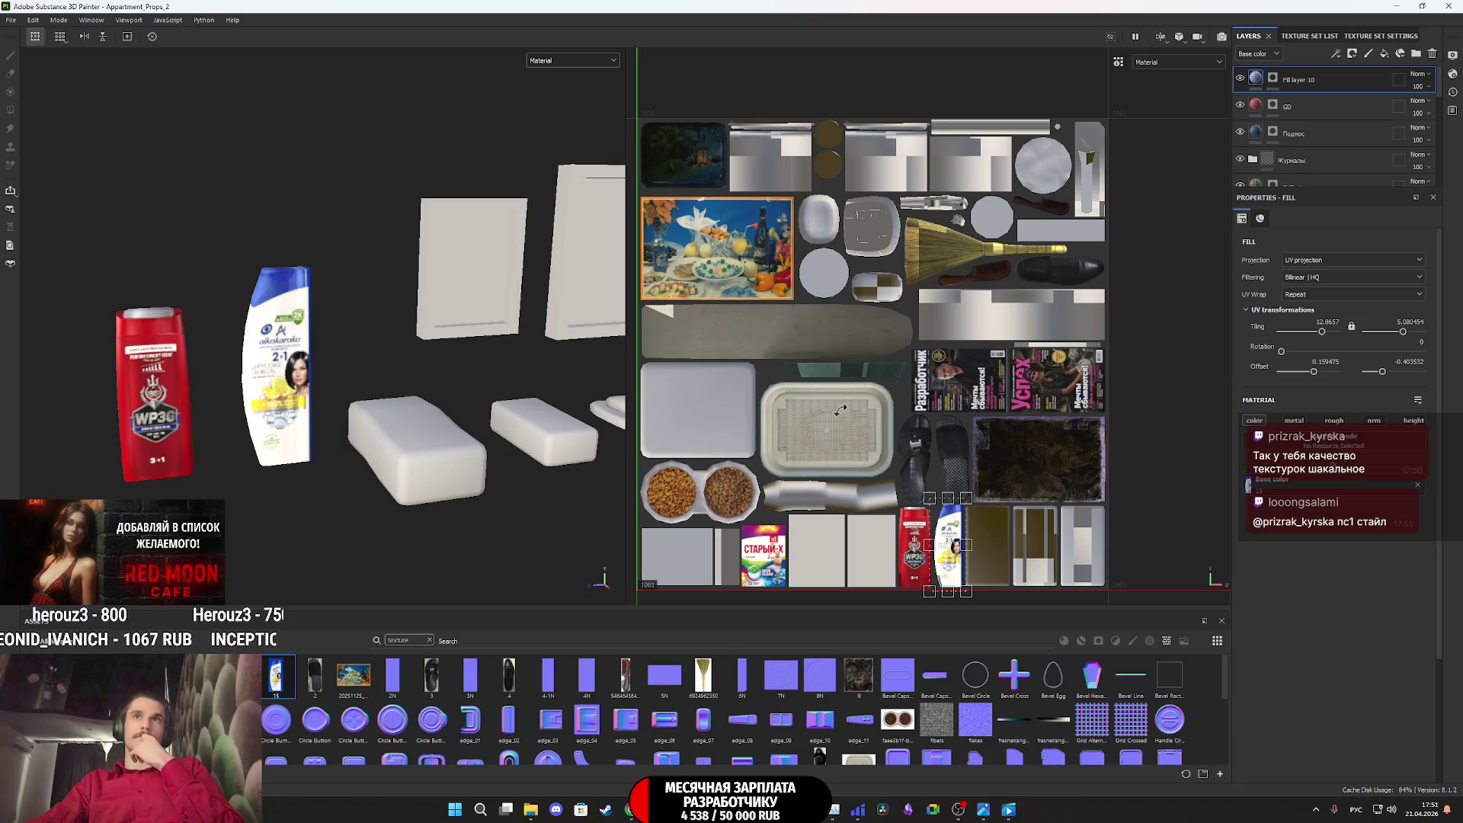
scroll(457, 326, "down", 2)
mouse_move(456, 325)
left_mouse_down("alt")
mouse_move(465, 382)
mouse_move(297, 473)
mouse_move(267, 441)
mouse_move(487, 386)
mouse_move(632, 390)
mouse_move(290, 434)
mouse_move(252, 411)
mouse_move(229, 427)
mouse_move(190, 396)
left_mouse_up("alt")
scroll(139, 381, "up", 5)
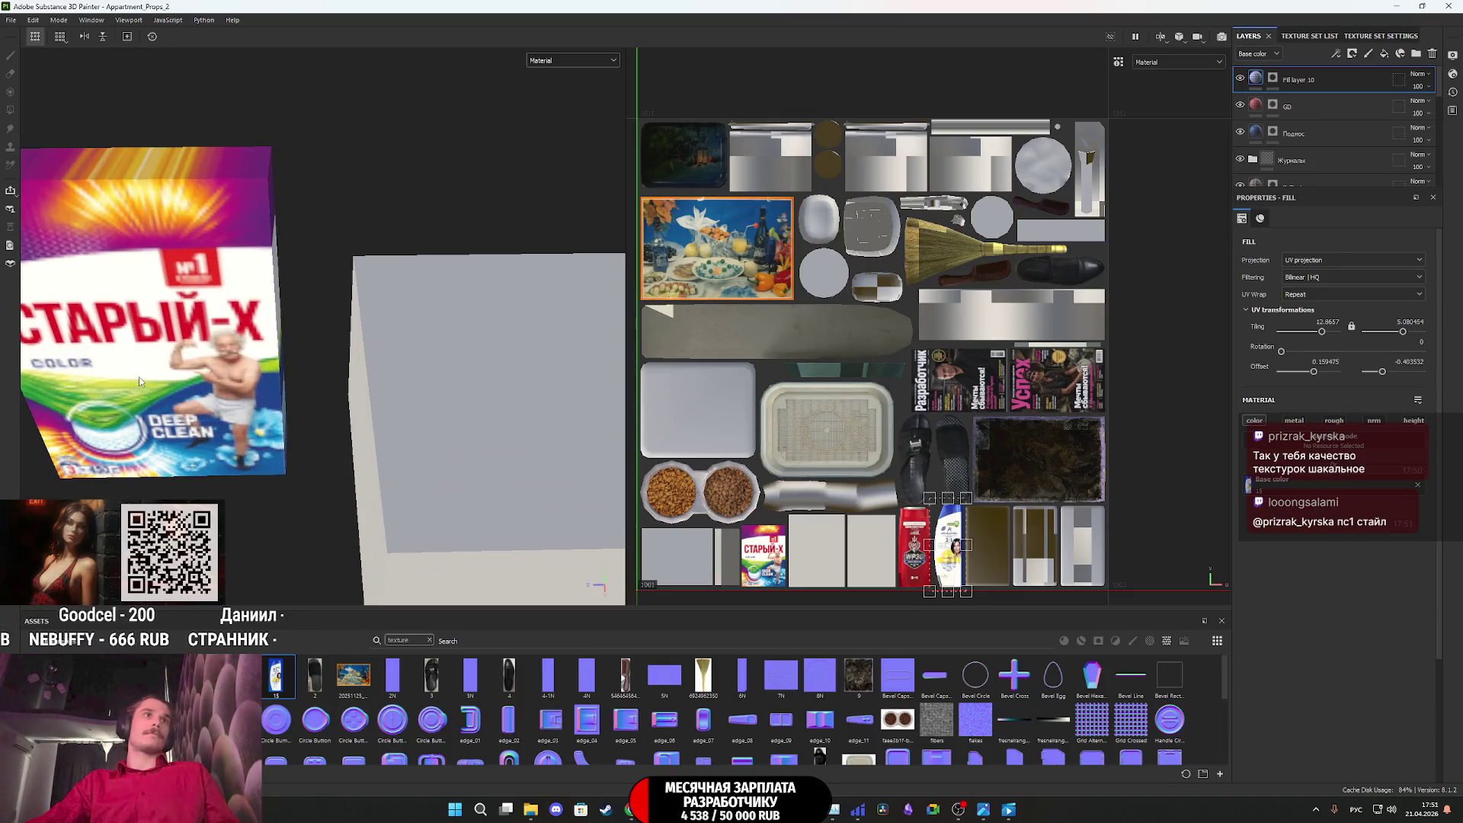
scroll(139, 381, "down", 5)
mouse_move(324, 390)
middle_mouse_down()
mouse_move(202, 390)
mouse_move(22, 490)
middle_mouse_up()
mouse_move(23, 489)
left_mouse_down("alt")
mouse_move(125, 415)
mouse_move(68, 430)
left_mouse_up("alt")
scroll(125, 415, "up", 4)
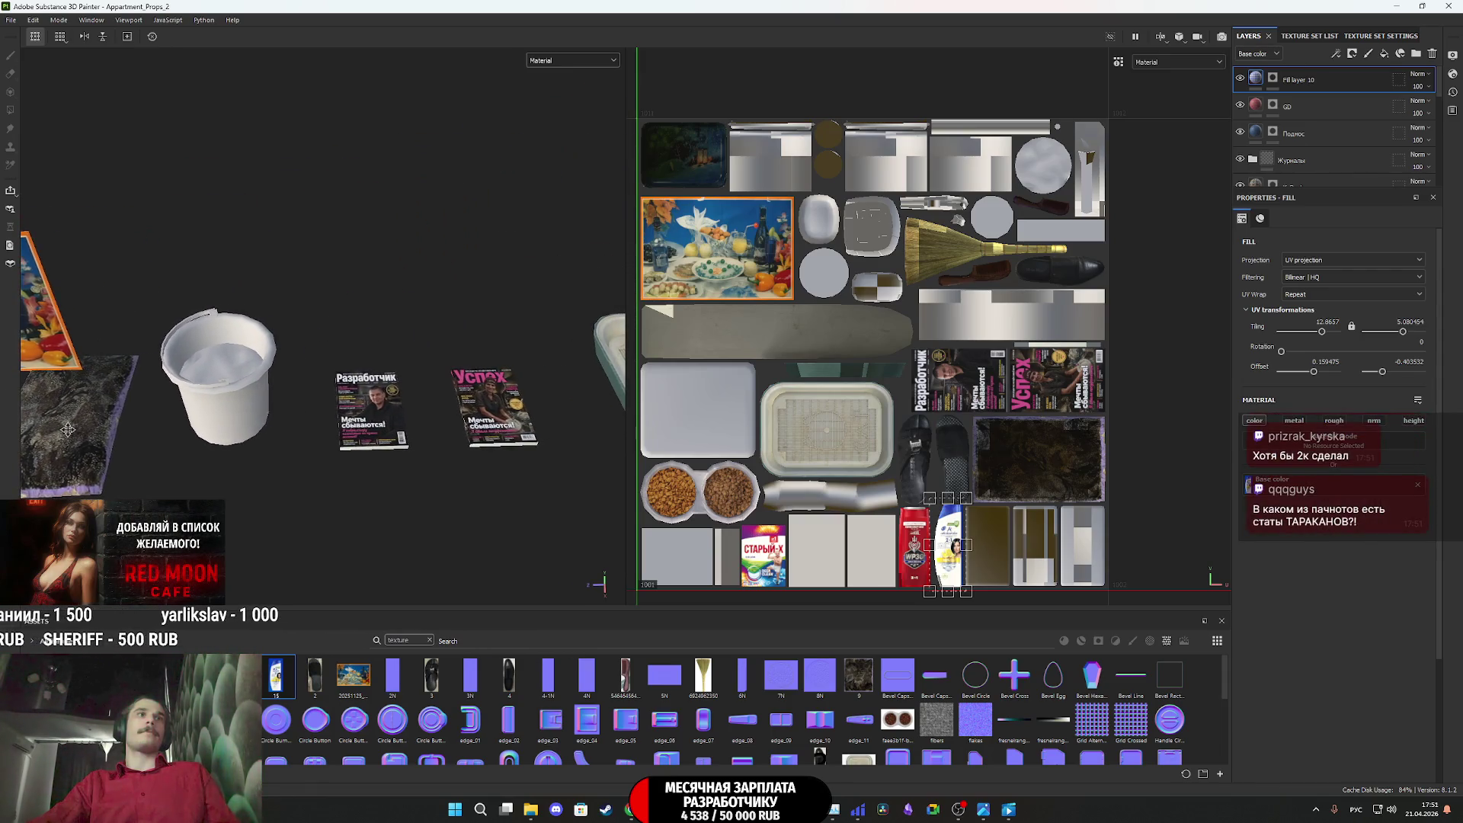
middle_click_drag(68, 430, 3, 405)
mouse_move(458, 412)
middle_mouse_down()
mouse_move(381, 403)
mouse_move(490, 397)
mouse_move(189, 448)
mouse_move(4, 451)
mouse_move(183, 462)
mouse_move(463, 392)
mouse_move(740, 377)
middle_mouse_up()
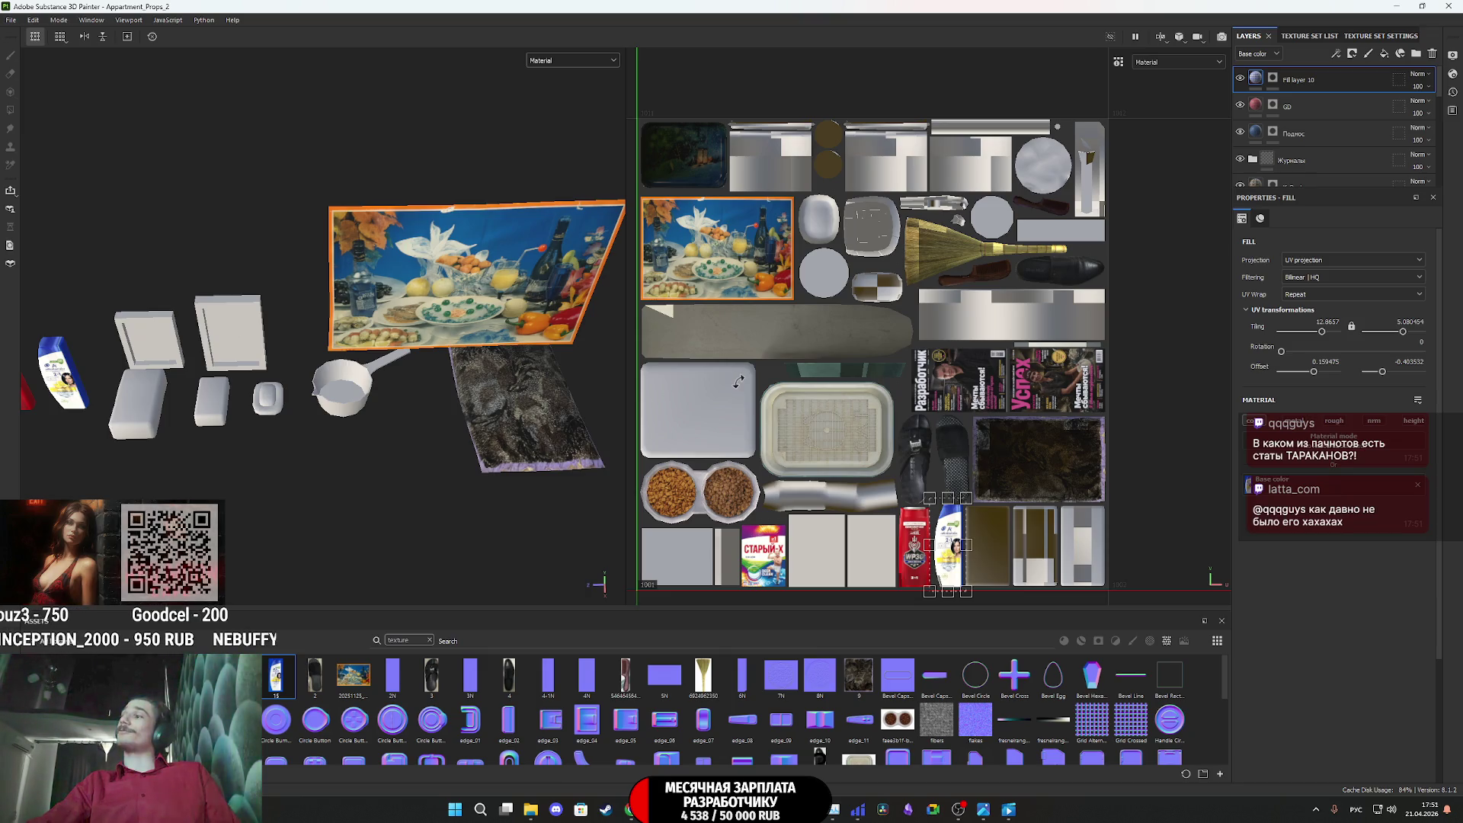
mouse_move(381, 381)
middle_mouse_down()
mouse_move(556, 385)
mouse_move(3, 416)
middle_mouse_up()
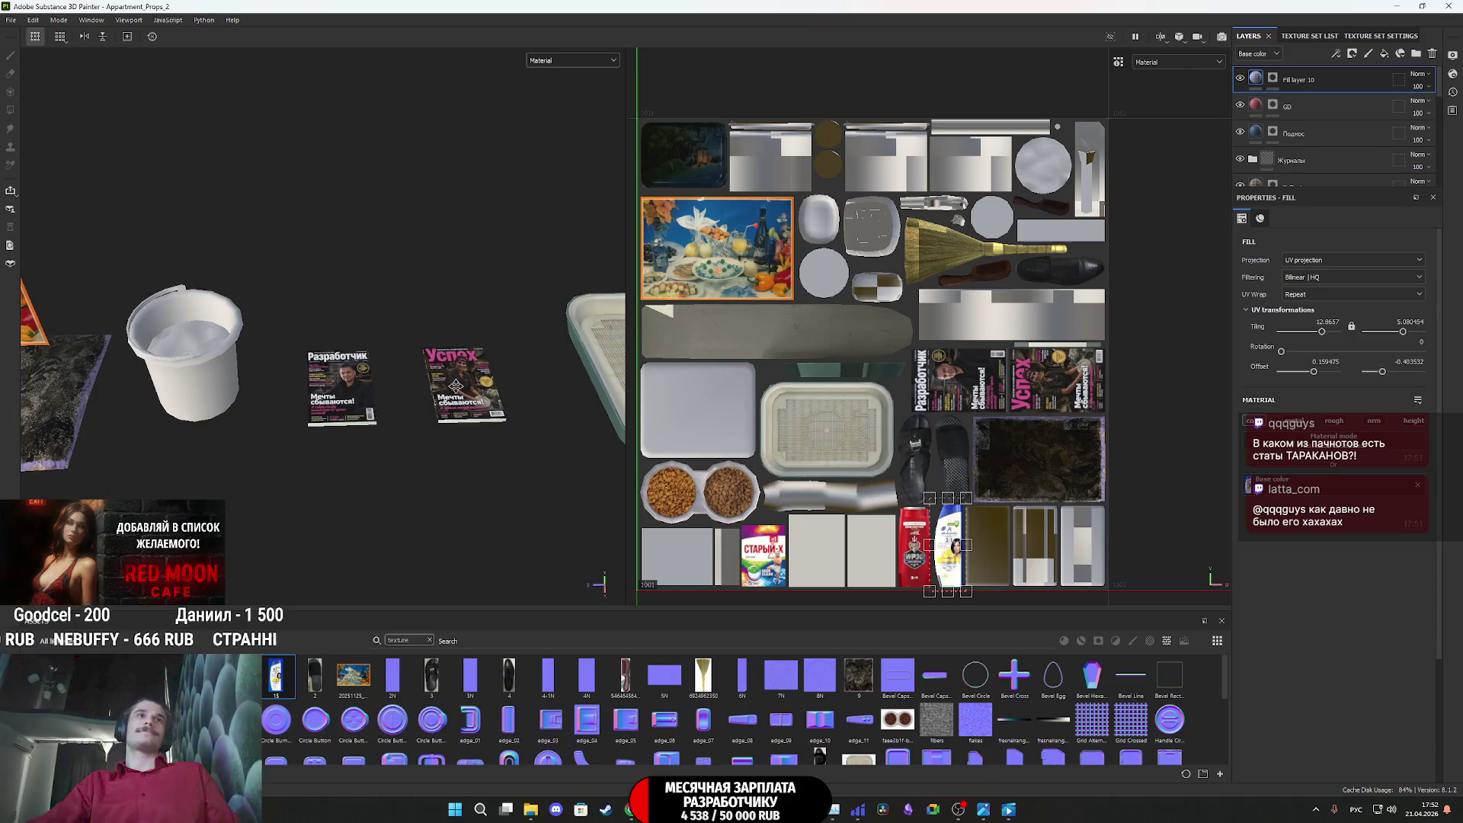
middle_click_drag(455, 386, 91, 401)
middle_click_drag(516, 383, 156, 387)
middle_click_drag(480, 388, 232, 417)
middle_click_drag(602, 390, 414, 408)
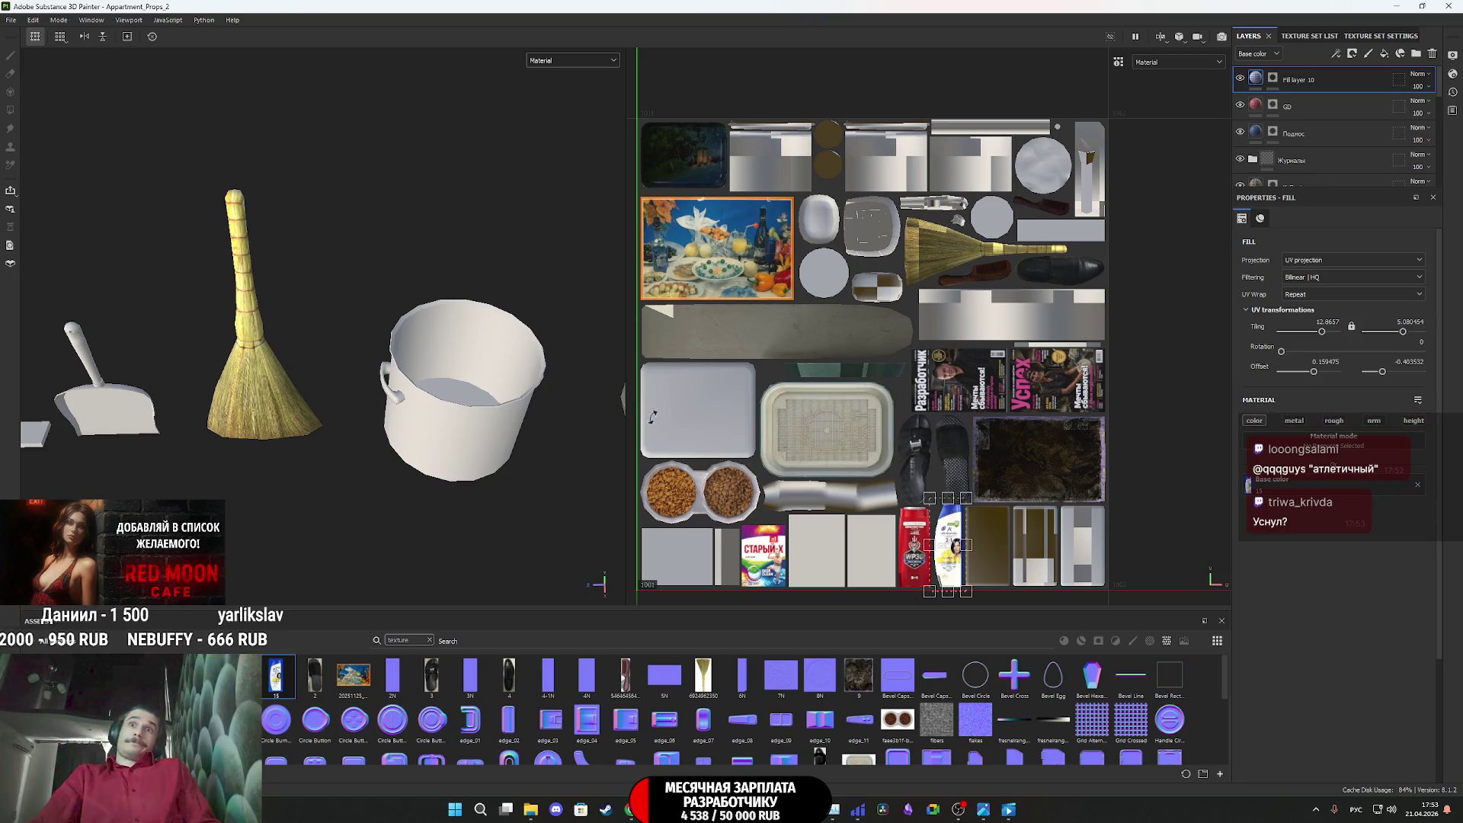
Frame the bottle labels in the 2D UV view, then Alt+Tab back to Gemini in Chrome
scroll(1051, 537, "up", 3)
middle_click_drag(990, 457, 977, 398)
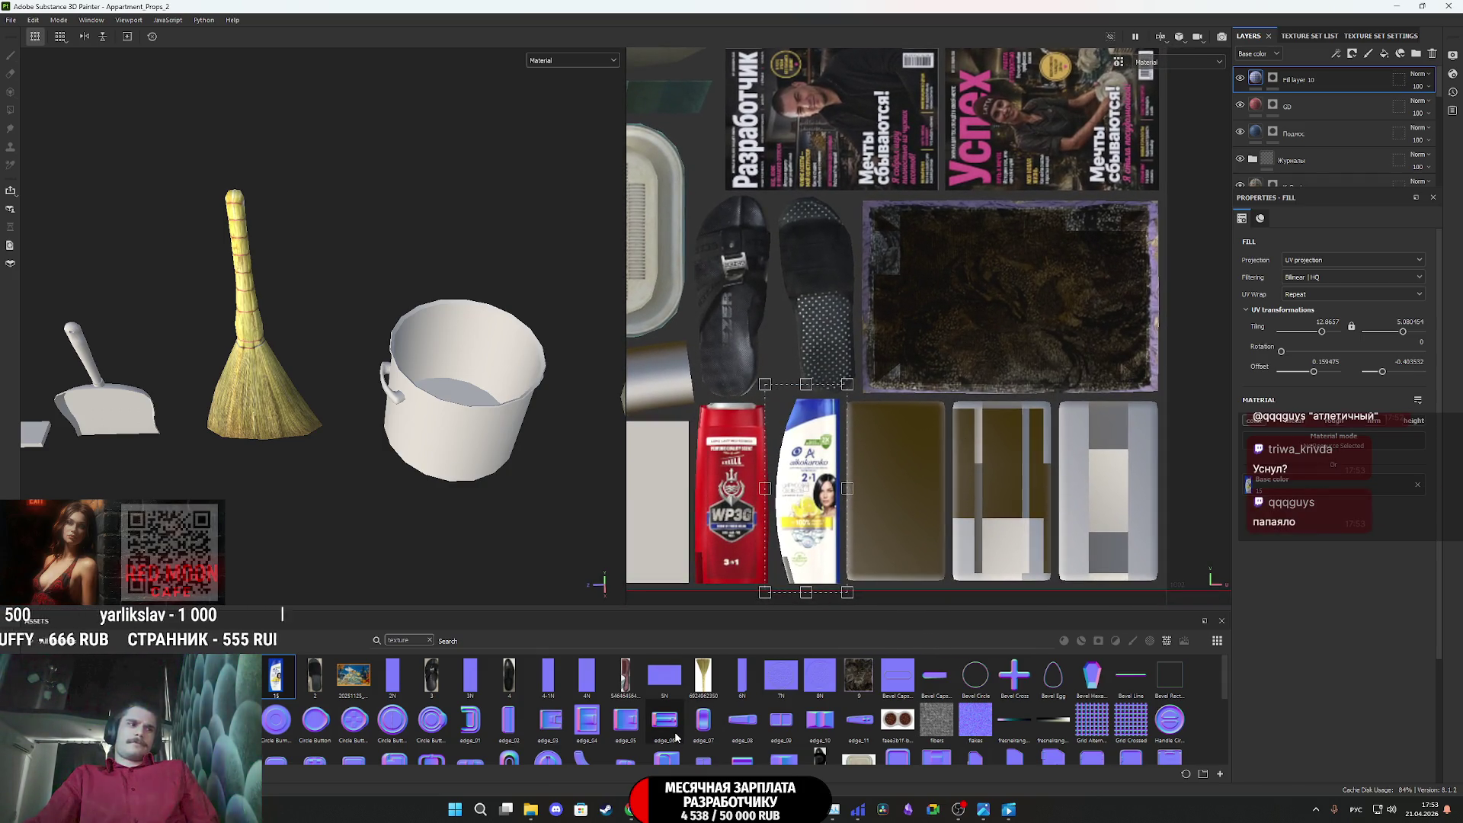
mouse_move(675, 731)
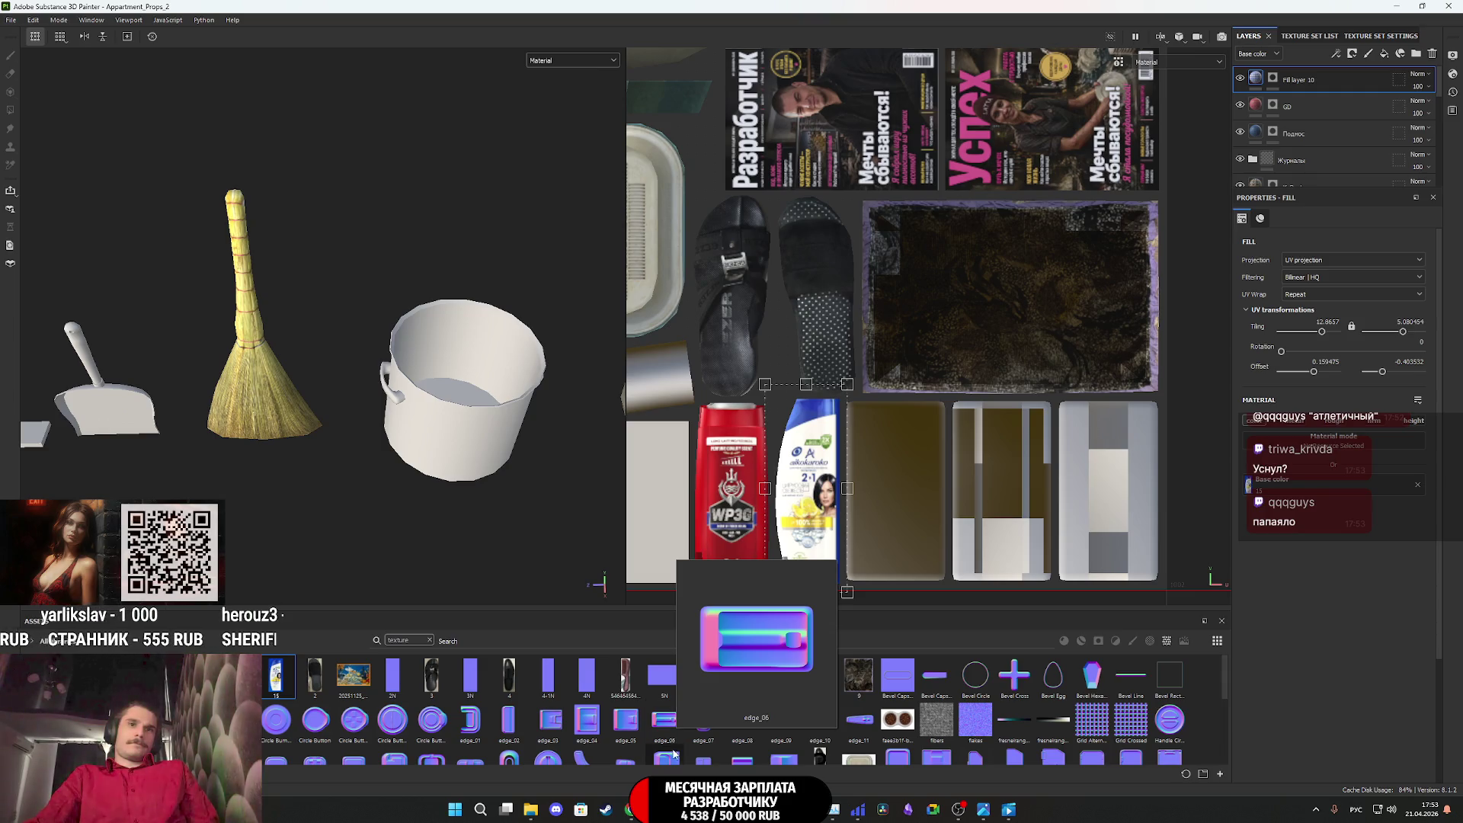
key("alt+Tab")
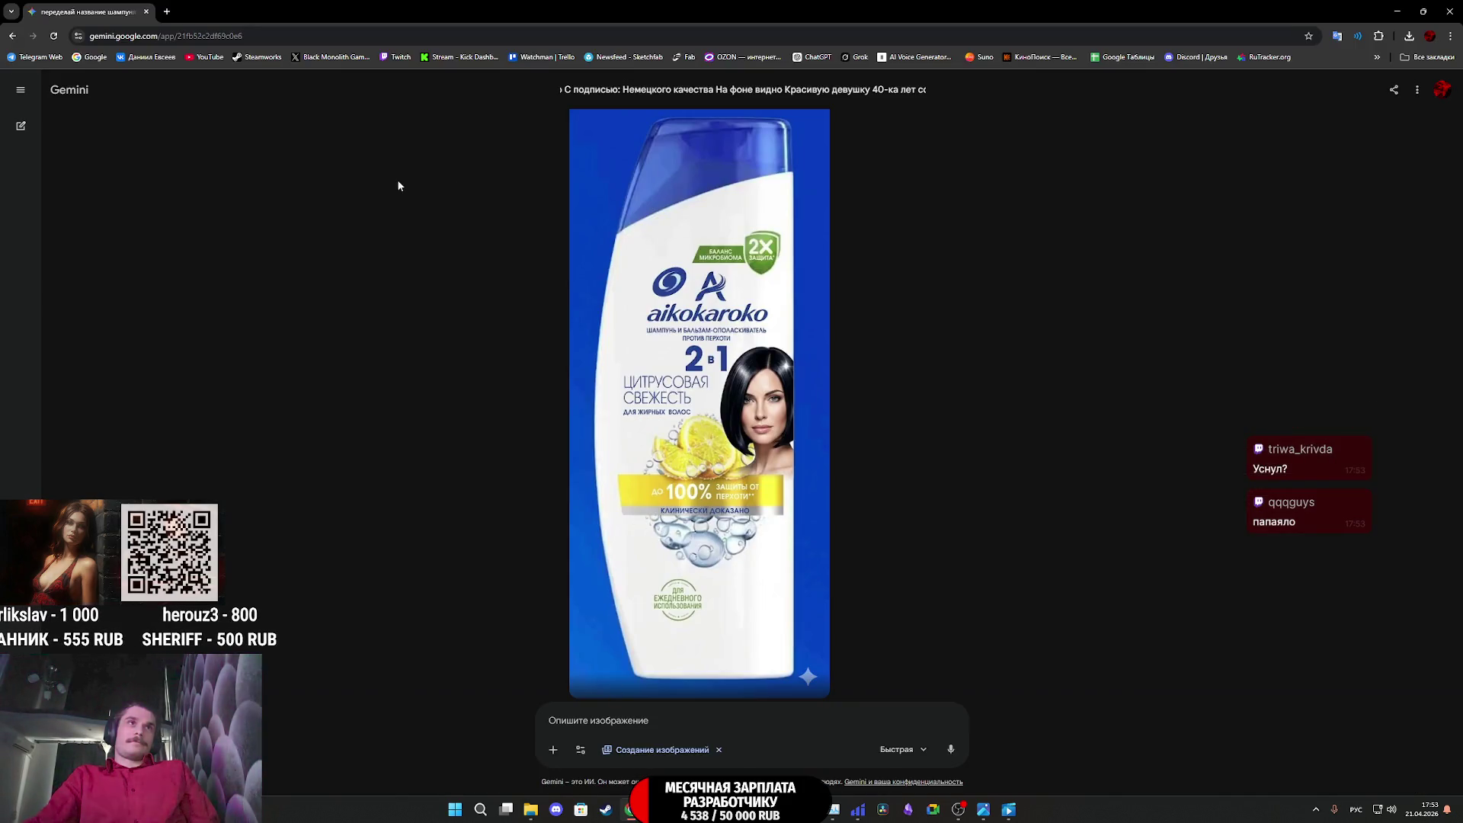
Search Google for 'губка боб' in a new tab
left_click(167, 11)
type("г")
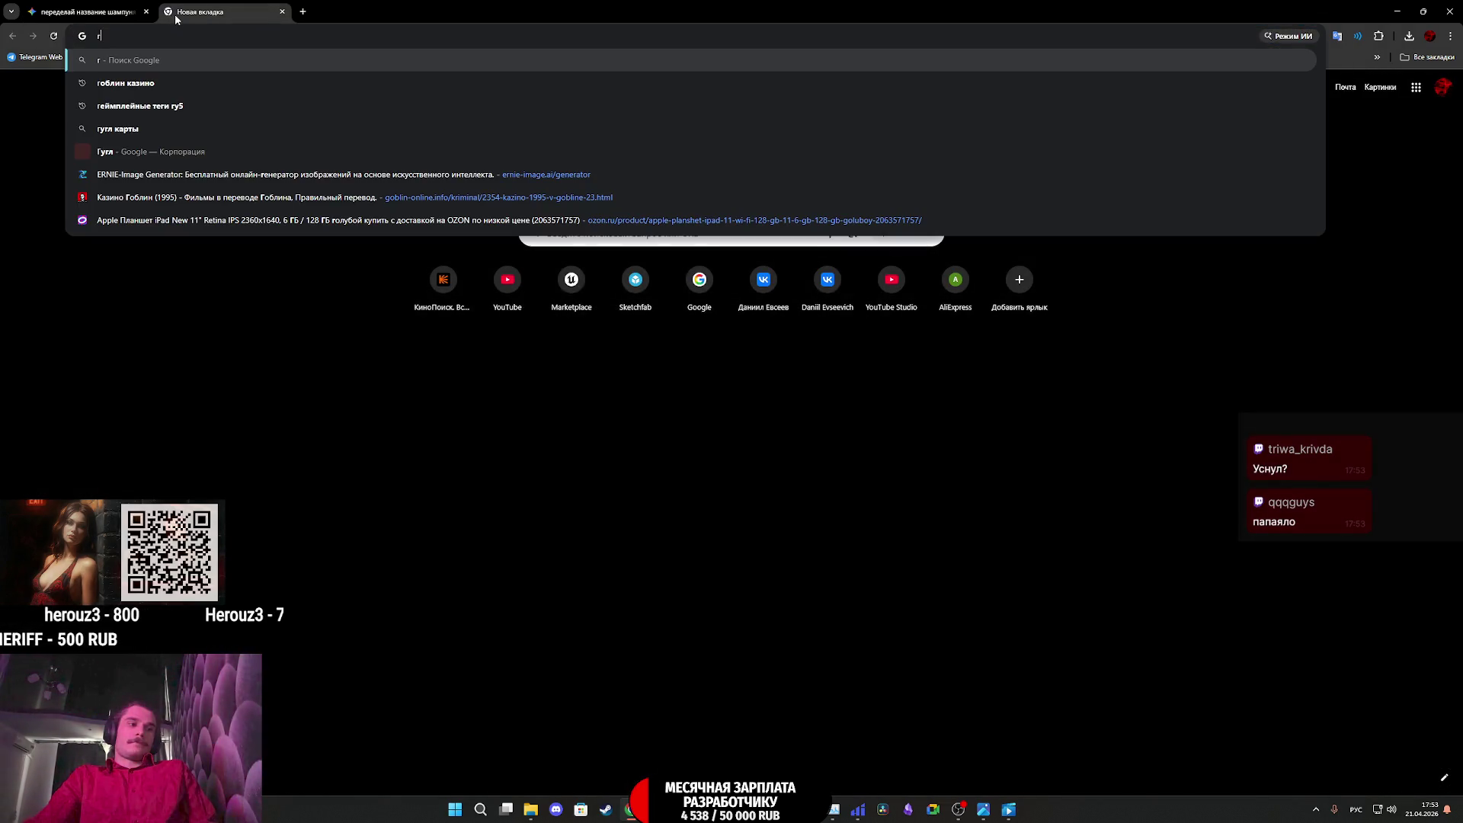
type("убка боб")
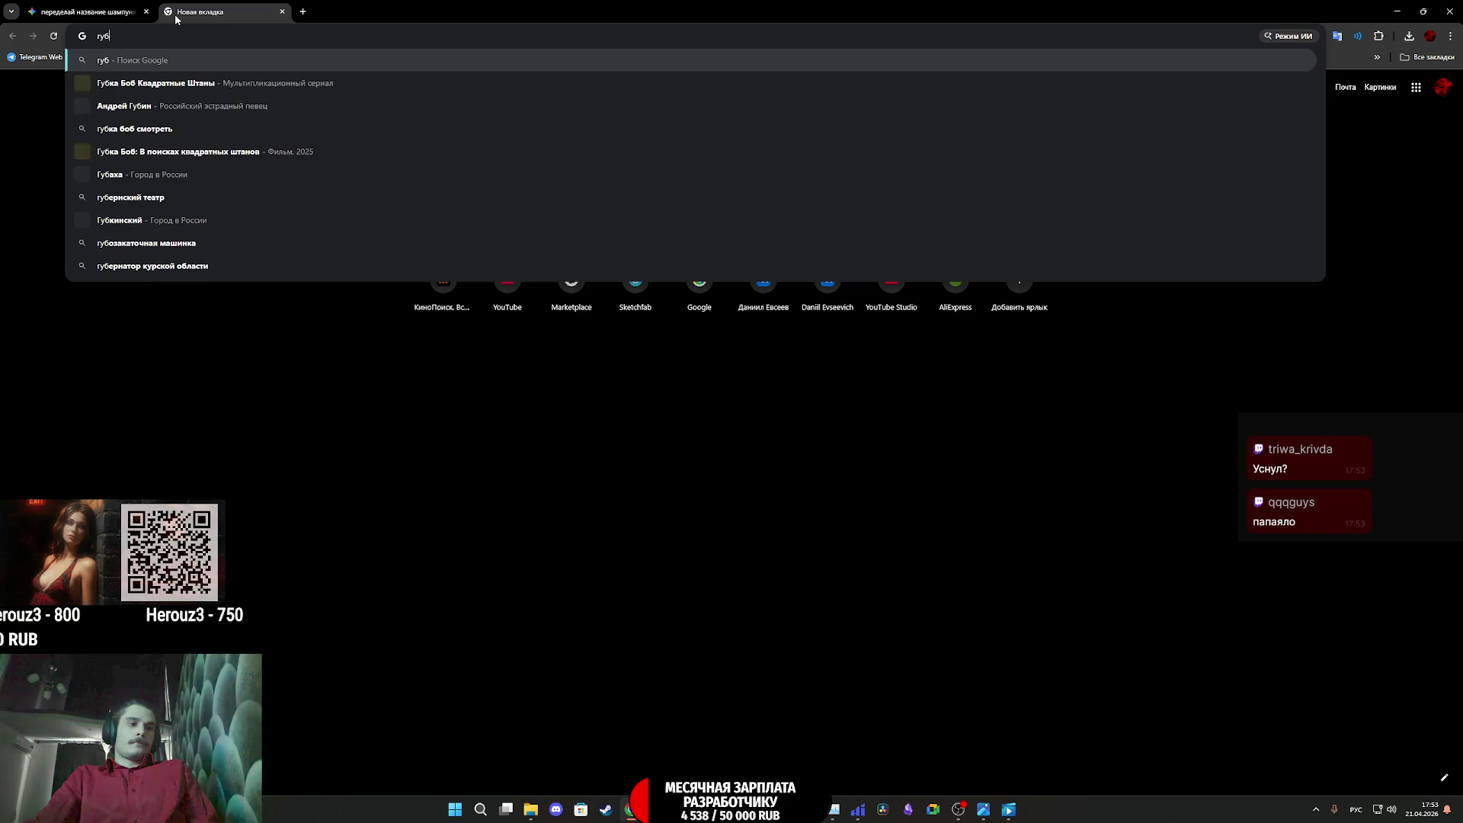
key("Return")
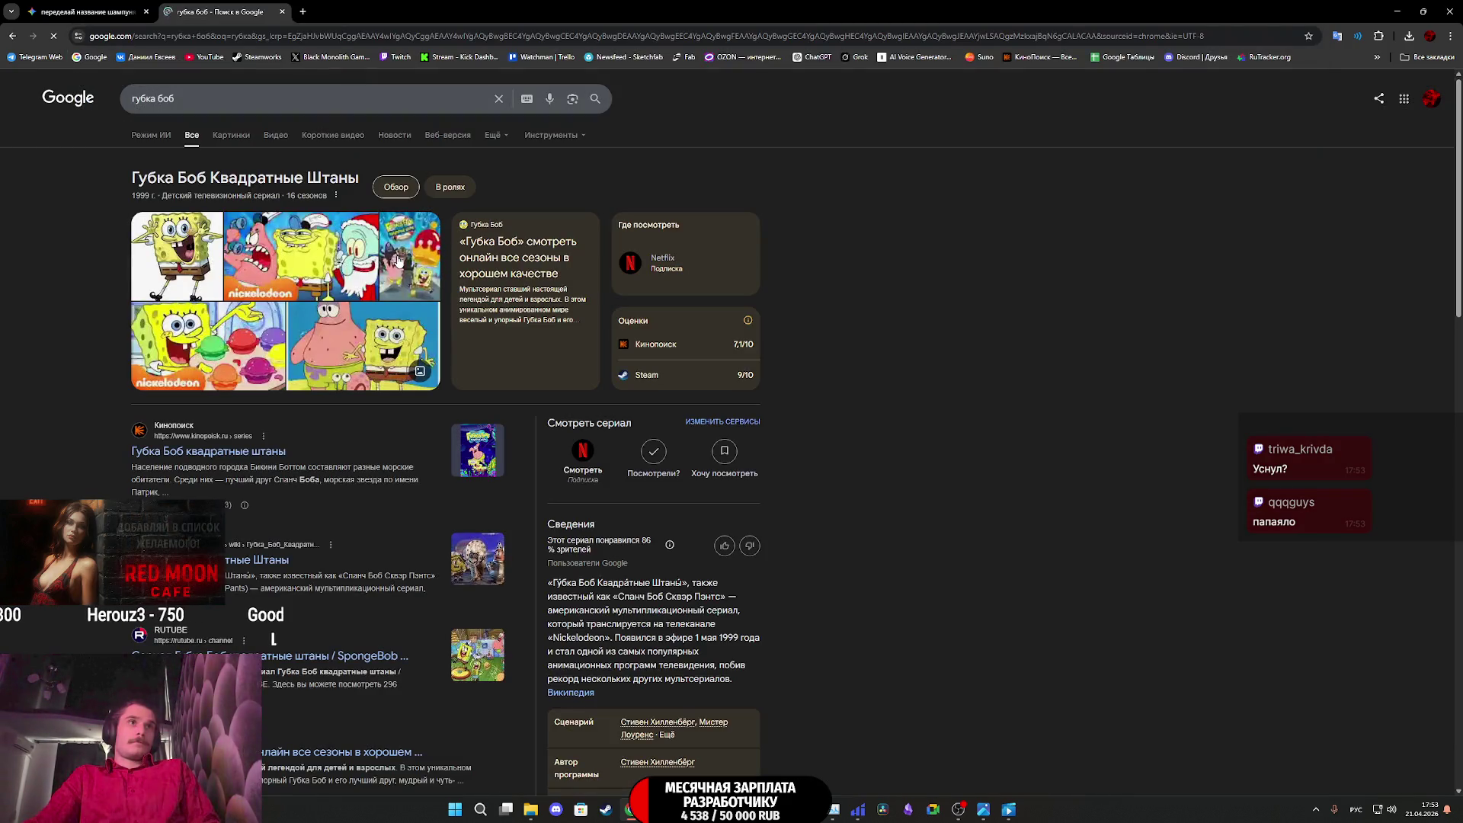
Switch to Images, shorten the query to 'губка' and browse the sponge results
left_click(231, 135)
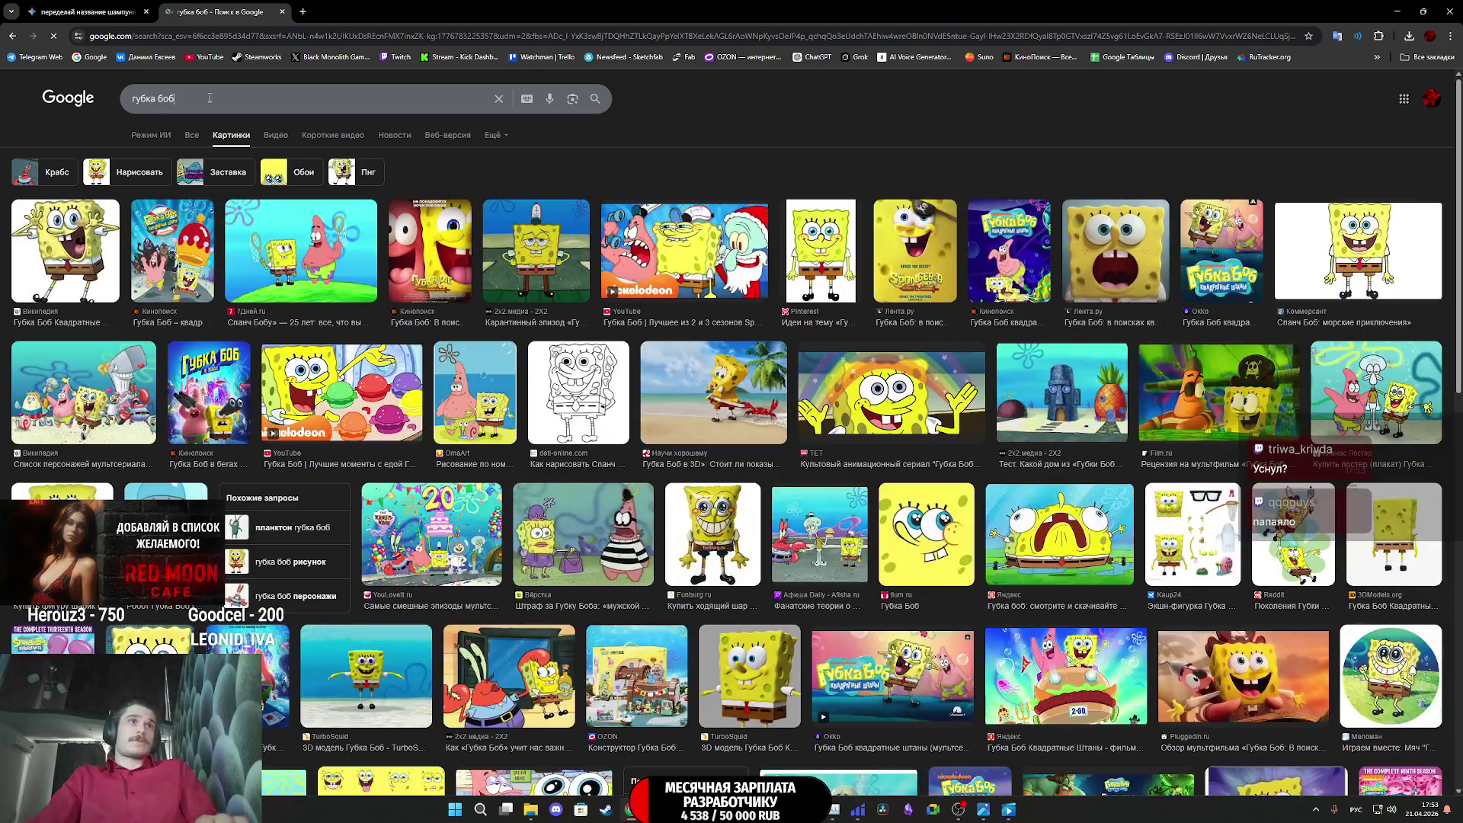
left_click(218, 97)
key("BackSpace")
key("BackSpace")
key("BackSpace")
key("Return")
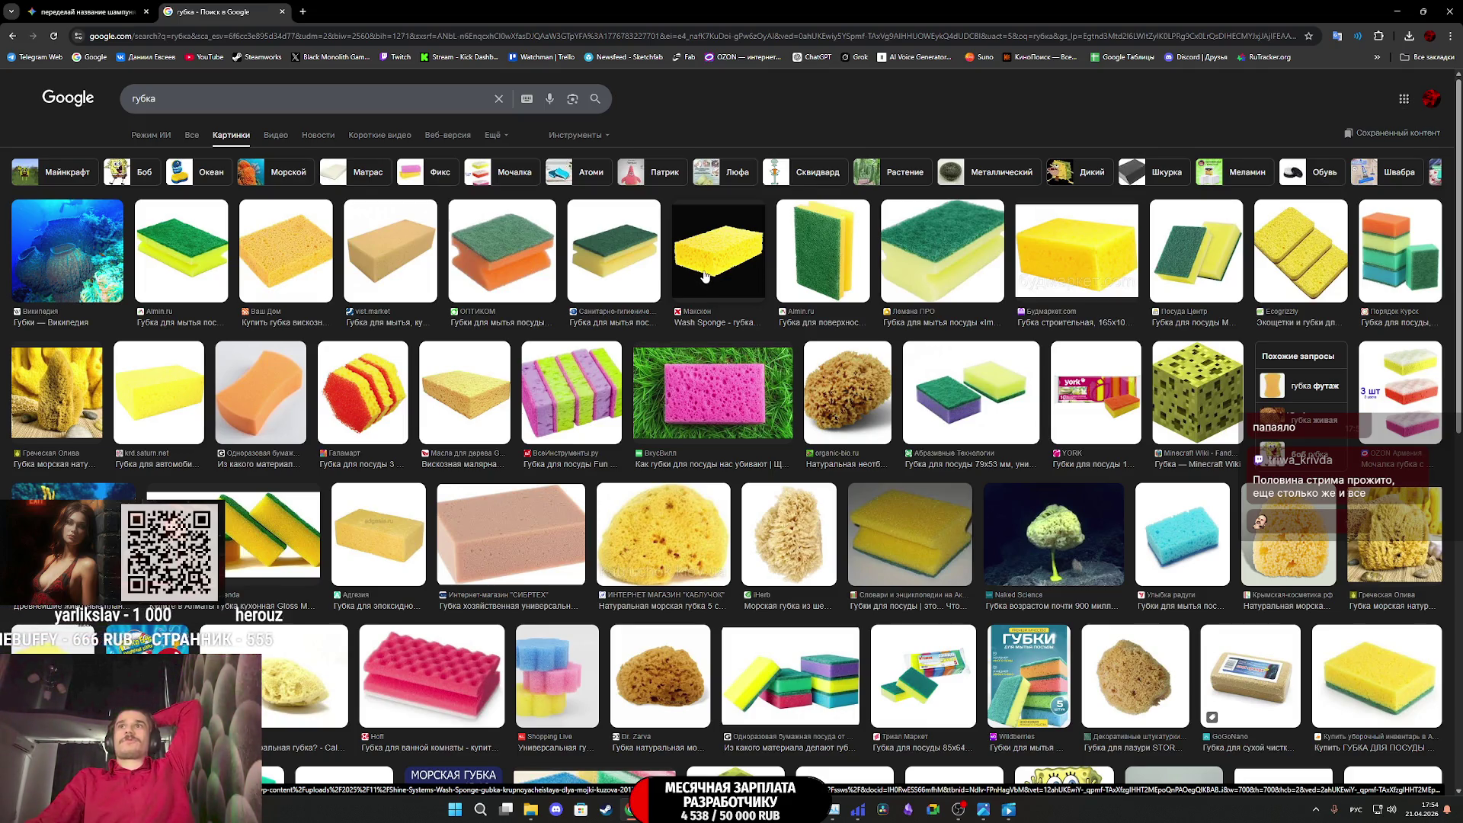
scroll(704, 305, "down", 5)
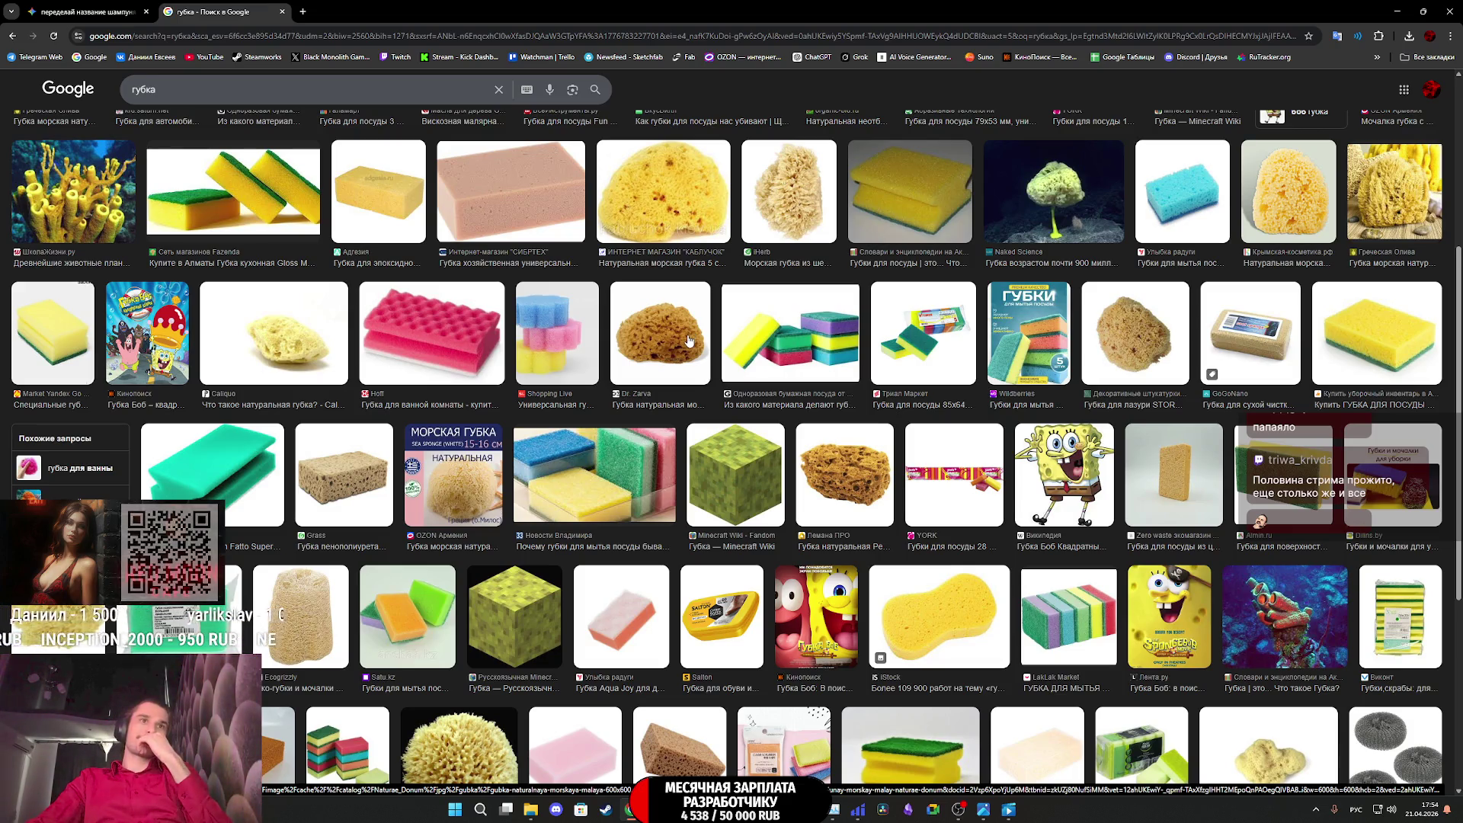
scroll(678, 340, "down", 5)
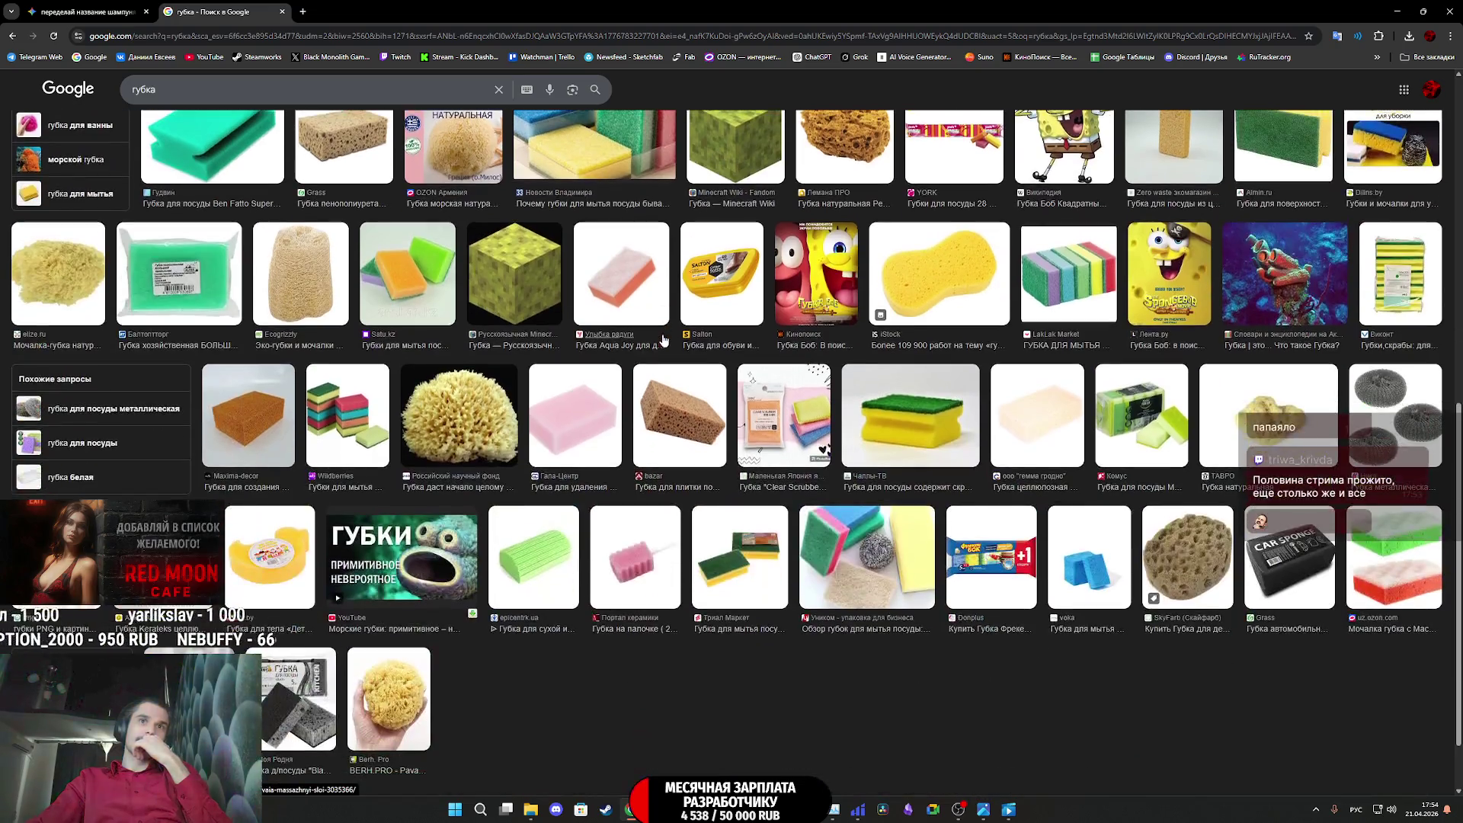
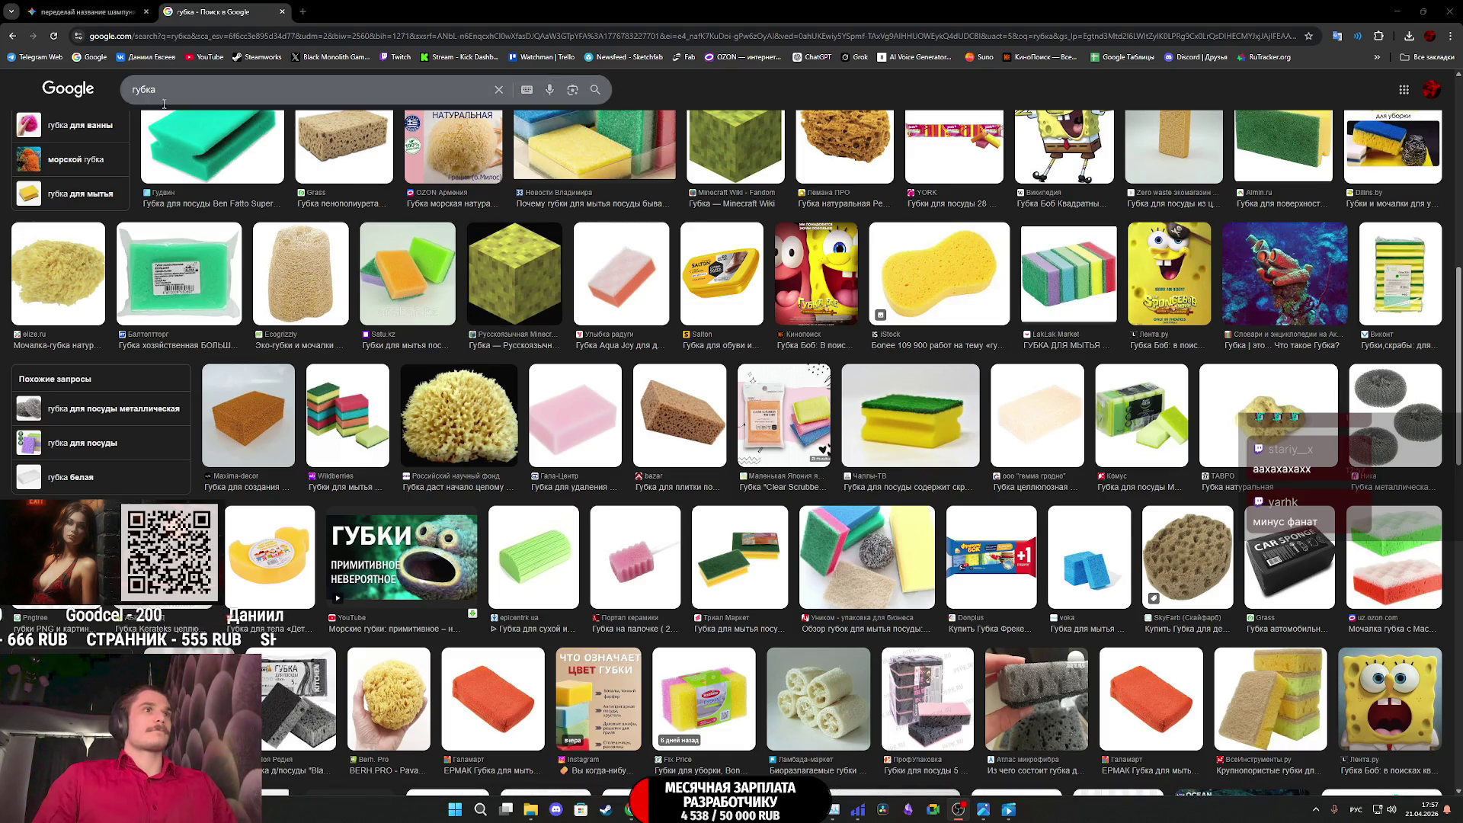
Open the Twitch dashboard in a background tab, then switch to Telegram Web
middle_click(386, 55)
left_click(364, 8)
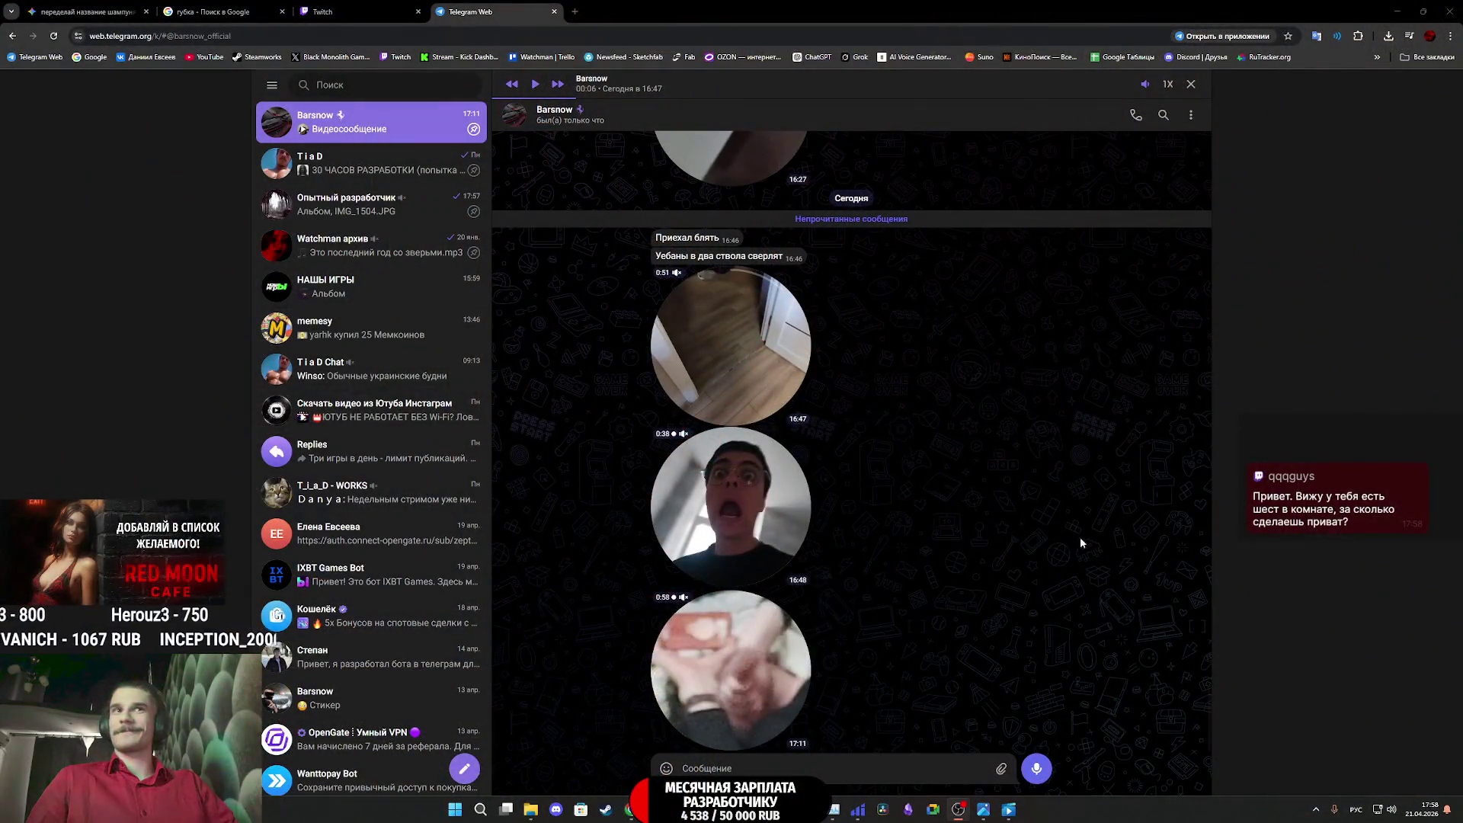
Play the 16:48 round video message and put a heart on the 16:47 one
left_click(749, 491)
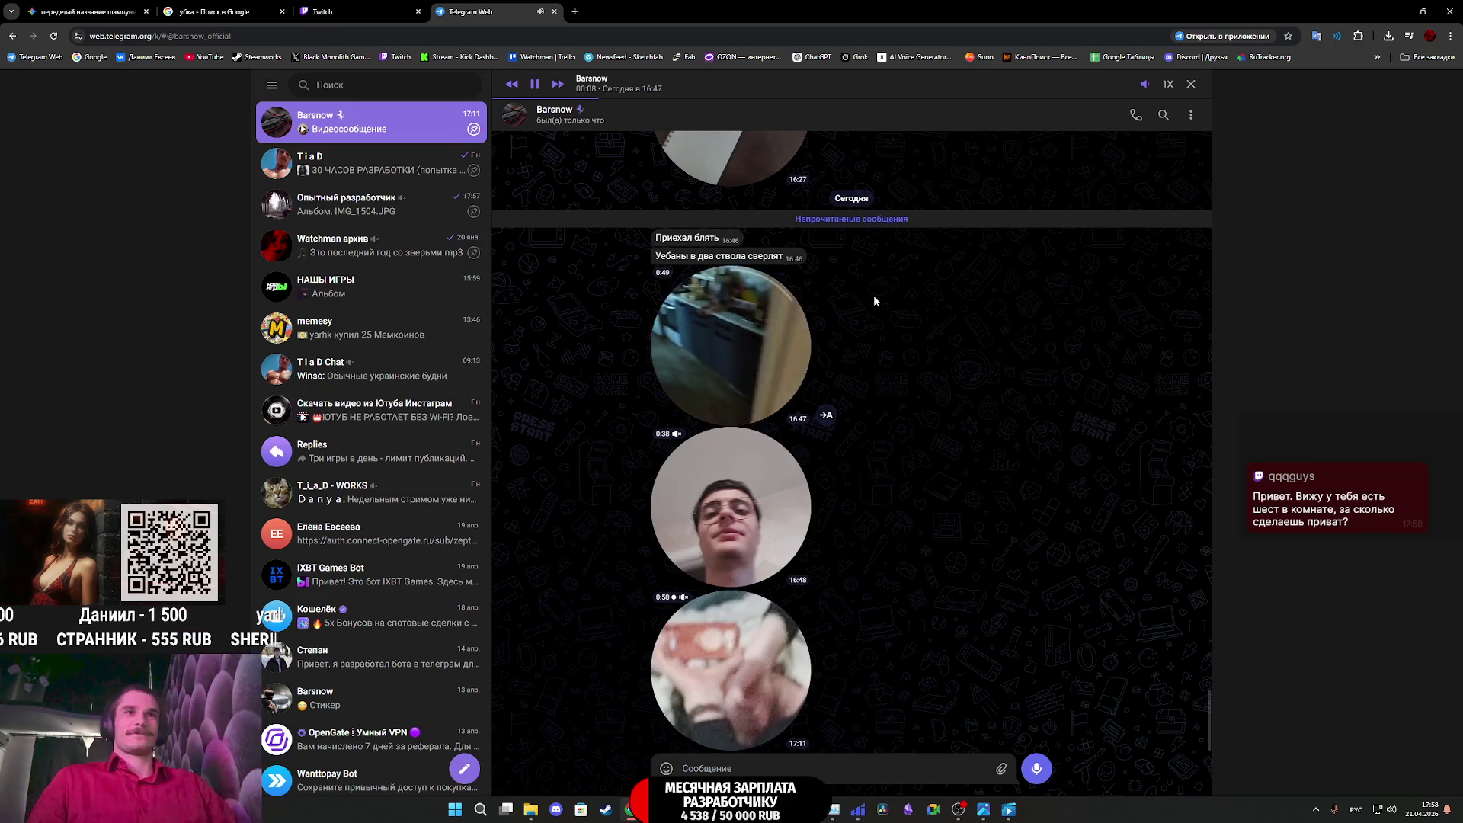
double_click(792, 337)
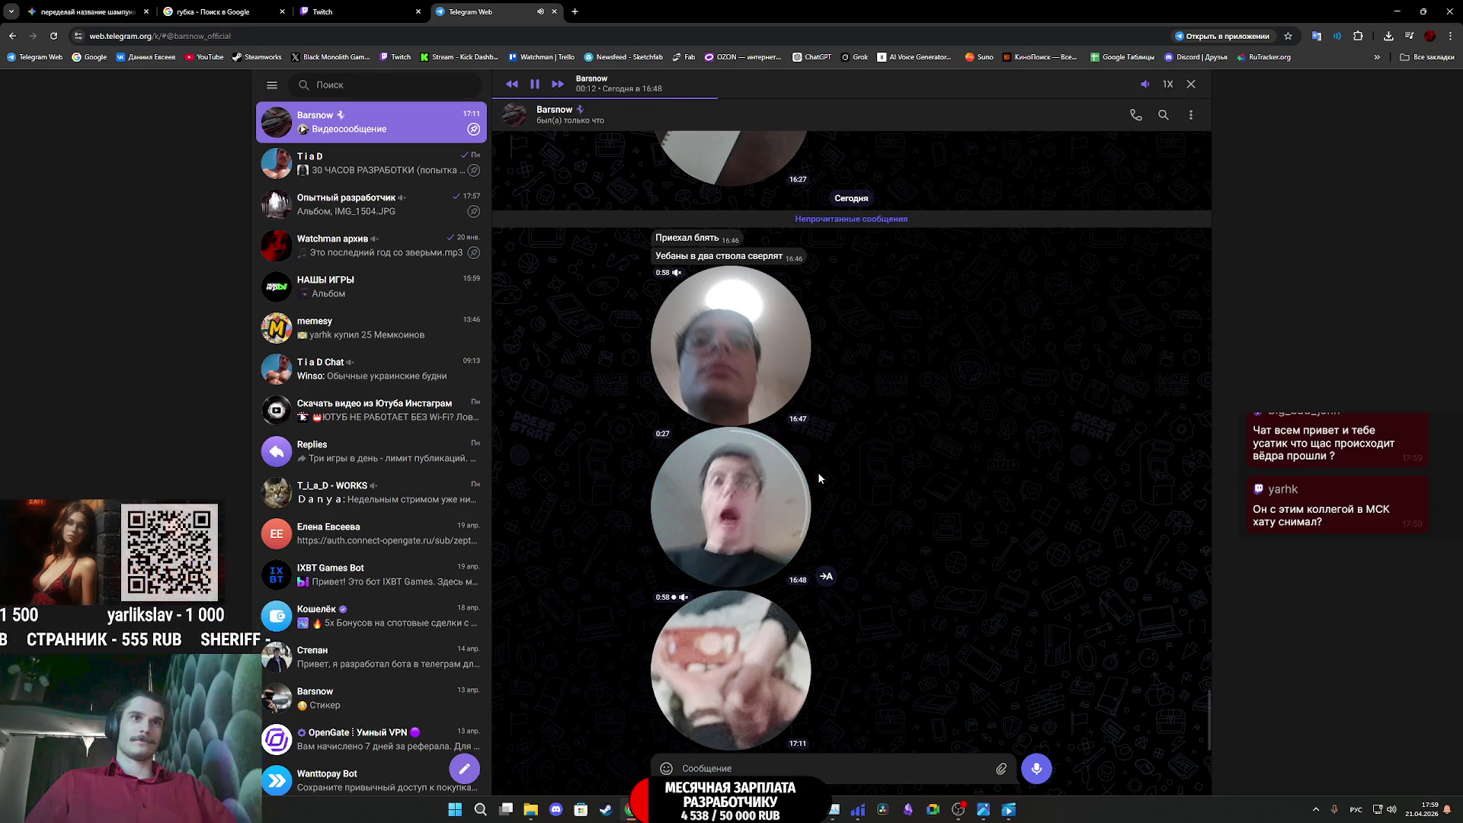
Heart the 16:48 video message, remove the heart, then add it back
double_click(811, 444)
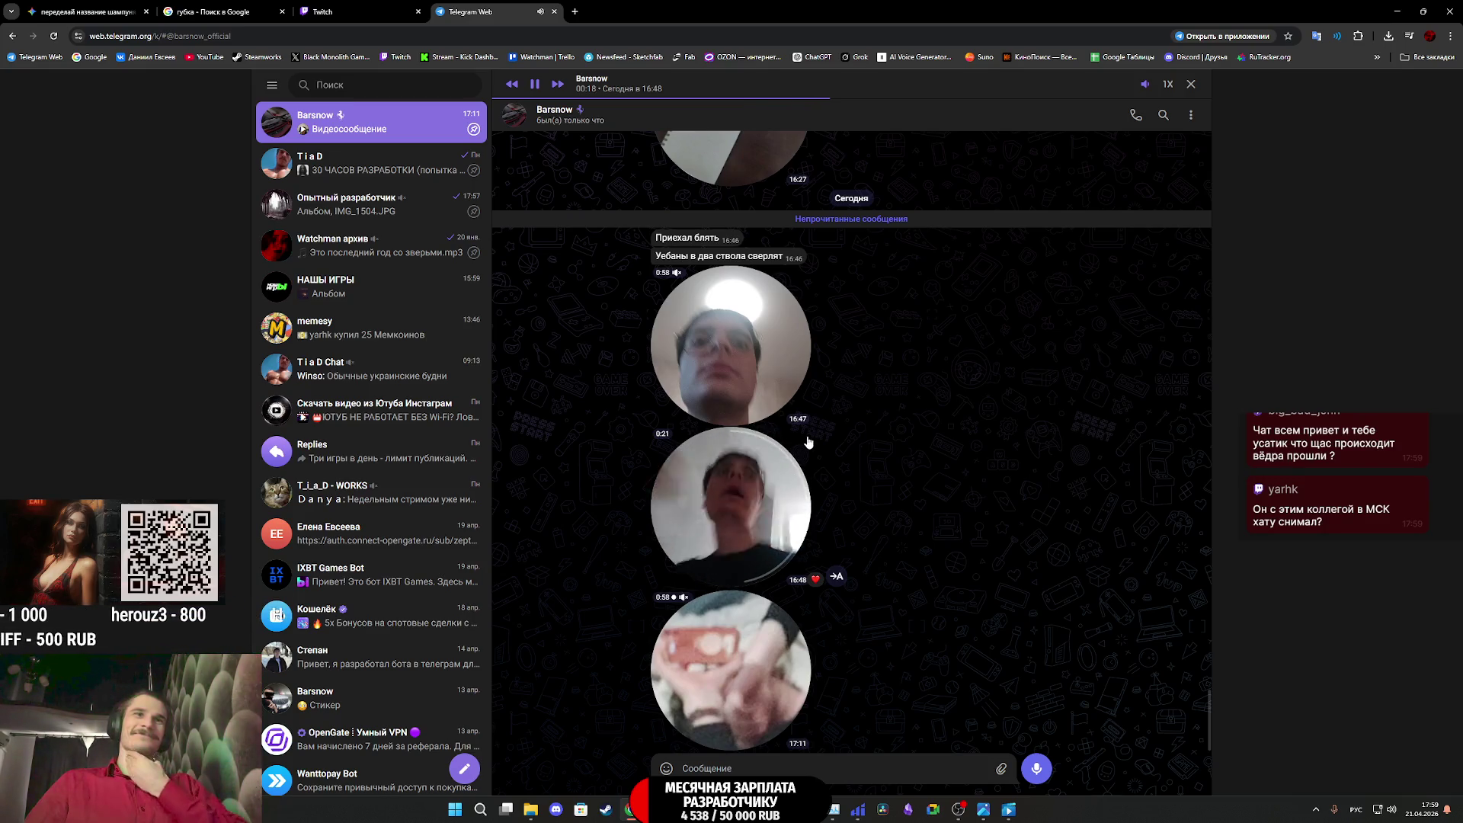
double_click(795, 427)
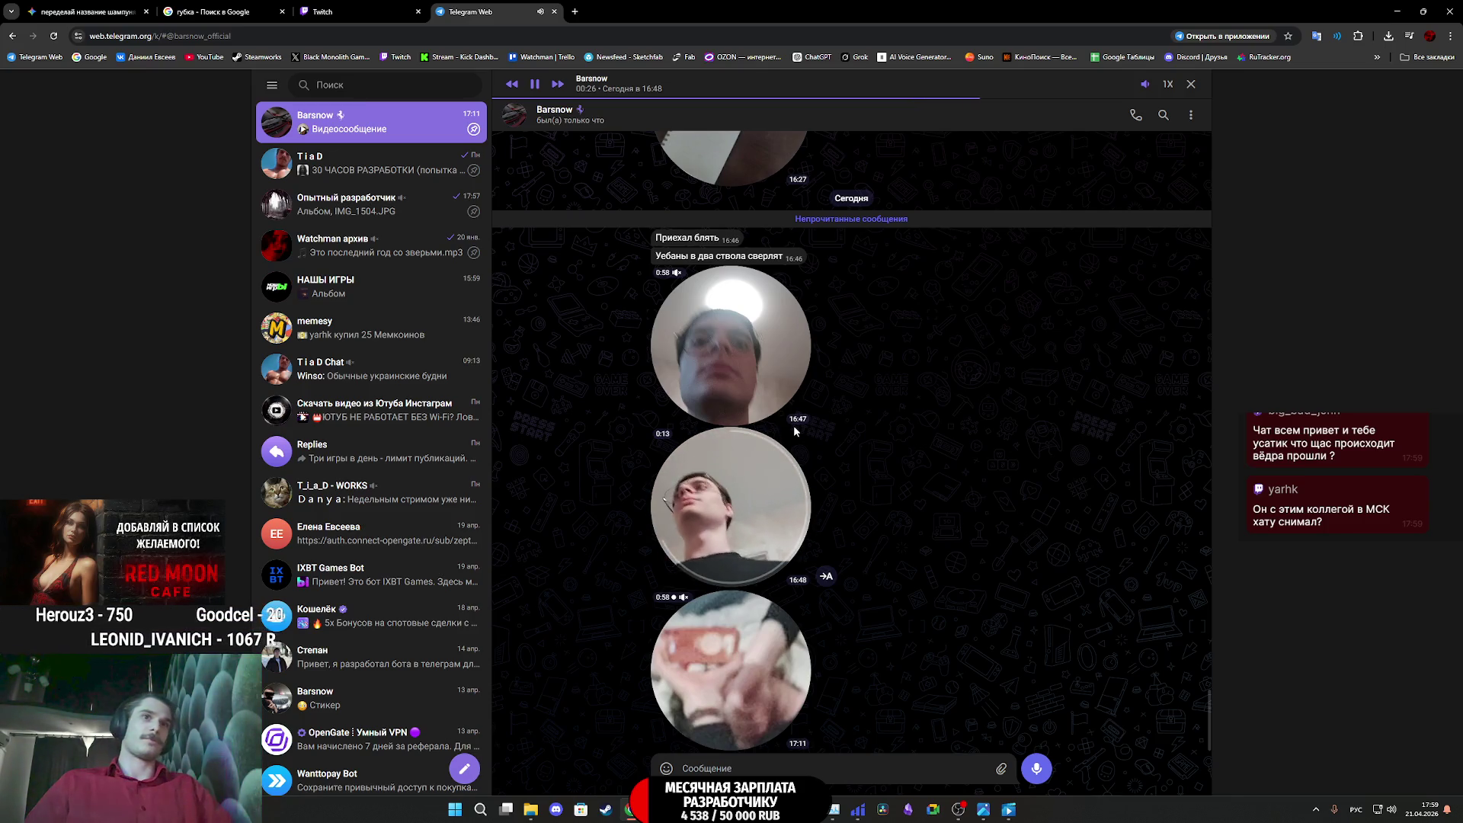
double_click(793, 431)
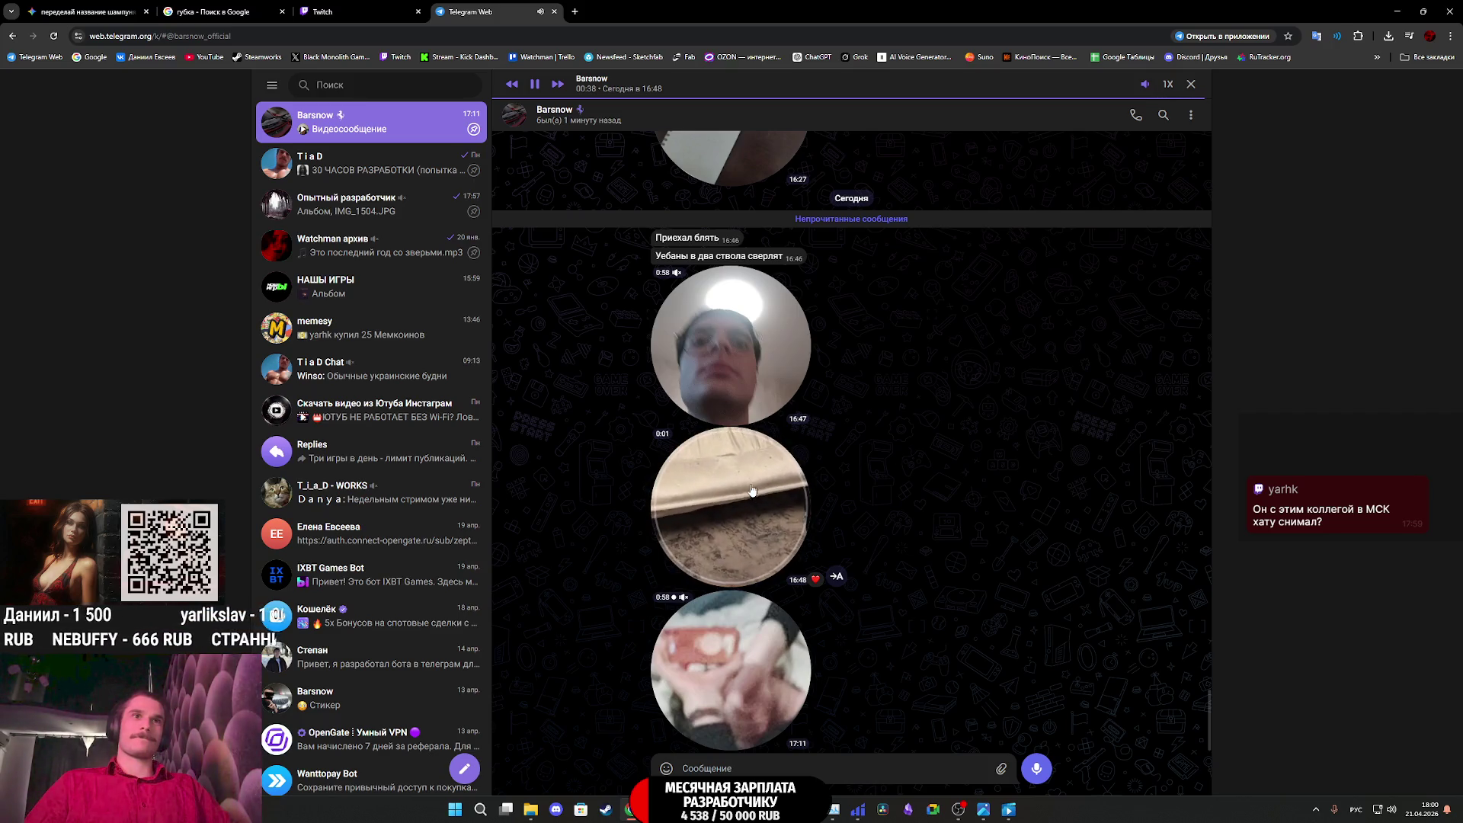
Play the 17:11 video message, send 'с новосельем!', and open the Опытный разработчик channel
double_click(738, 644)
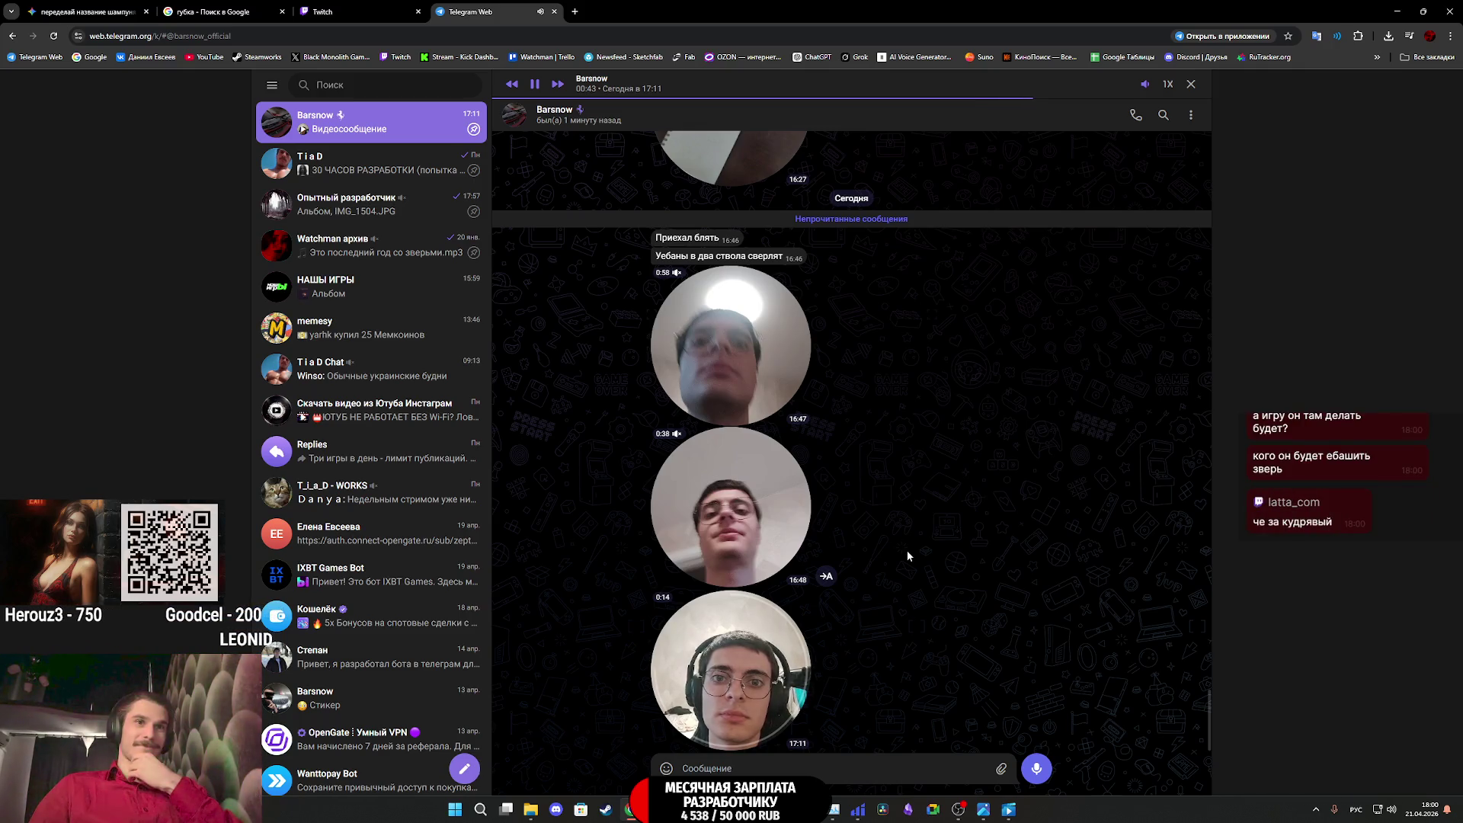
type("с новос")
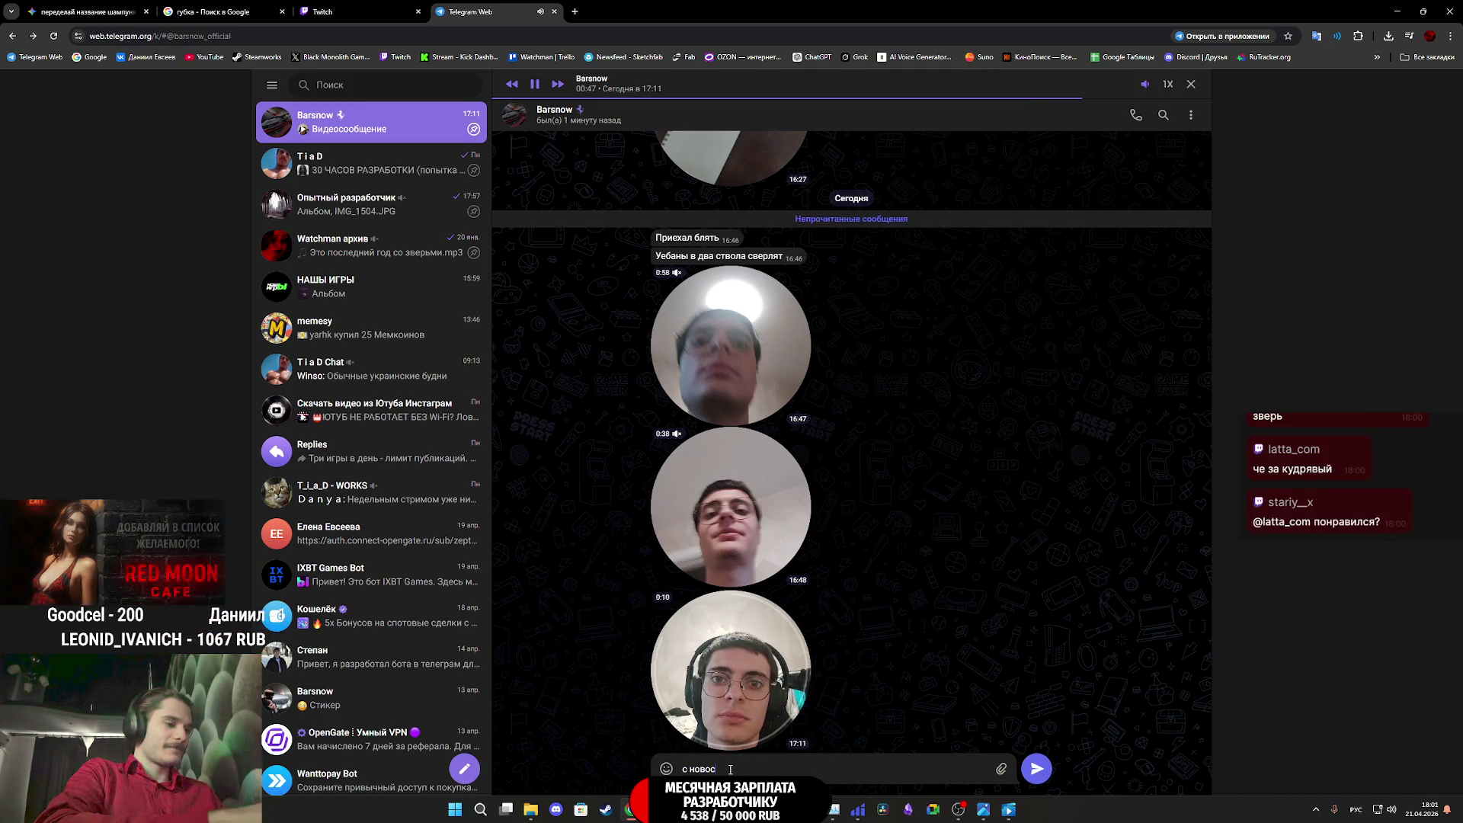
type("ел")
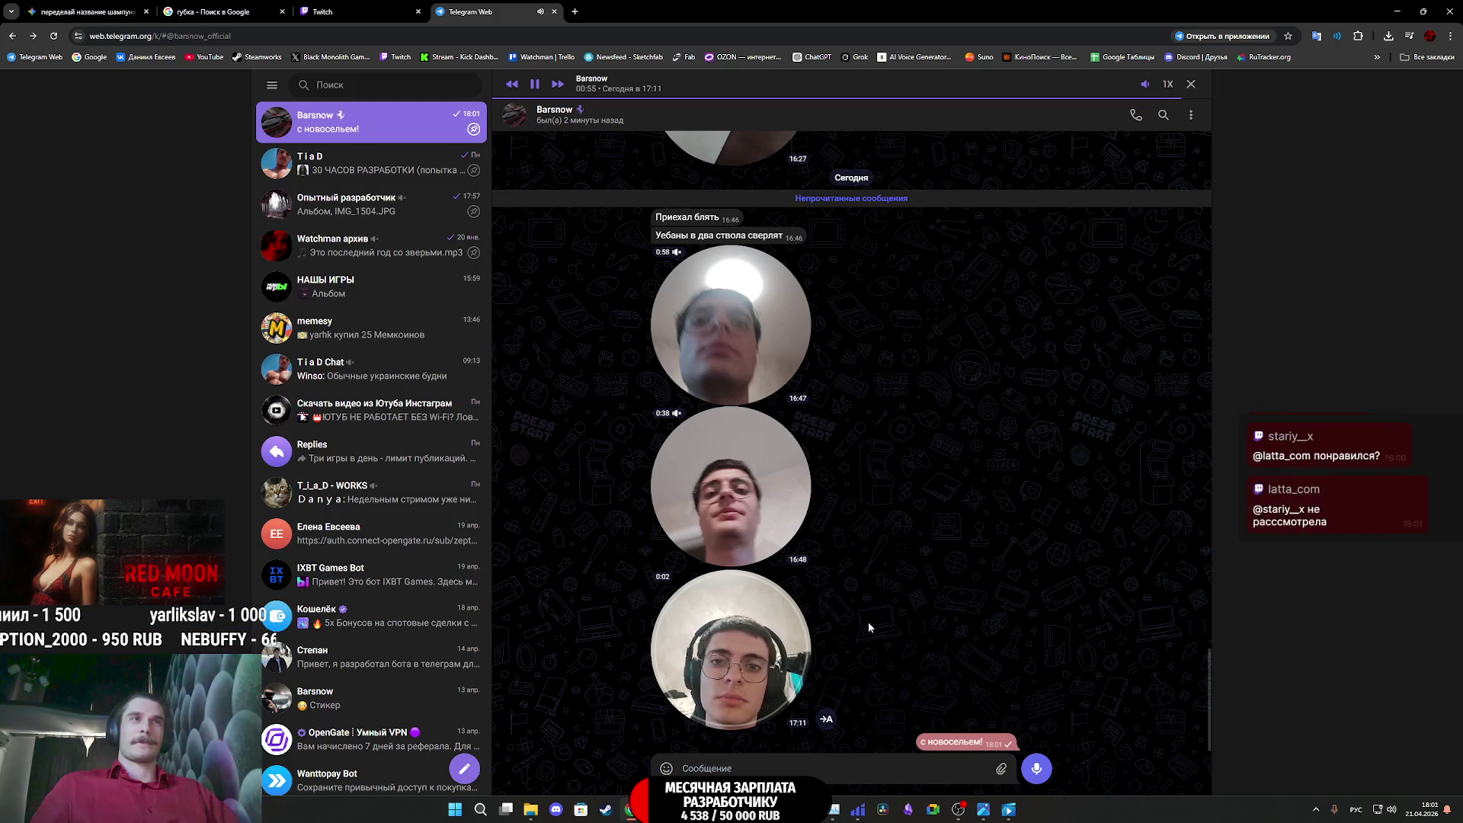
left_click(403, 203)
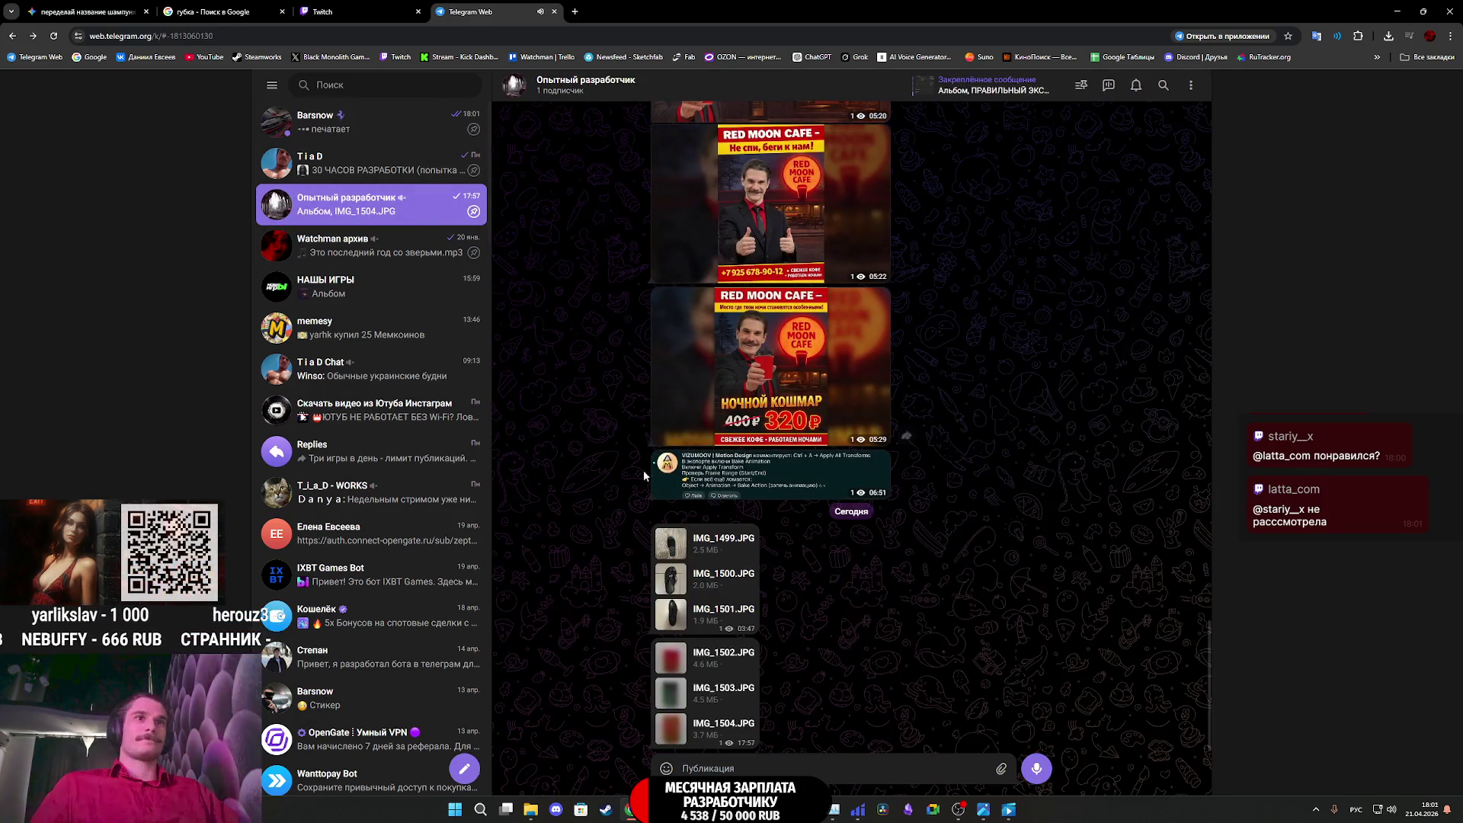
Save IMG_1502 and IMG_1503 into the AP2_Tex folder as 16 and 17
right_click(725, 664)
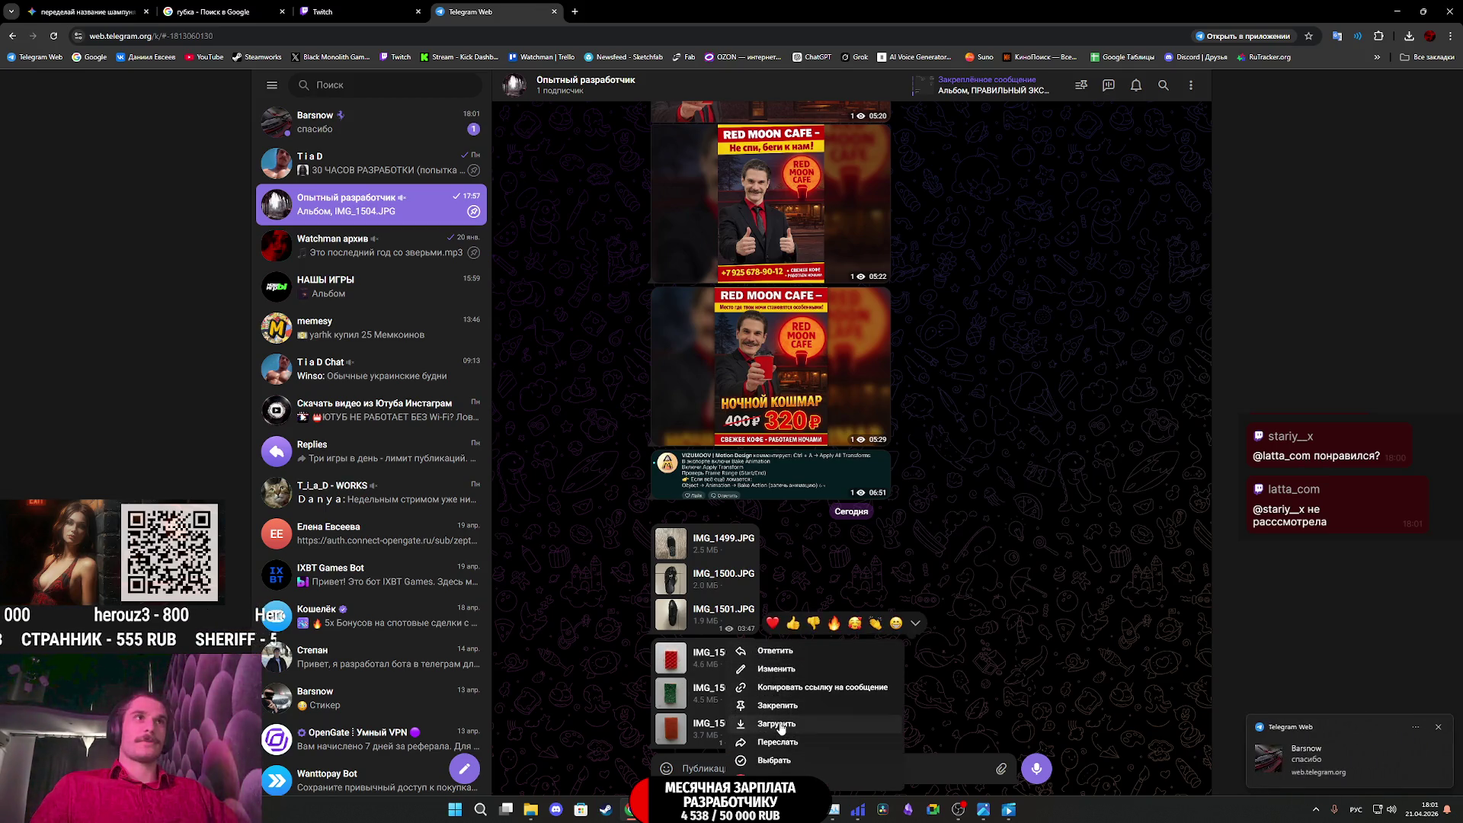
left_click(778, 726)
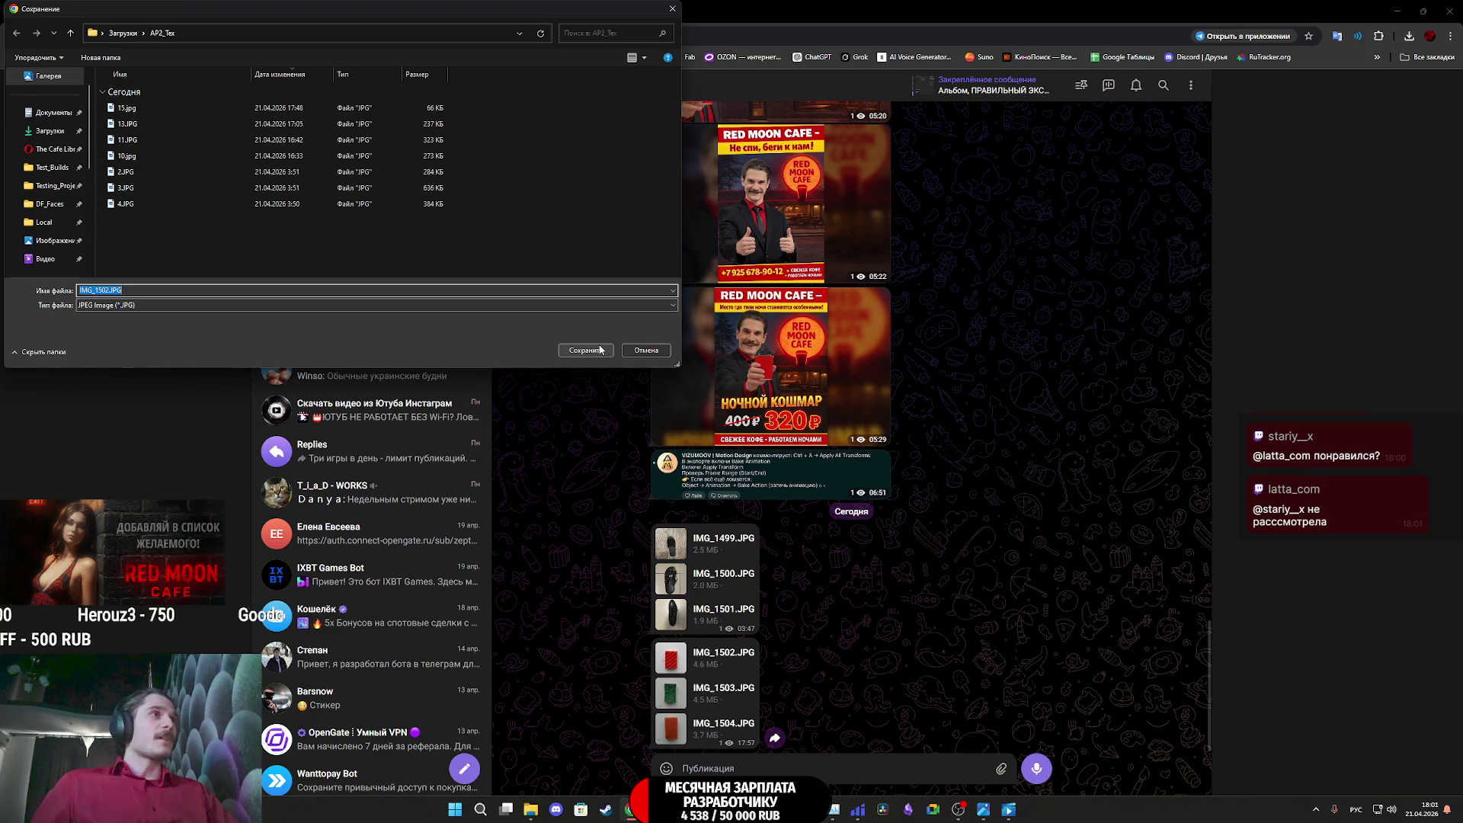
type("16")
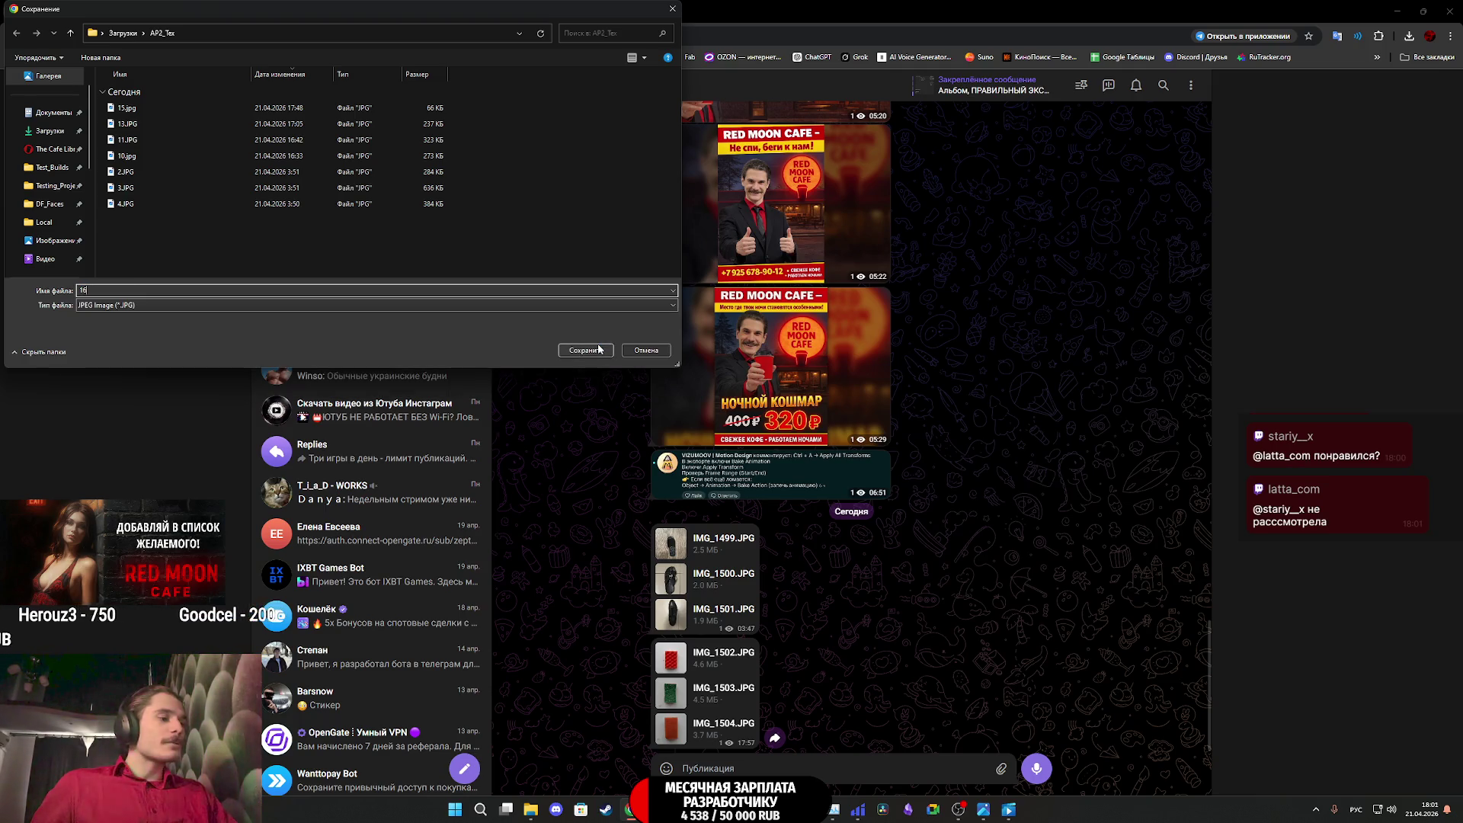
left_click(588, 351)
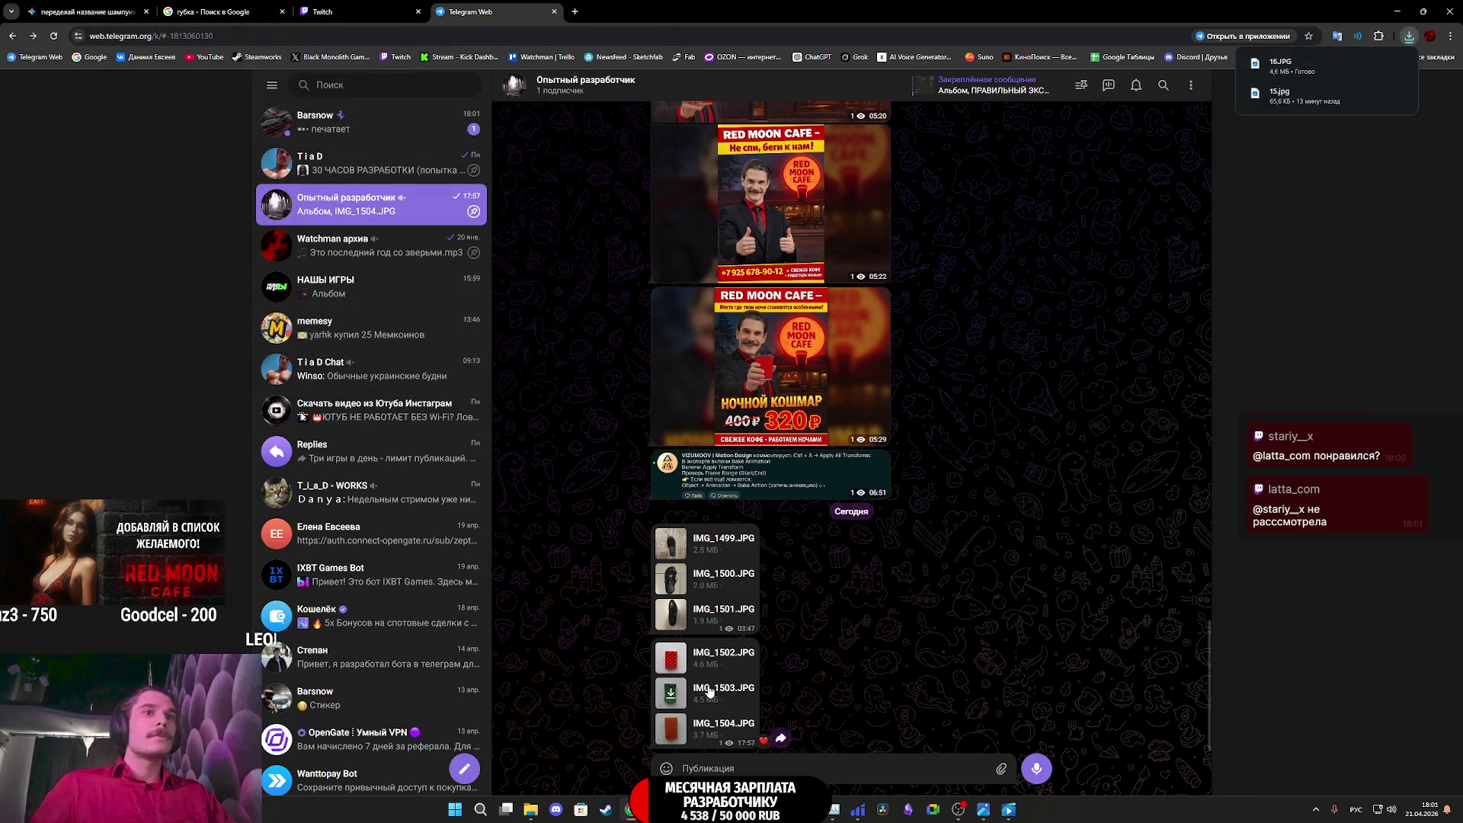
right_click(773, 731)
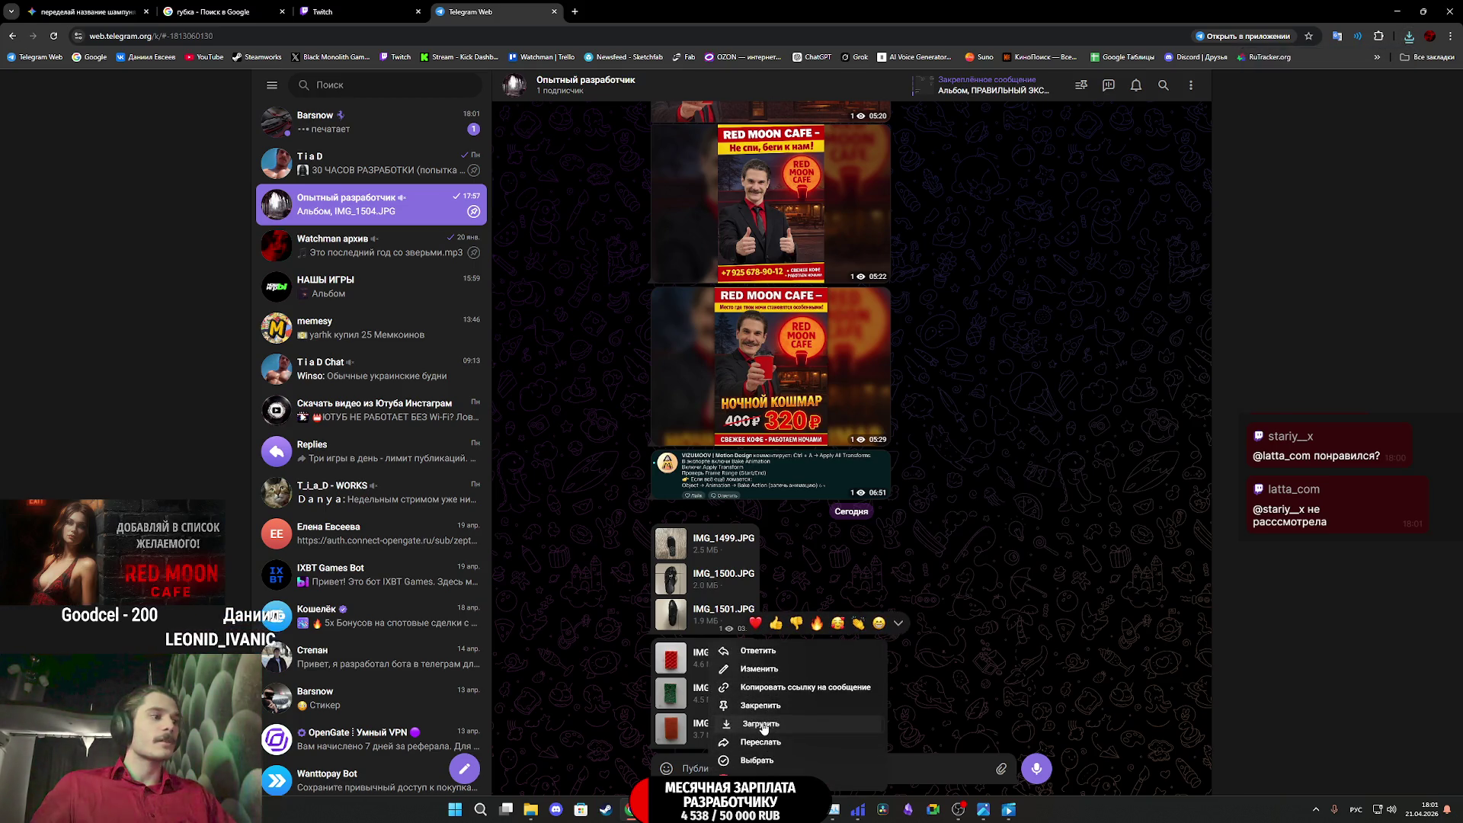
left_click(762, 729)
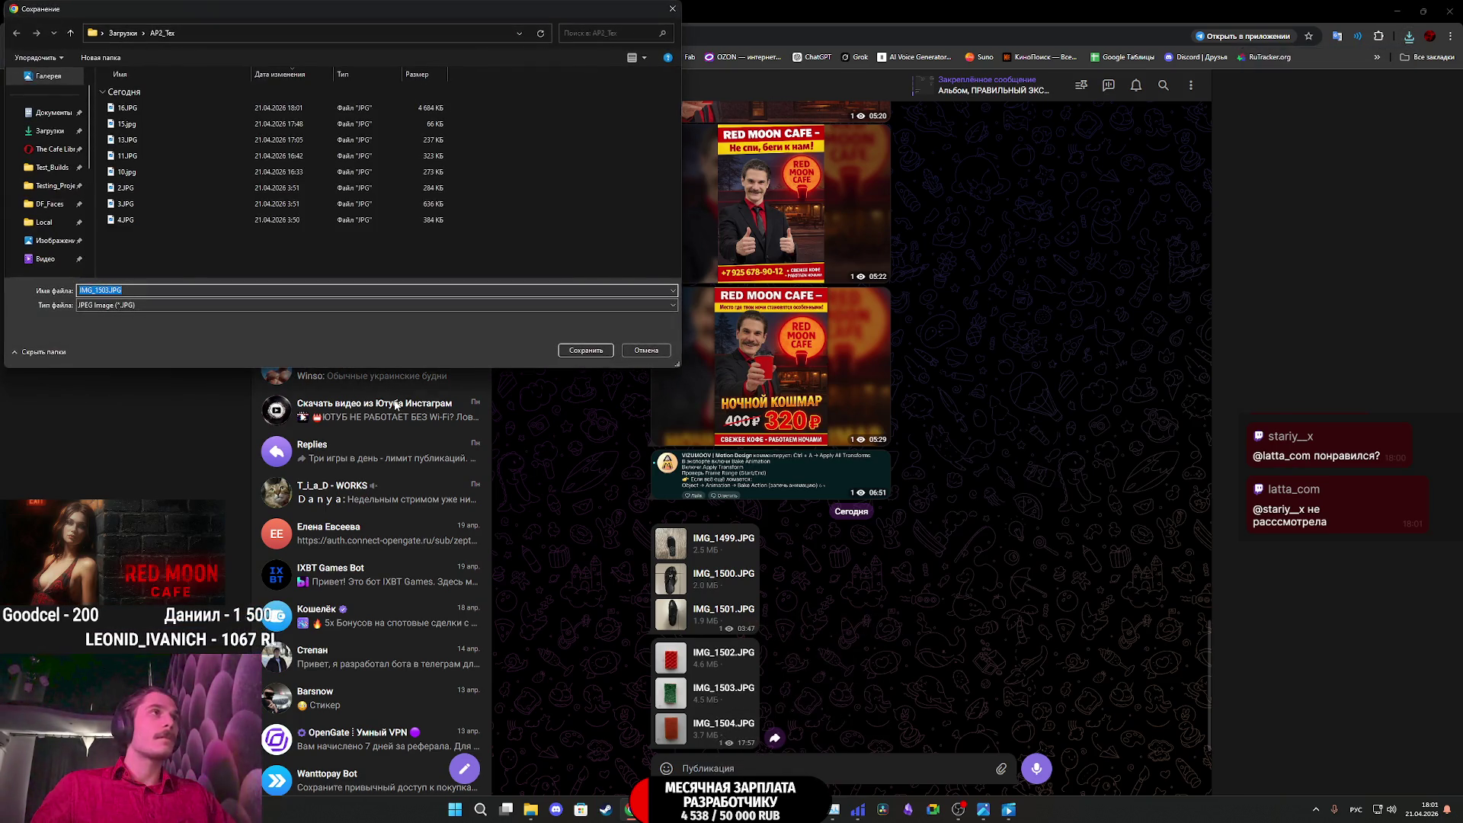
type("17")
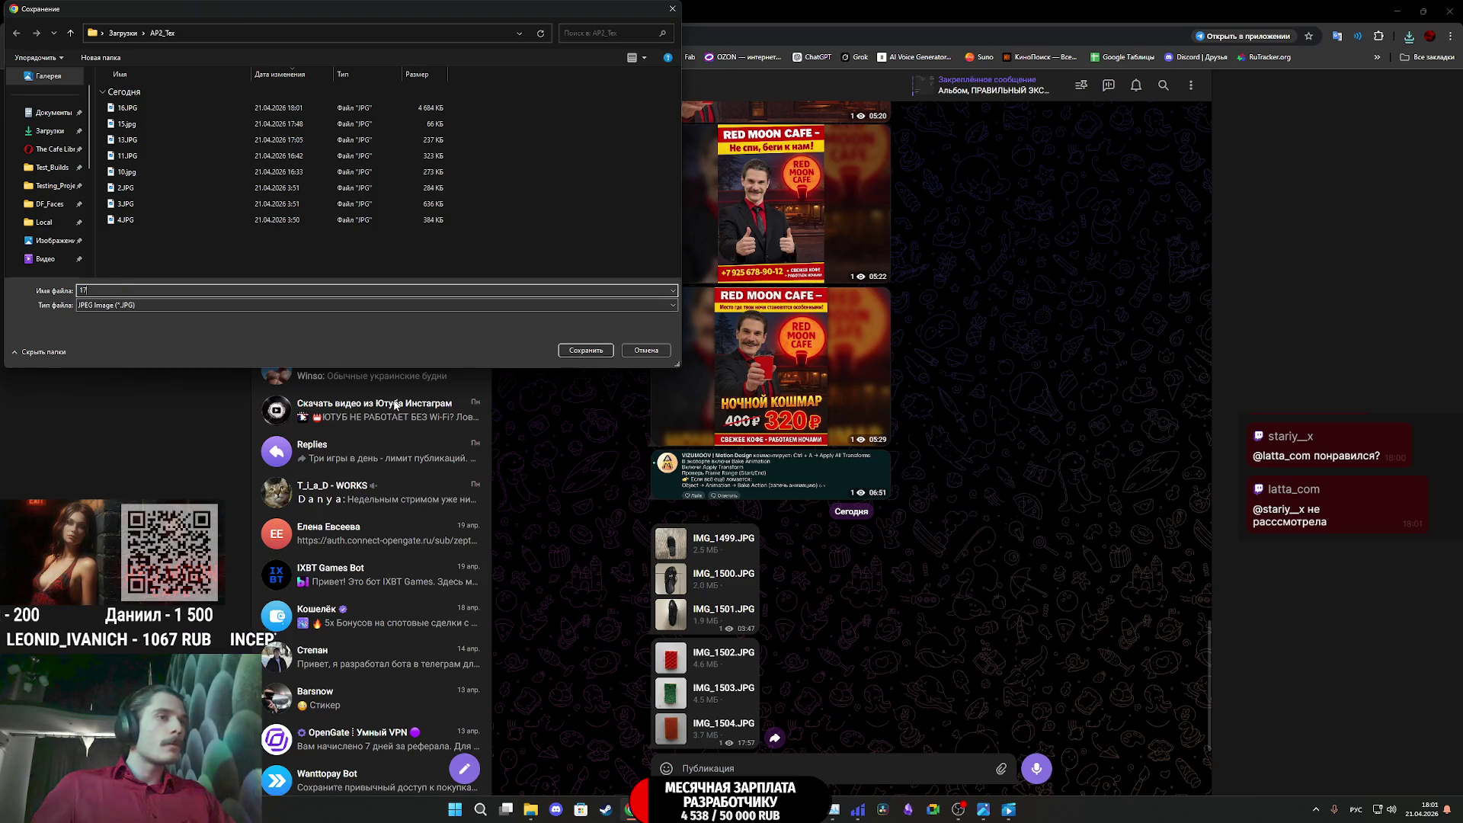
left_click(613, 349)
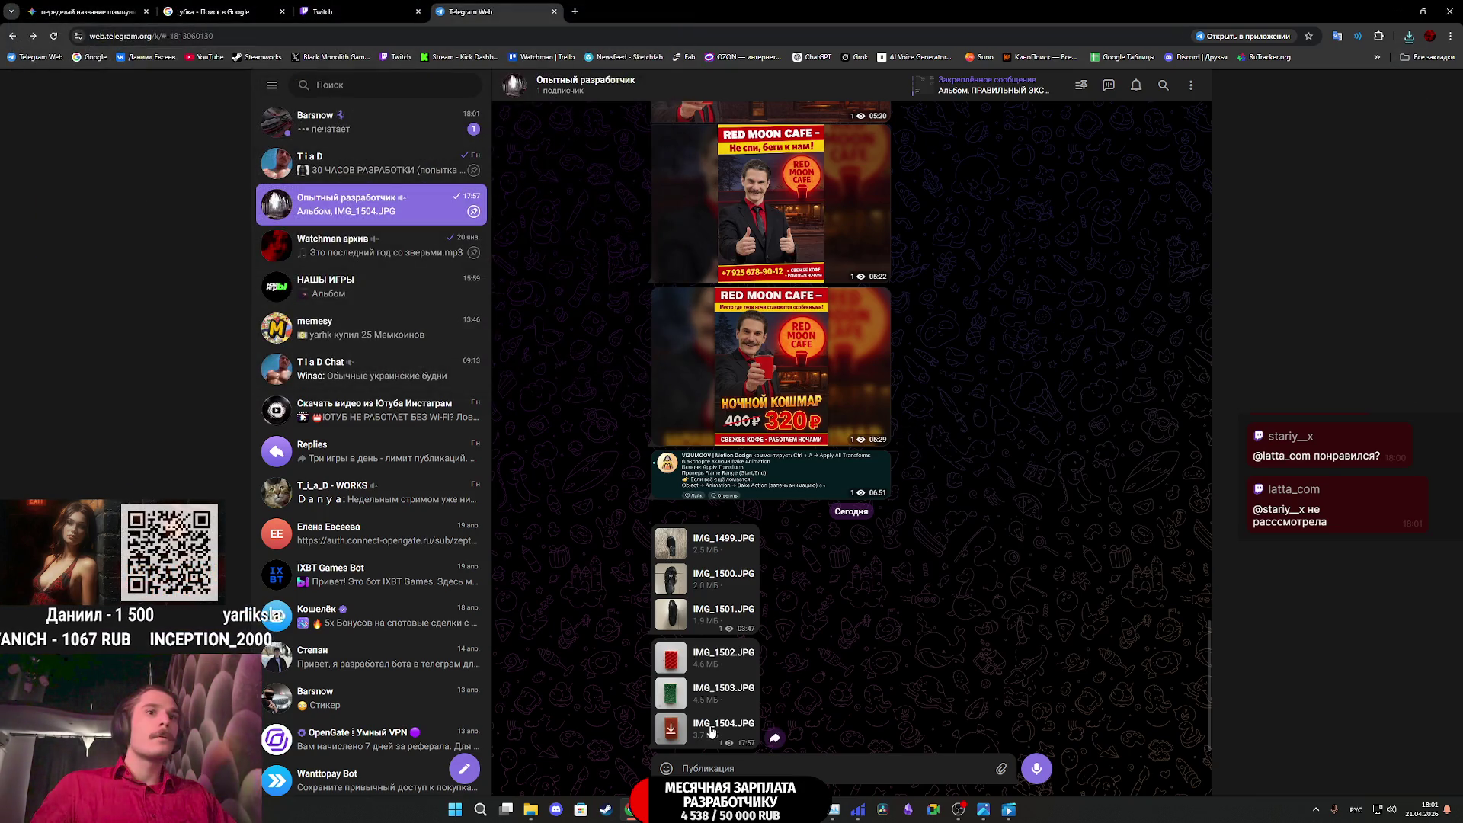
Save IMG_1504 into AP2_Tex as 18 and go back to the video-message chat
right_click(771, 736)
left_click(761, 723)
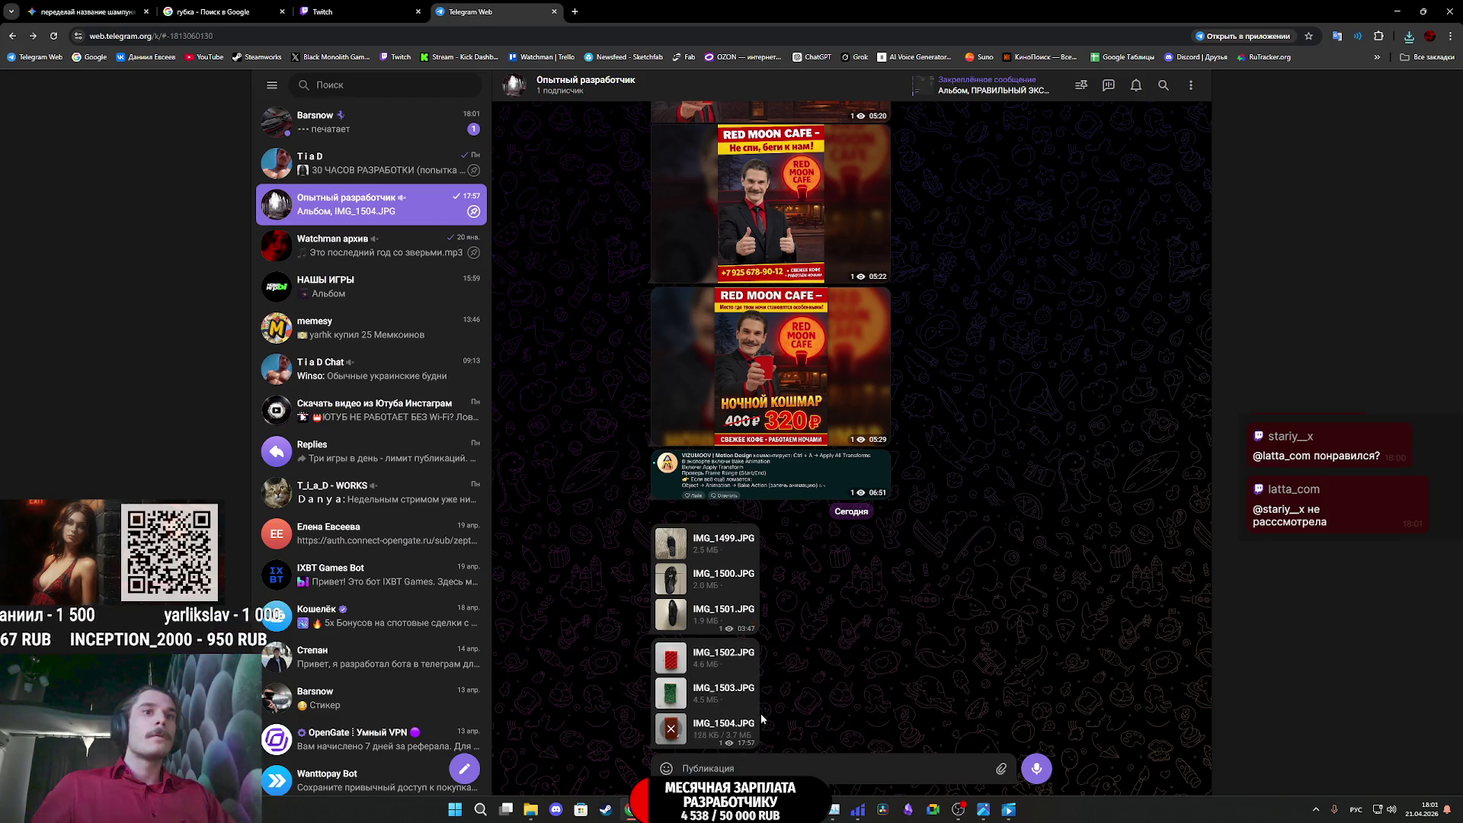
type("18")
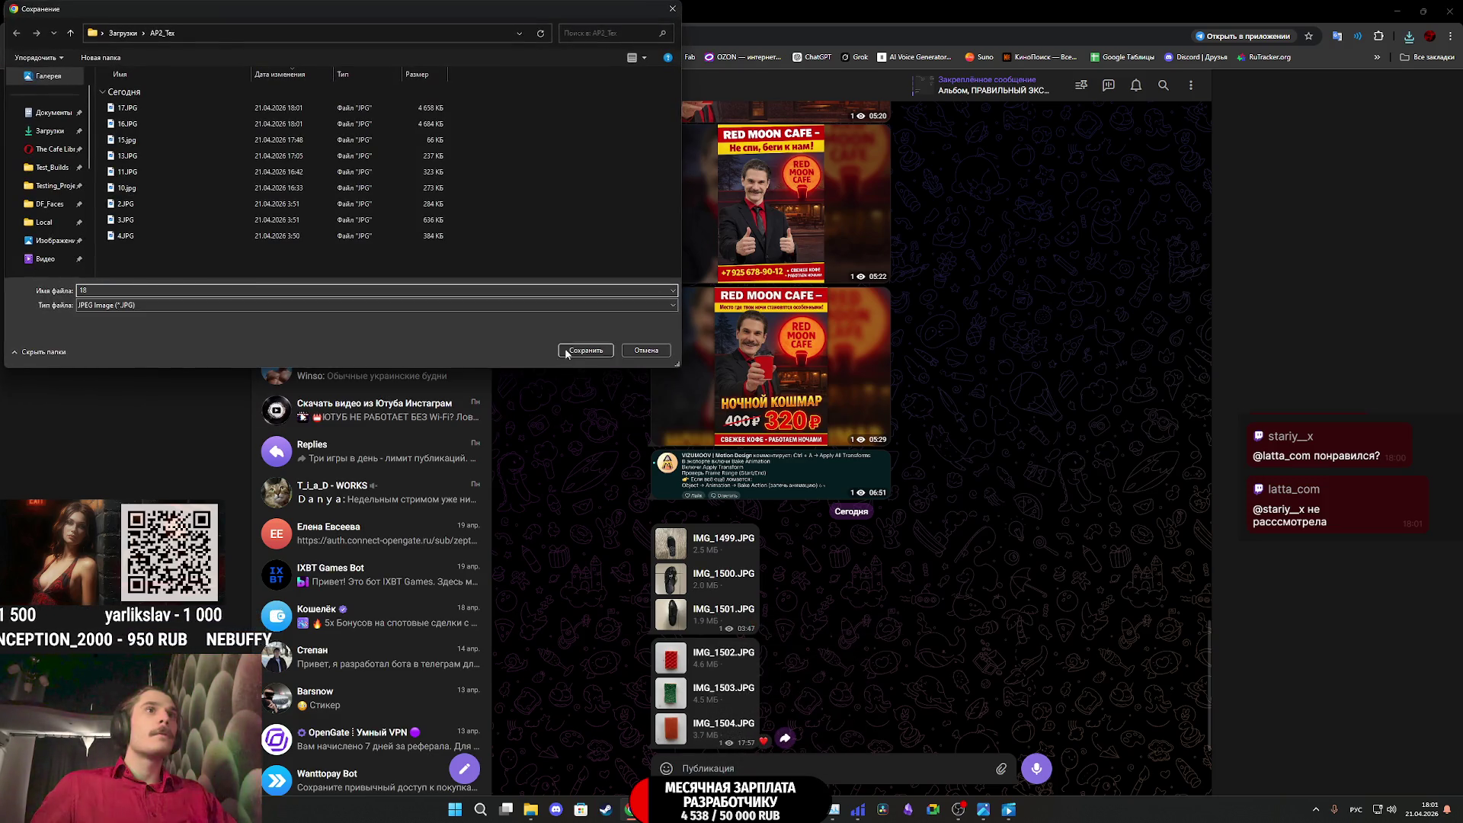
left_click(567, 351)
left_click(365, 122)
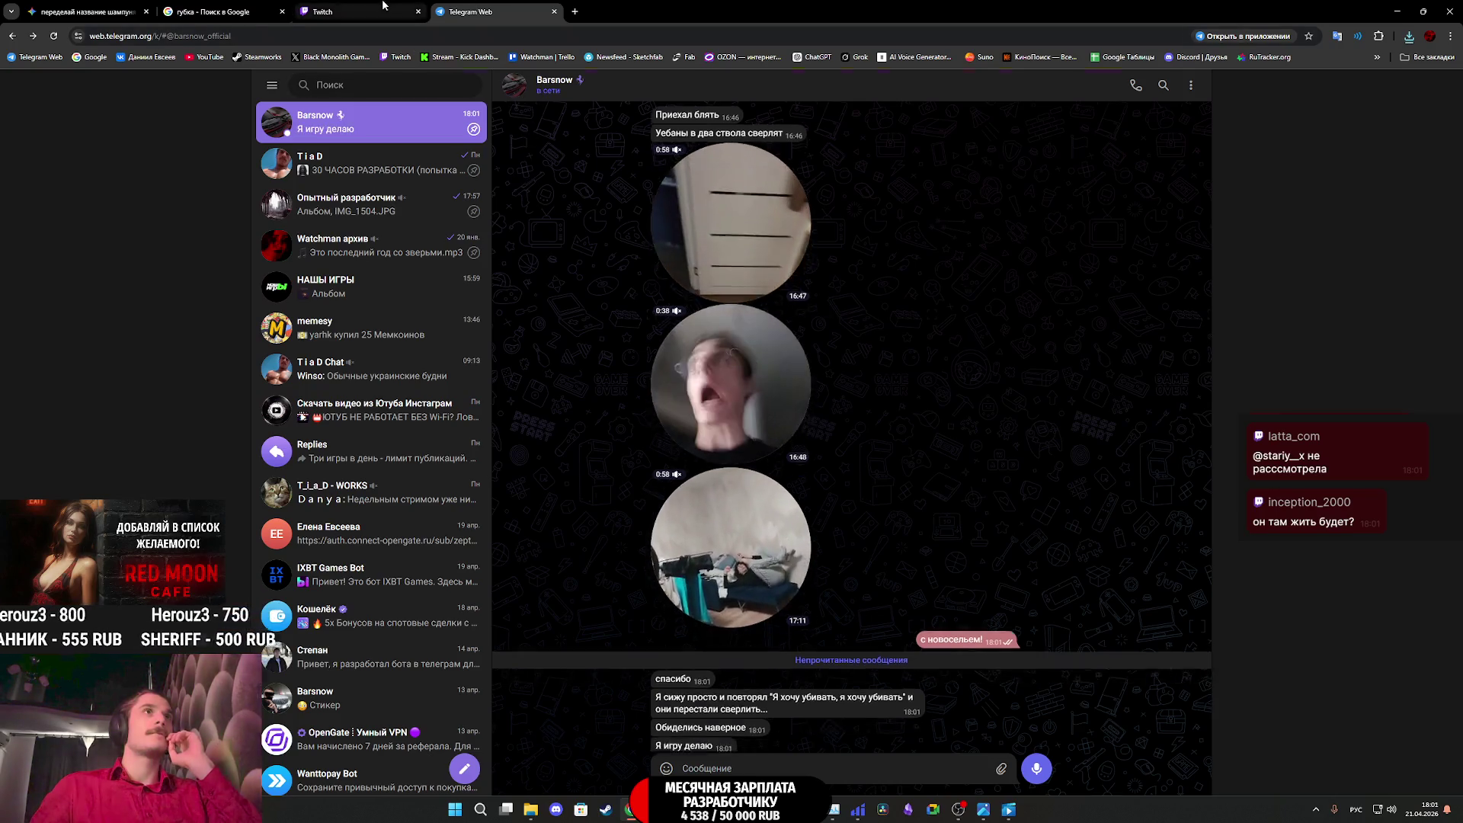
Reply 'Да расскажешь' to the message 'Я игру делаю' after glancing at the Twitch dashboard
left_click(404, 12)
left_click(457, 5)
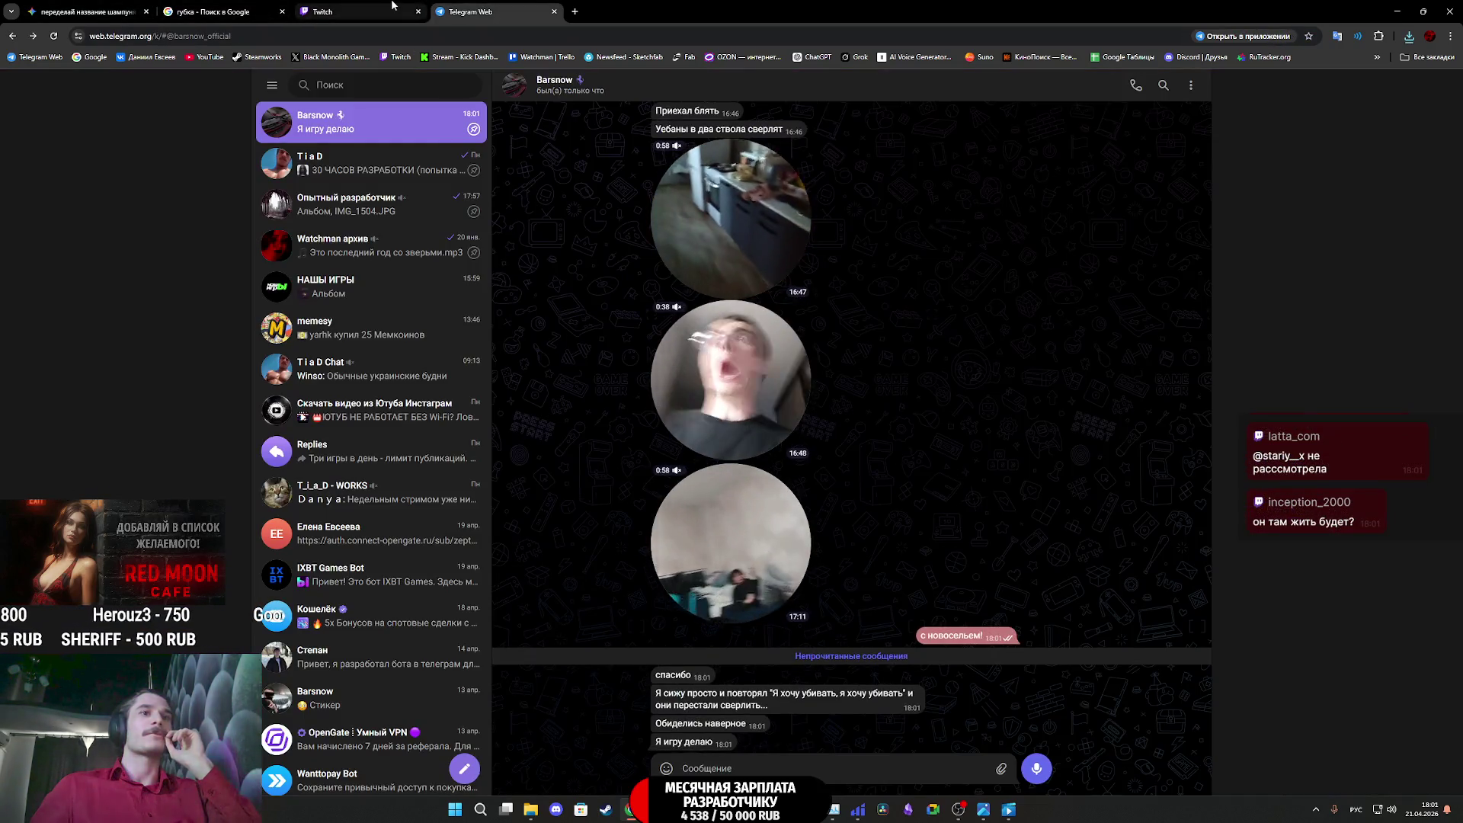
left_click(356, 6)
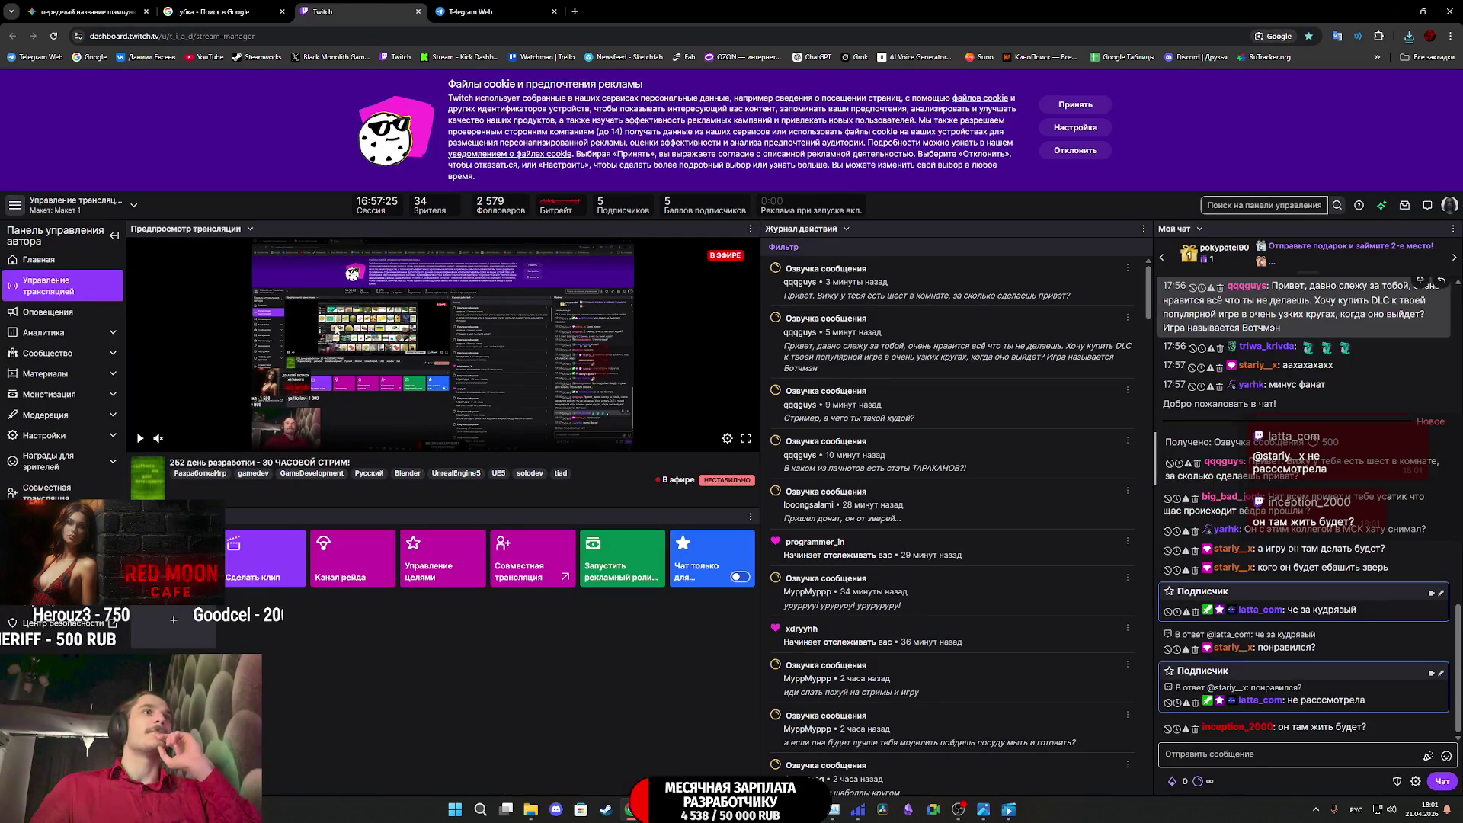
left_click(488, 11)
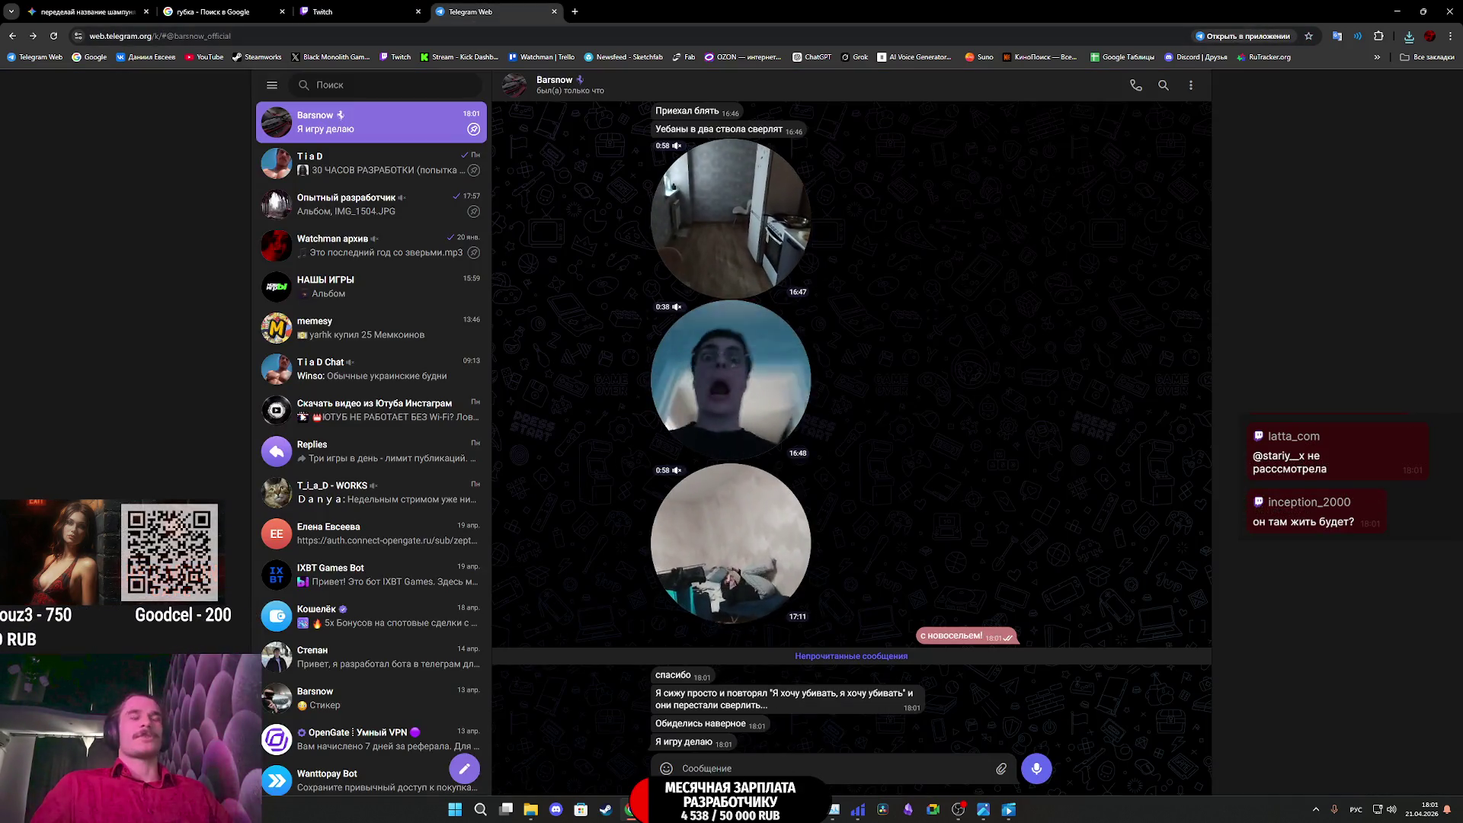
type("Д")
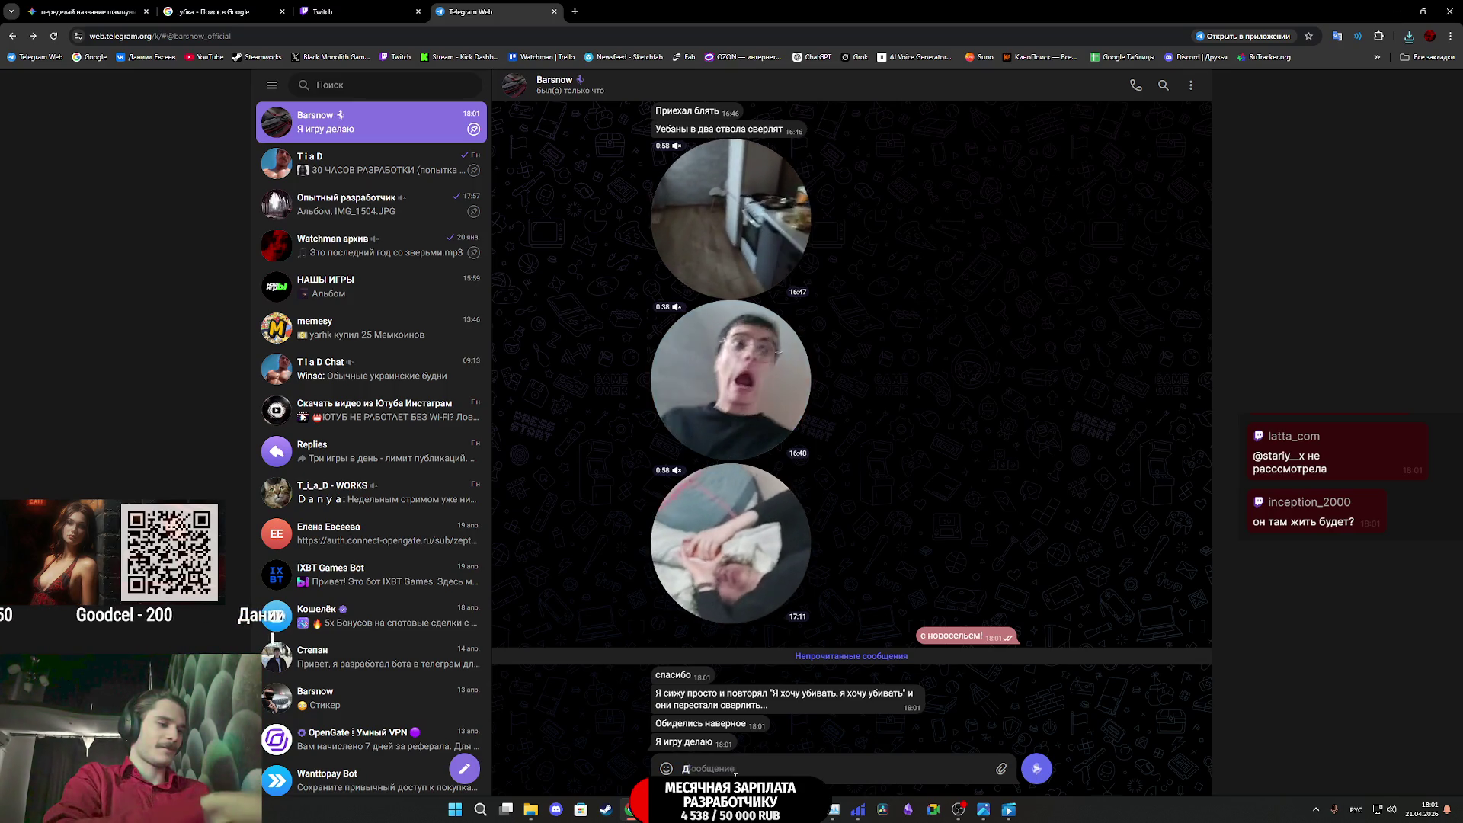
type("а расска")
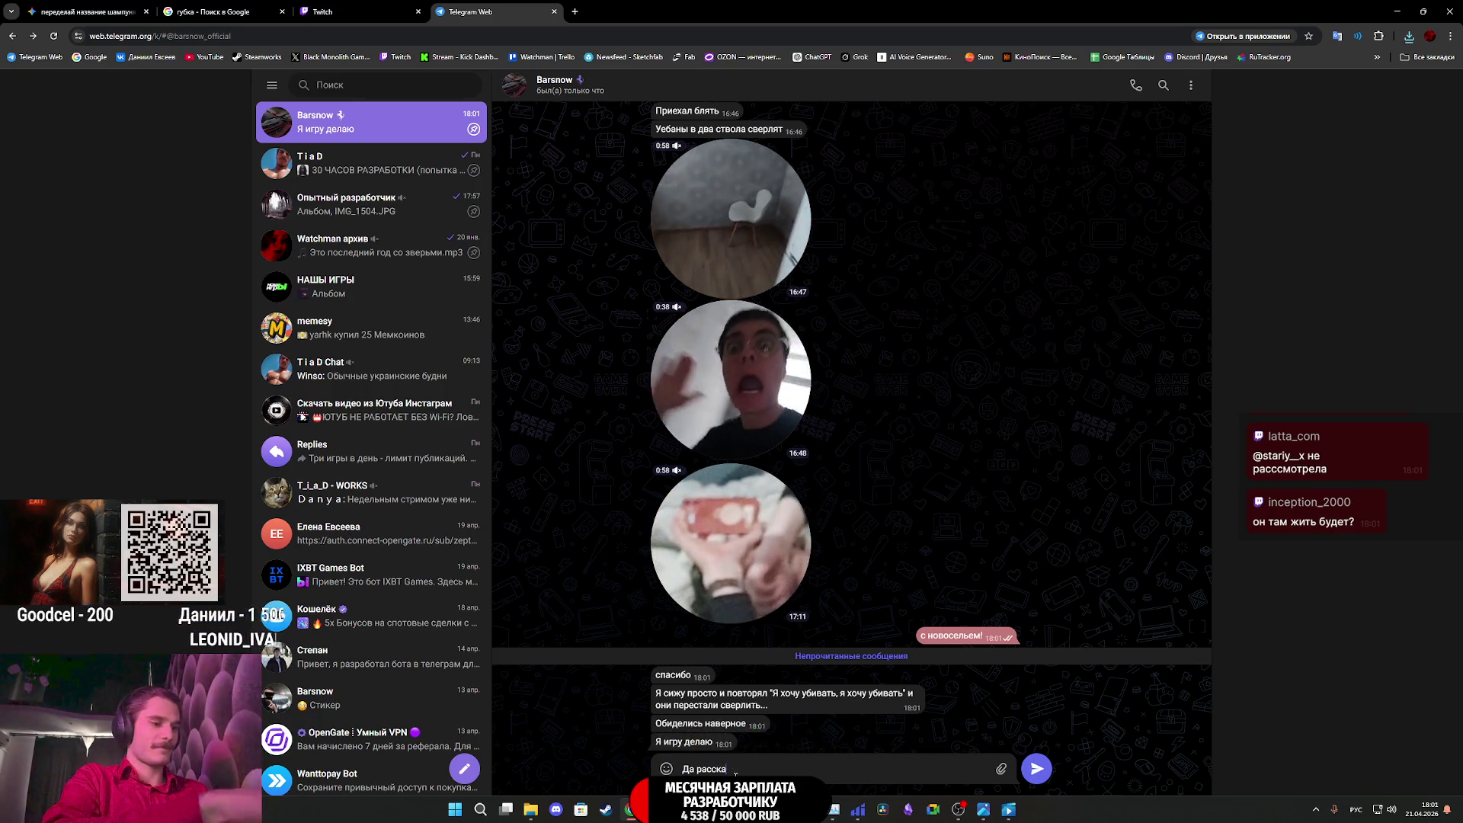
type("жешь")
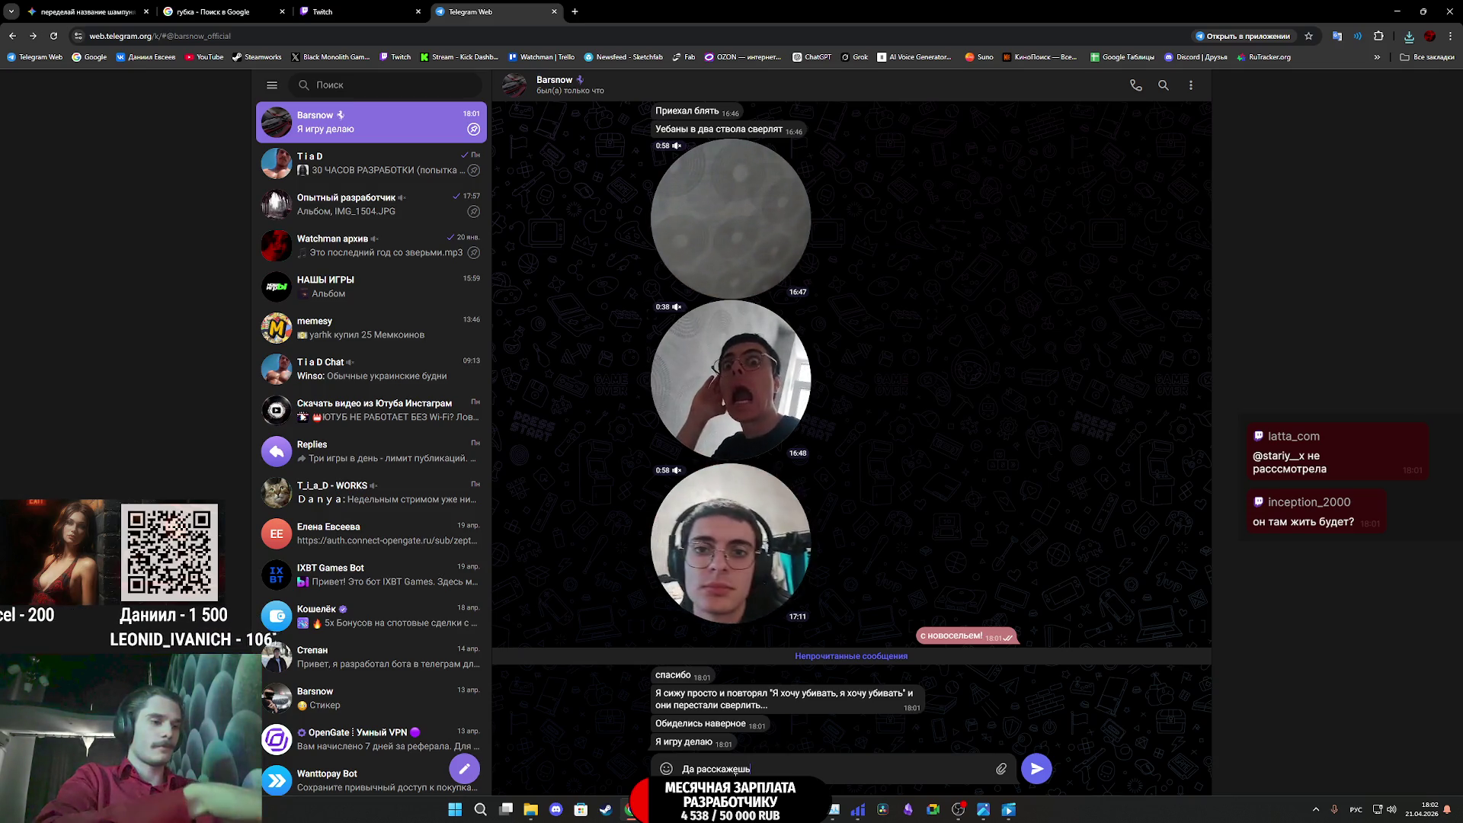
right_click(694, 744)
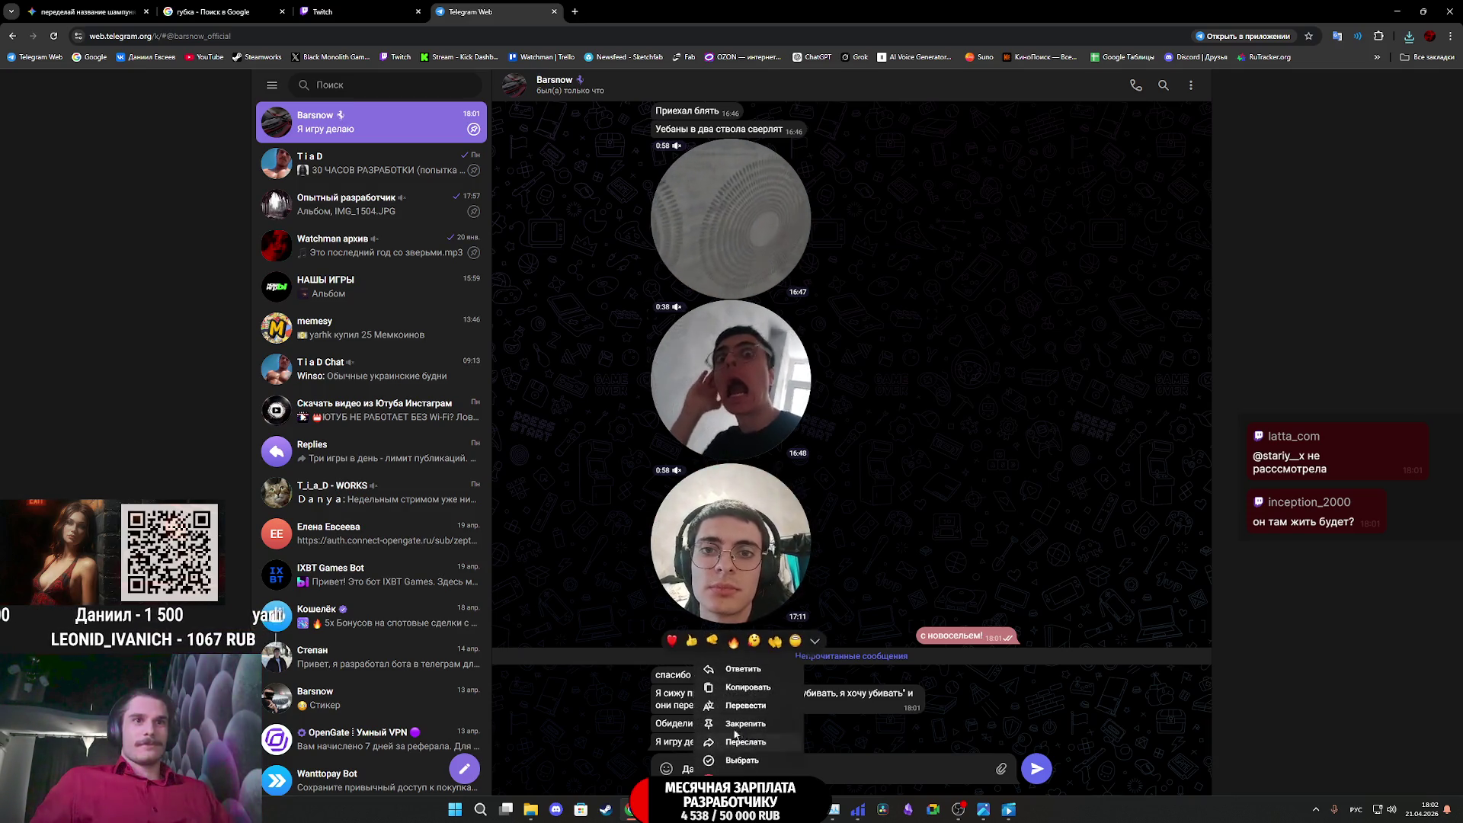
left_click(731, 674)
left_click(1037, 770)
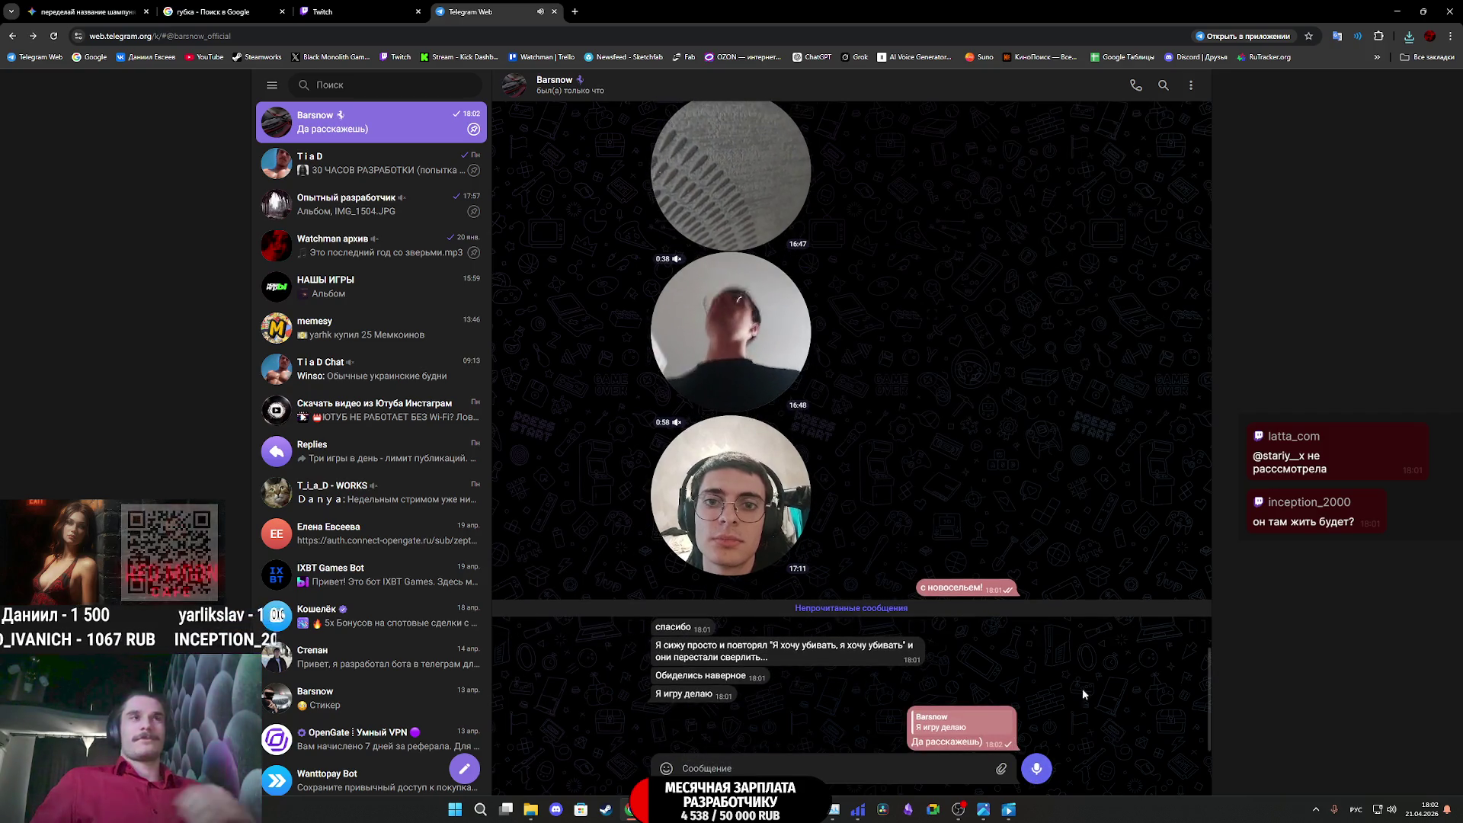
Check the Twitch dashboard again, then send the reply 'пошел нахуй' in the chat
left_click(404, 7)
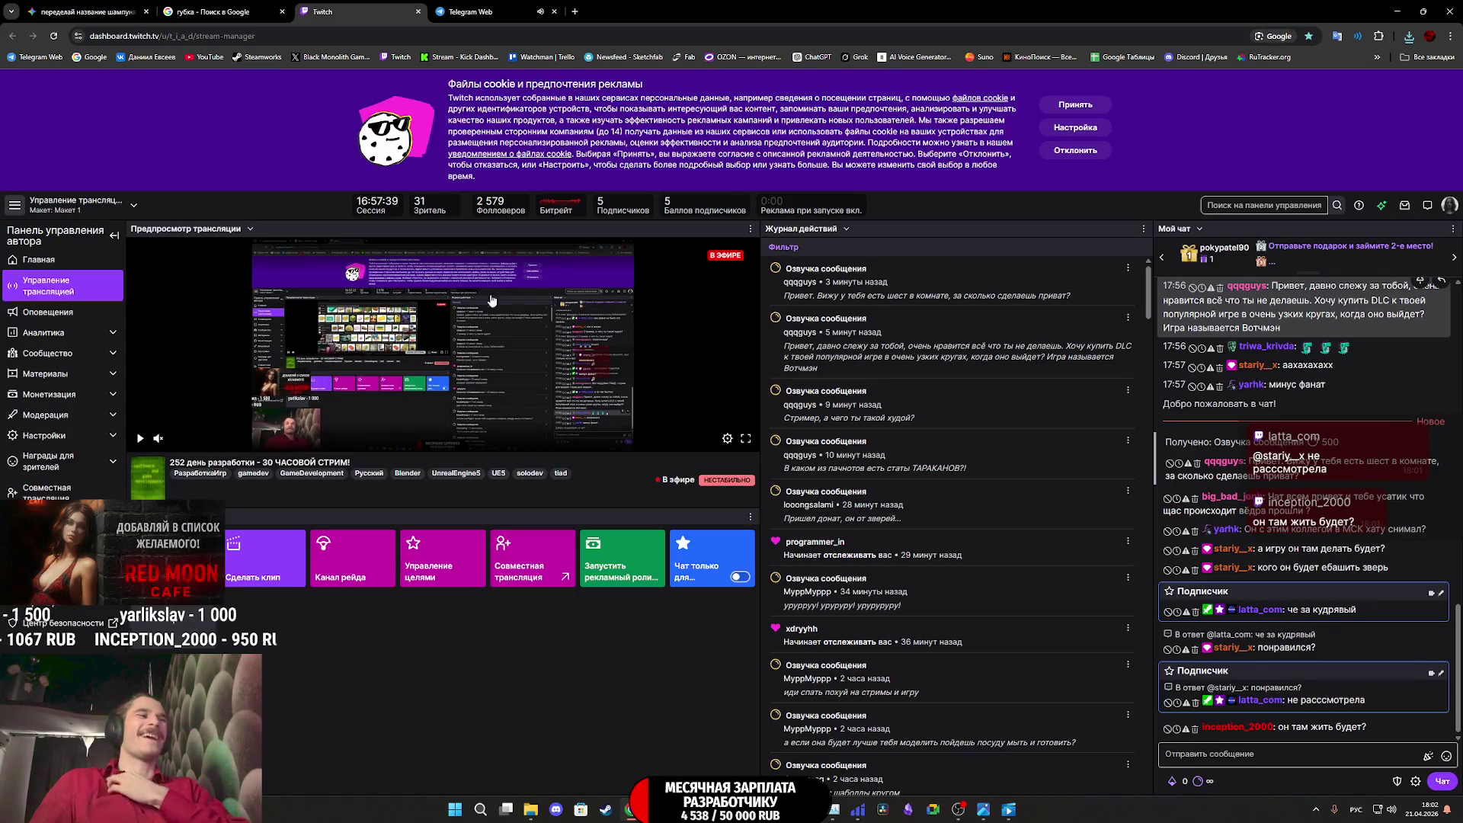
left_click(487, 11)
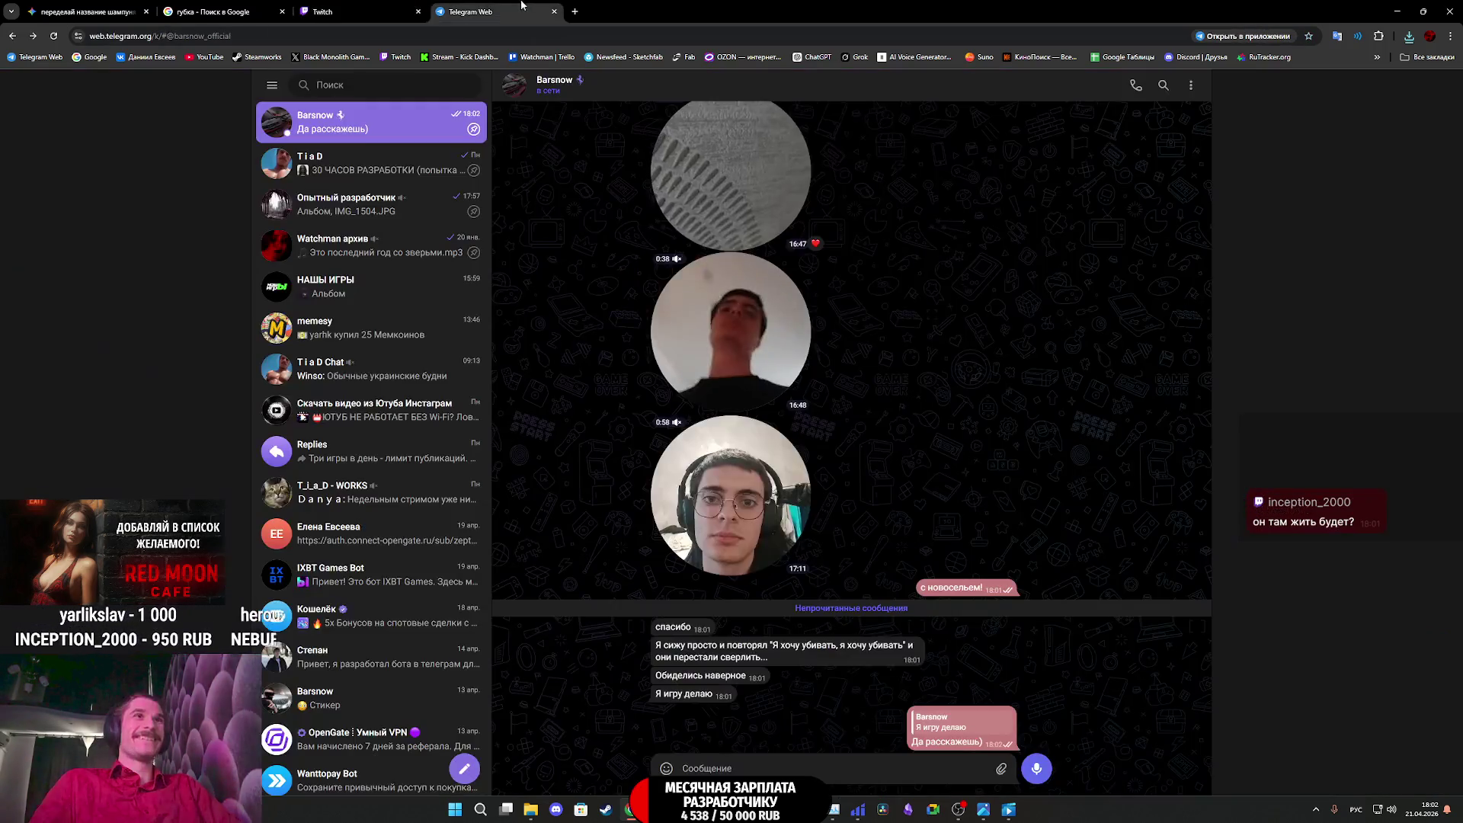
mouse_move(380, 5)
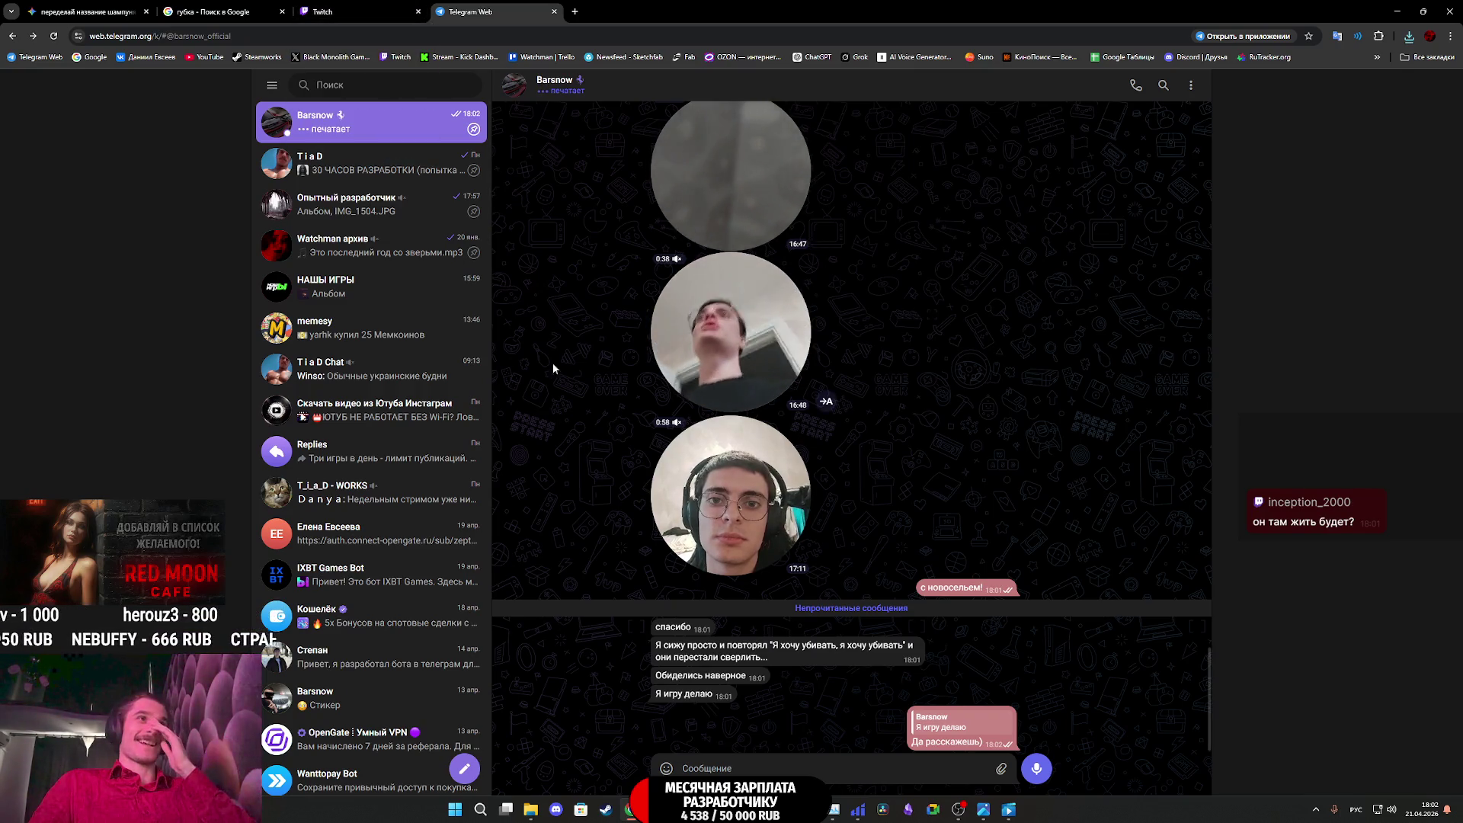
left_click(365, 7)
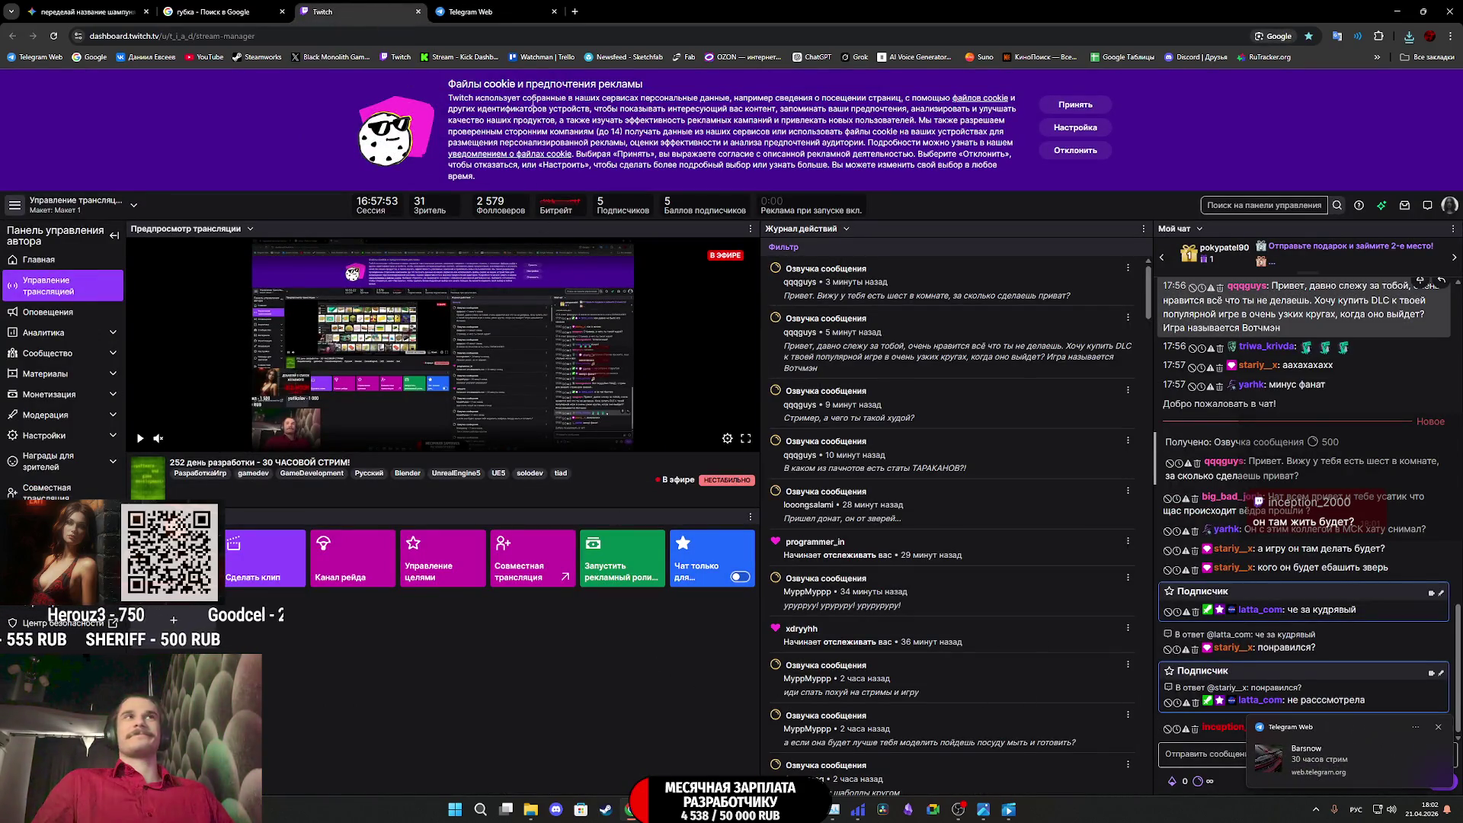
left_click(478, 6)
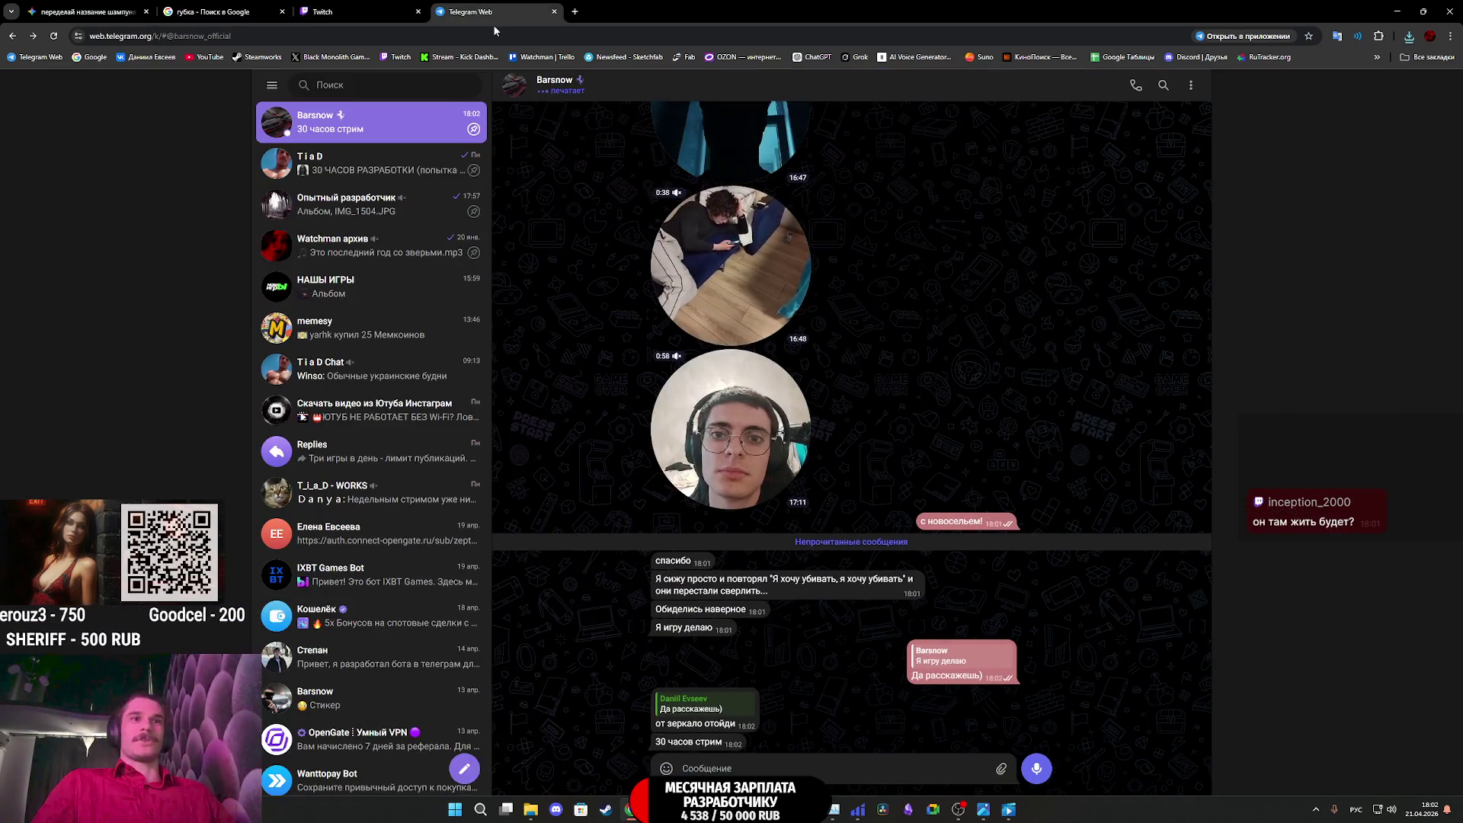
left_click(718, 767)
type("пошел нах")
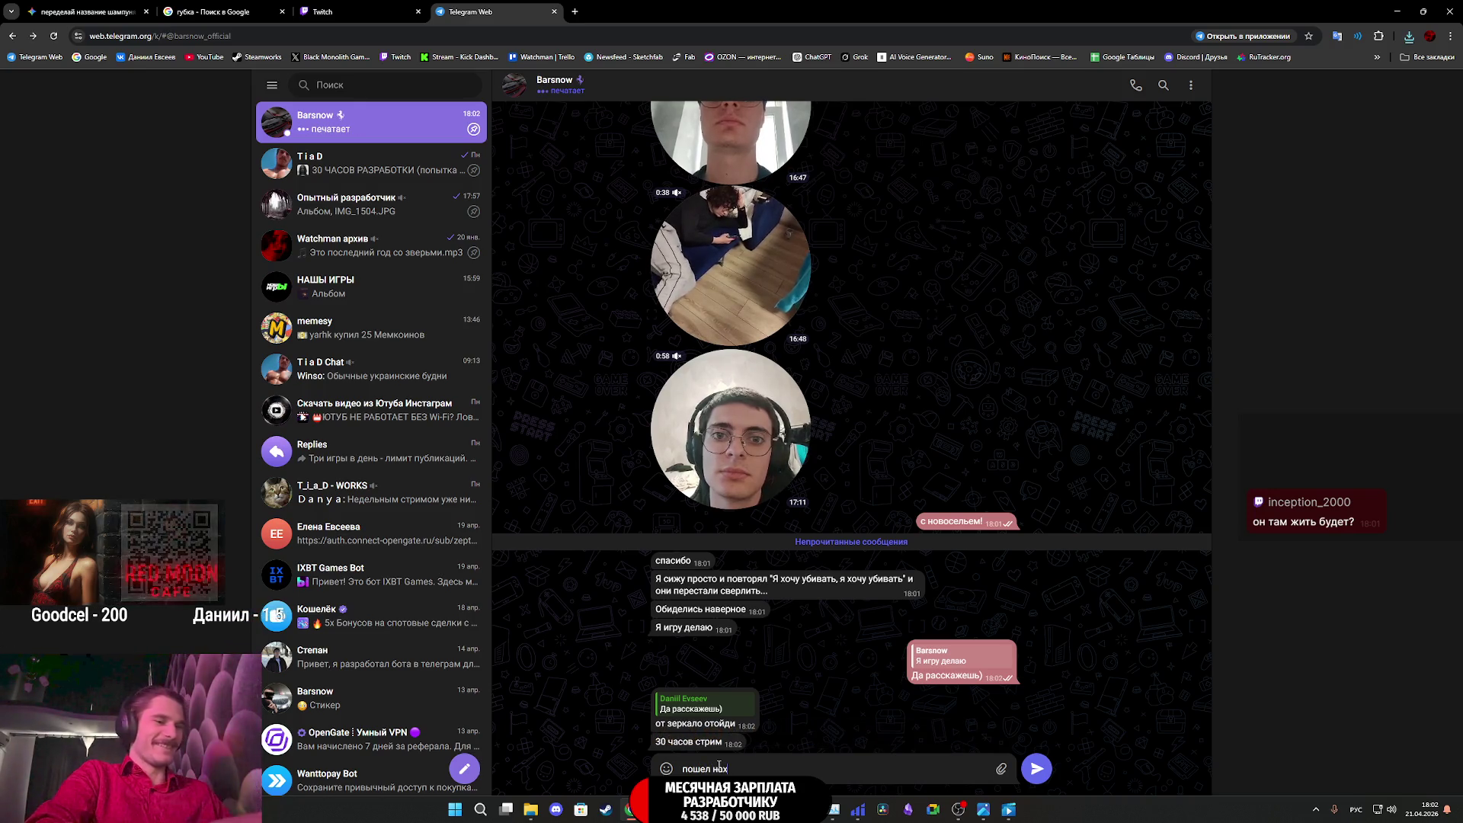
type("уй")
key("Return")
Close the Telegram Web tab and bring Substance Painter back to the front
left_click(325, 10)
left_click(460, 11)
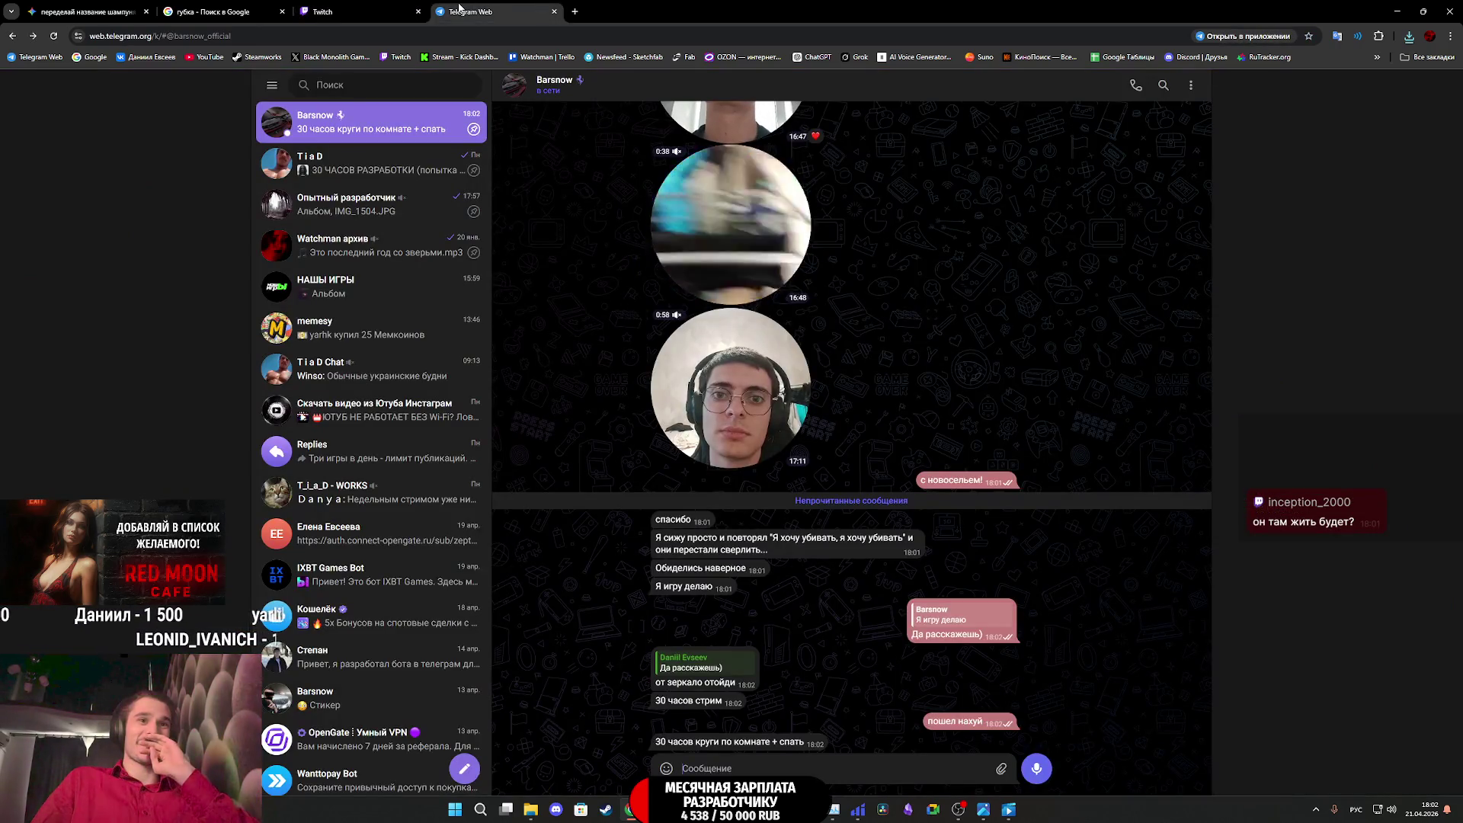
left_click(382, 5)
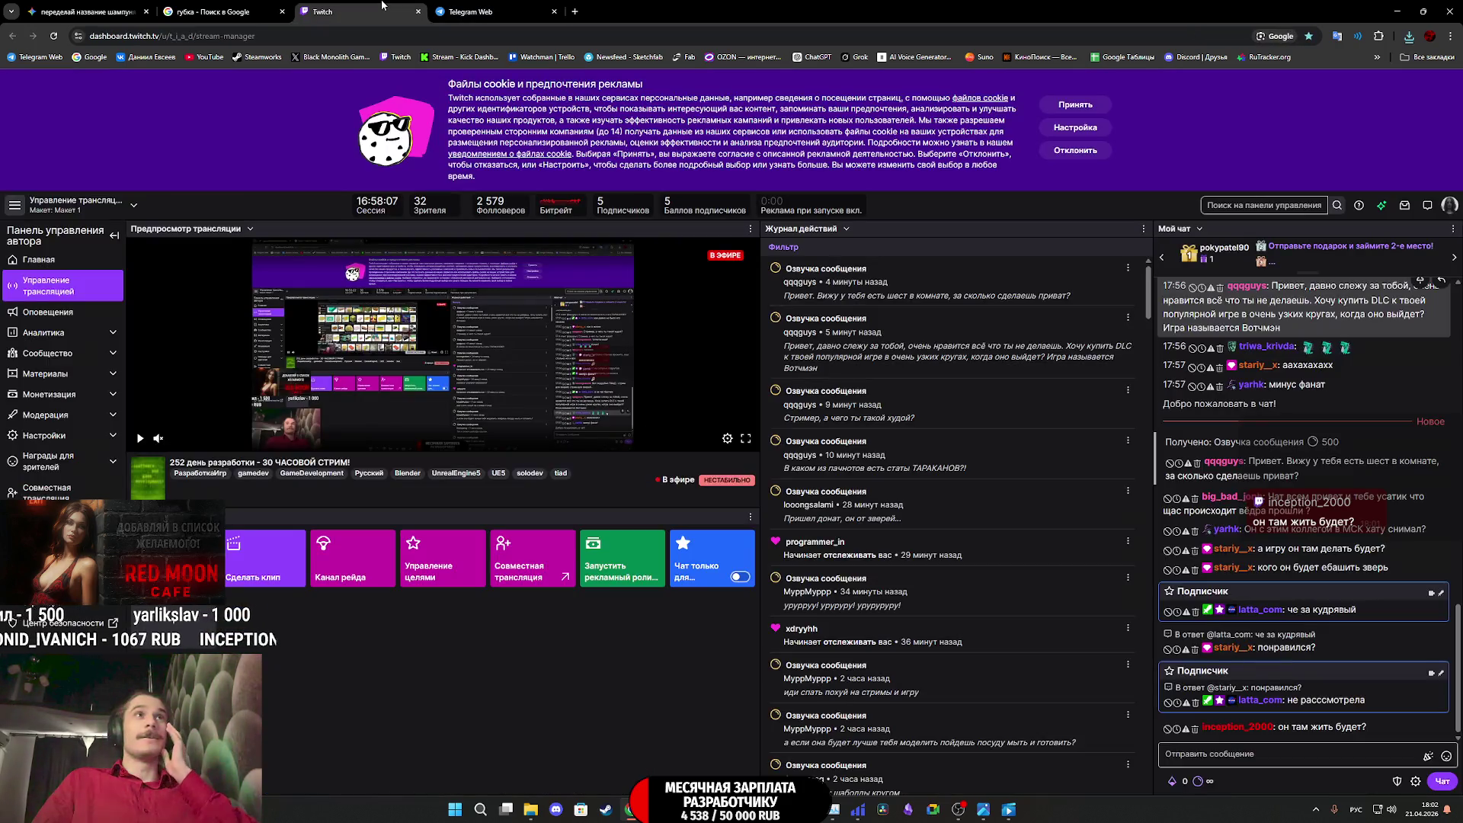
left_click(553, 12)
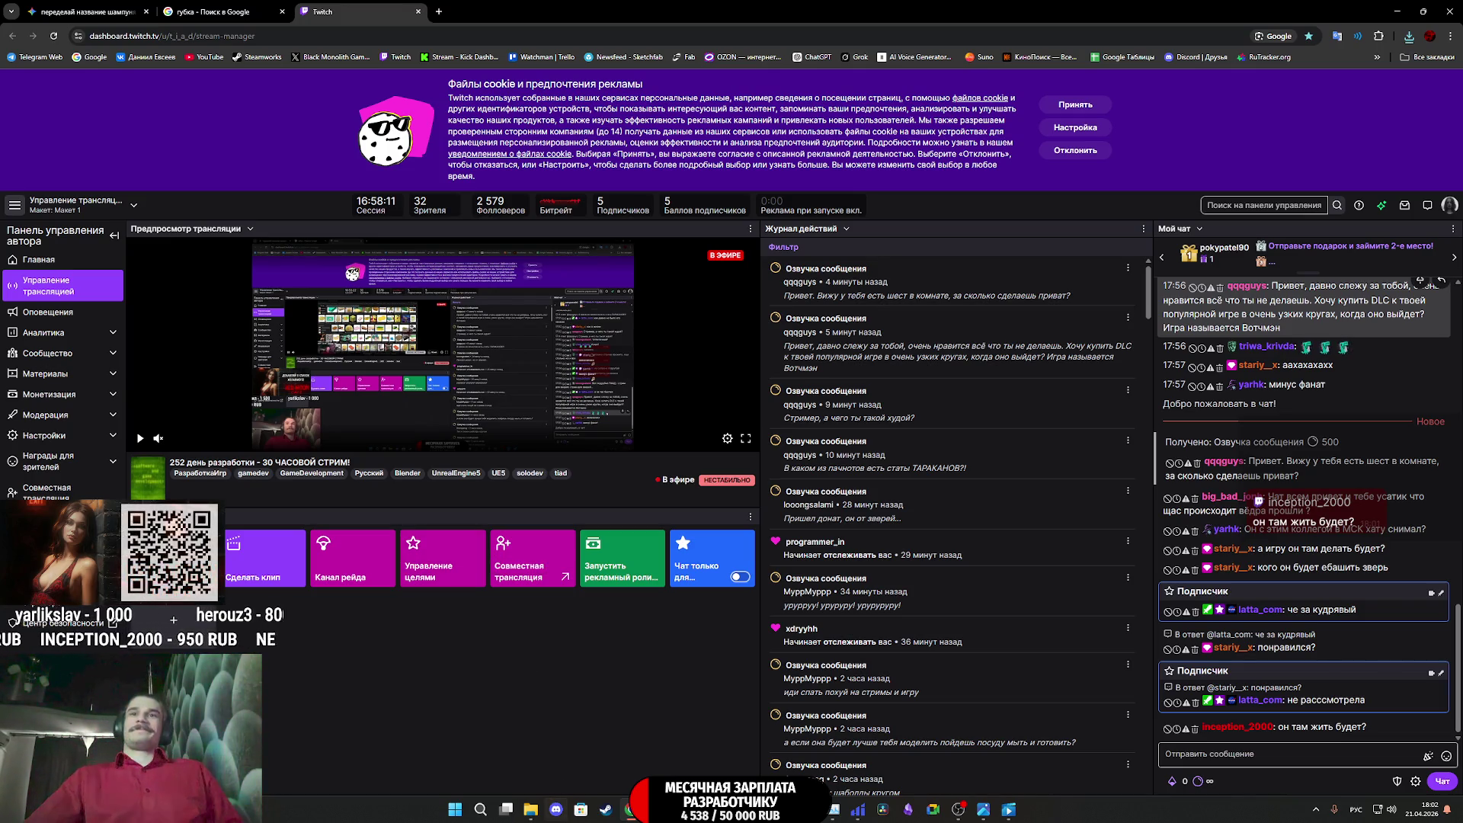
left_click(769, 809)
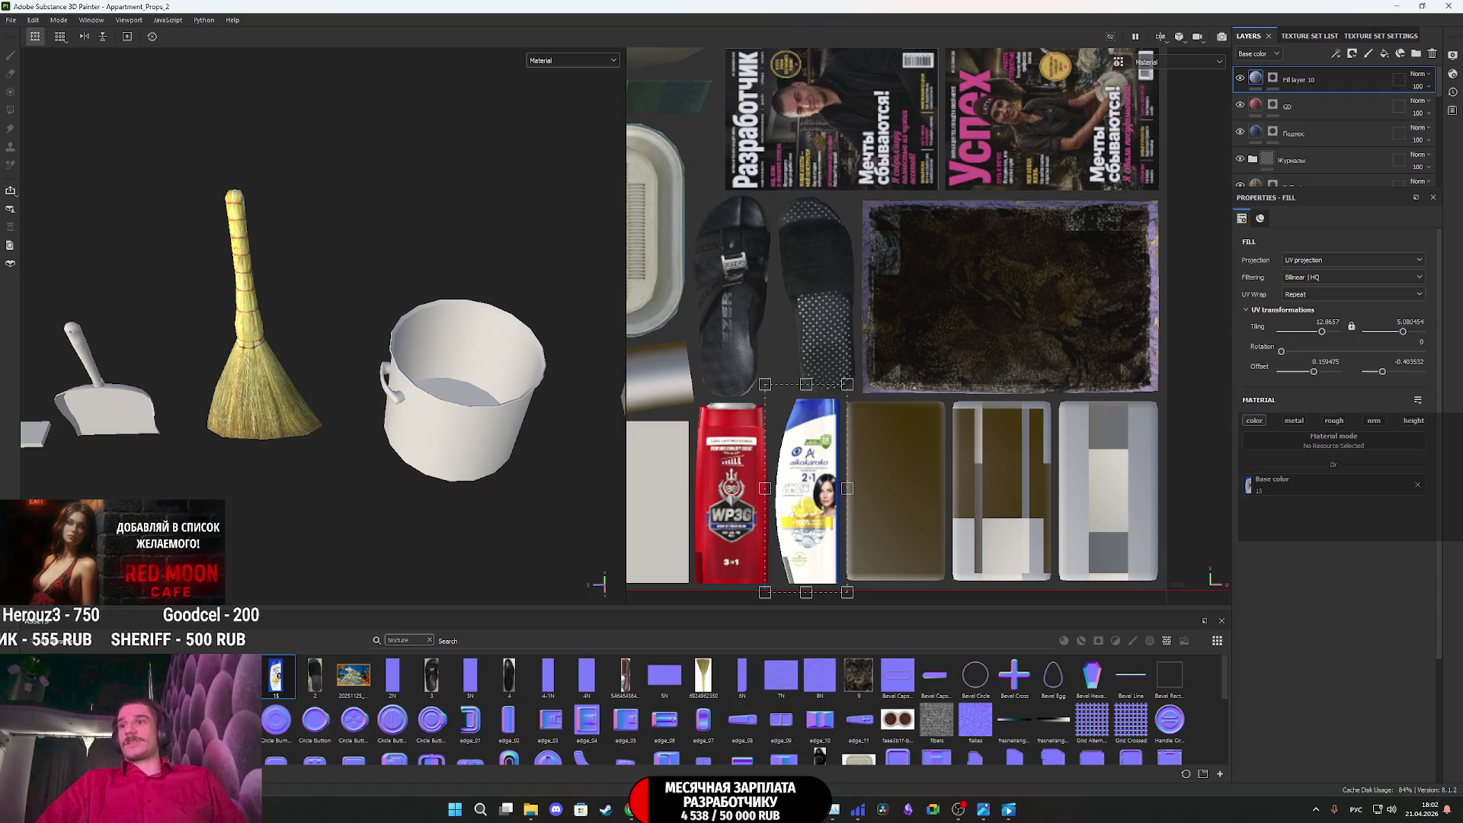
Import 16.JPG, 17.JPG and 18.JPG as textures into the Appartment_Props_2 project
scroll(955, 325, "down", 5)
scroll(917, 283, "up", 3)
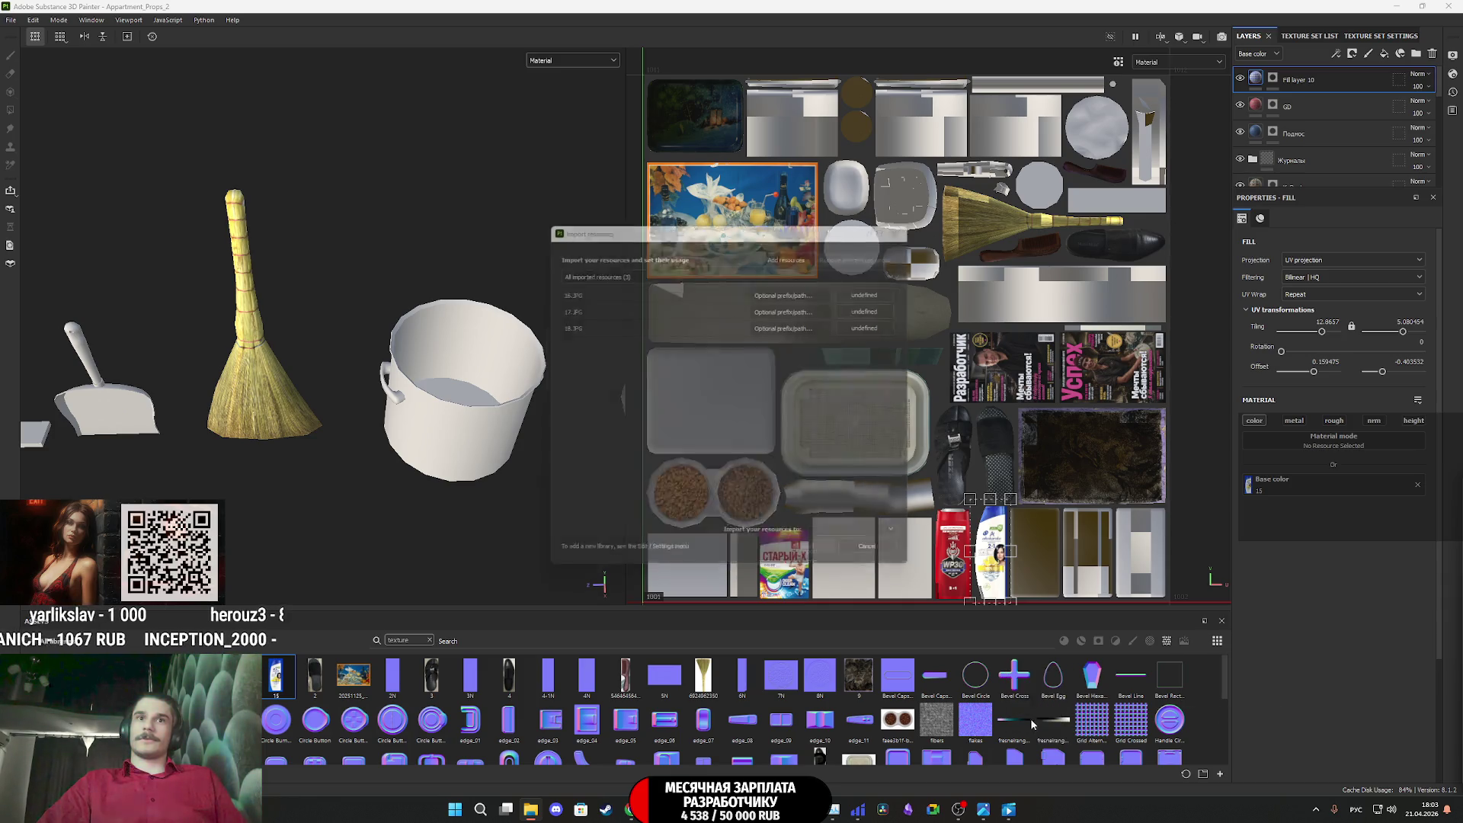
left_click(877, 289)
left_click(895, 316)
left_click(892, 308)
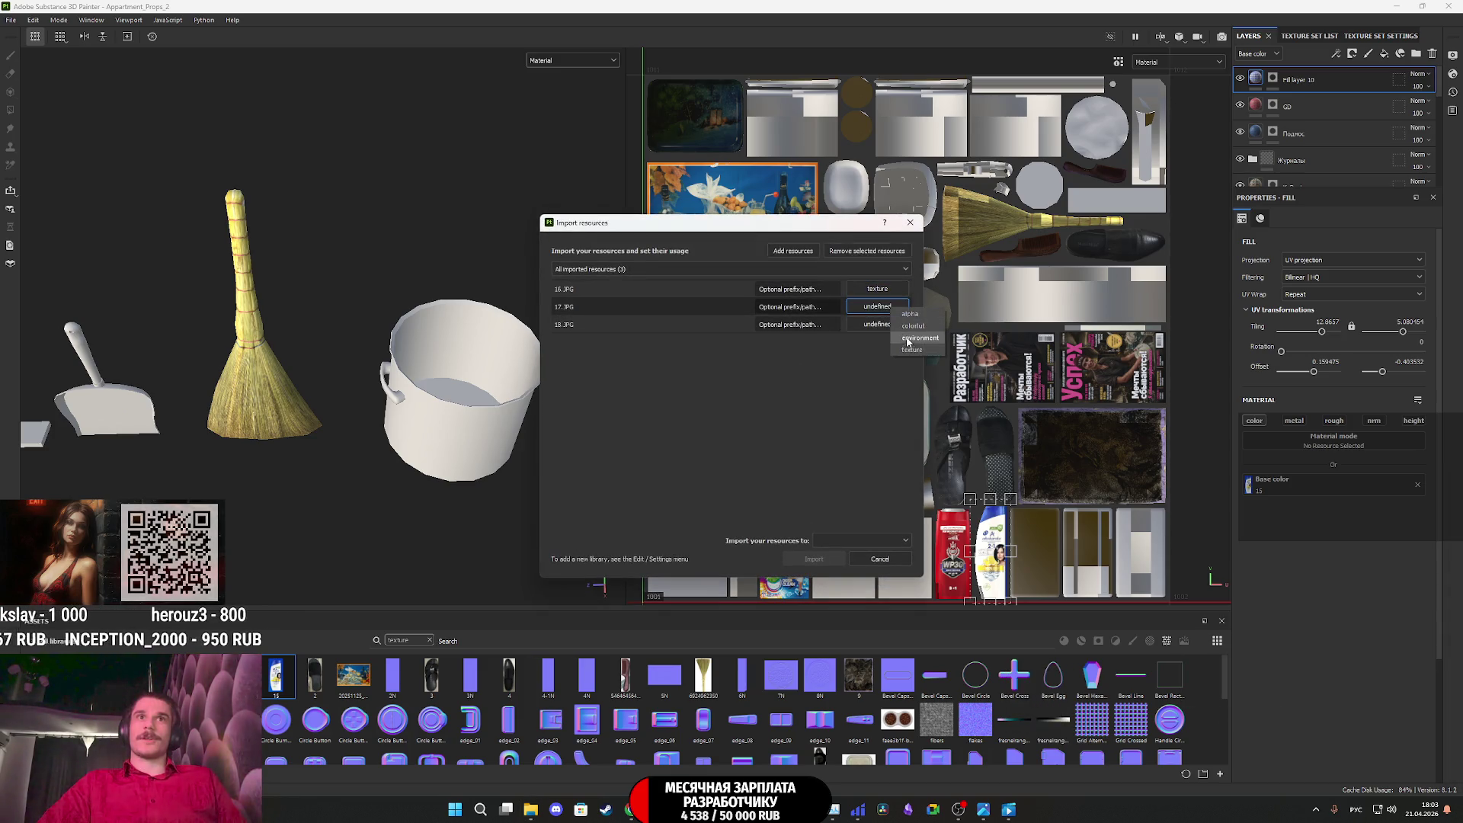
left_click(913, 347)
left_click(874, 328)
left_click(891, 352)
left_click(891, 541)
left_click(893, 573)
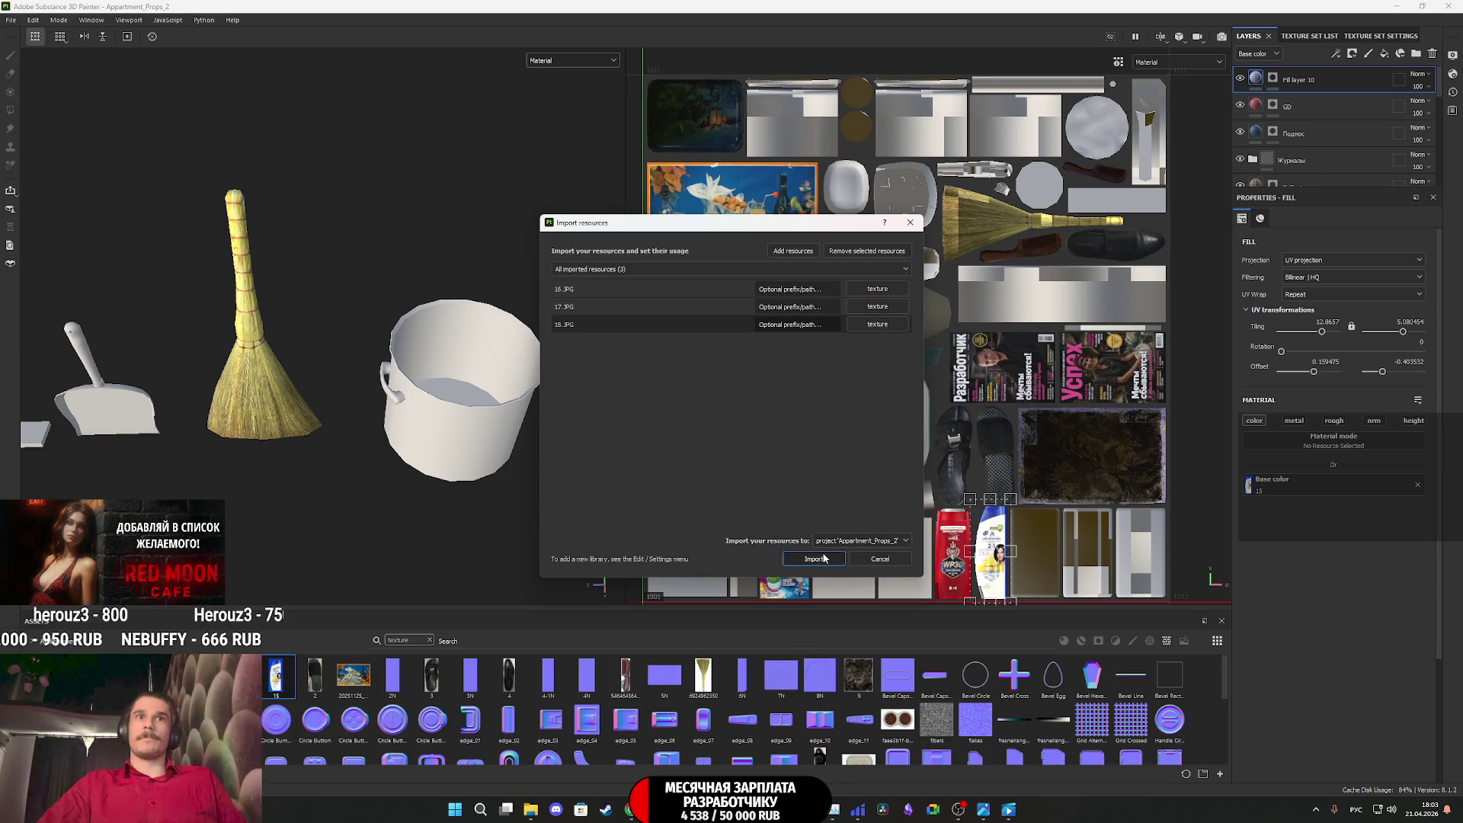
left_click(835, 558)
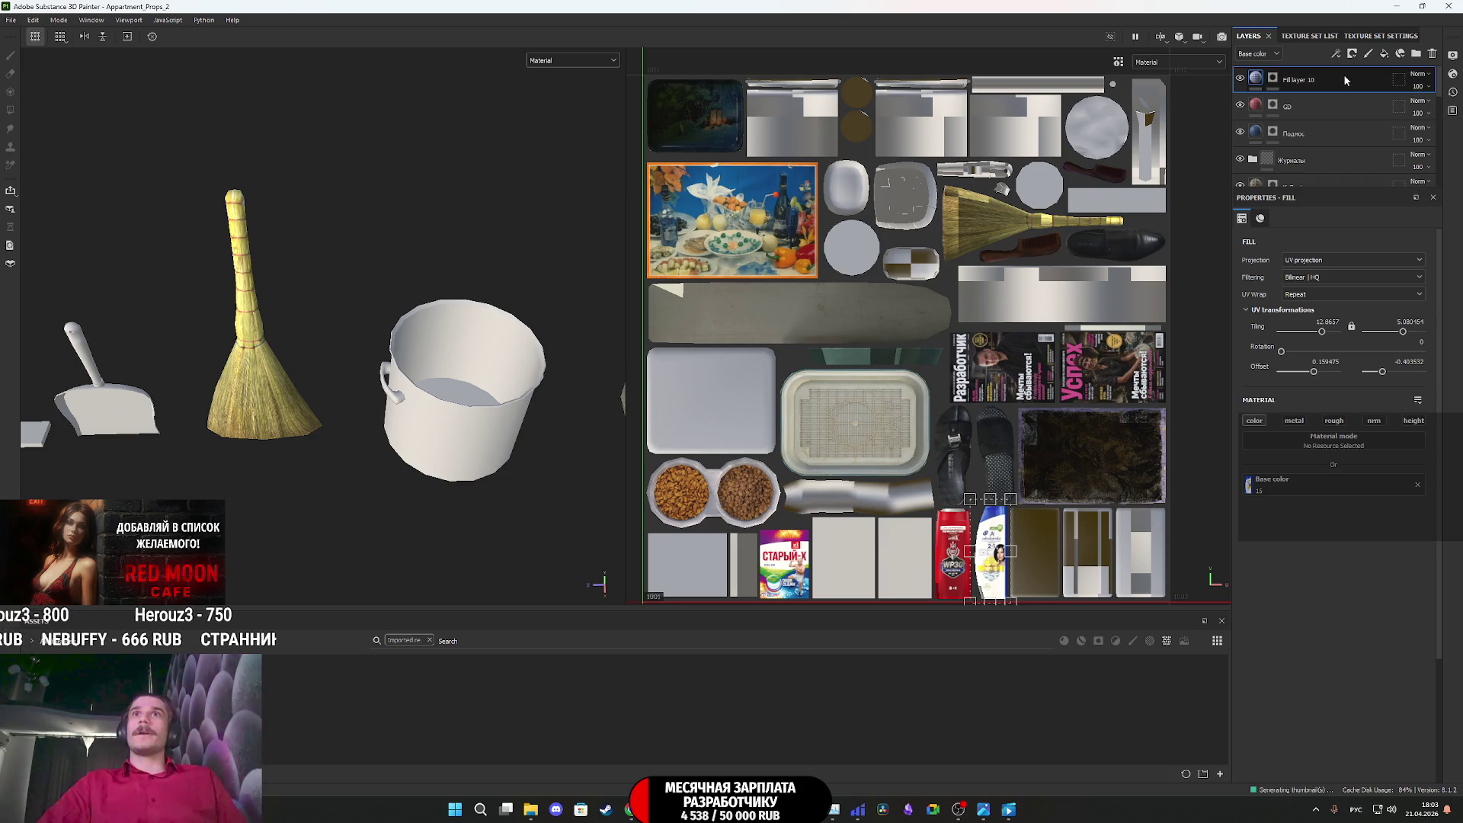
Rename Fill layer 10 to 'Shampoo' and add a fresh fill layer on top of it
double_click(1304, 78)
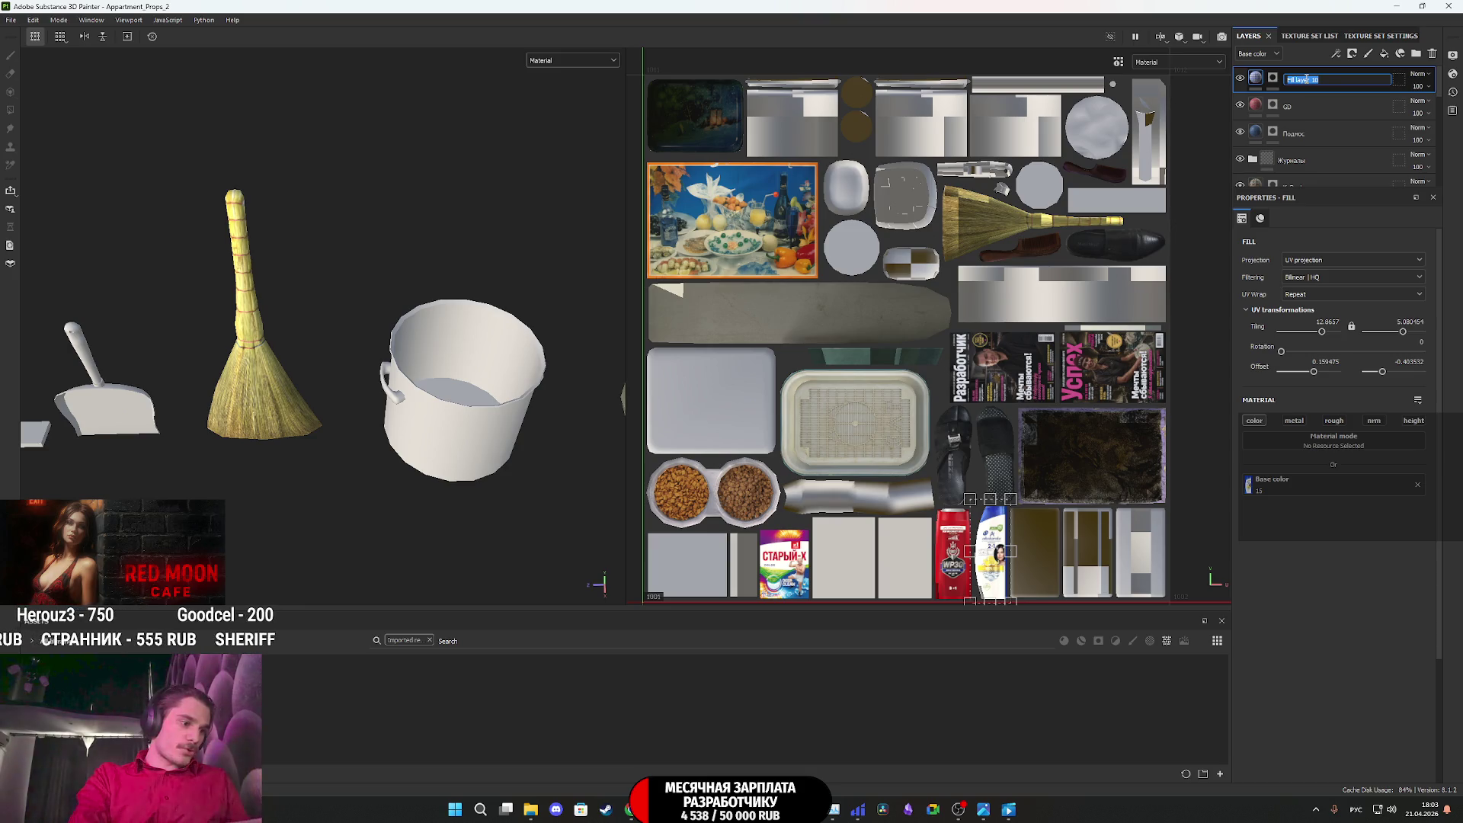
type("зарфы")
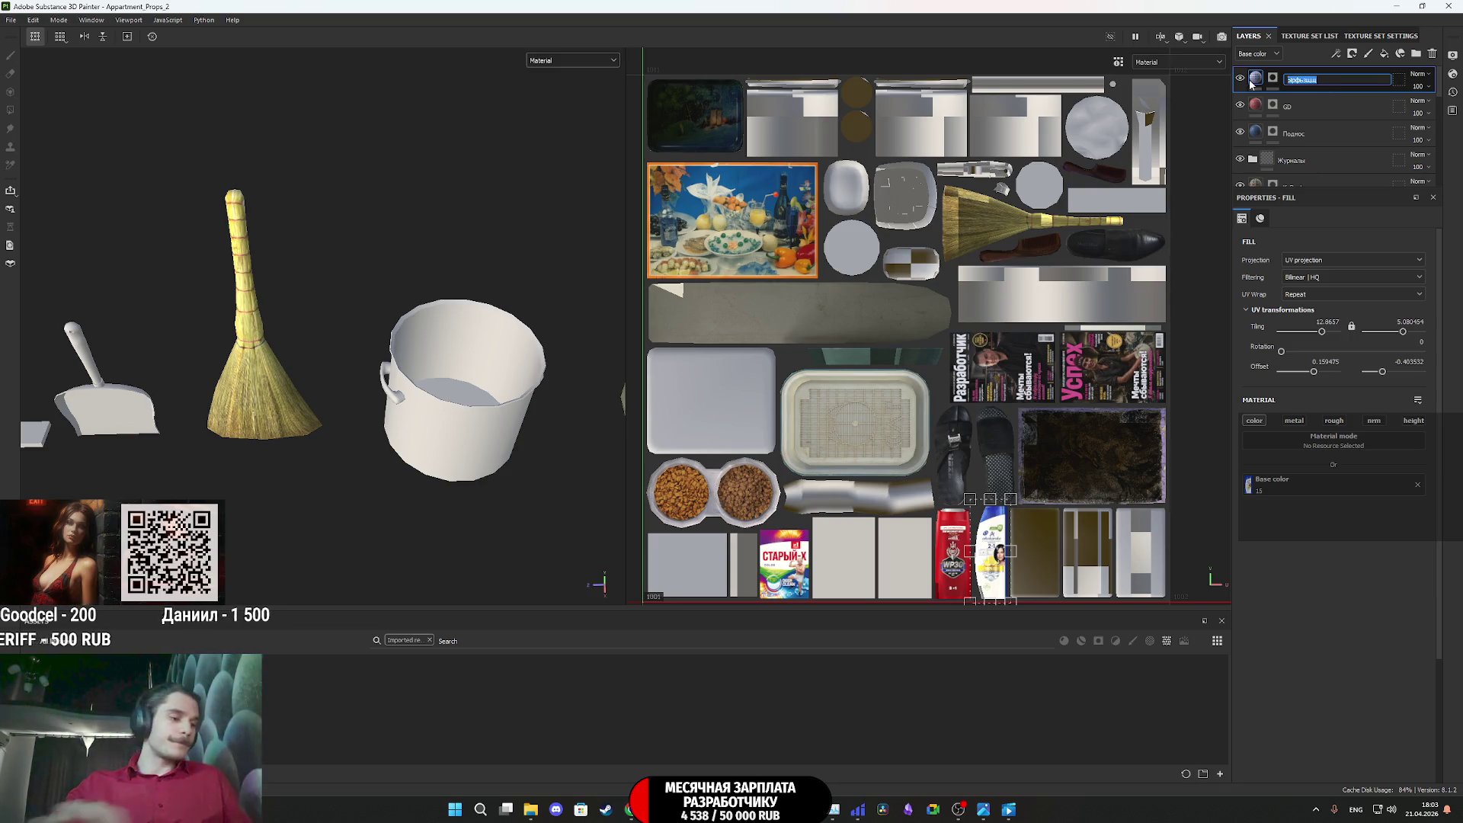
type("Shamp")
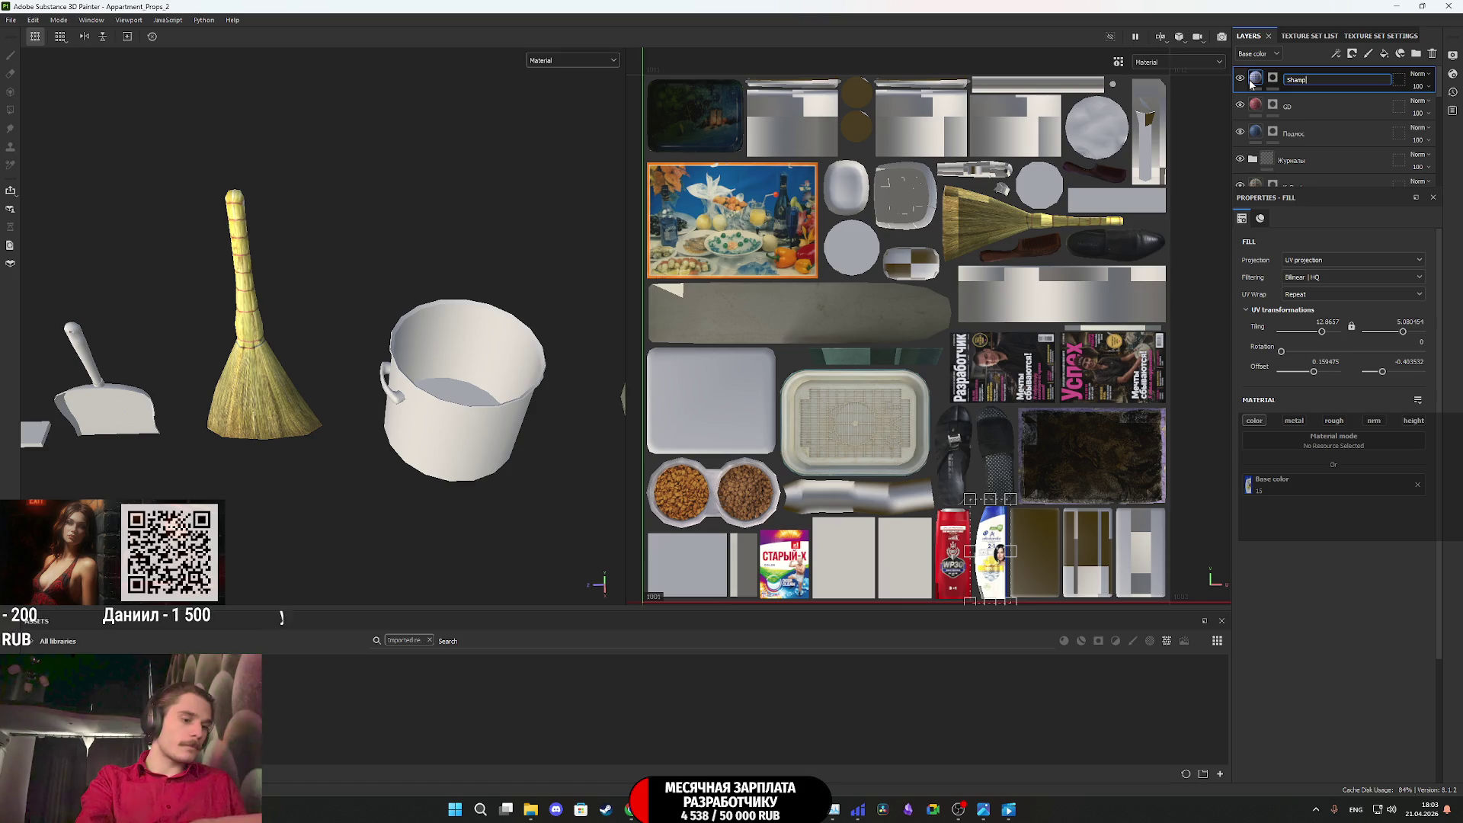
type("oo")
key("Return")
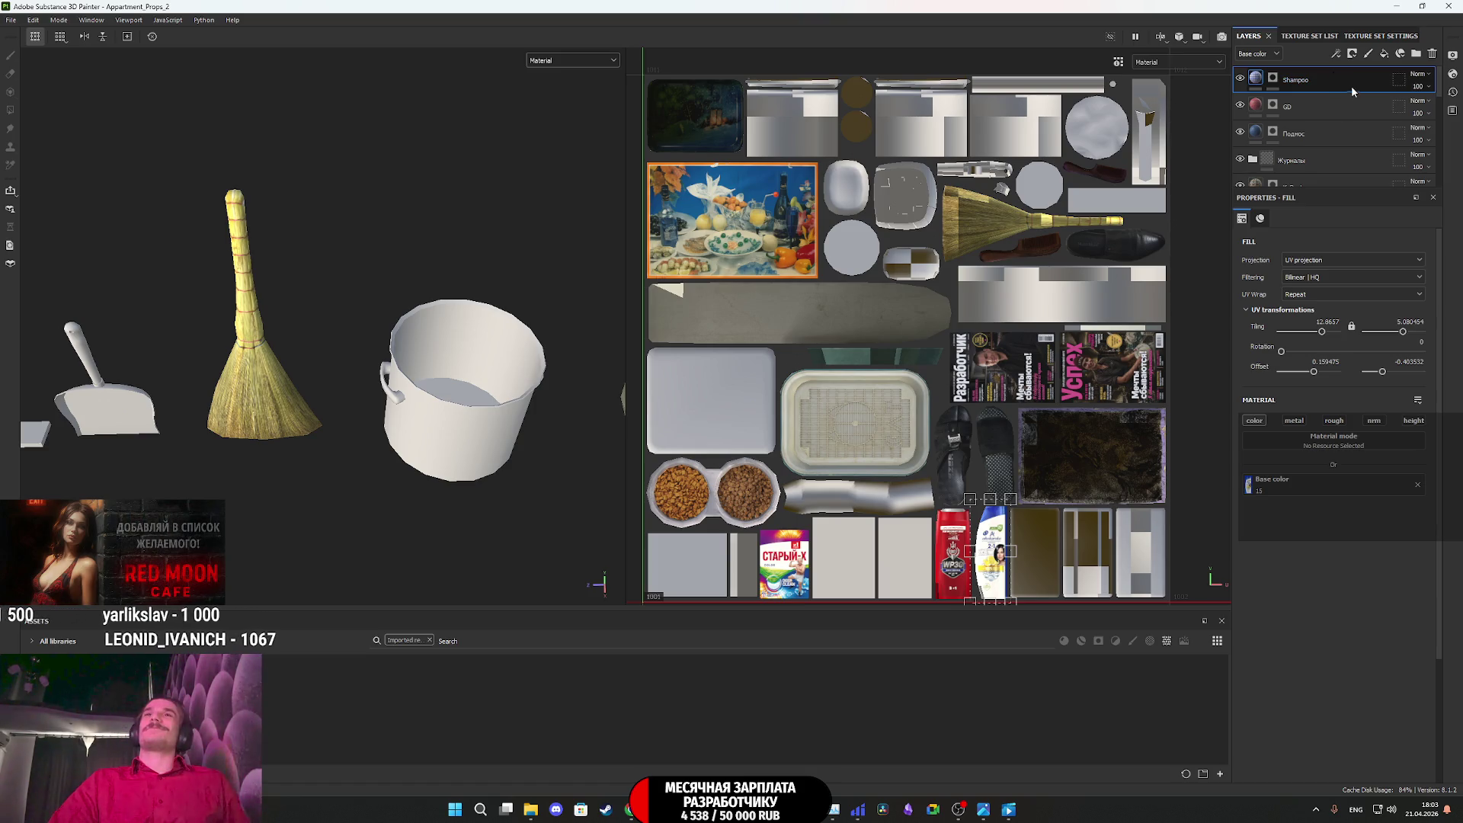
left_click(1384, 54)
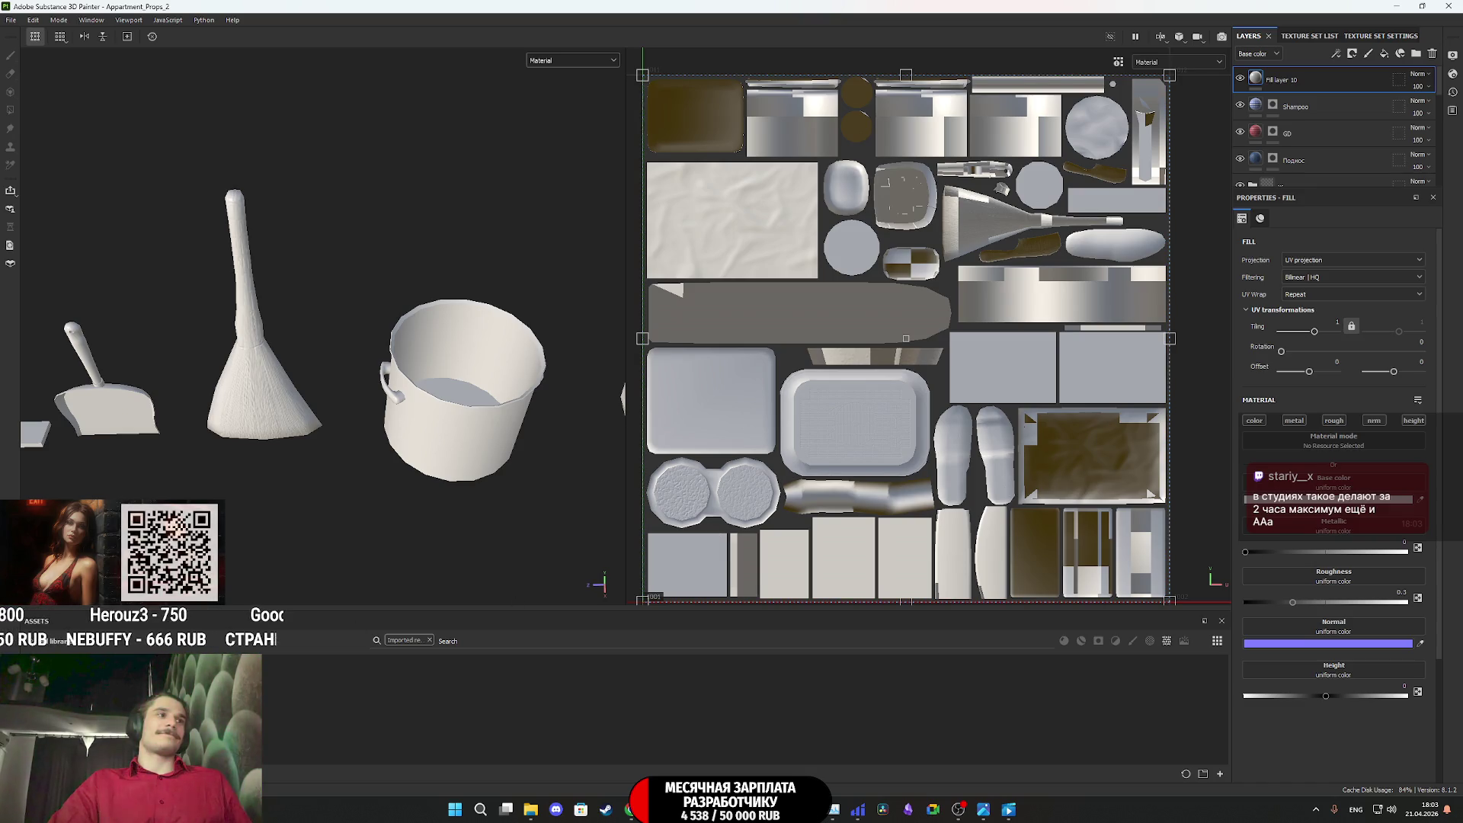
Disable the metal, rough and nrm channels on the new fill layer
left_click(1296, 424)
left_click(1335, 424)
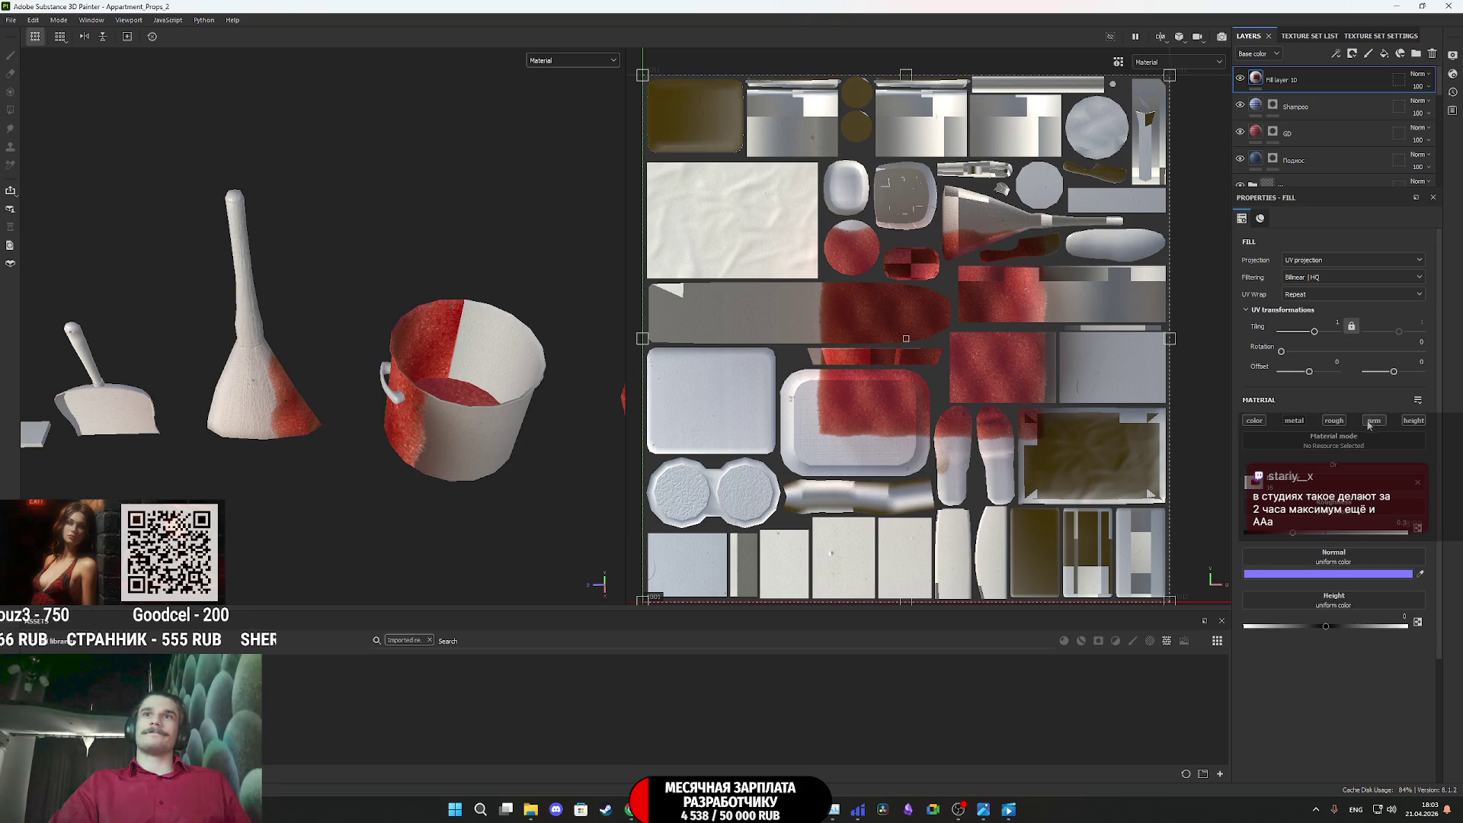
left_click(1369, 423)
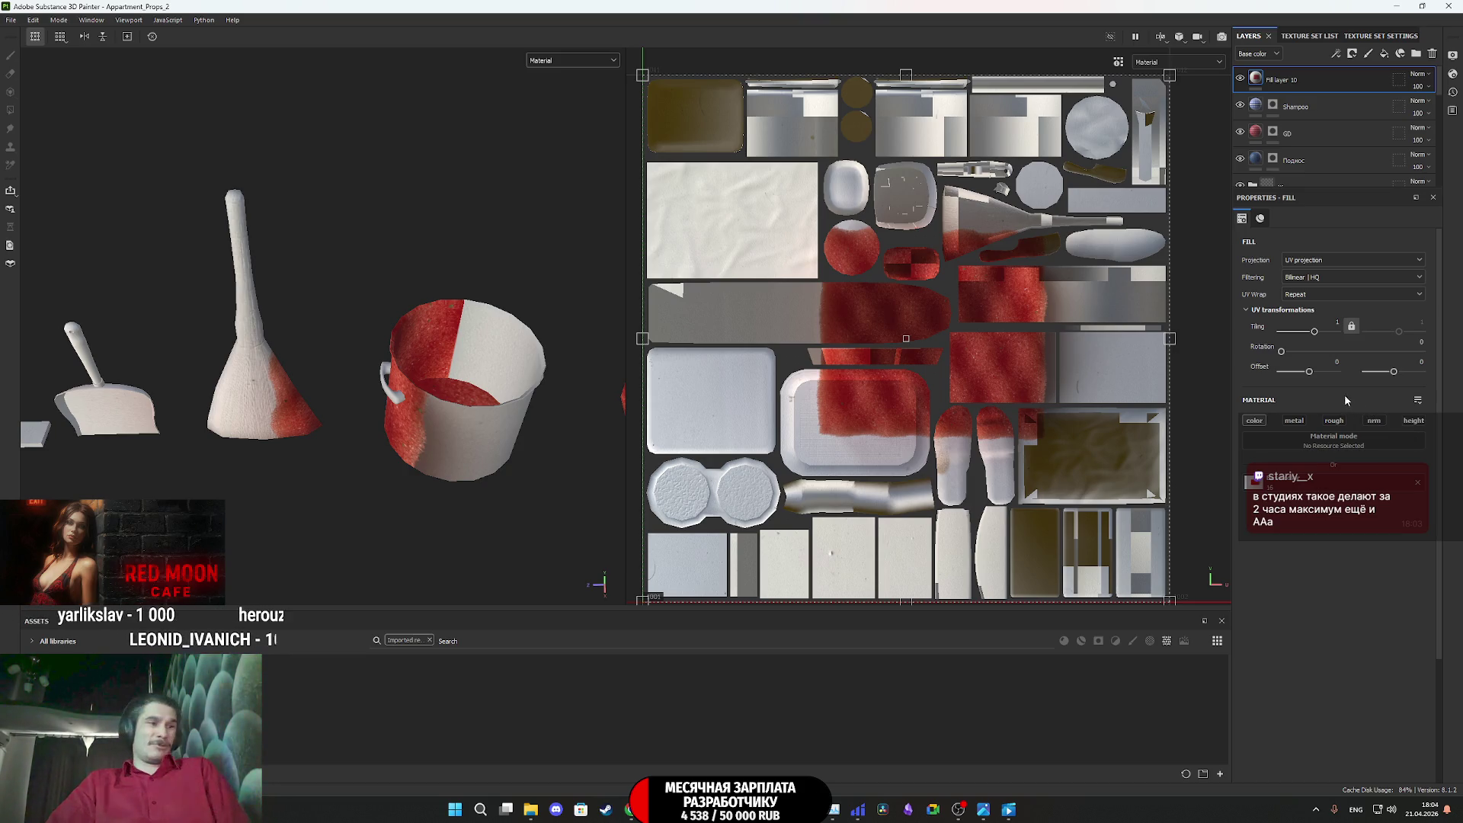
Add a black mask to Fill layer 10
right_click(1255, 80)
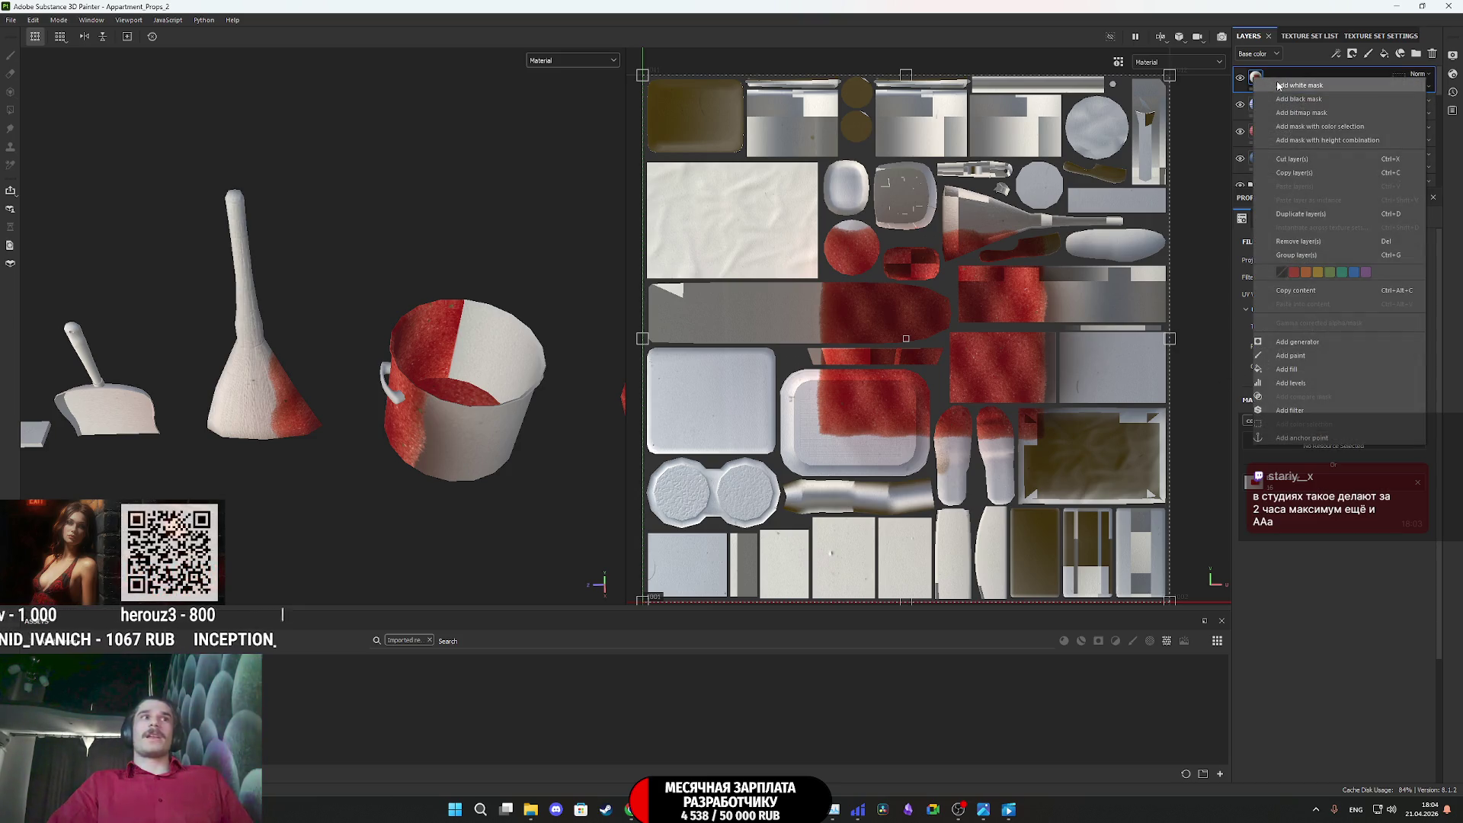
left_click(1311, 102)
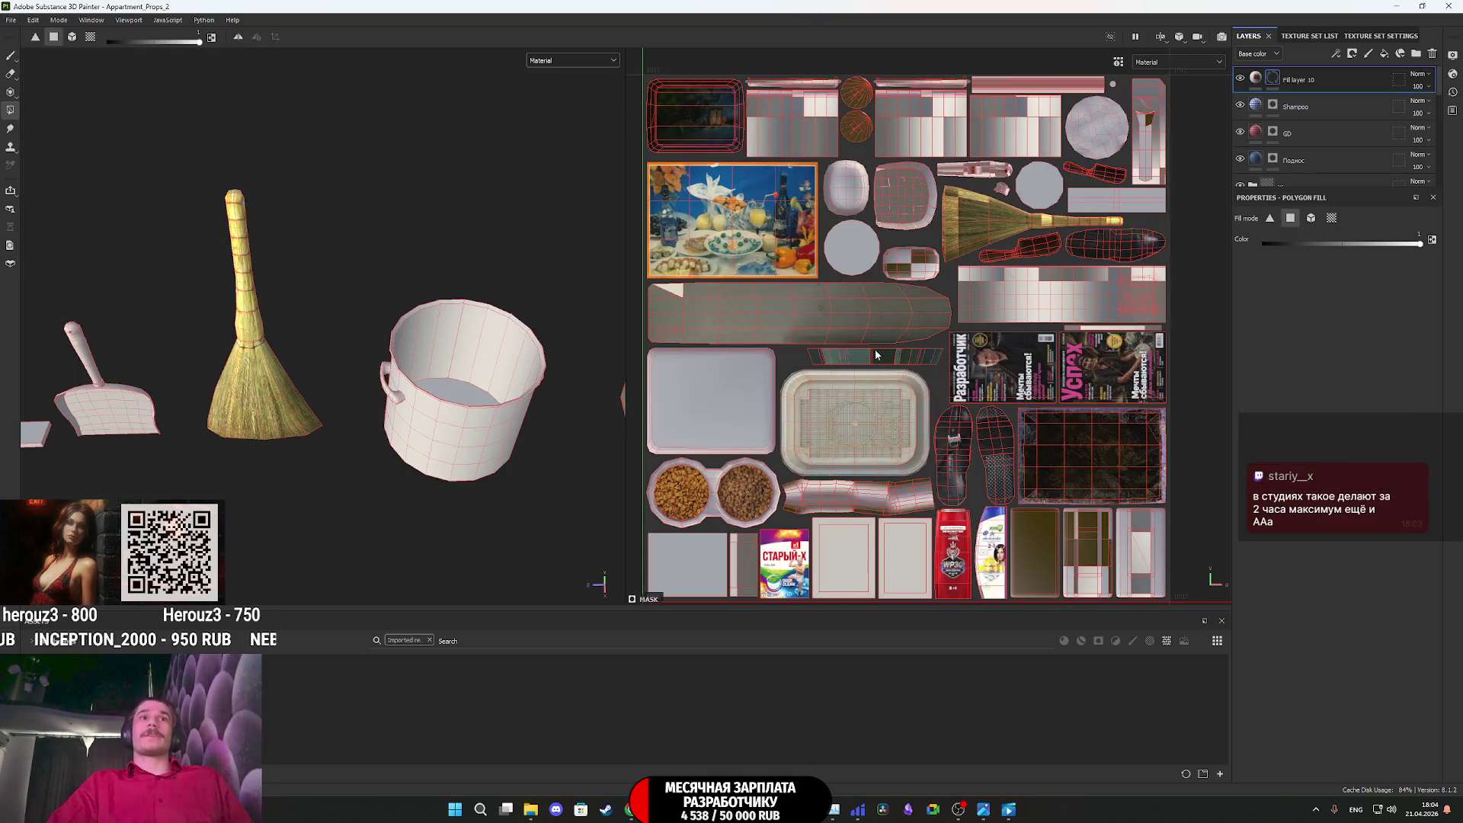
scroll(478, 387, "down", 5)
mouse_move(478, 387)
left_mouse_down("alt")
mouse_move(391, 397)
mouse_move(1111, 346)
left_mouse_up("alt")
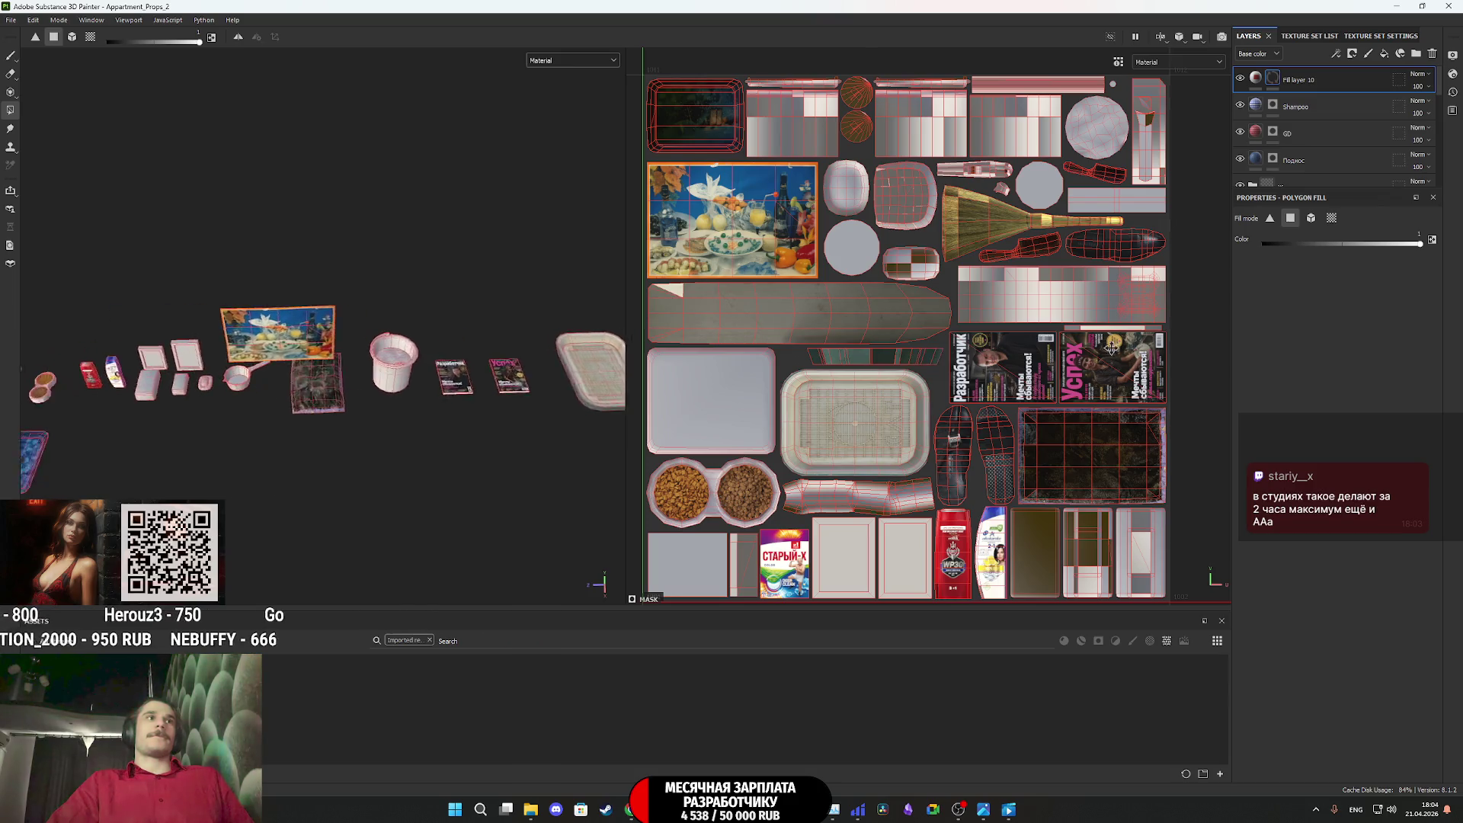
left_click_drag(534, 381, 411, 388, "alt")
Orbit and zoom the viewport so the soap and shampoo bottle face forward
scroll(460, 384, "up", 5)
scroll(384, 387, "up", 3)
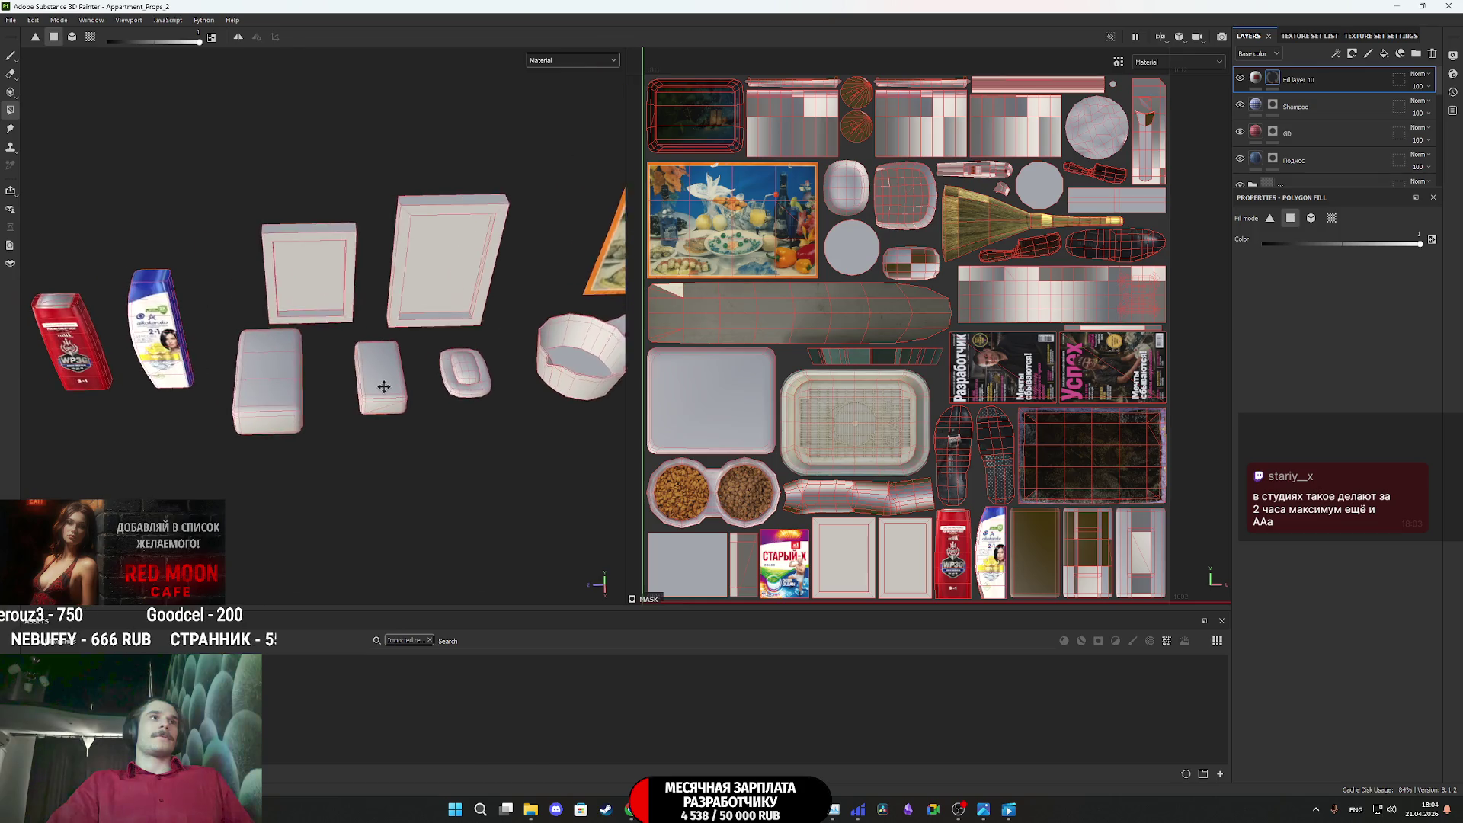
middle_click_drag(384, 387, 509, 404)
scroll(439, 407, "up", 3)
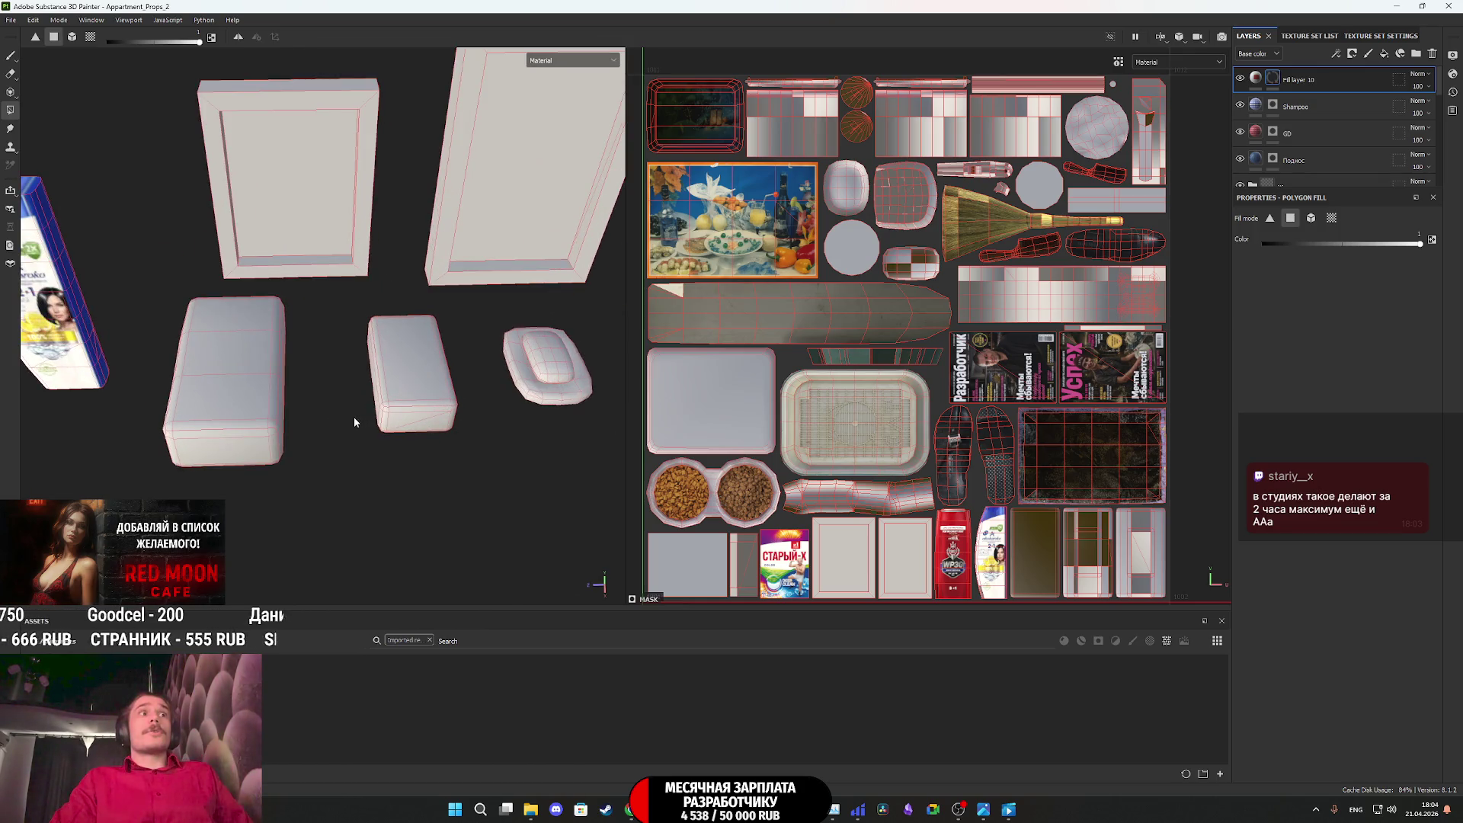
scroll(1097, 528, "up", 3)
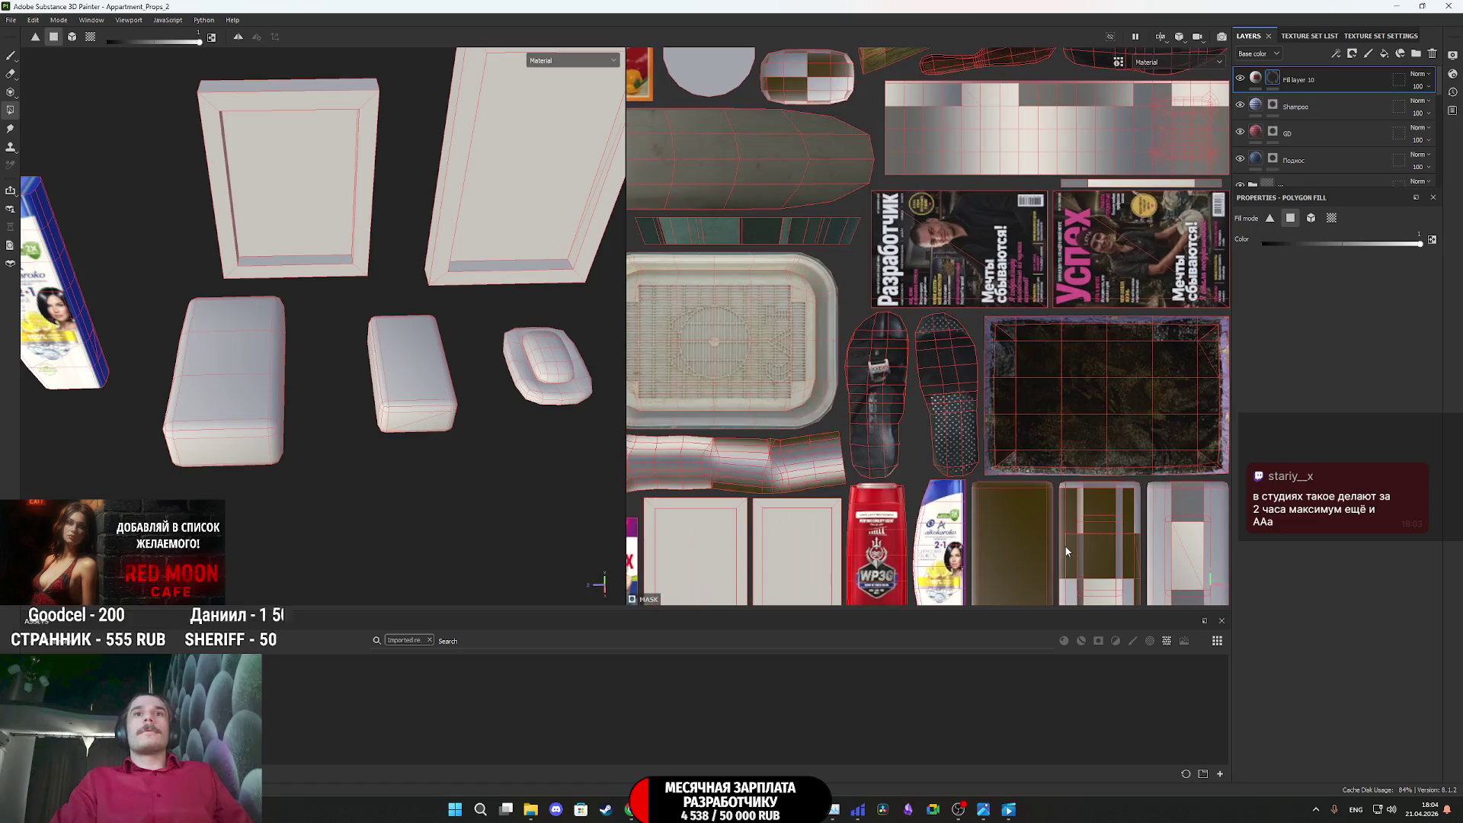
left_click_drag(361, 426, 324, 335, "alt")
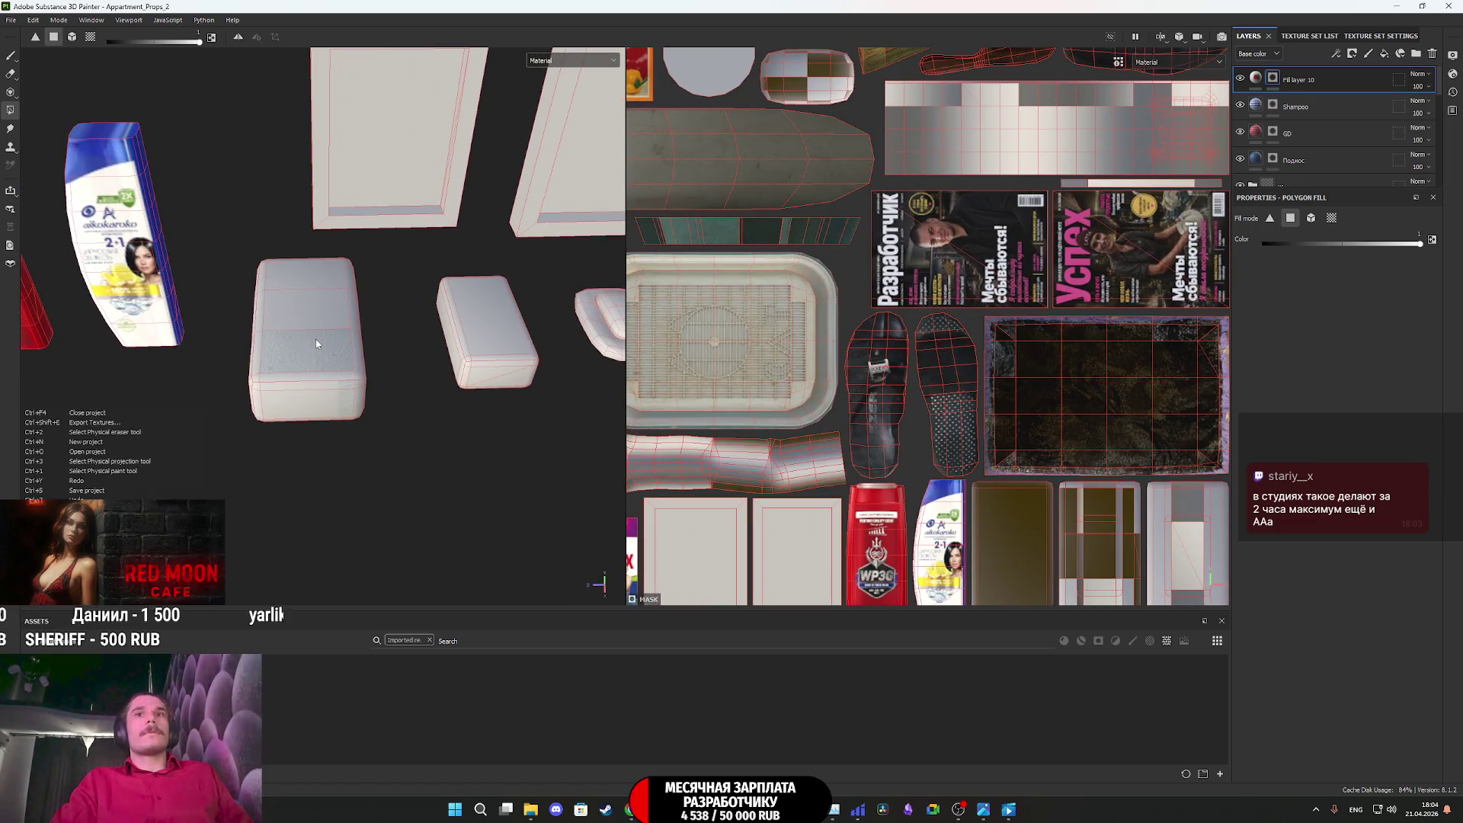
mouse_move(316, 340)
left_mouse_down("alt")
mouse_move(425, 453)
mouse_move(329, 361)
left_mouse_up("alt")
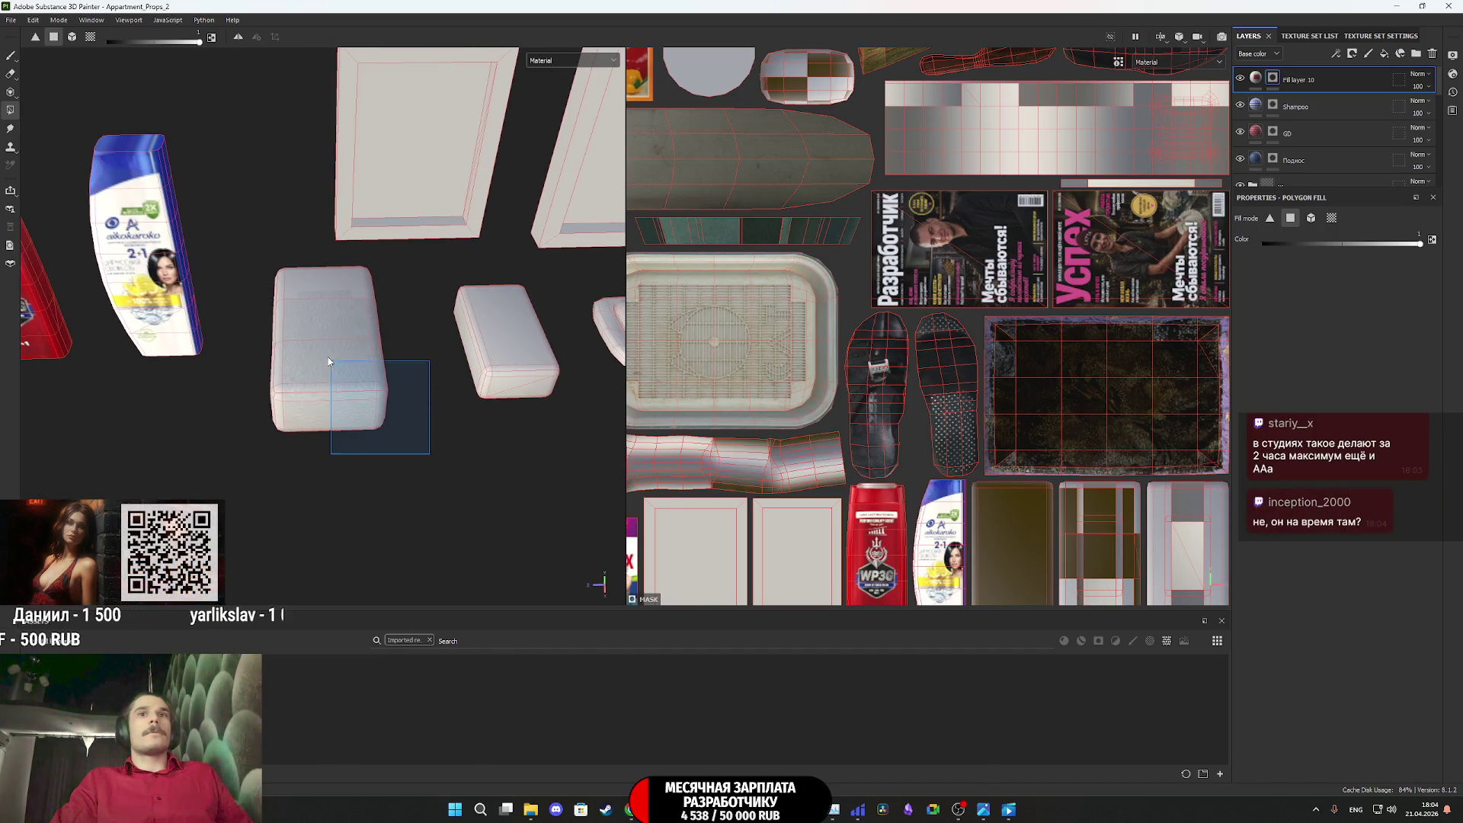
left_click_drag(271, 304, 252, 258)
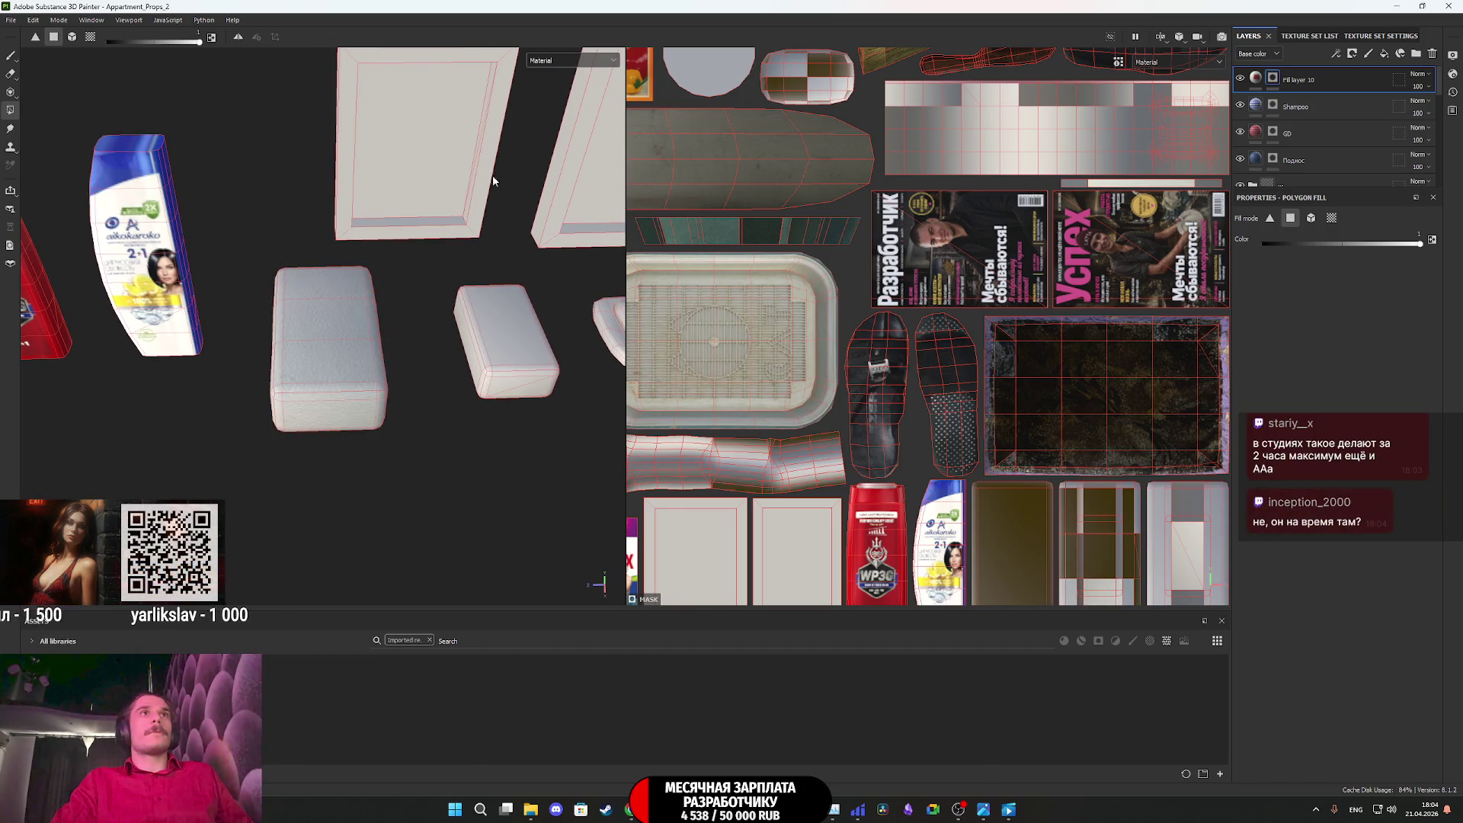
left_click(573, 62)
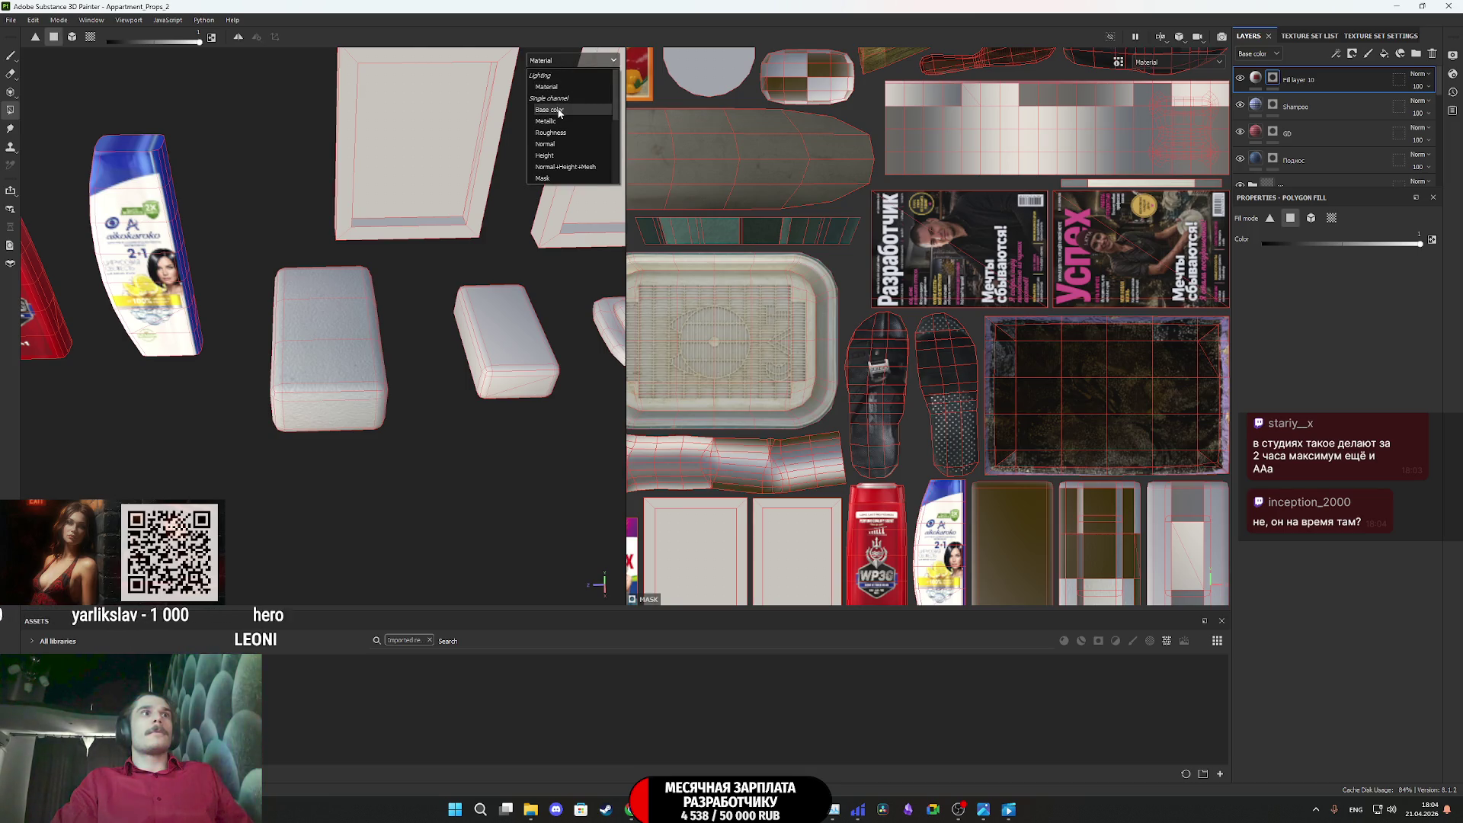
Show only base color in the viewports and open the fill layer's content settings
left_click(559, 111)
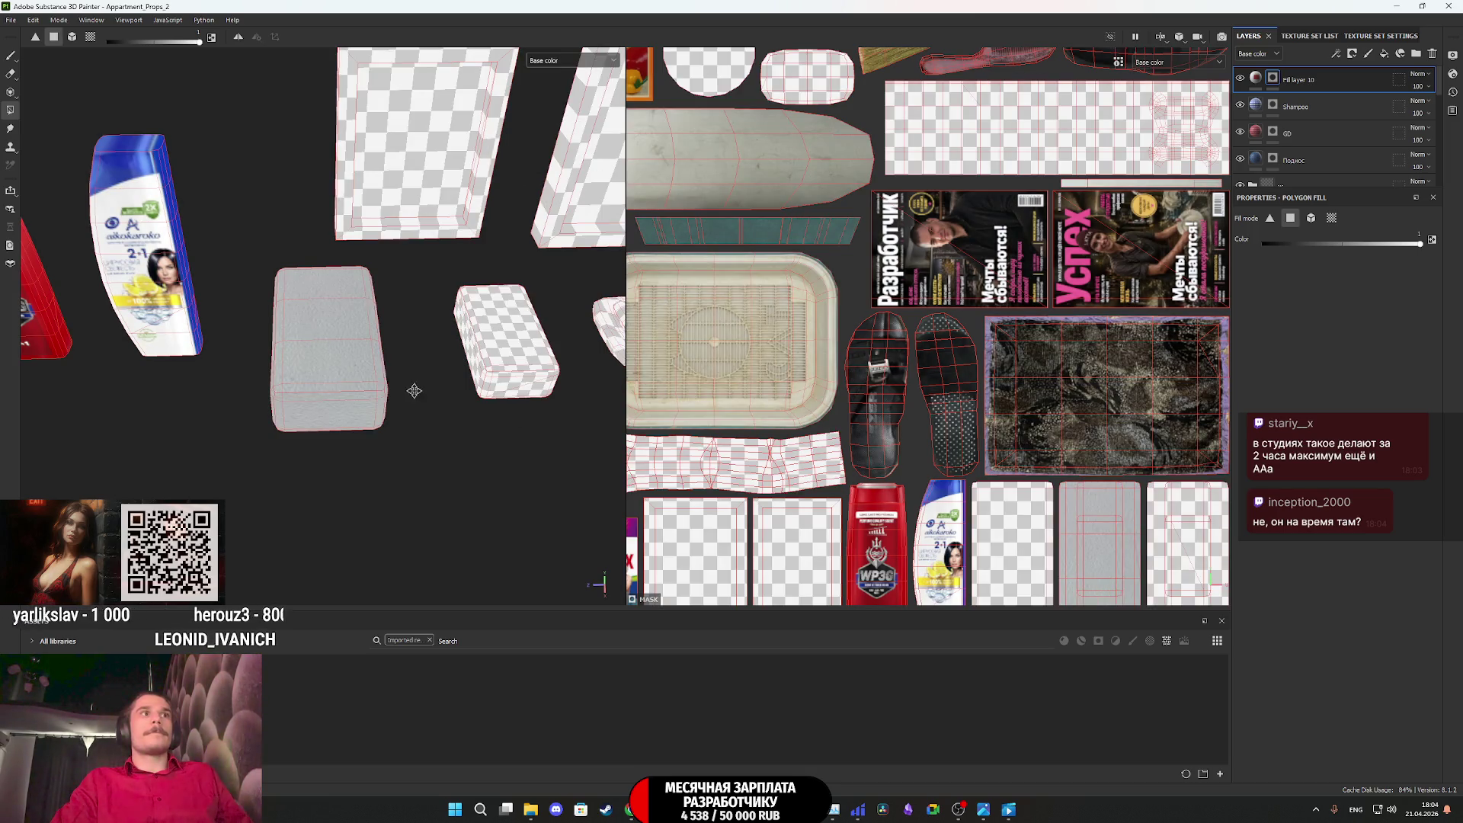
middle_click_drag(414, 391, 369, 406)
scroll(970, 400, "down", 2)
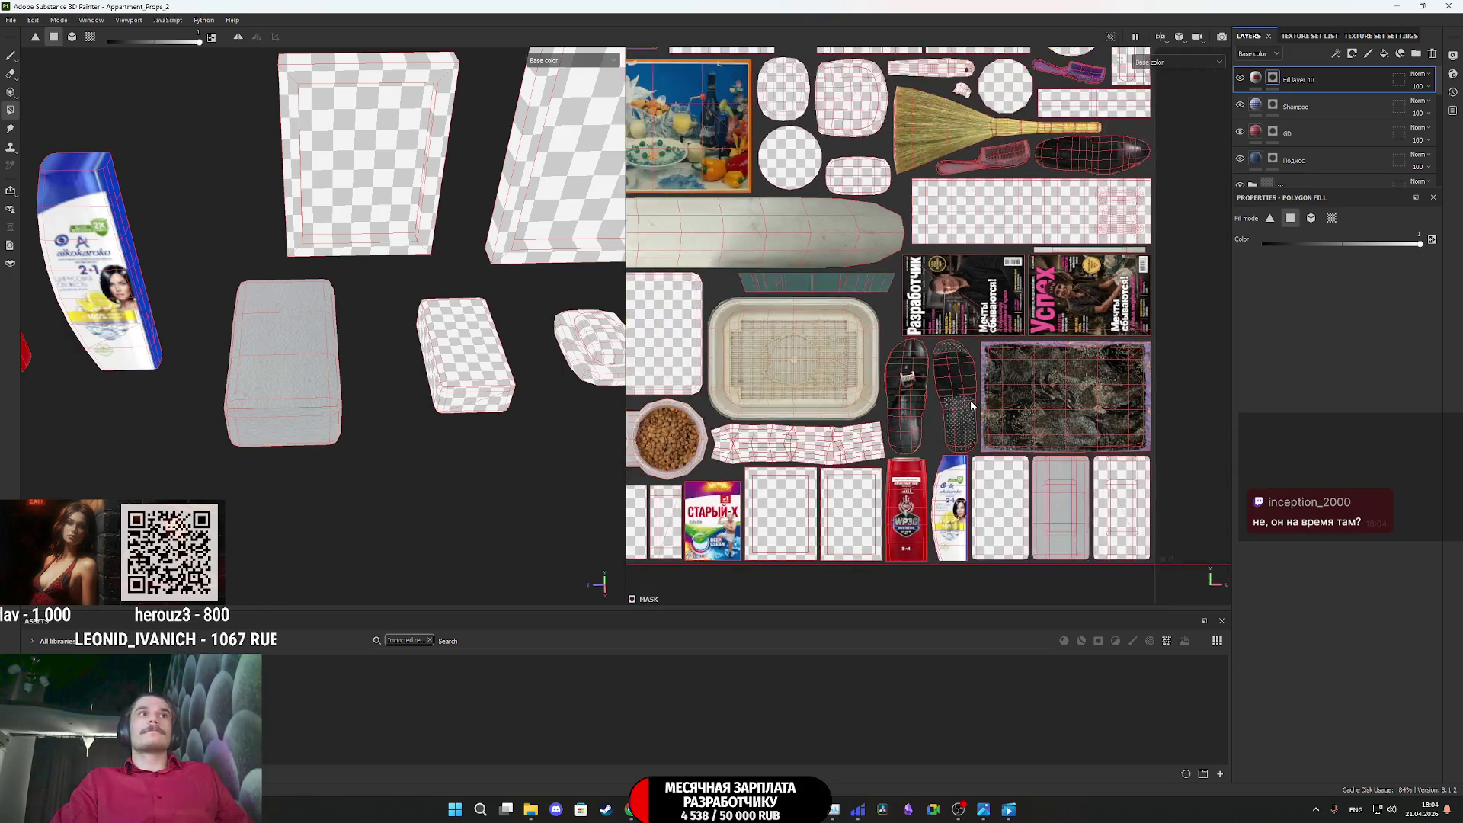
left_click(1255, 78)
scroll(821, 358, "down", 2)
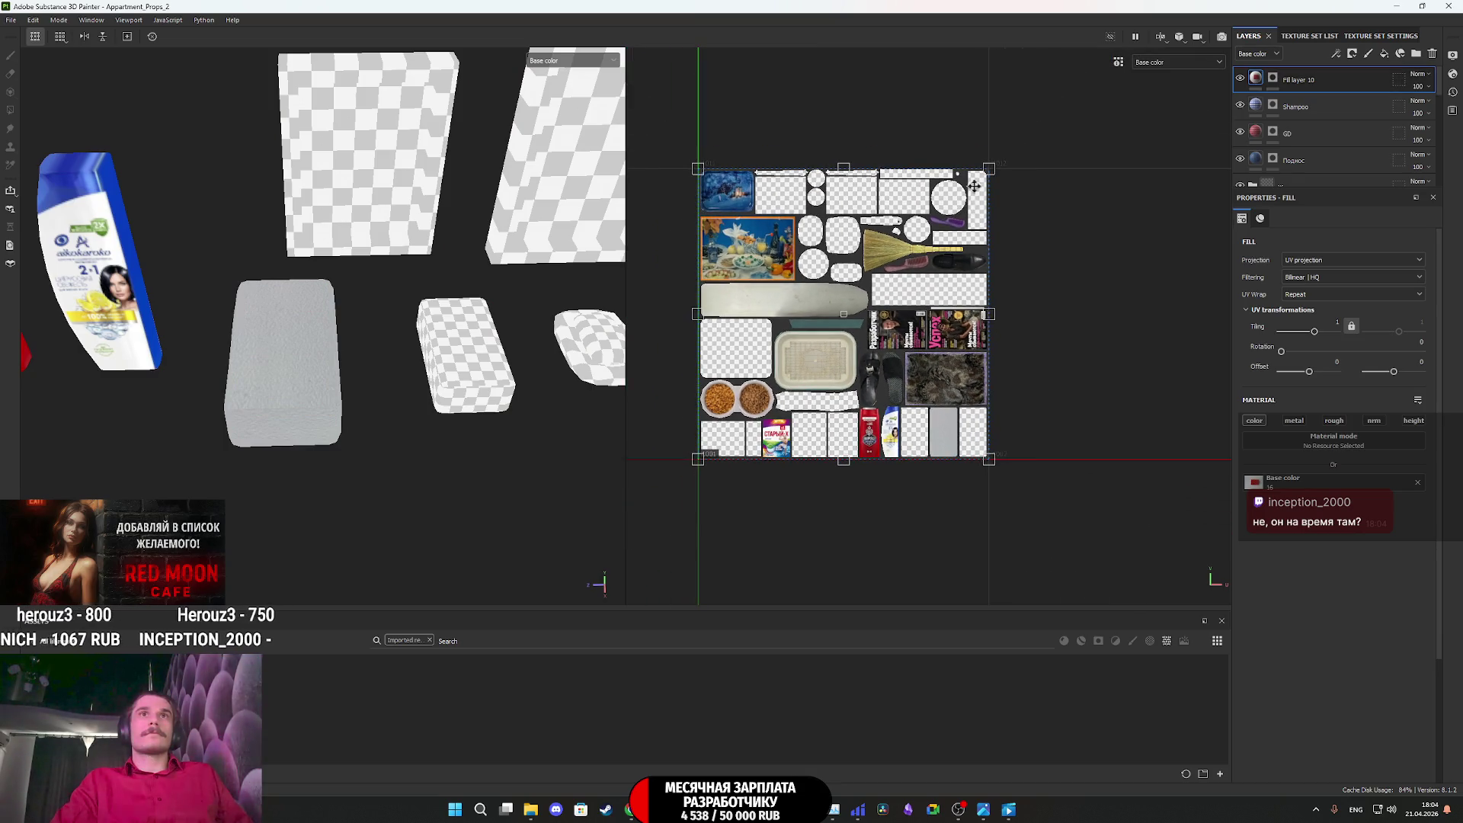
Scale the red sponge fill down onto the sponge island and rotate it 270°
mouse_move(988, 168)
left_mouse_down()
mouse_move(737, 415)
mouse_move(952, 413)
left_mouse_up()
scroll(952, 413, "up", 3)
scroll(953, 413, "up", 2)
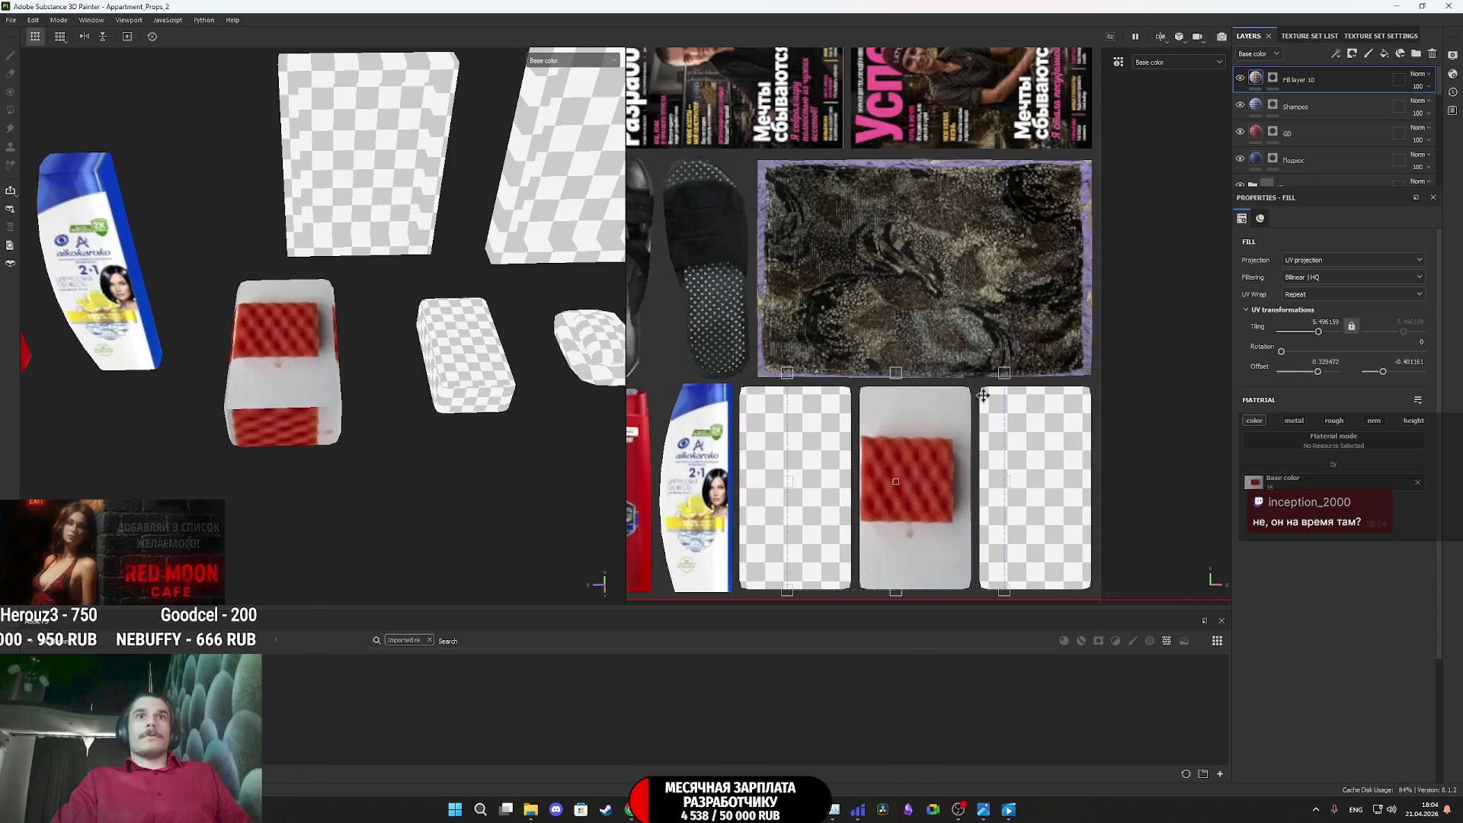
left_click_drag(1021, 346, 1025, 579)
left_click(1409, 342)
type("27")
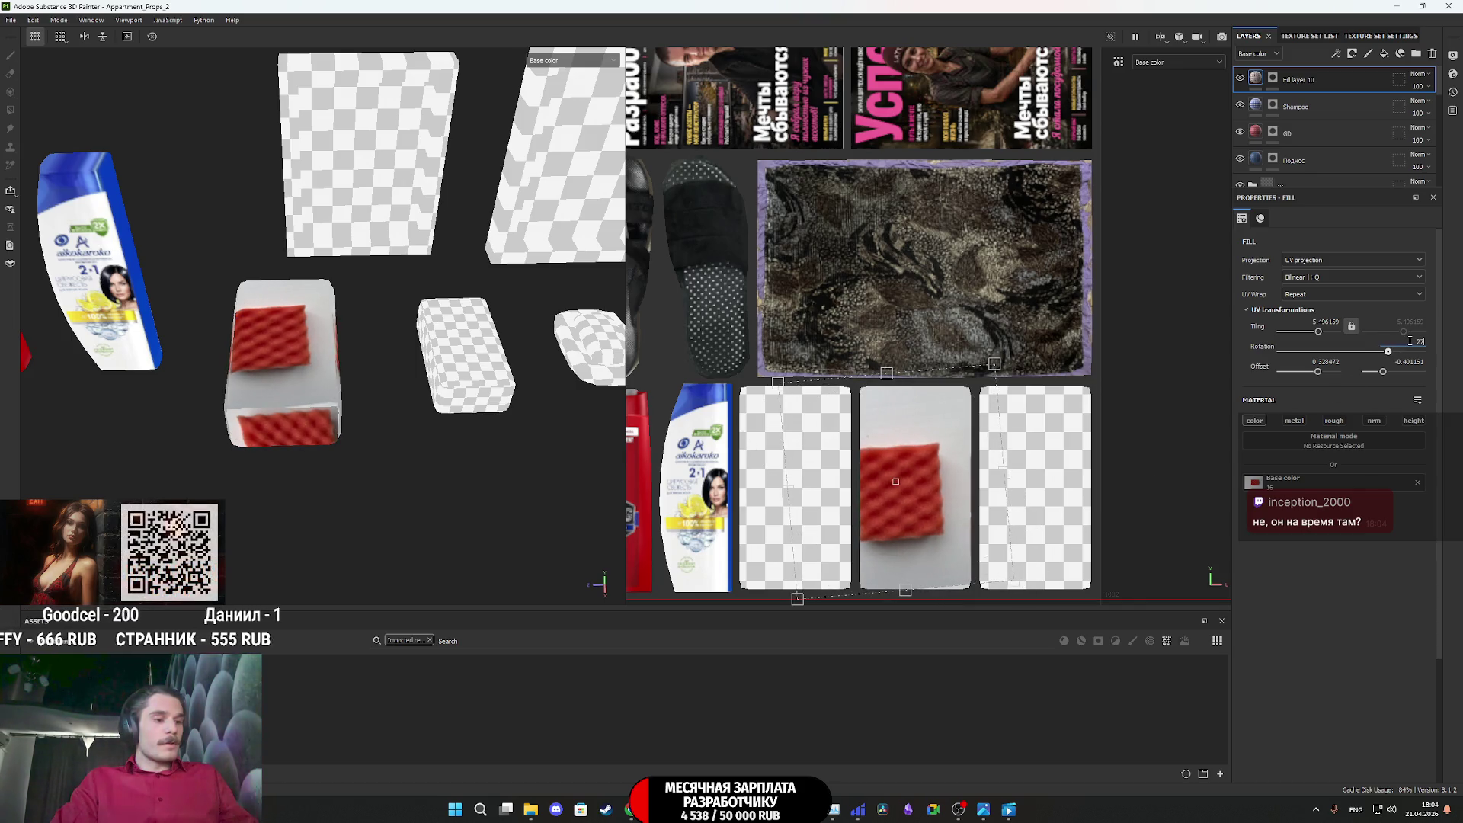
key("Return")
Stretch and enlarge the sponge texture to cover its island, then switch to Twitch
left_click_drag(904, 381, 886, 270)
mouse_move(1022, 589)
left_mouse_down()
mouse_move(1017, 605)
mouse_move(952, 500)
left_mouse_up()
scroll(990, 518, "down", 1)
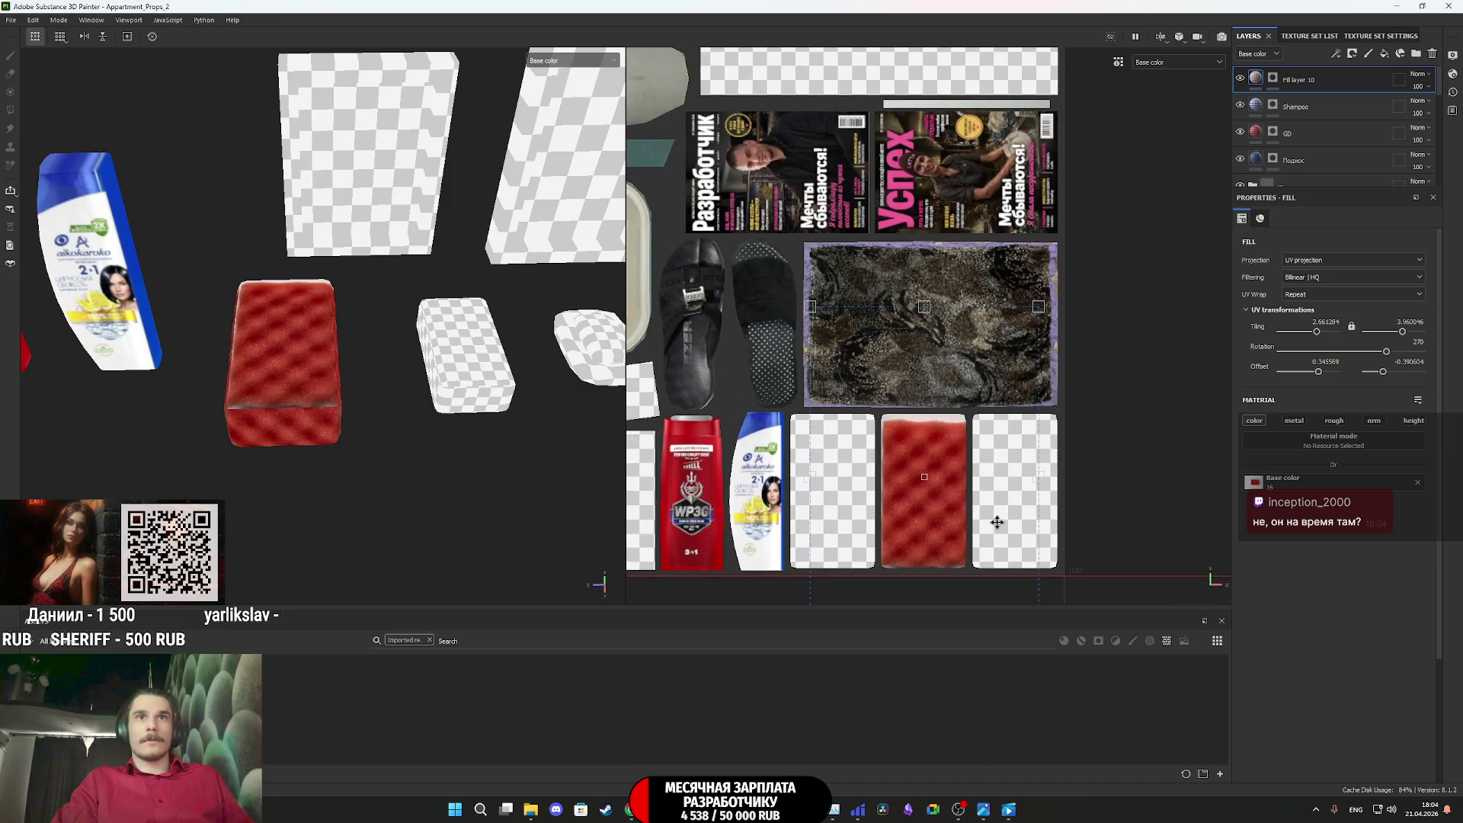
mouse_move(810, 307)
left_mouse_down()
mouse_move(794, 285)
mouse_move(919, 417)
left_mouse_up()
mouse_move(274, 390)
left_mouse_down("alt")
mouse_move(495, 396)
mouse_move(717, 323)
mouse_move(336, 288)
mouse_move(344, 213)
mouse_move(297, 390)
mouse_move(130, 350)
mouse_move(214, 352)
left_mouse_up("alt")
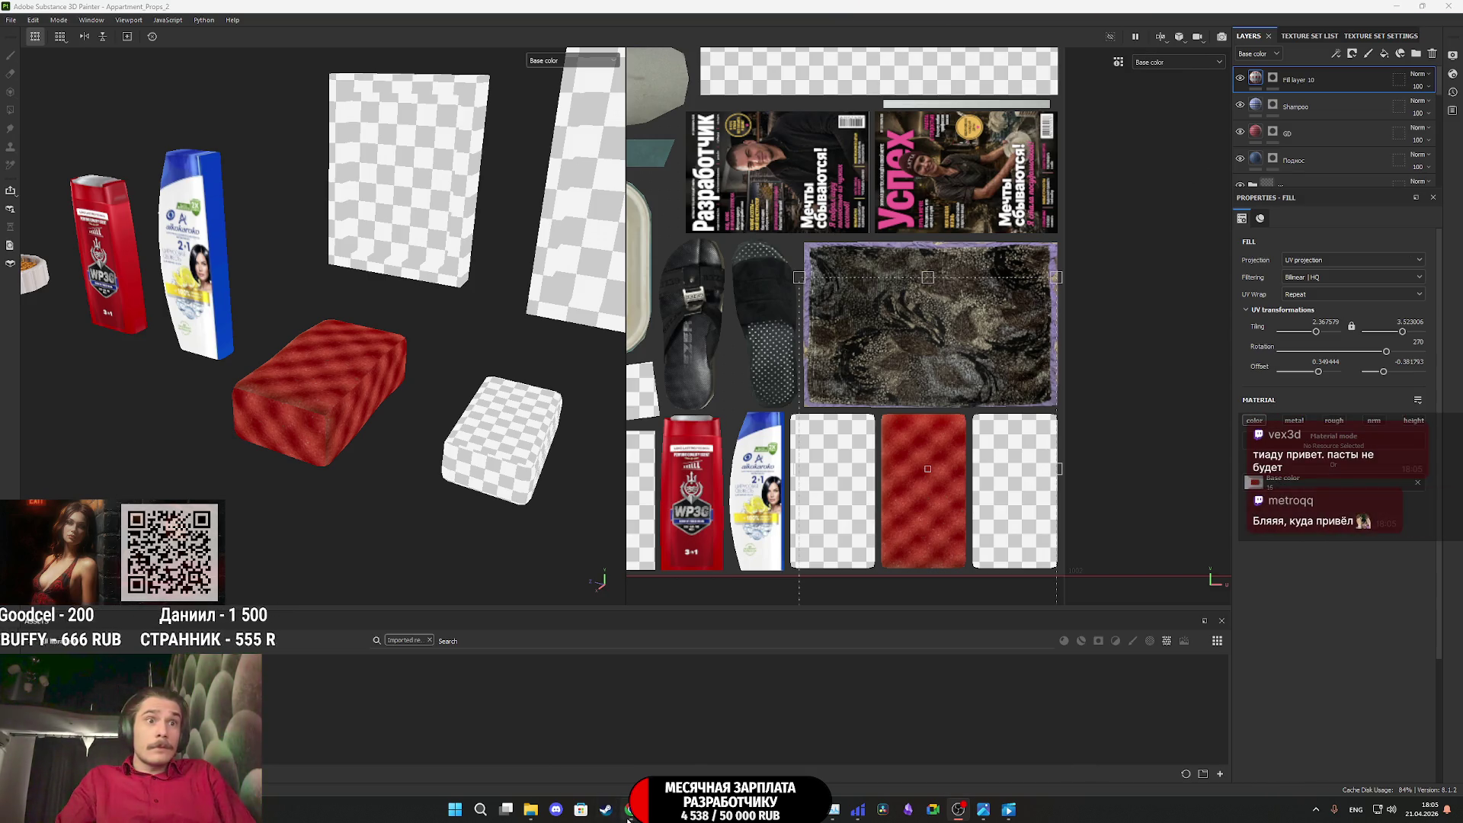
key("alt+Tab")
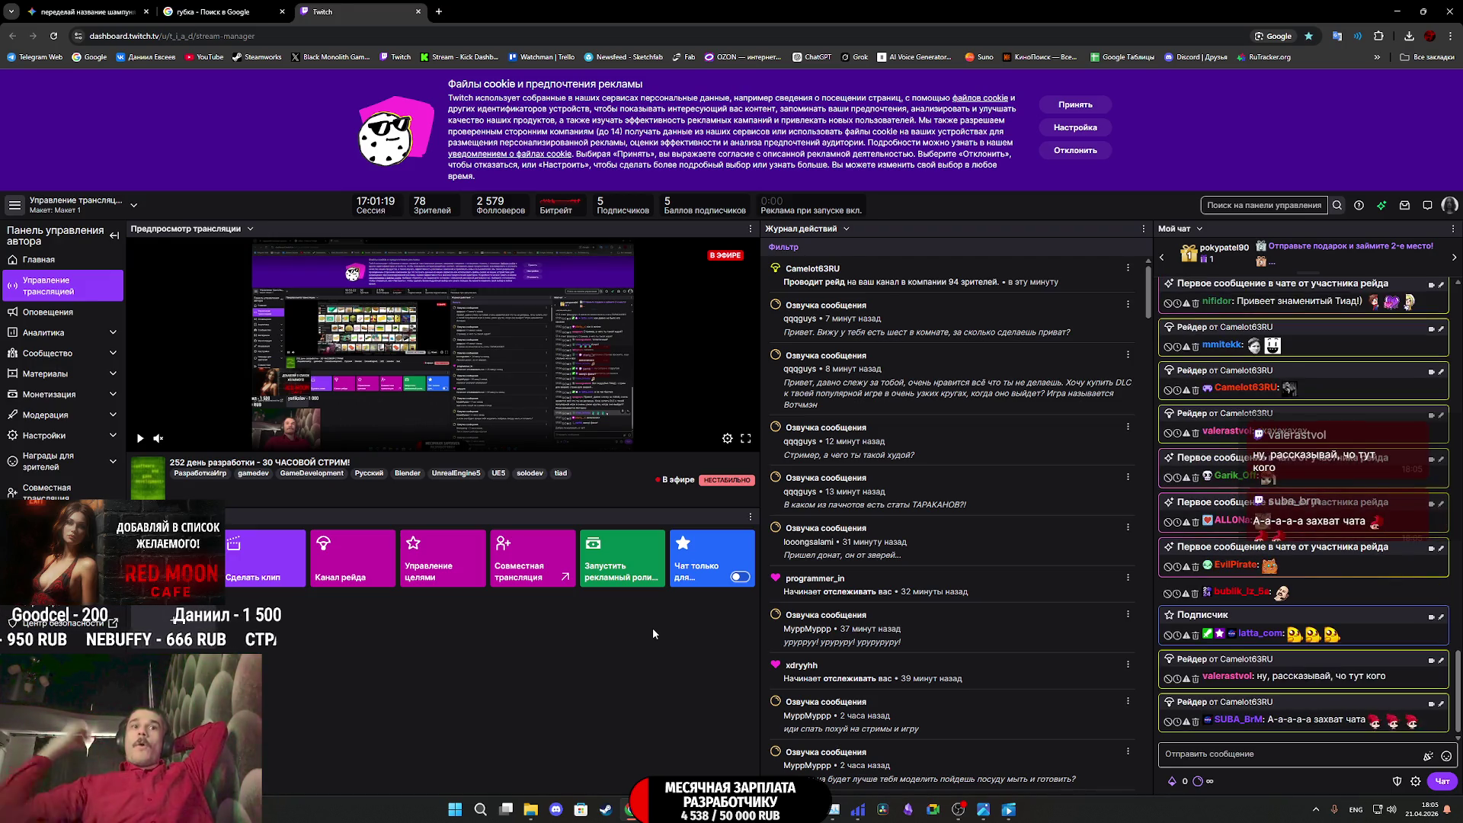
Open Red Moon Cafe's store page from the Steam library and browse its screenshots full-screen
left_click(625, 812)
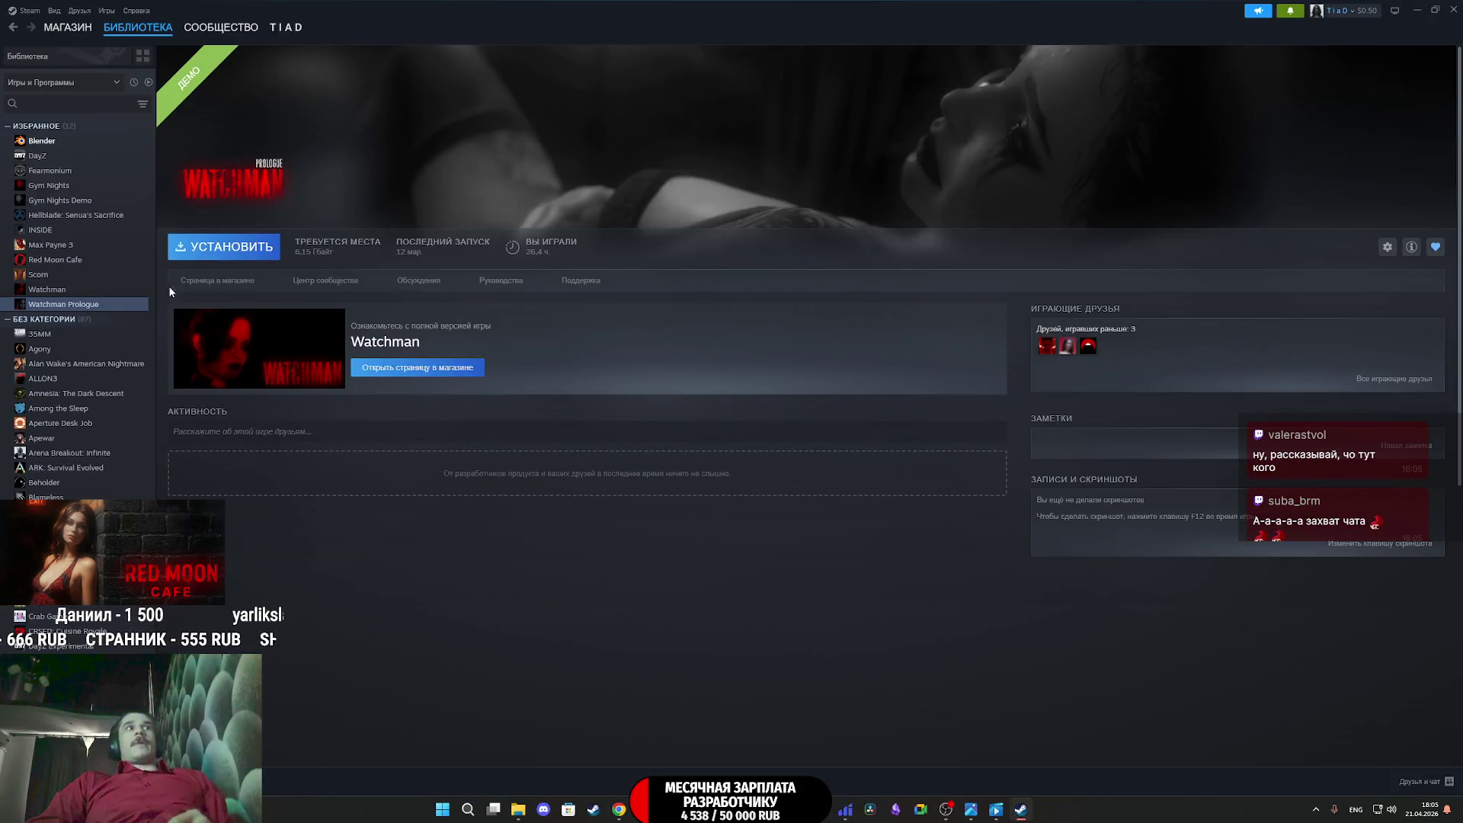
left_click(64, 263)
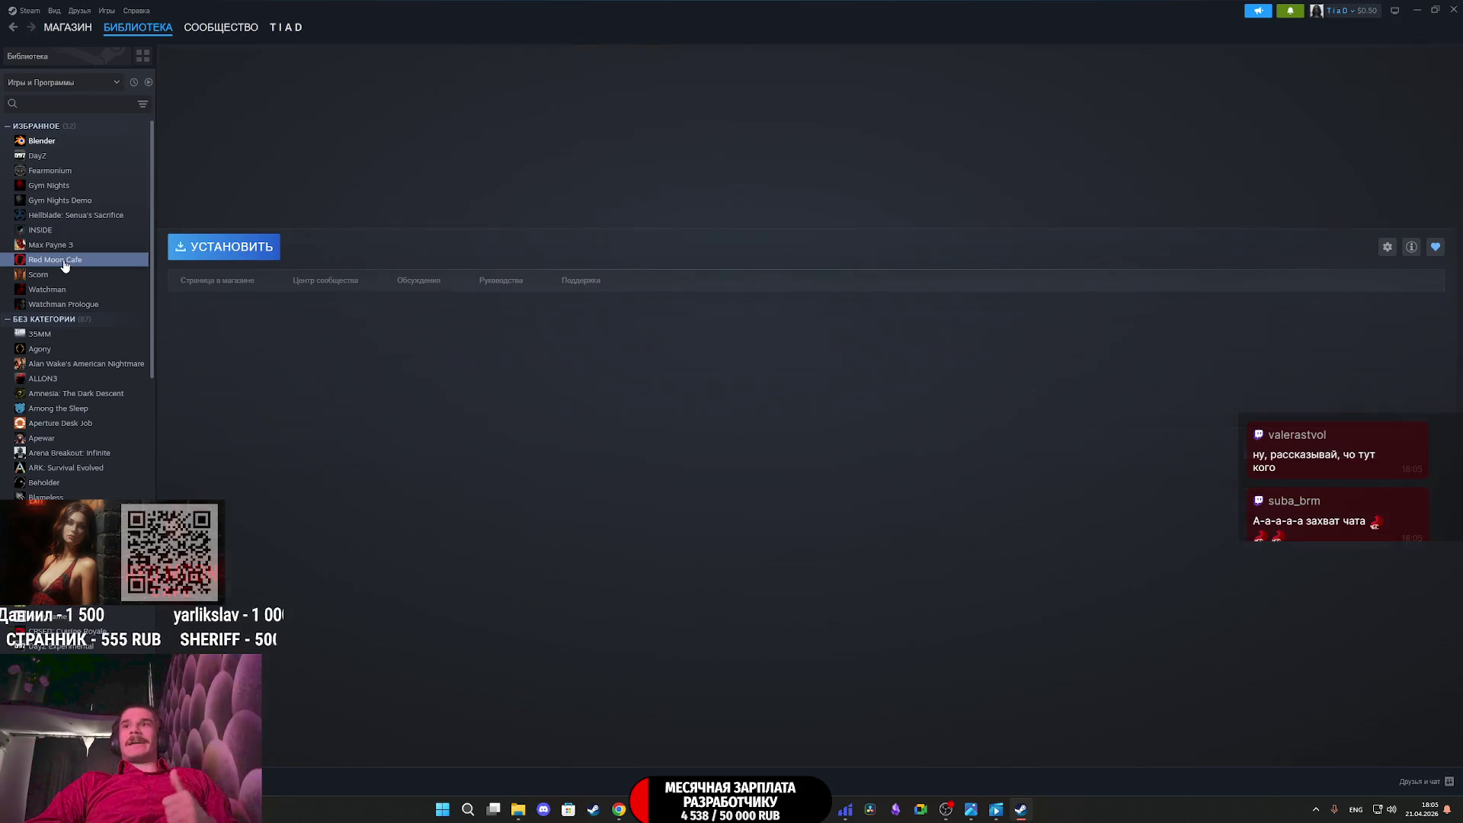
left_click(243, 282)
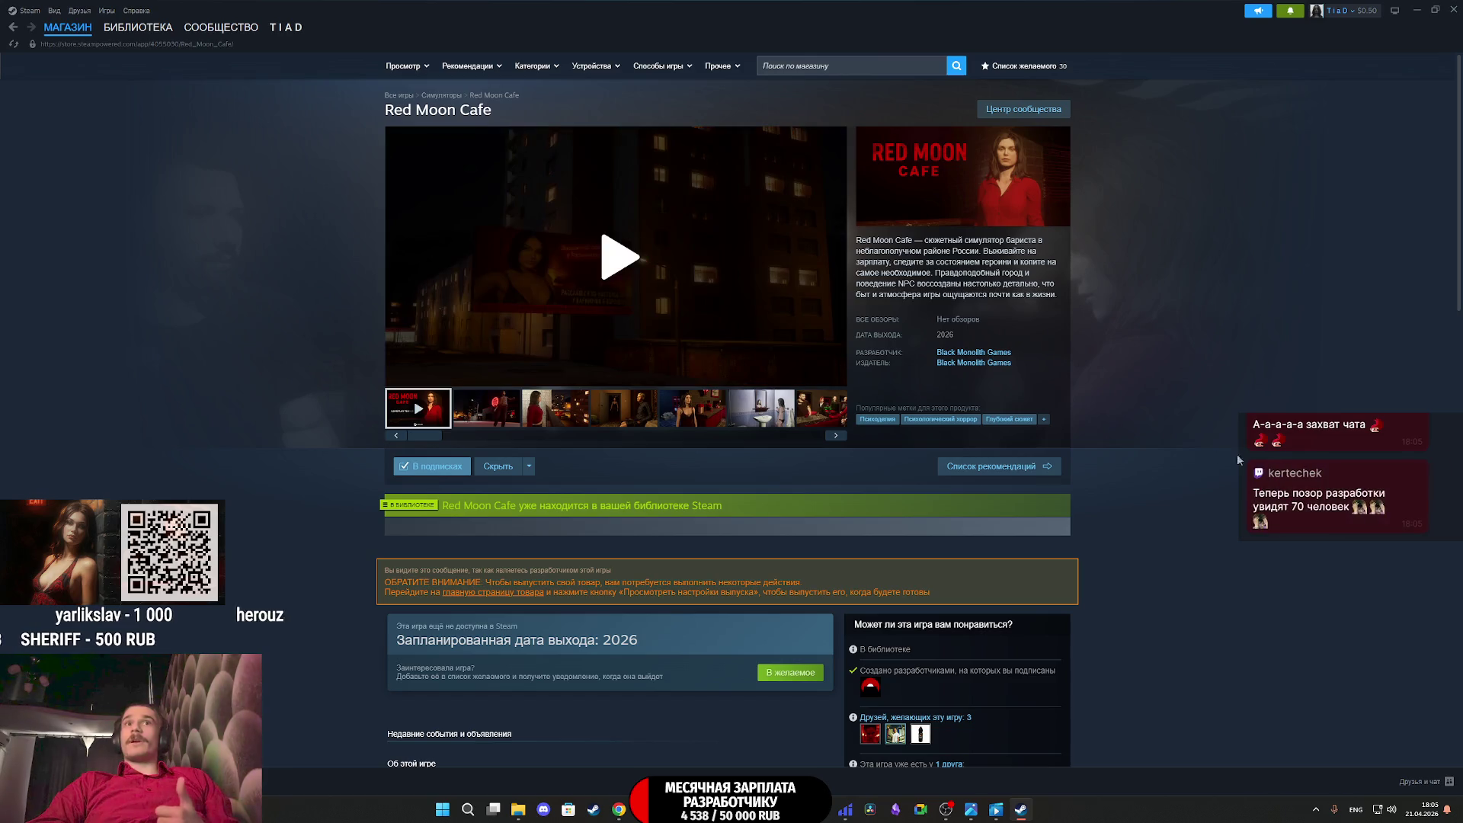
left_click(499, 406)
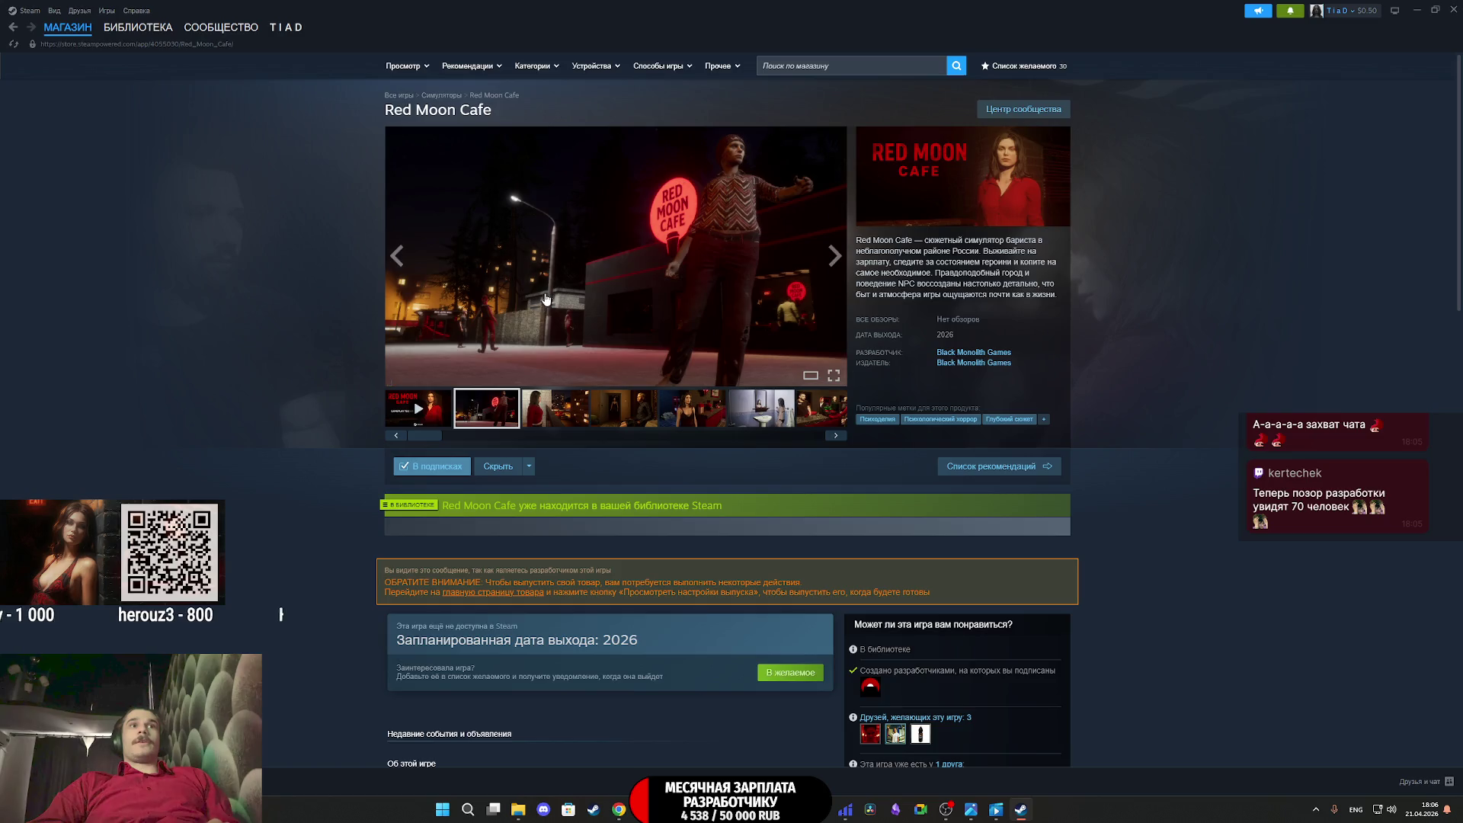
left_click(545, 299)
key("Right")
key("Right")
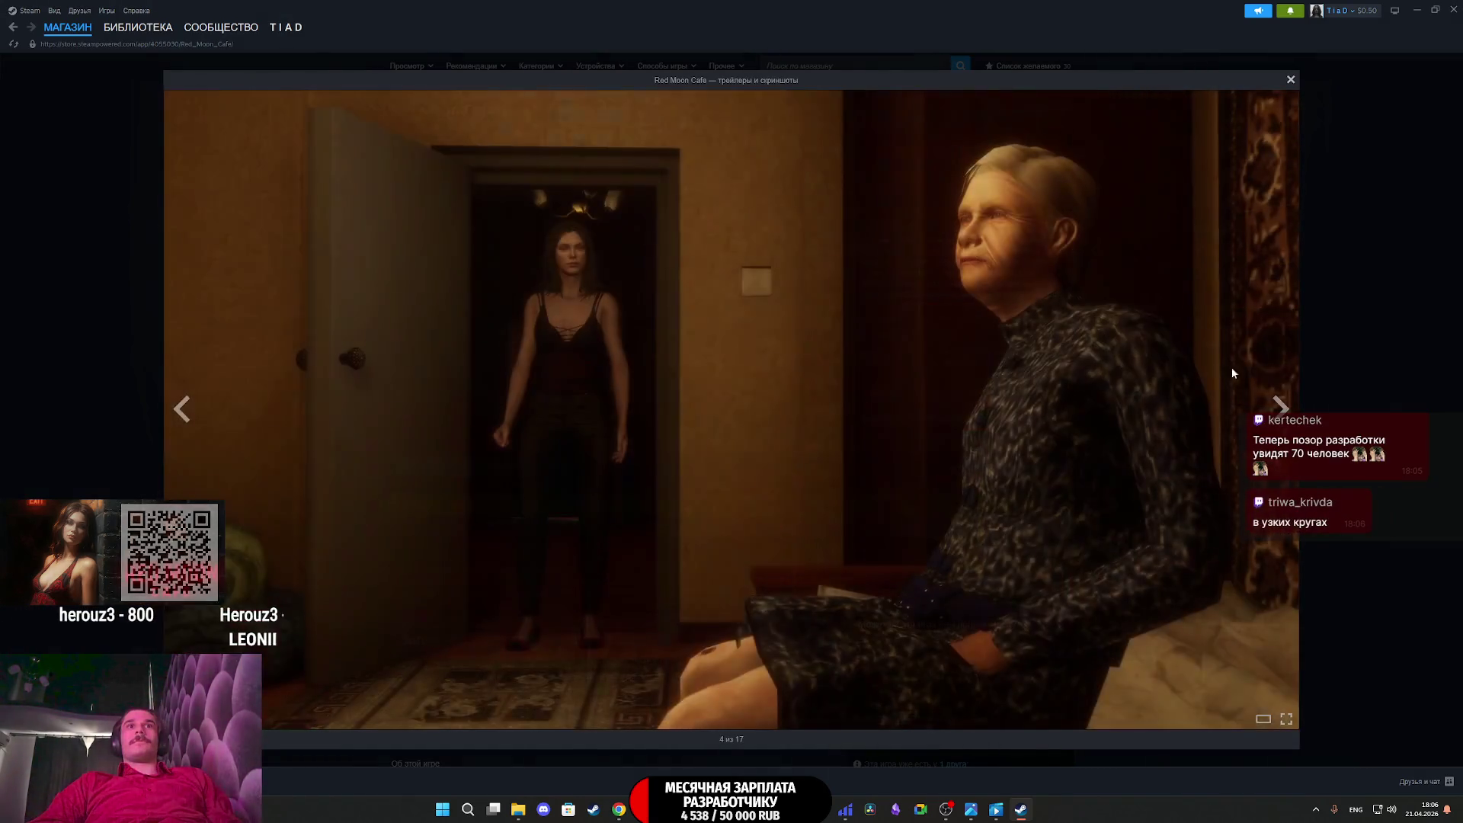
left_click(1334, 387)
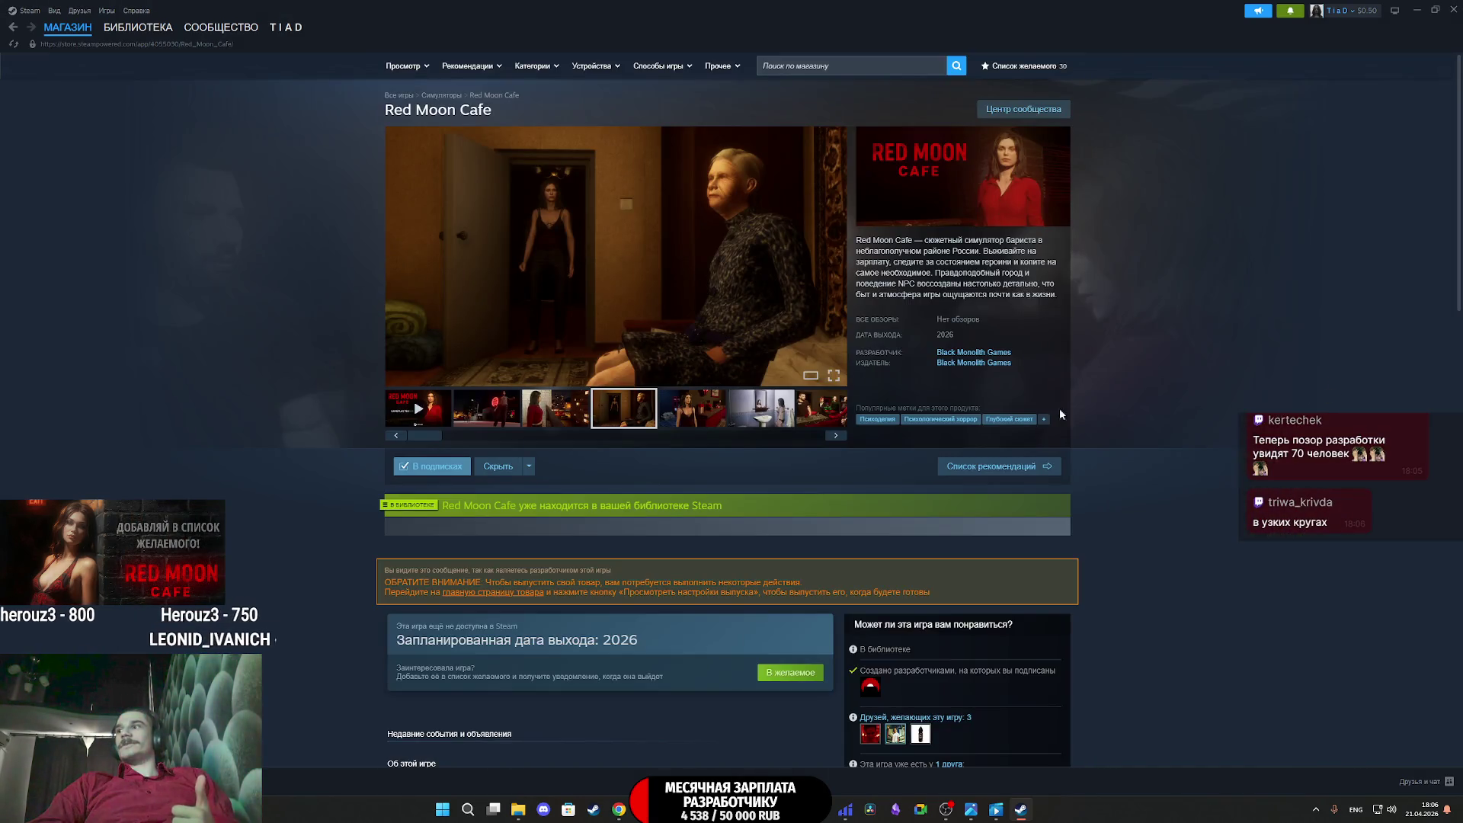
Play the gameplay trailer, skip to 1:09, pause, then return to the library page
left_click(418, 407)
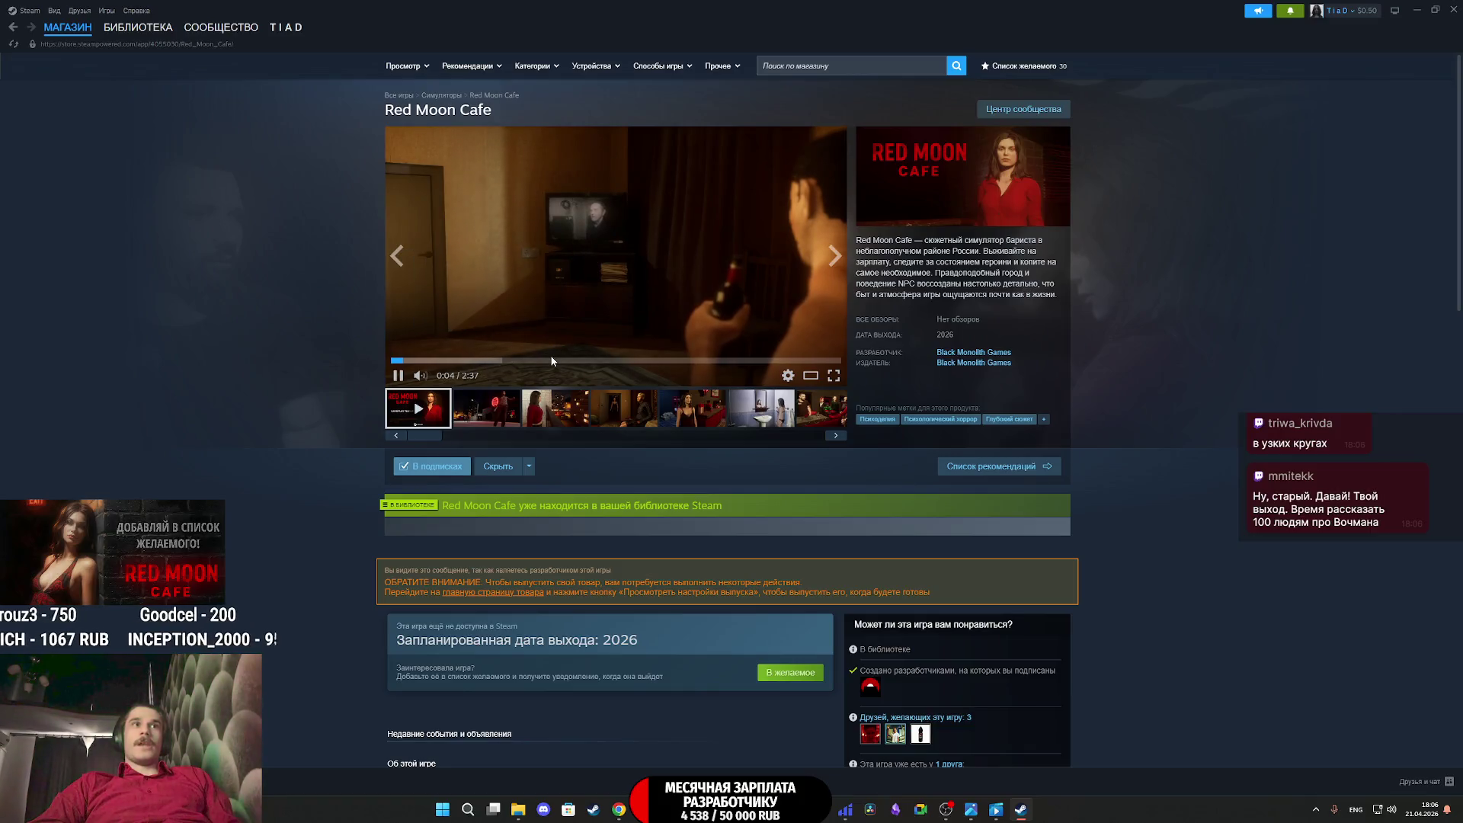
left_click_drag(552, 366, 591, 366)
left_click(399, 377)
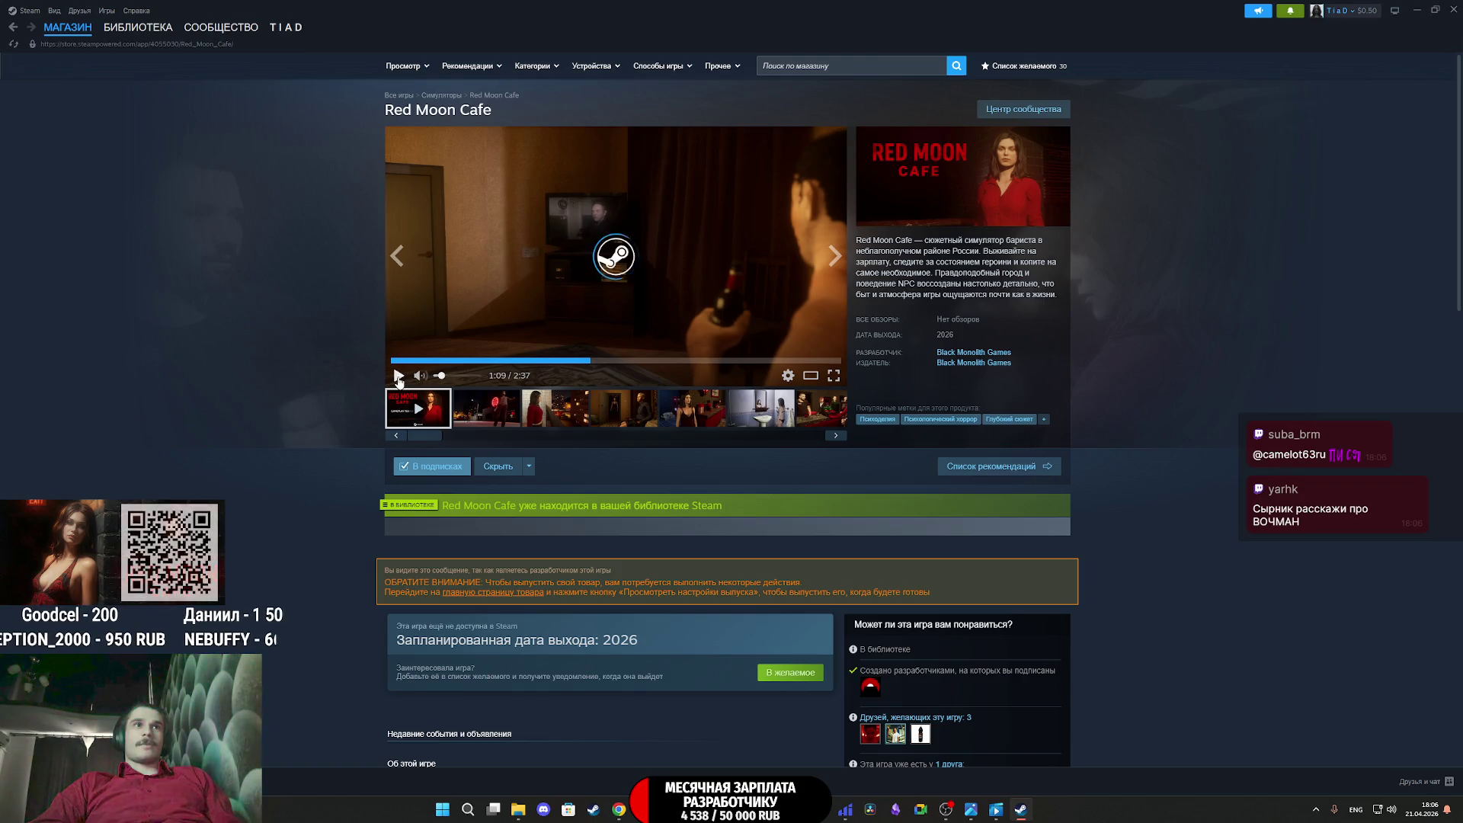
left_click(399, 377)
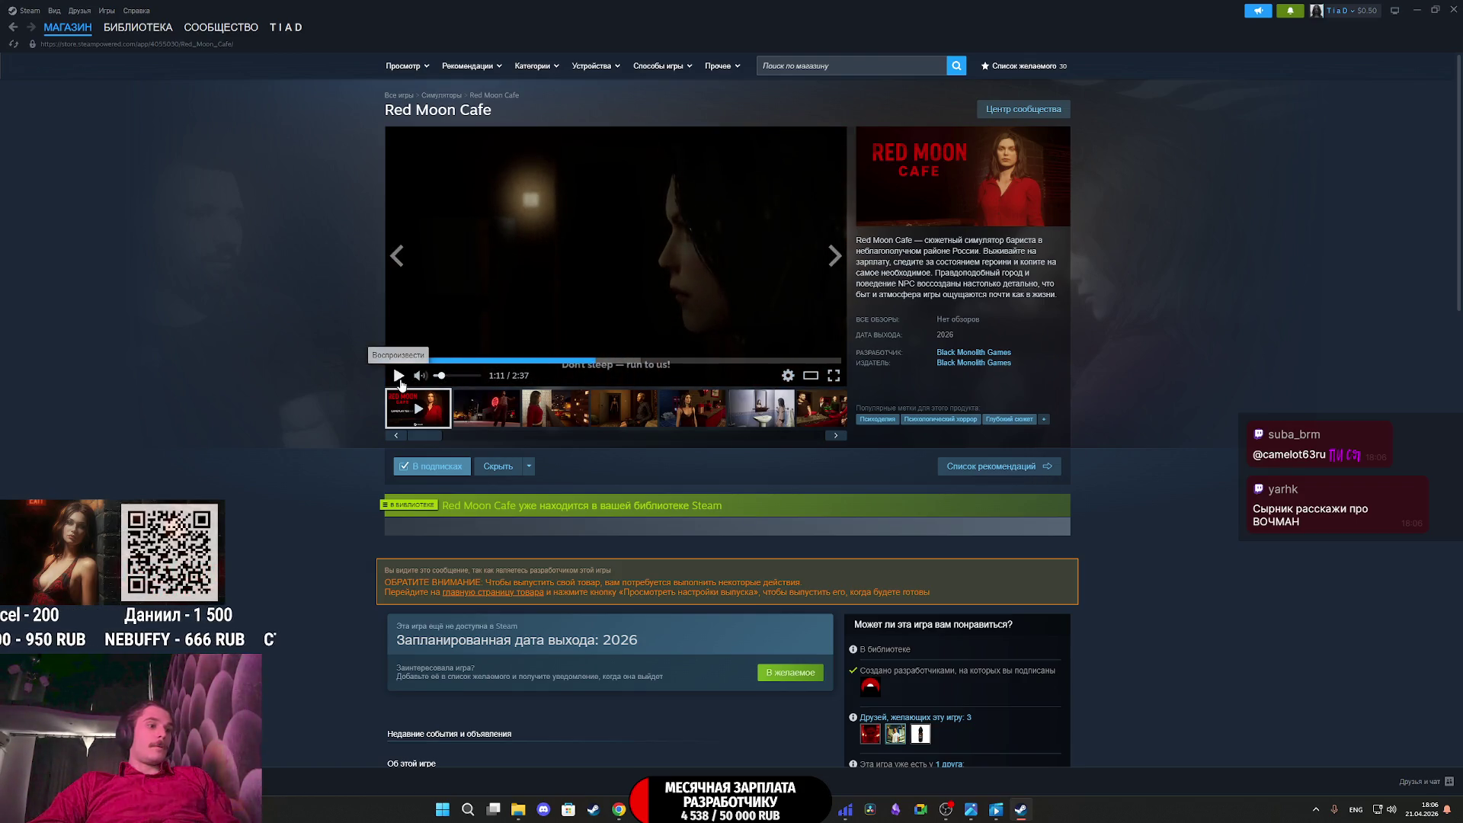
scroll(619, 518, "down", 9)
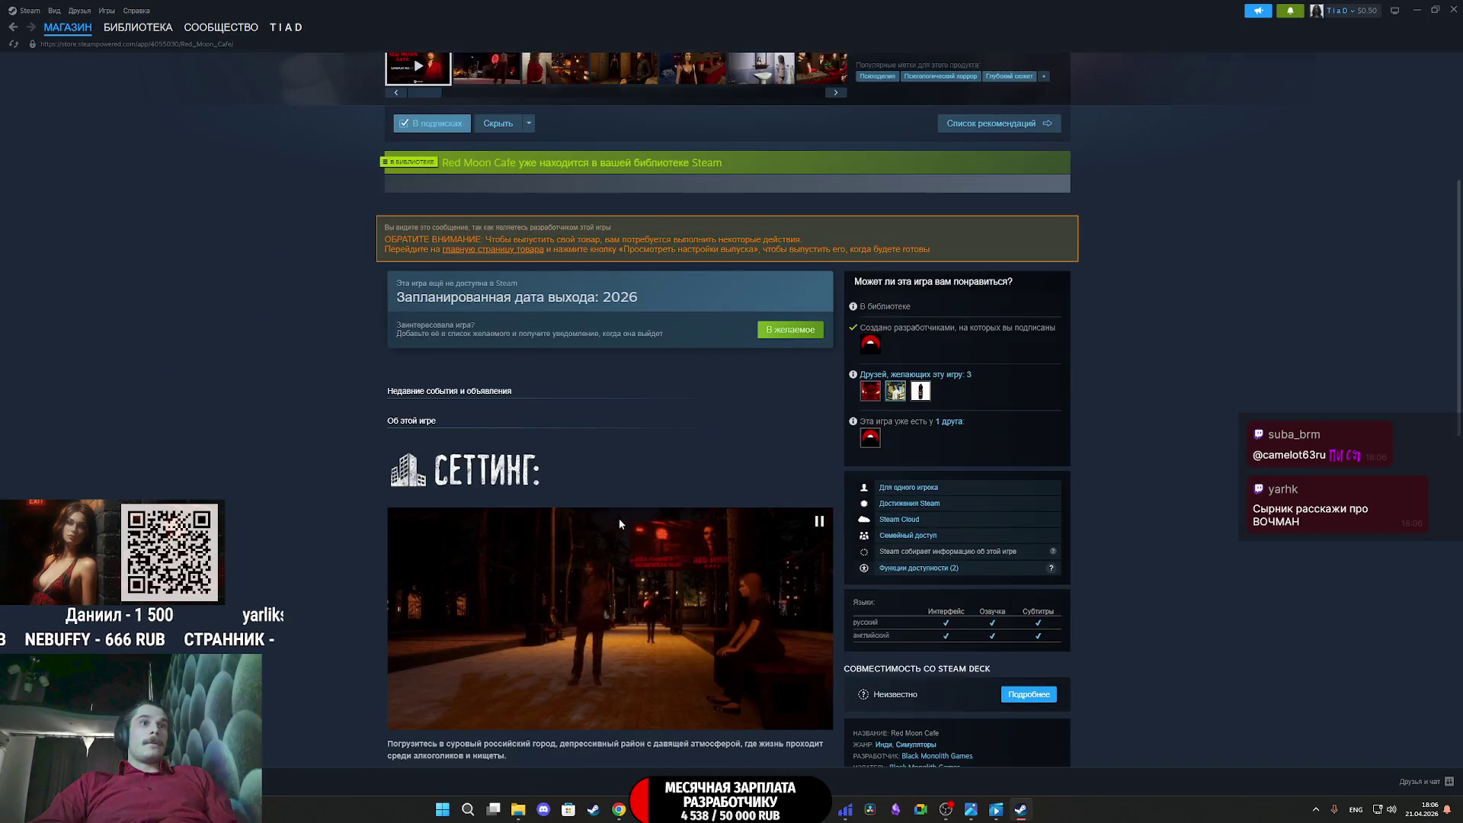
scroll(654, 541, "down", 4)
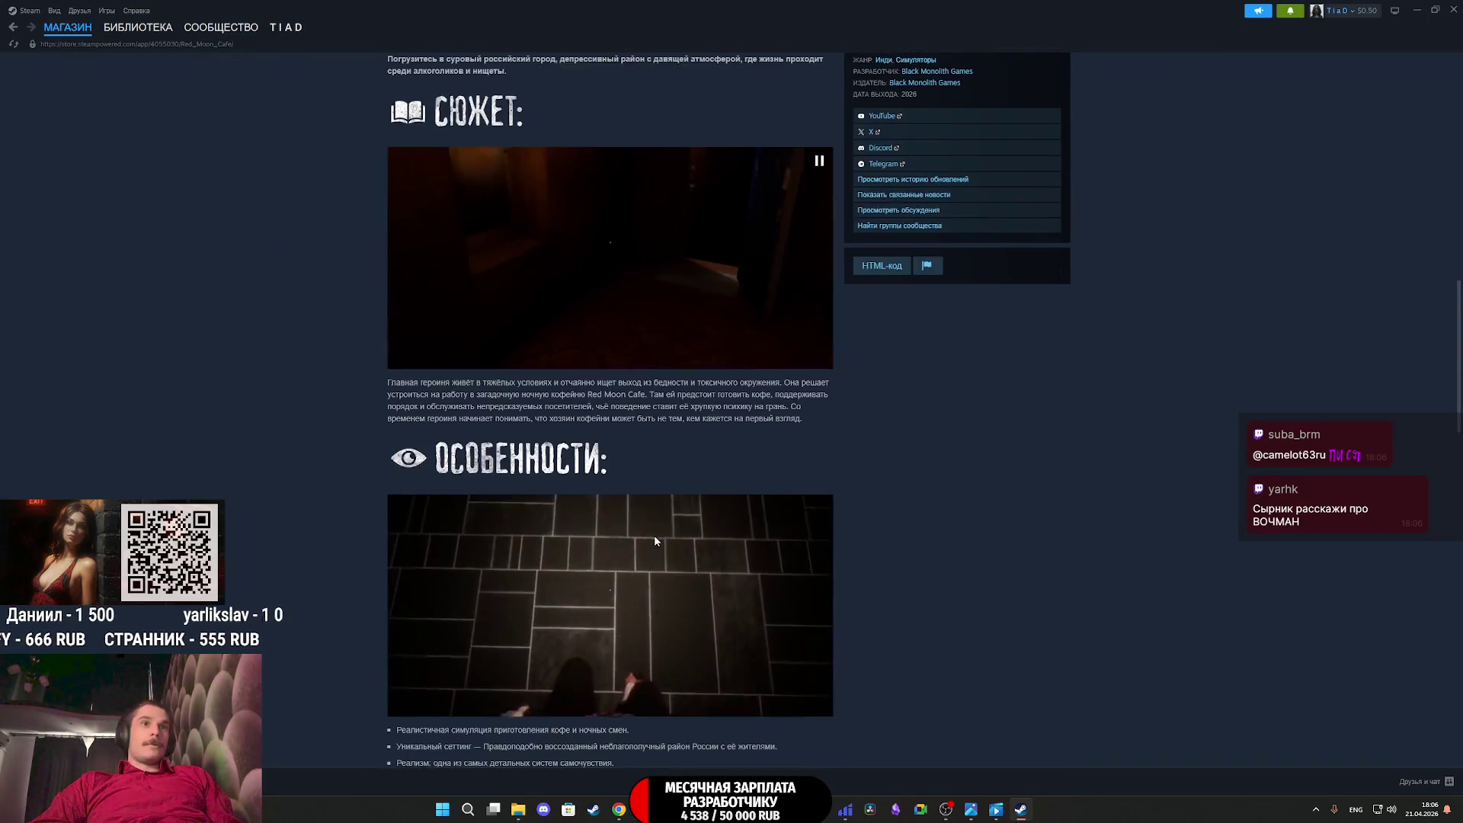
left_click(136, 48)
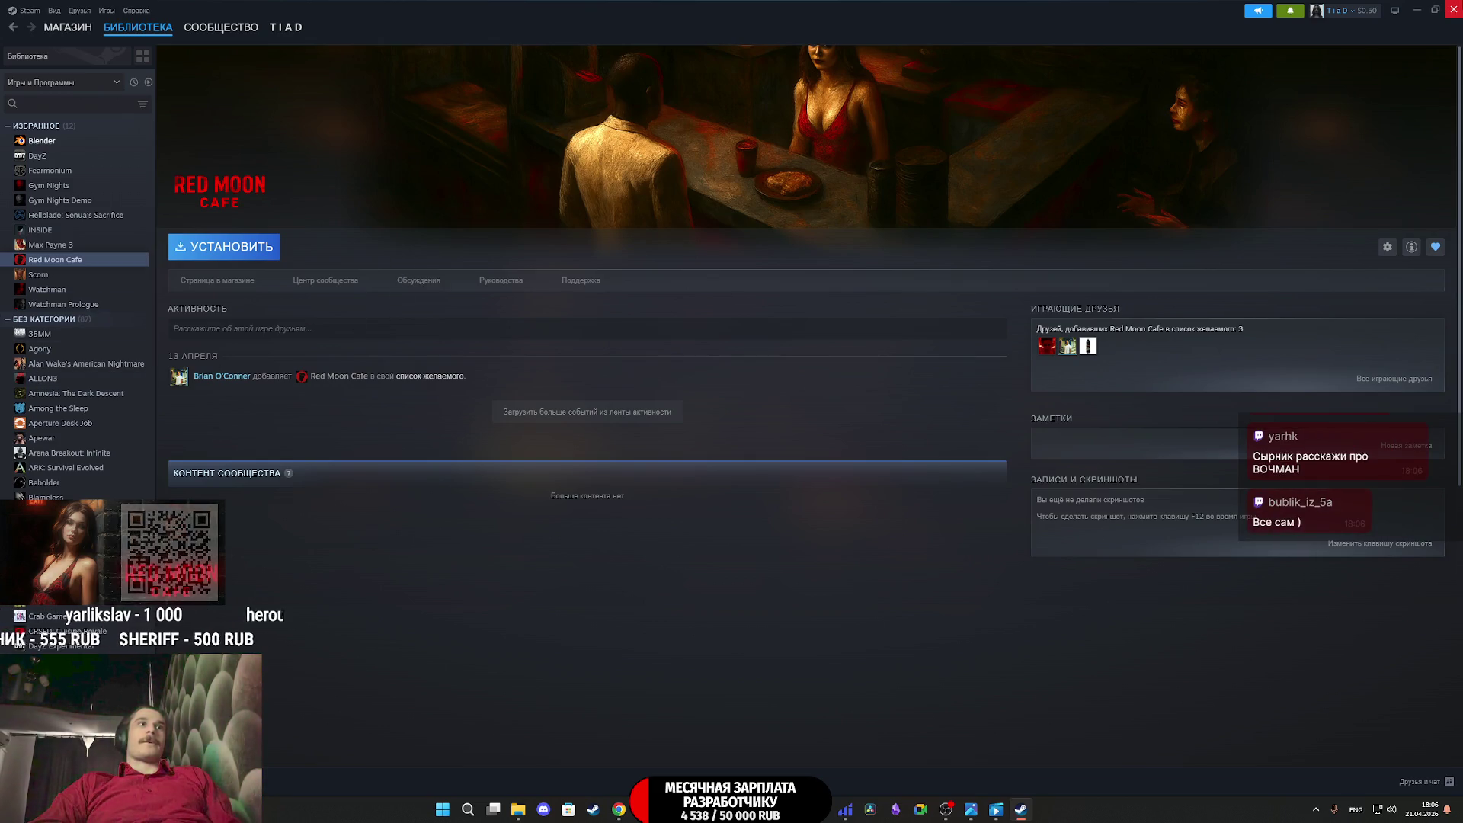
Close the Steam window, revealing the browser's Twitch stream manager
left_click(1452, 10)
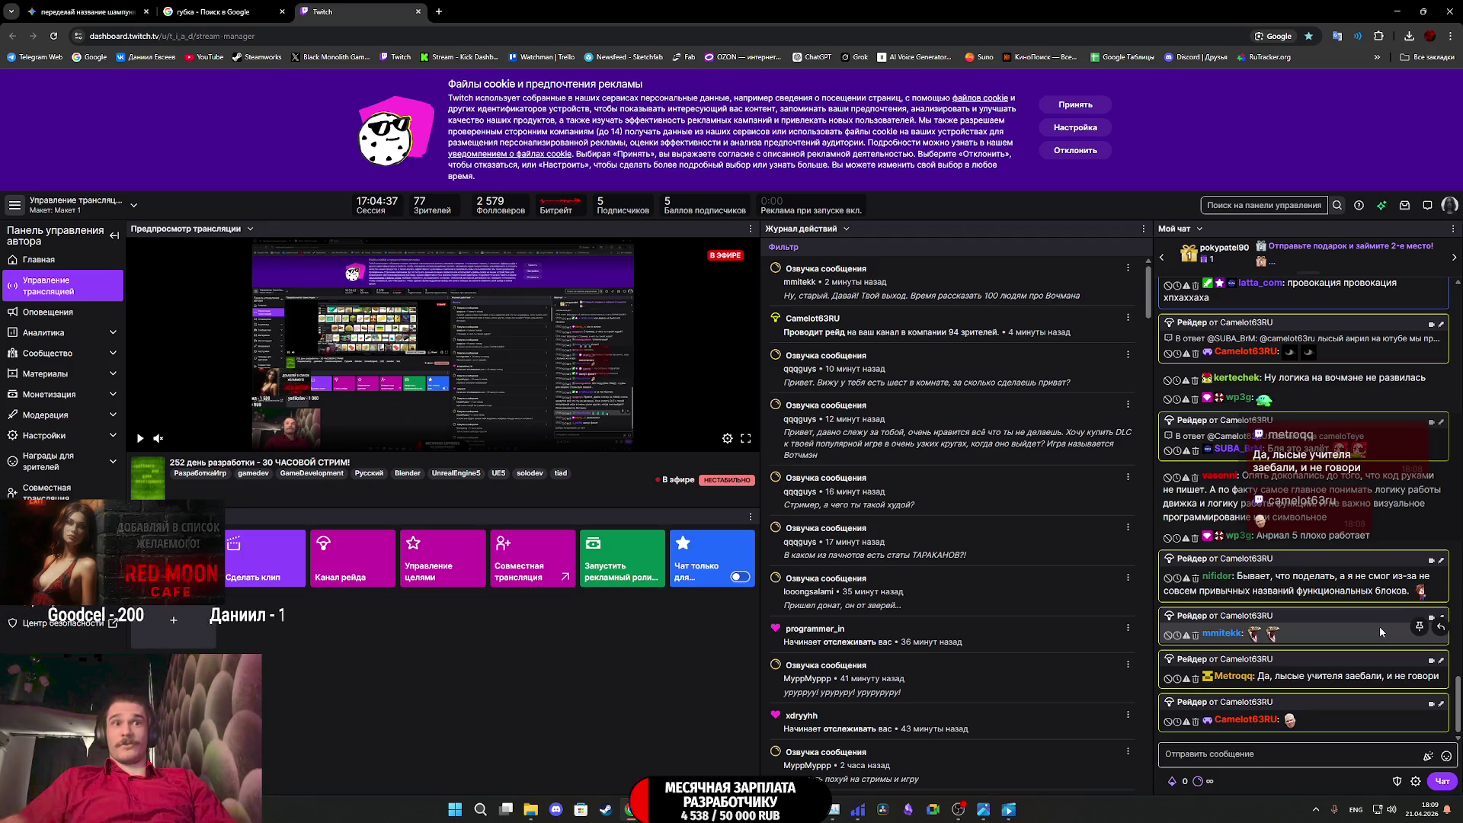
left_click(750, 720)
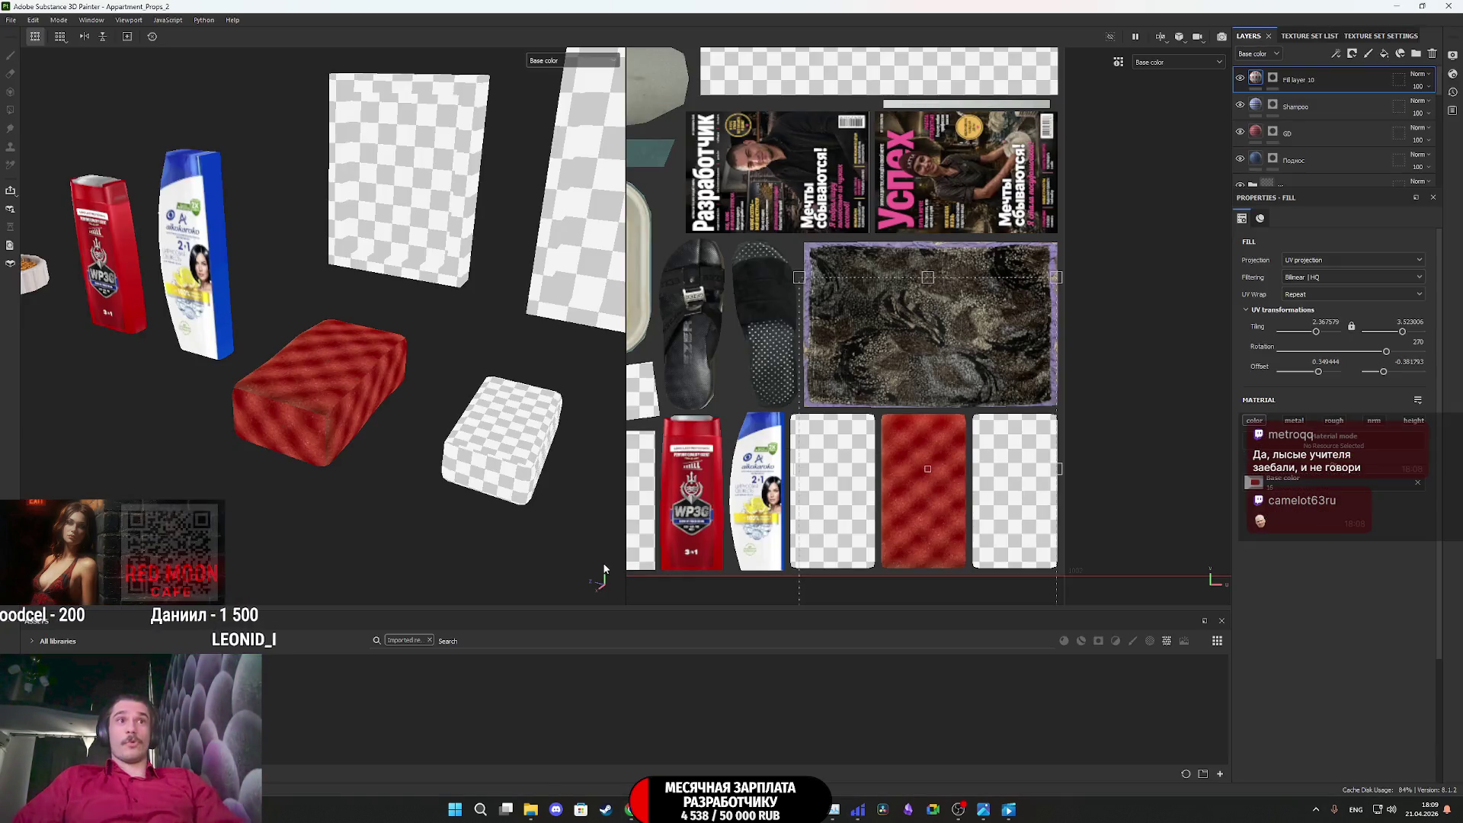
scroll(521, 464, "down", 3)
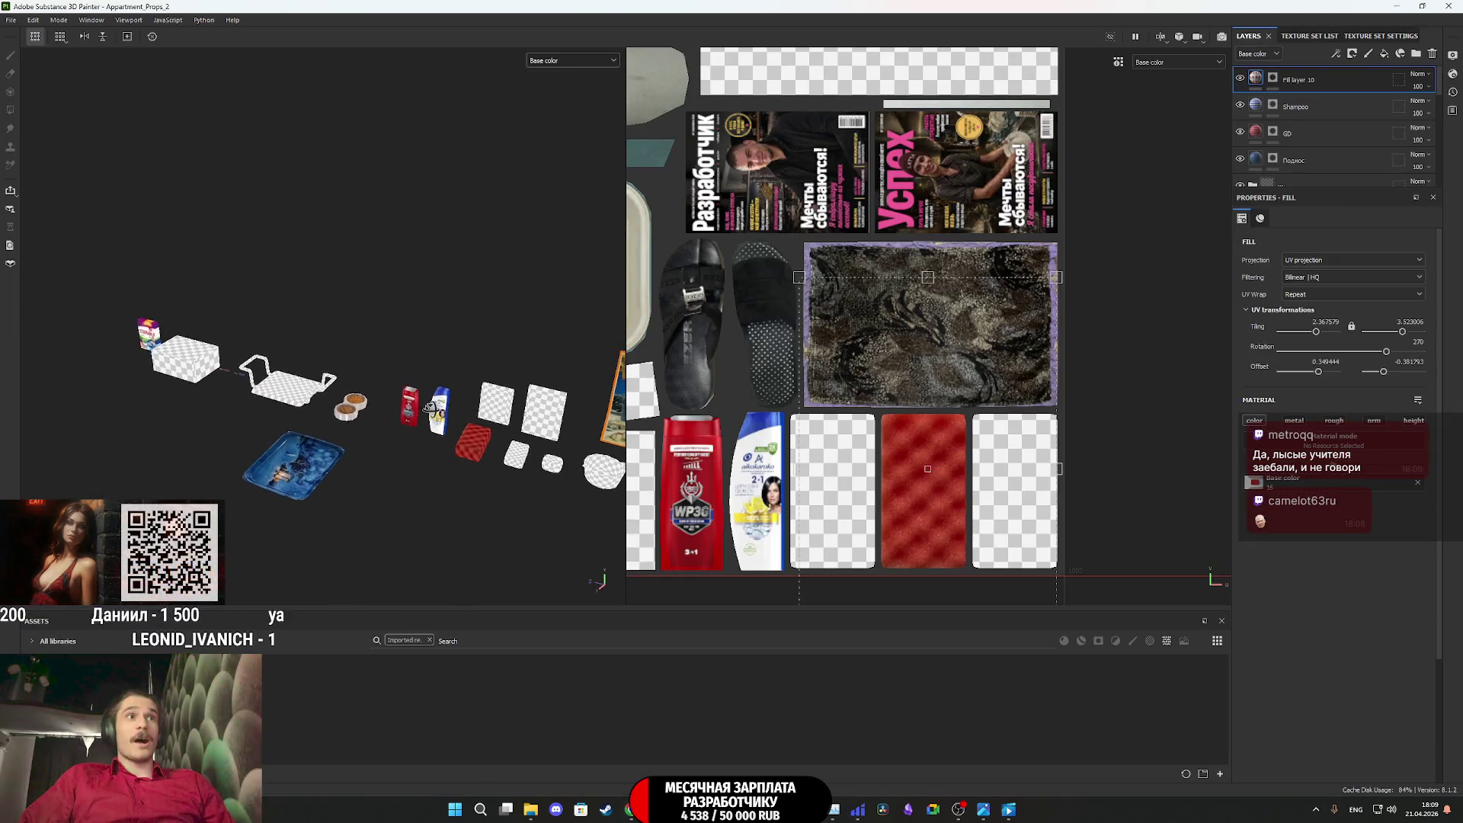
scroll(729, 345, "down", 5)
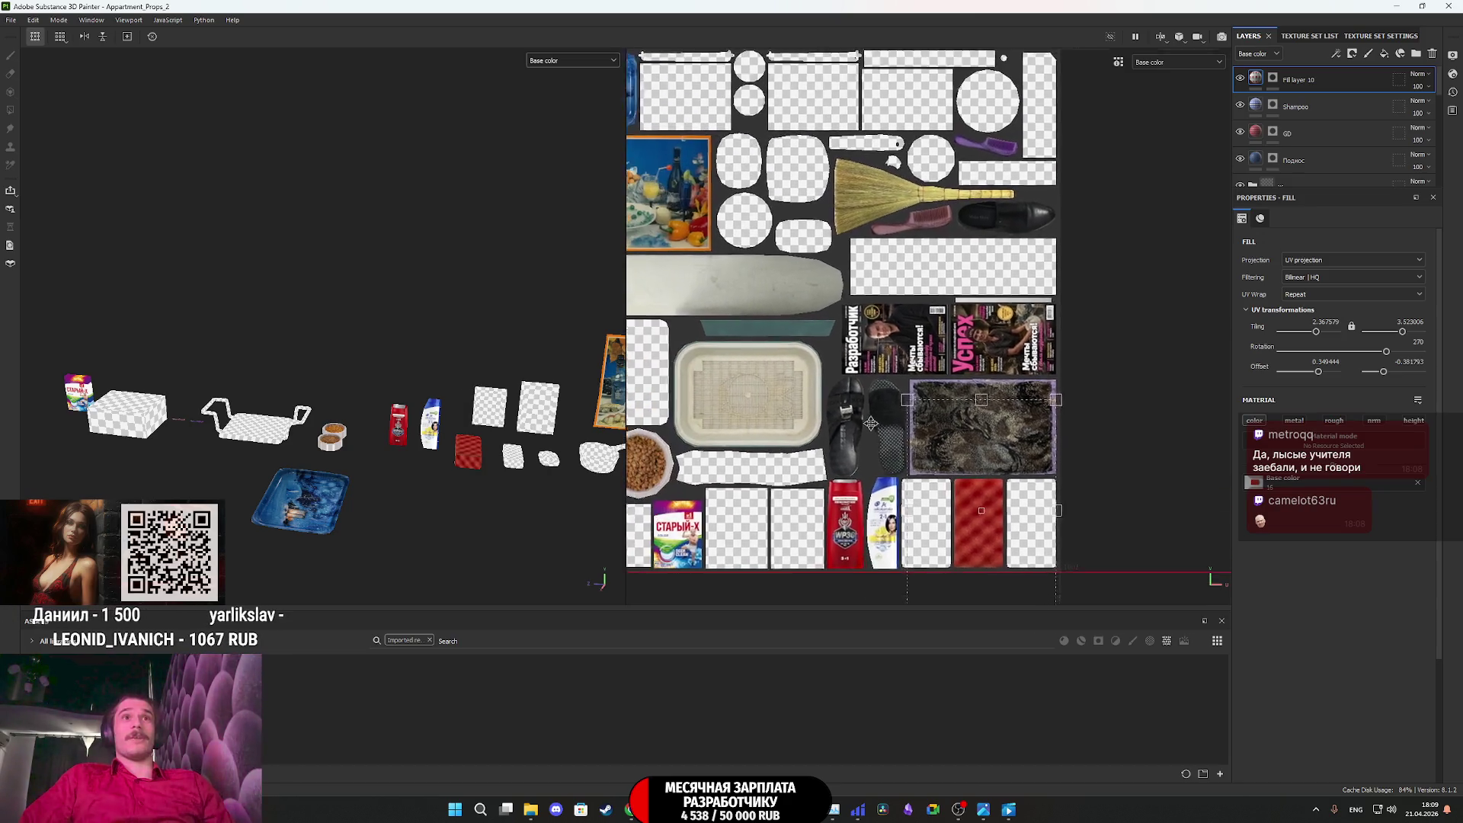
scroll(865, 433, "down", 2)
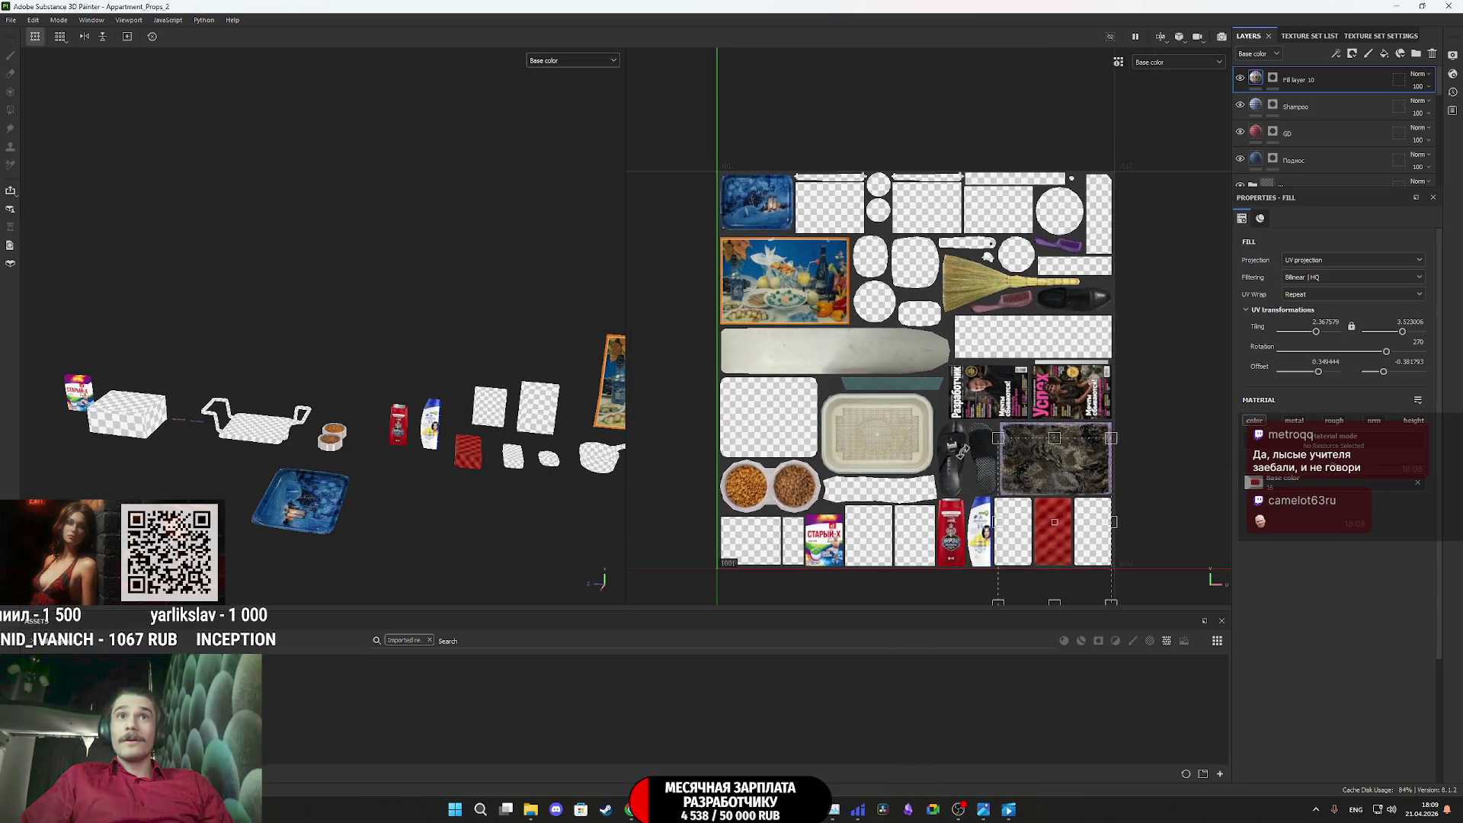
scroll(478, 449, "up", 5)
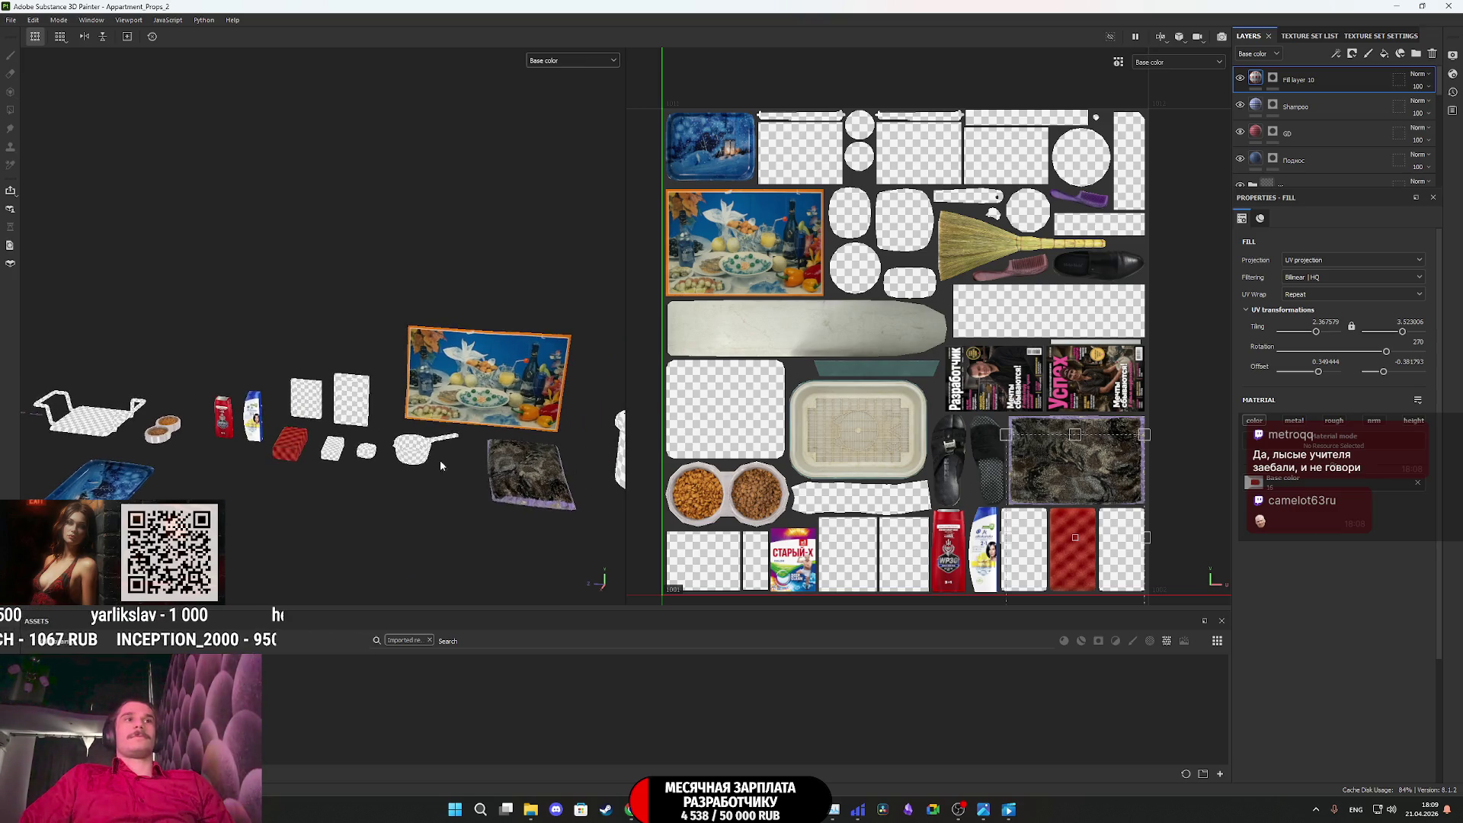
middle_click_drag(525, 469, 480, 482)
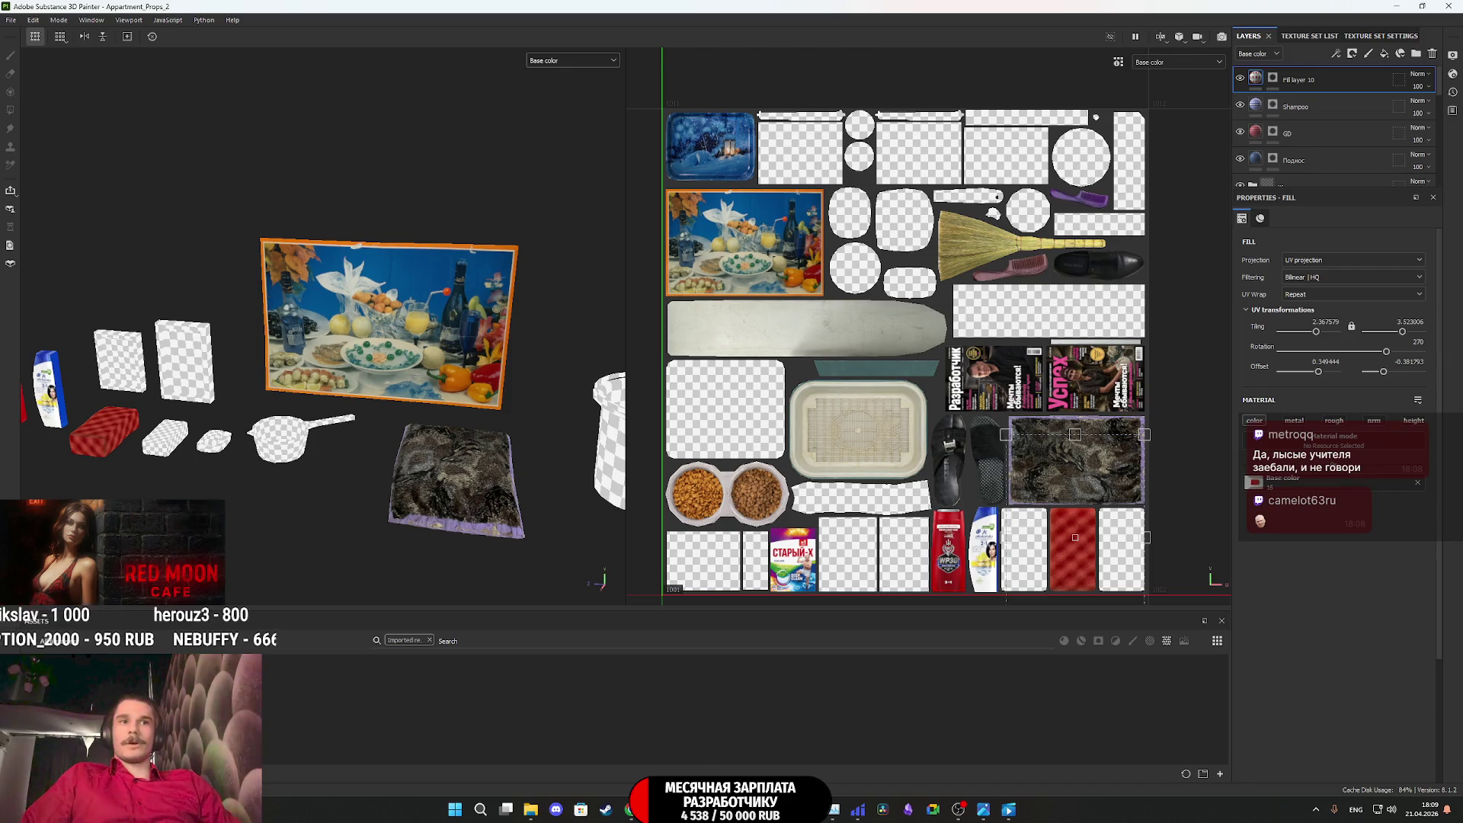
left_click(630, 809)
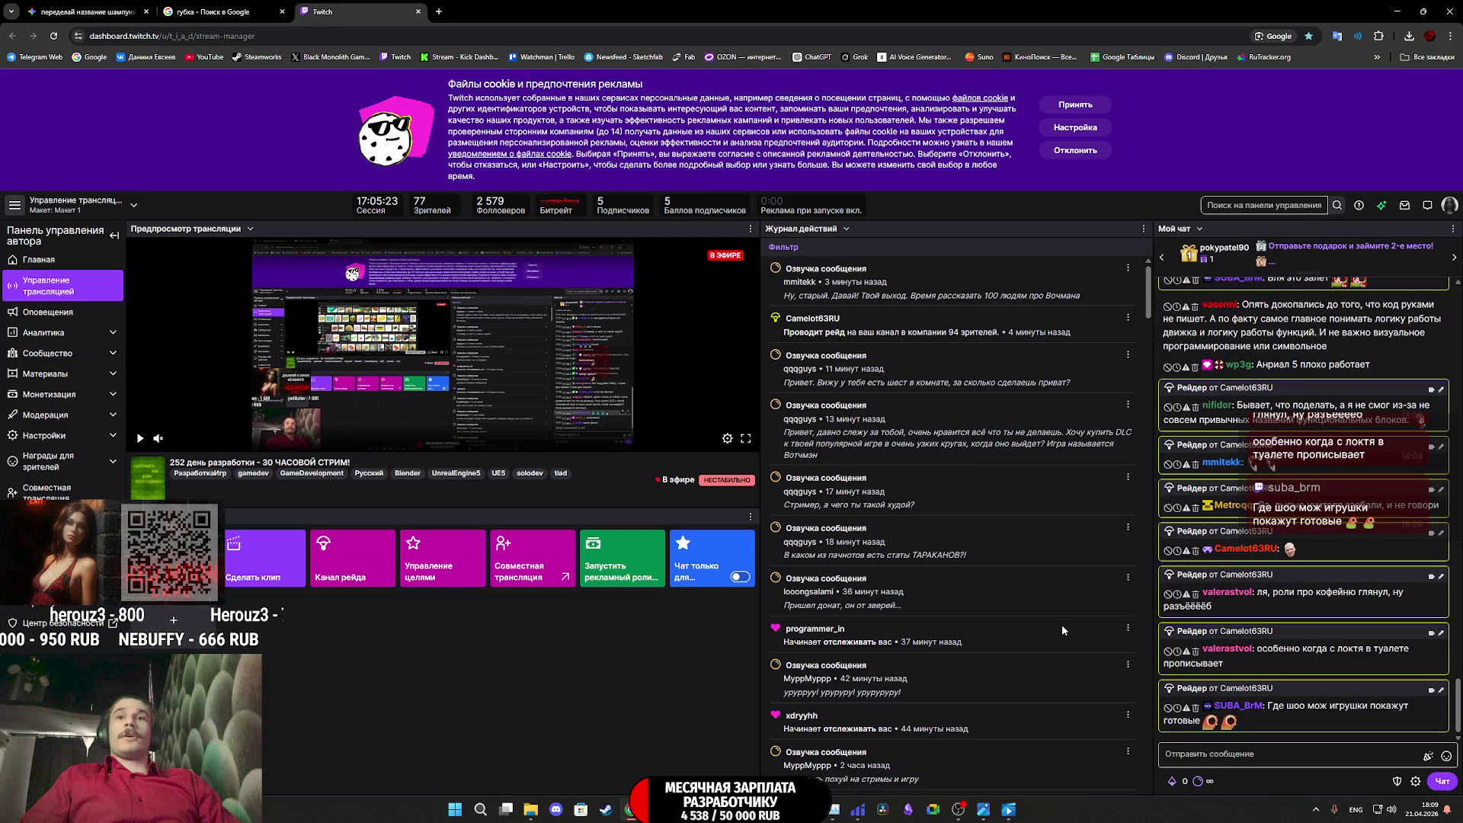
Open Telegram Web from its bookmark in a new tab and switch to it
middle_click(35, 57)
left_click(466, 11)
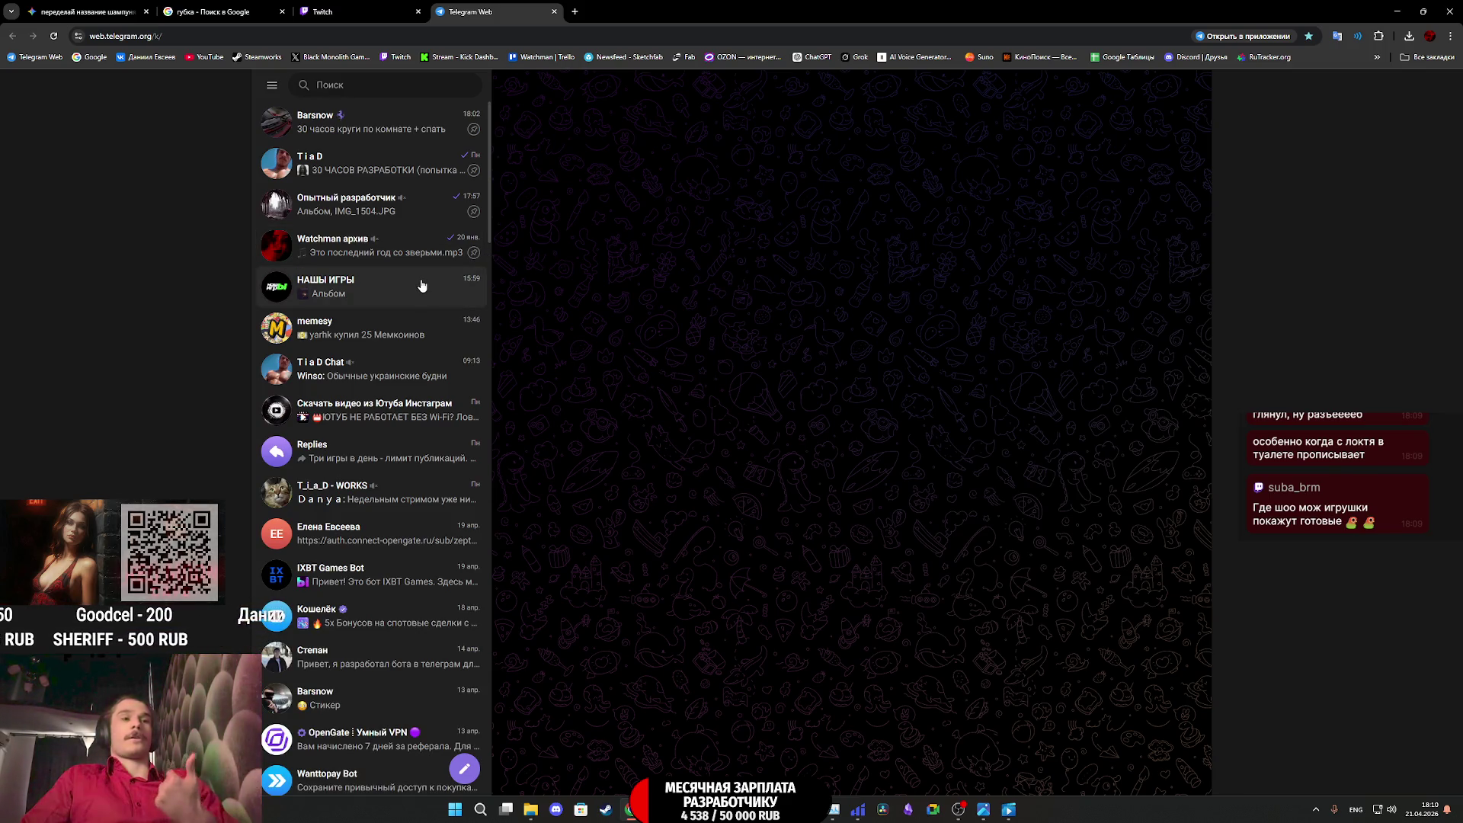
Open the НАШИ ИГРЫ channel and flip through its album photos full-screen
left_click(416, 298)
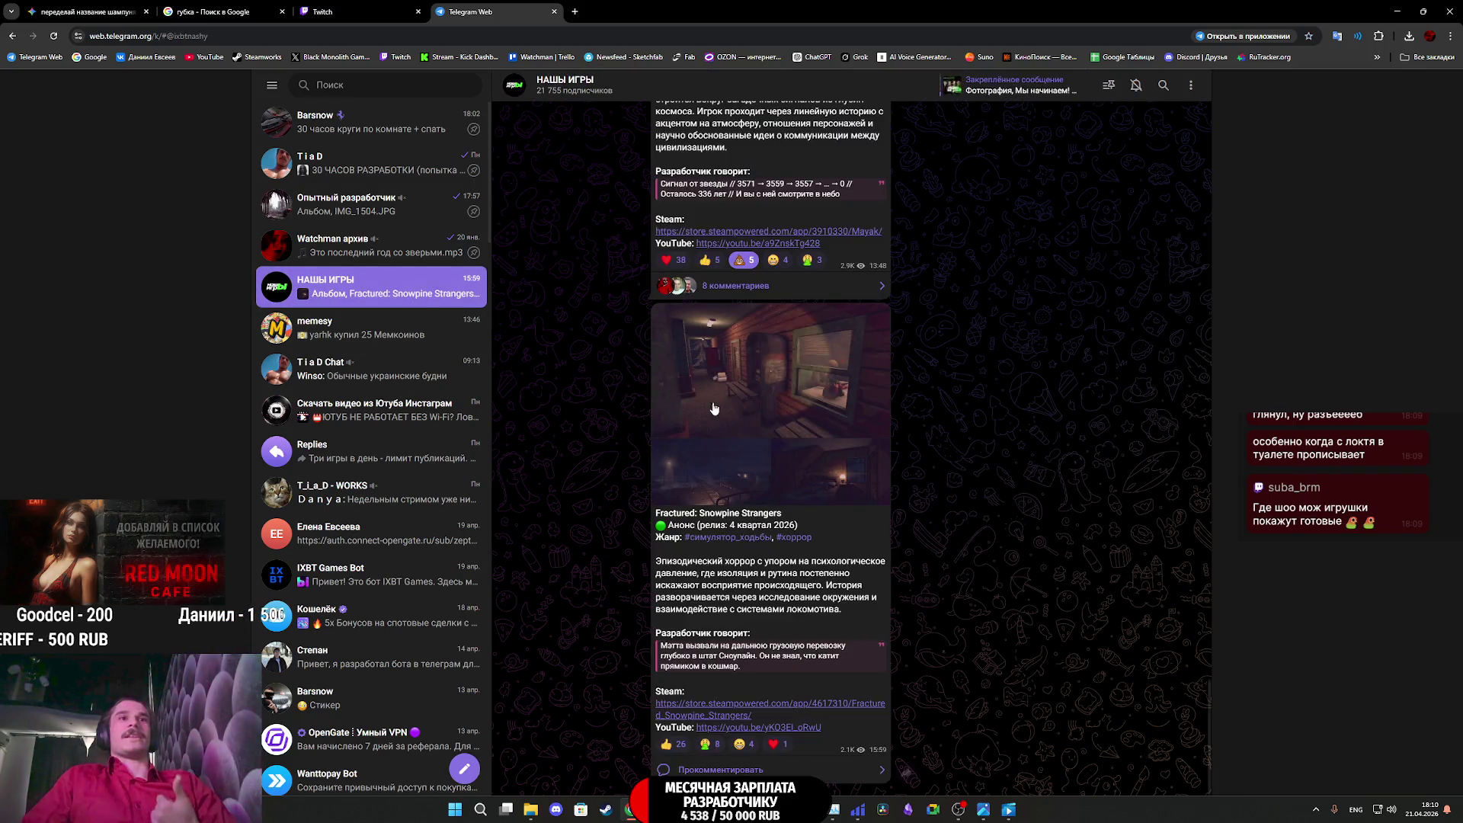
left_click(752, 385)
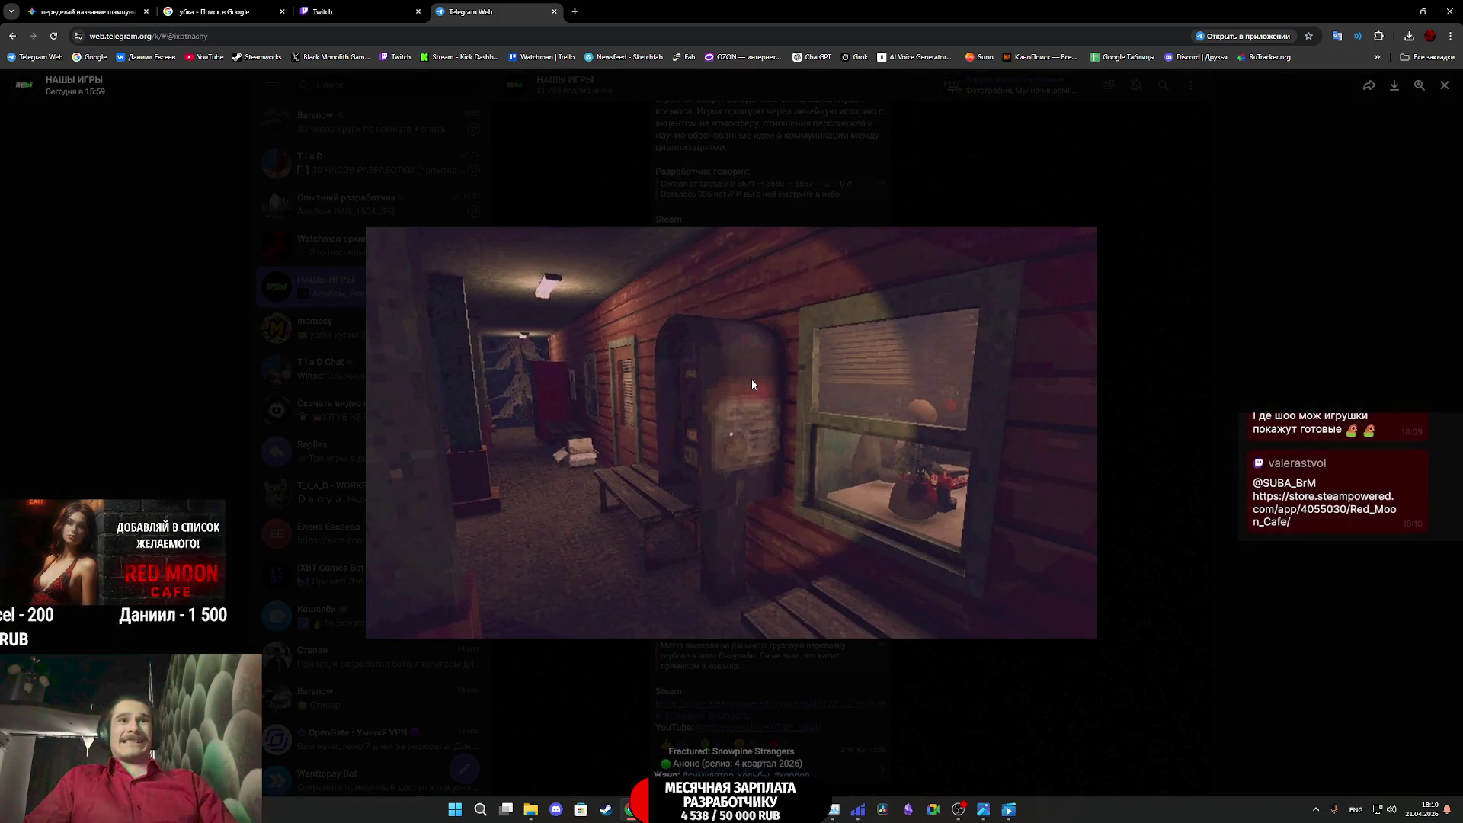
key("Right")
key("Right")
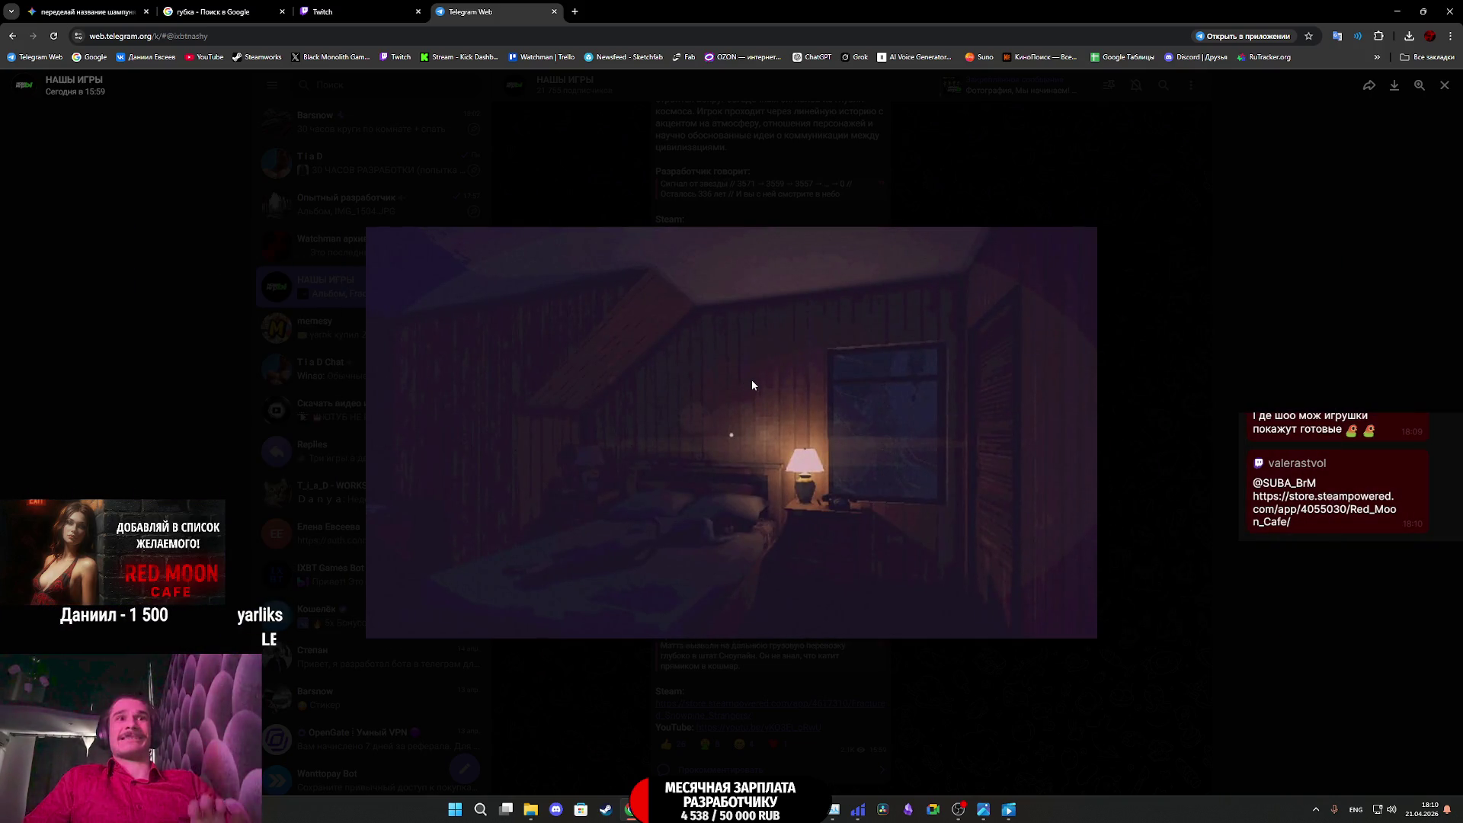
key("Left")
key("Left")
left_click(1152, 255)
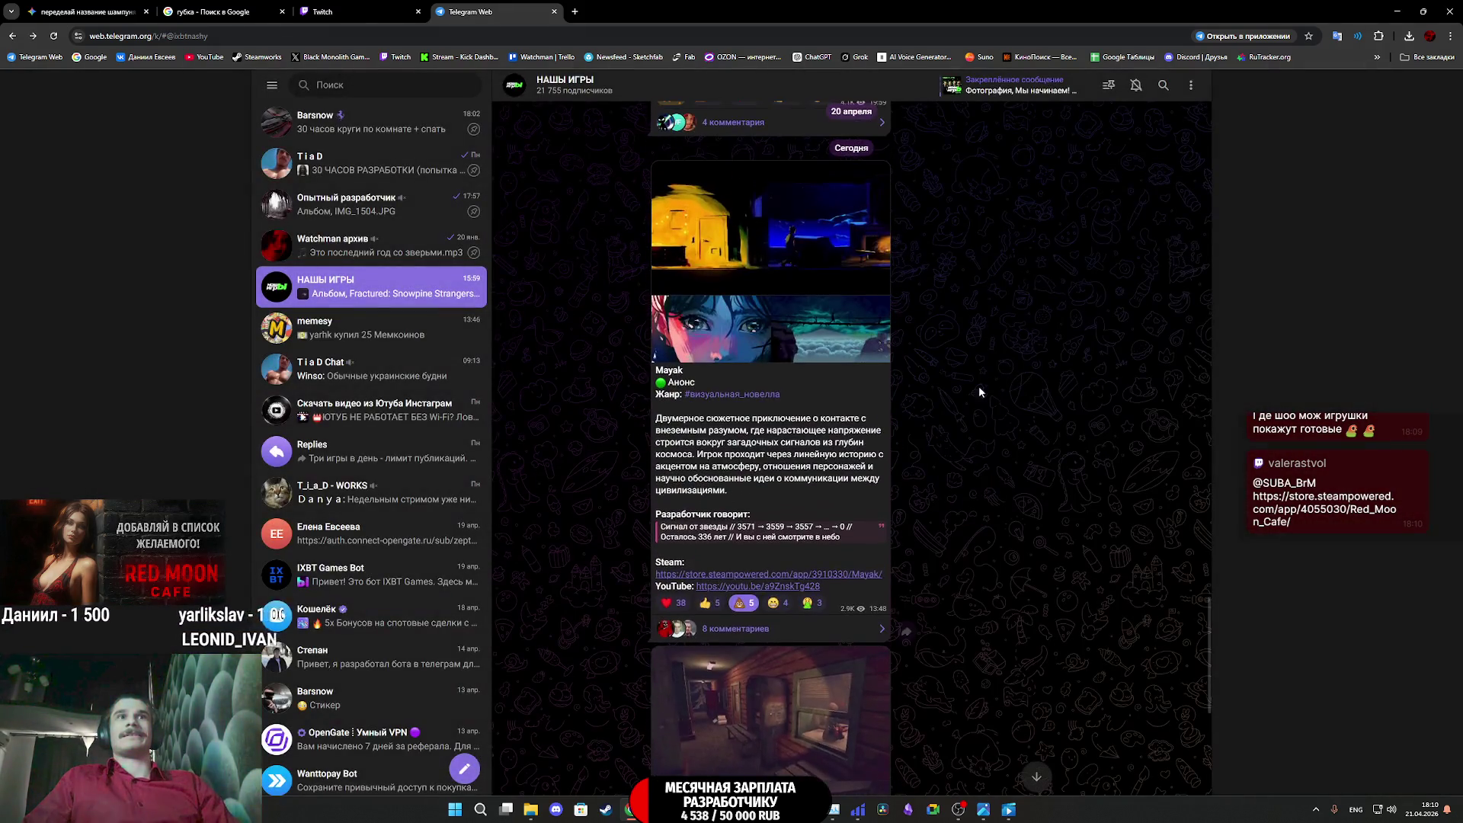
View more channel images, scroll up to older posts, then close the Telegram tab
left_click(756, 238)
key("Right")
key("Left")
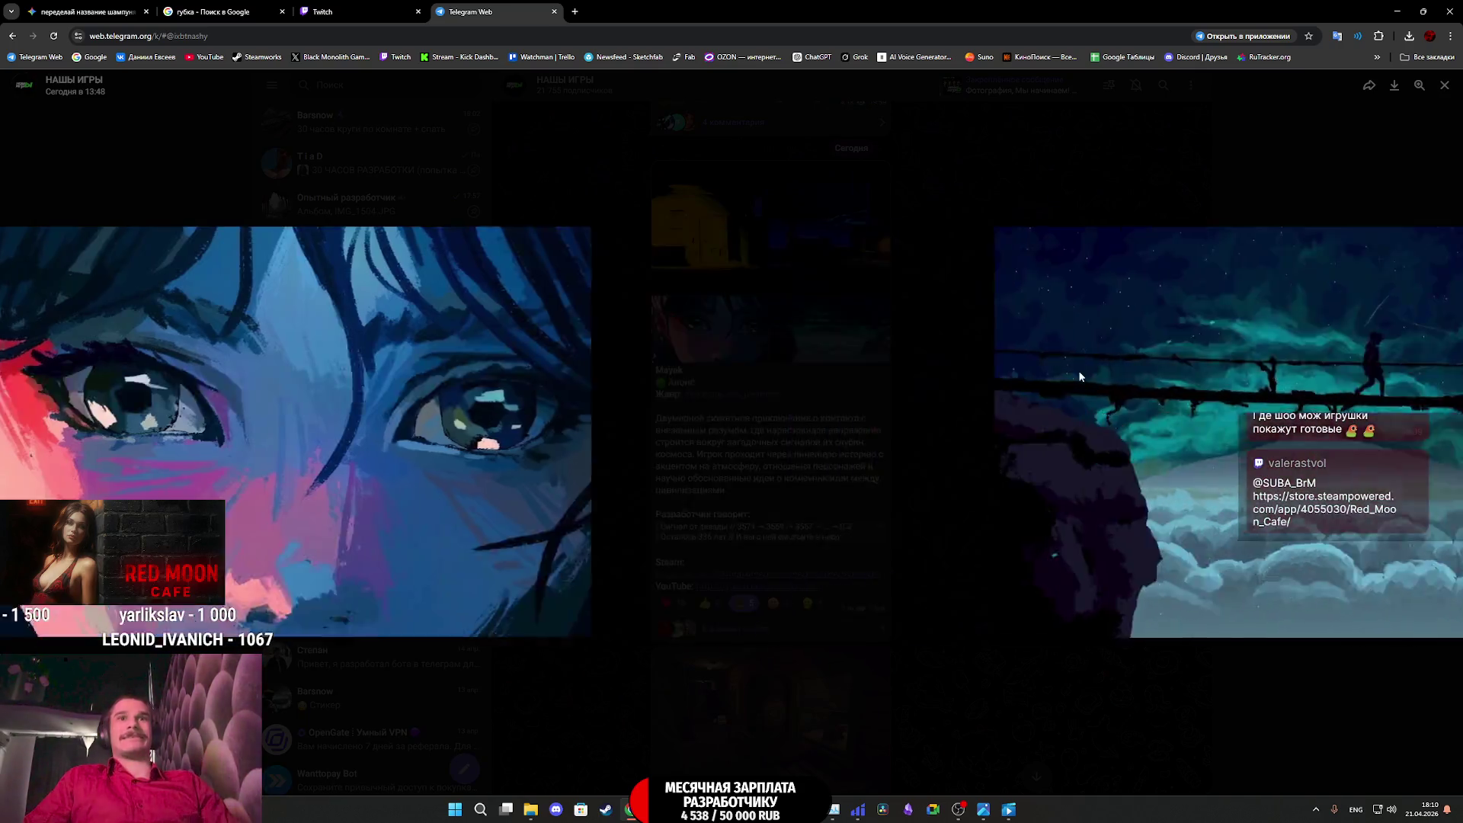
left_click(1063, 194)
scroll(1060, 391, "up", 10)
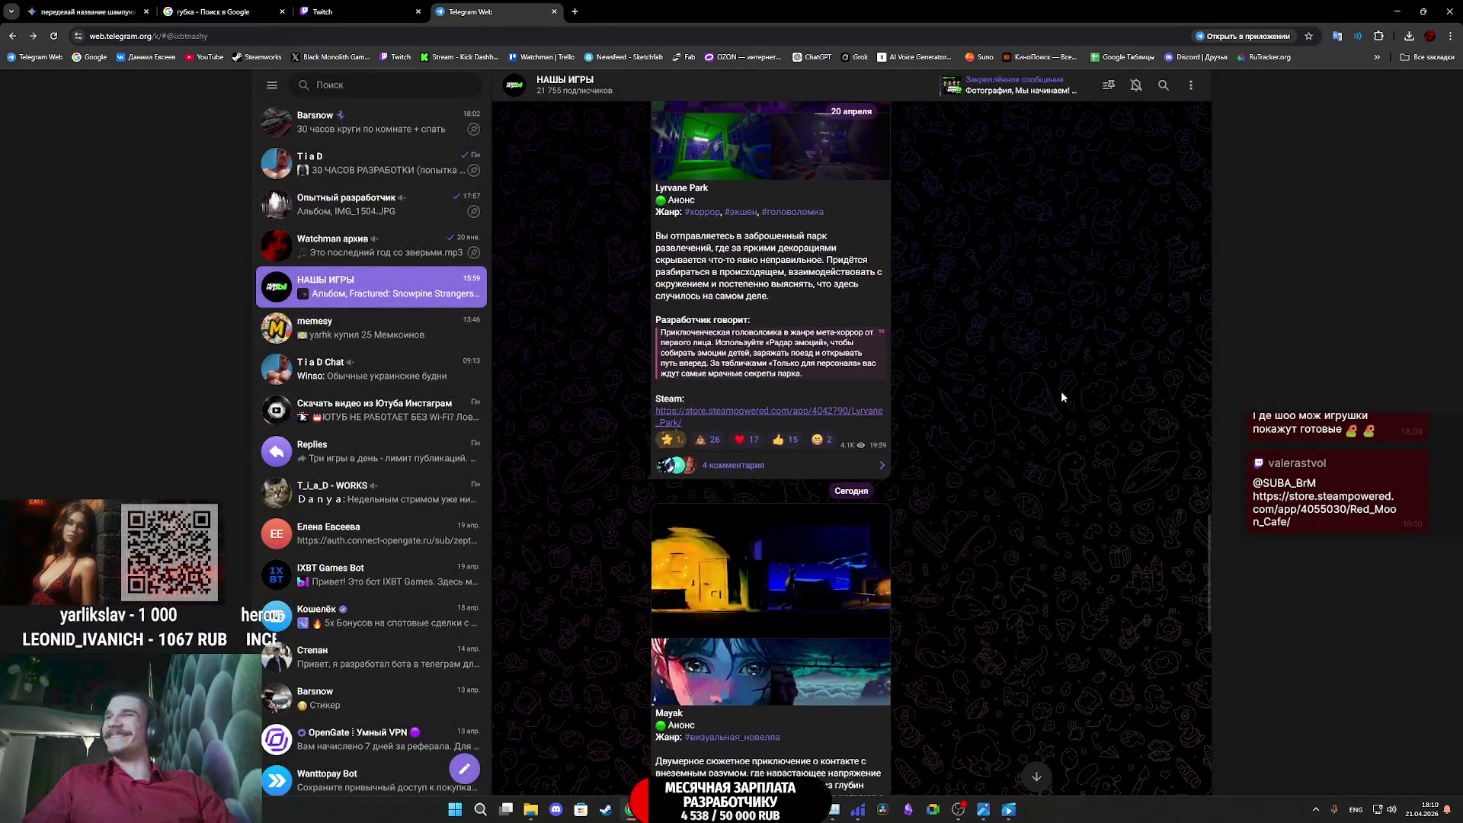
scroll(769, 500, "up", 6)
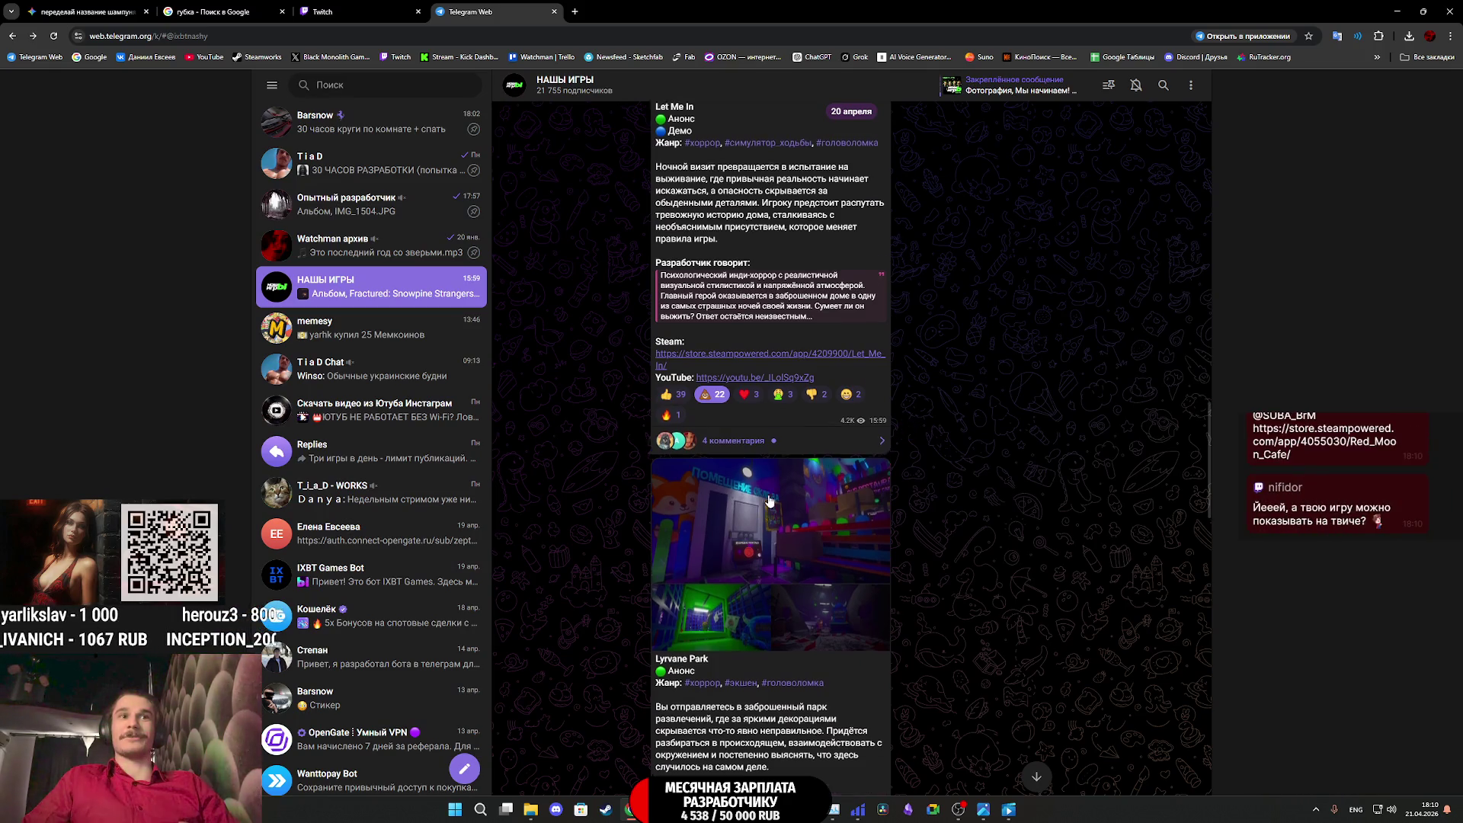
key("ctrl+w")
Pass through the Gemini tab and switch to the Twitch stream dashboard
left_click(84, 11)
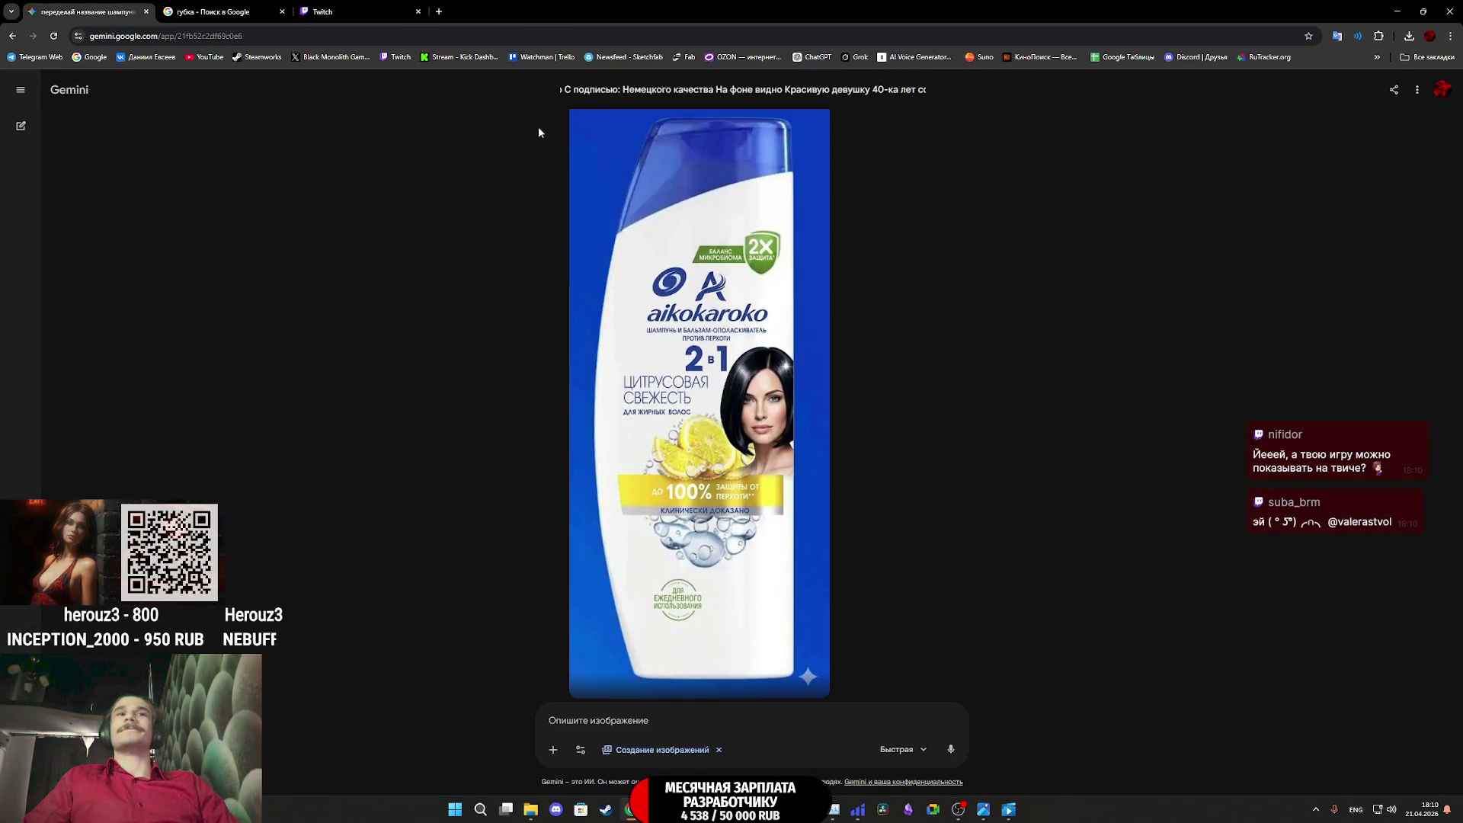
left_click(351, 11)
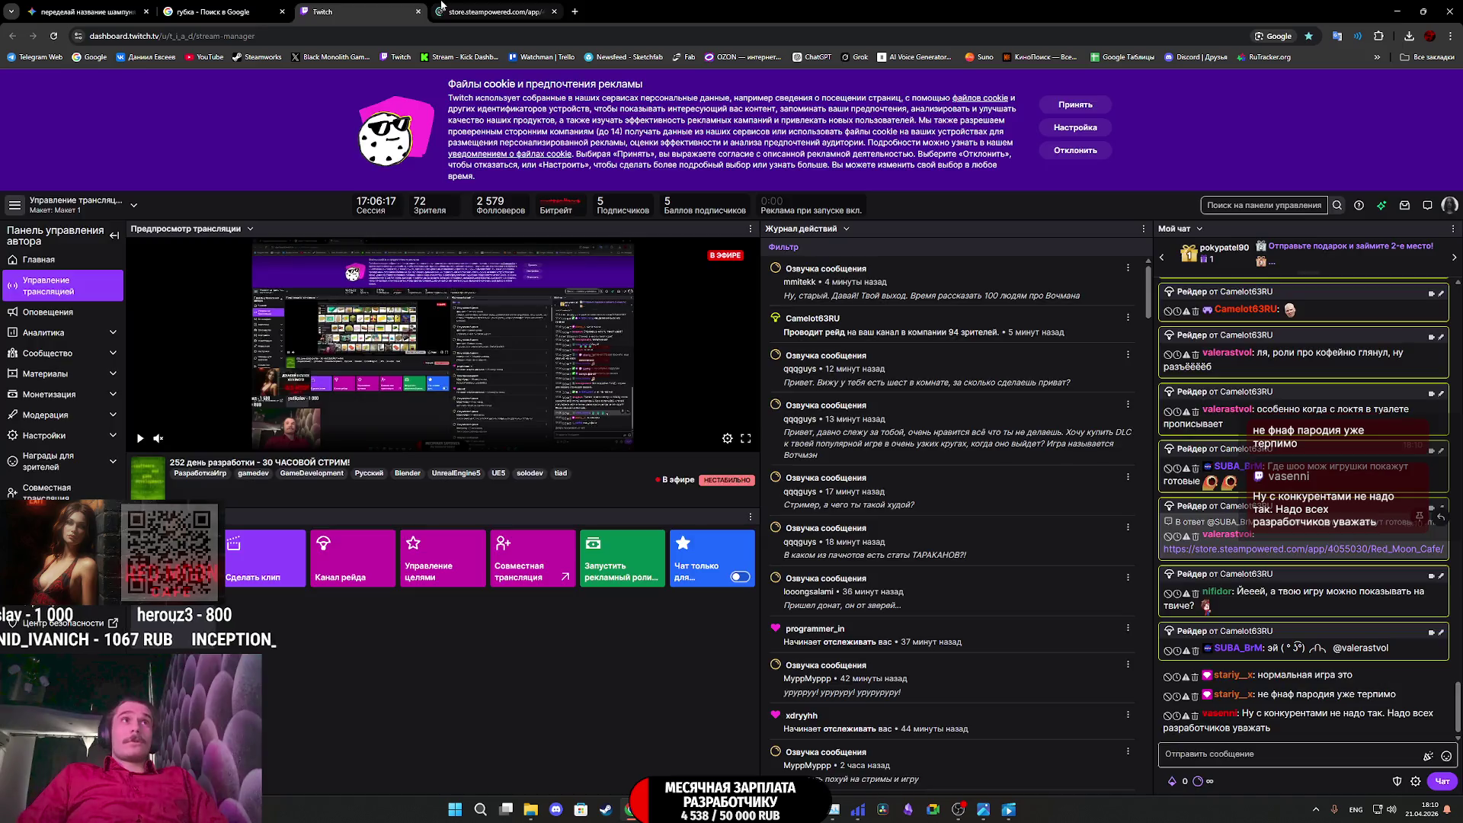
Open the chat's store.steampowered.com link to Red Moon Cafe in a new tab
left_click(1314, 548)
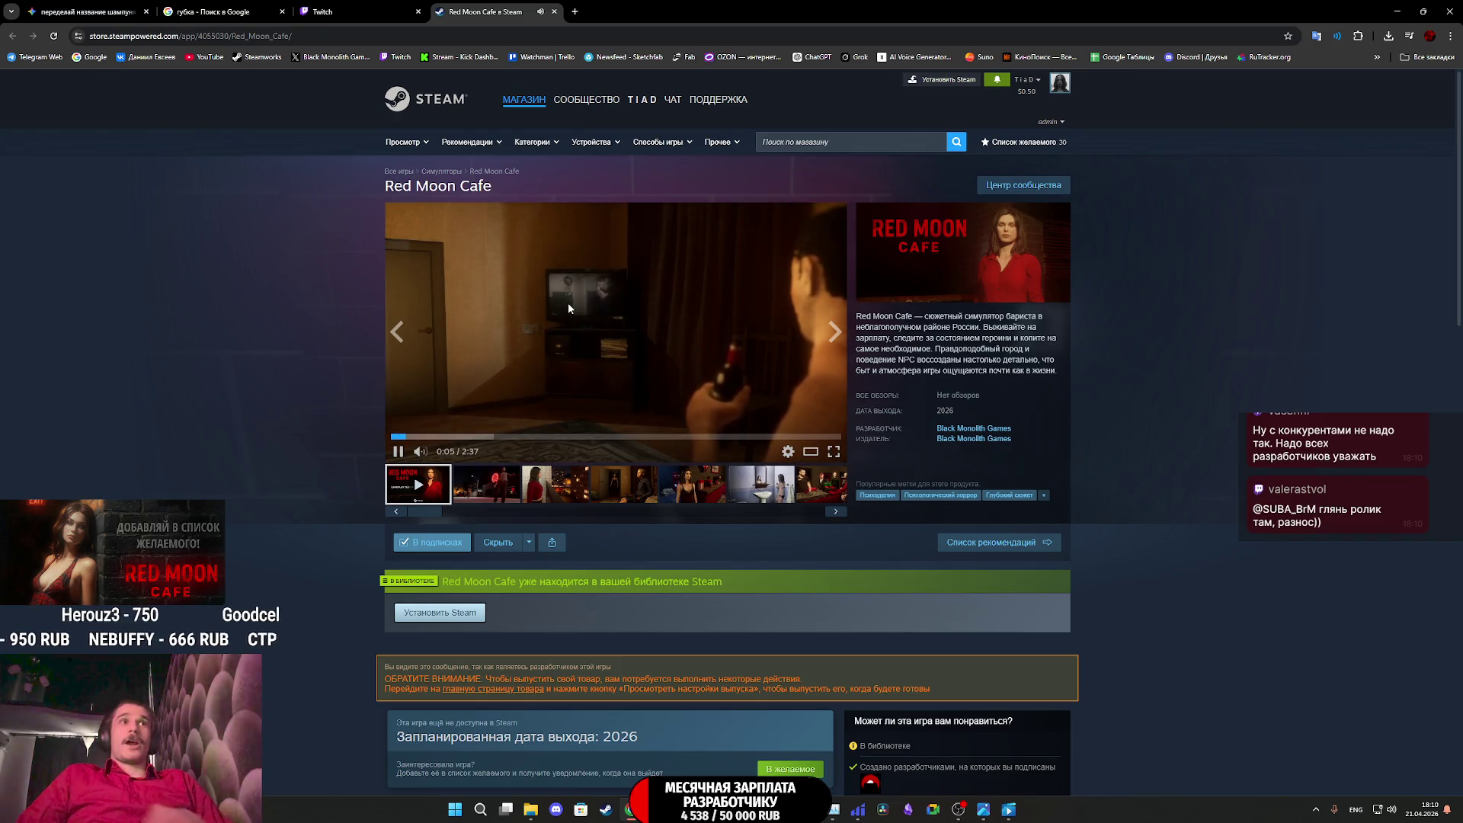
Close the Steam store tab, returning to Twitch's stream manager
left_click(554, 11)
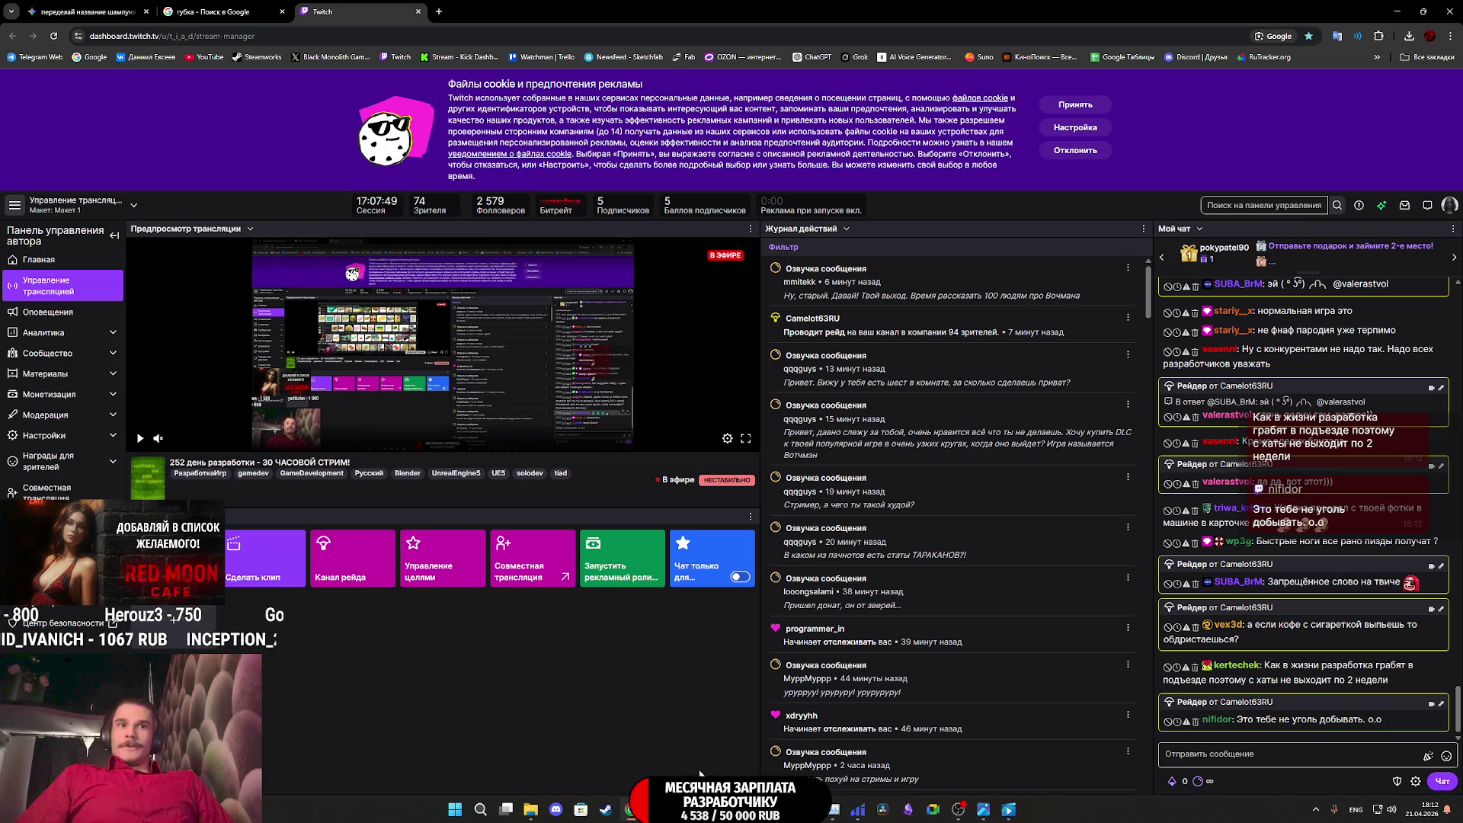
Bring the Substance 3D Painter window back through its taskbar preview
mouse_move(756, 809)
left_click(811, 727)
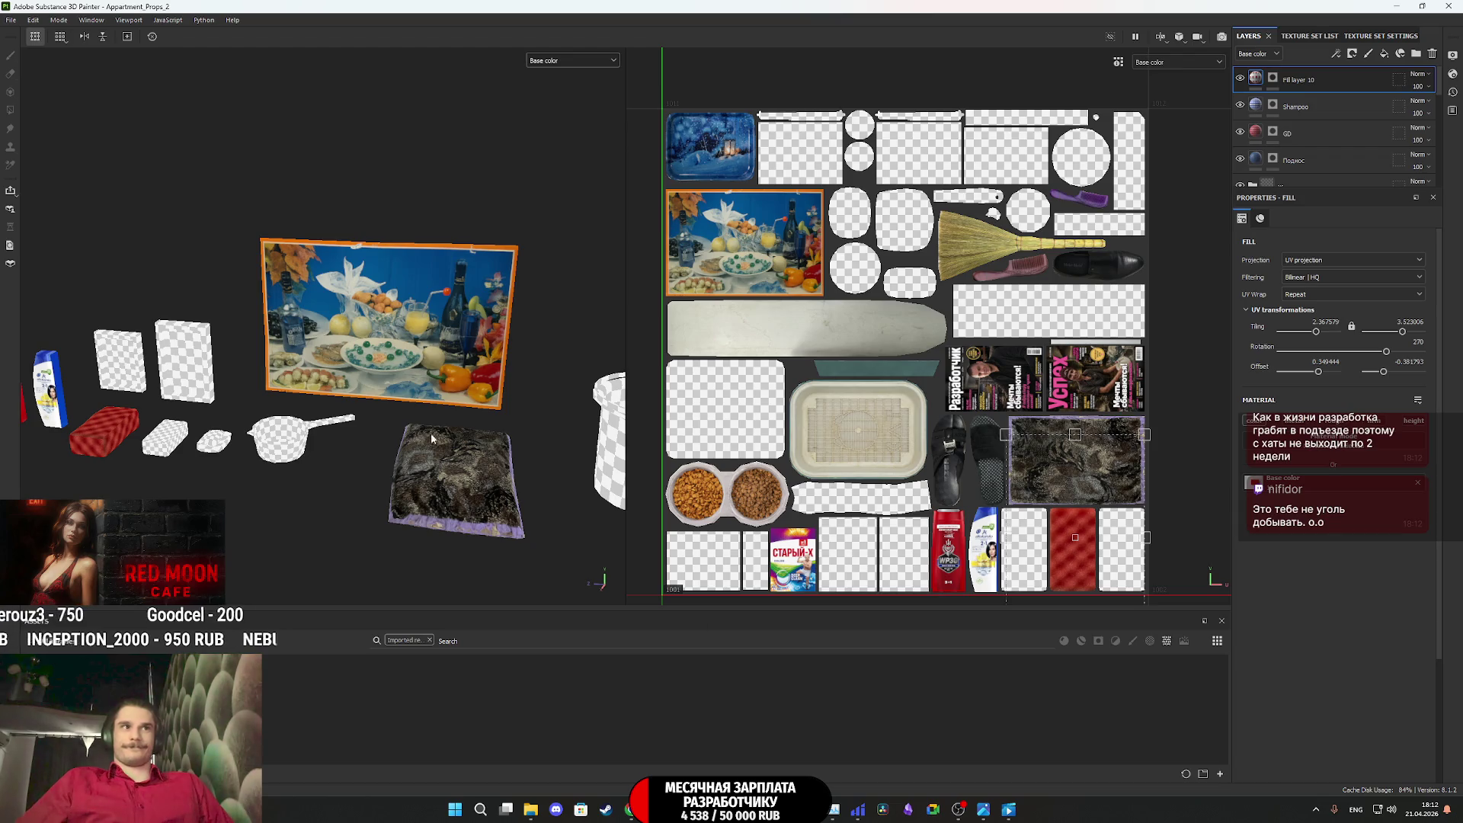
Orbit and zoom the 3D view around the props toward the shampoo bottle and red box
scroll(427, 474, "up", 5)
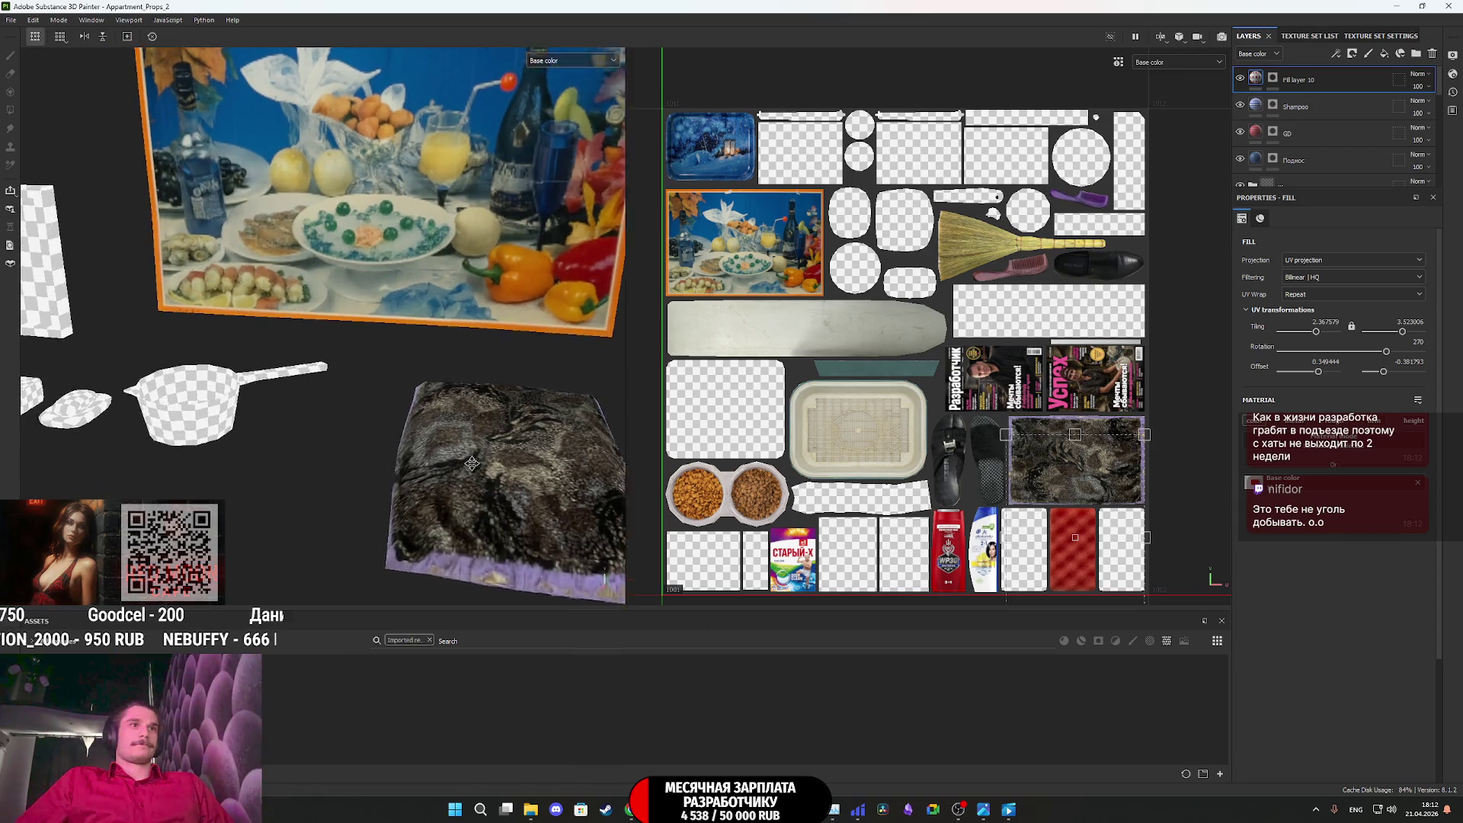
scroll(457, 449, "down", 3)
mouse_move(444, 434)
left_mouse_down("alt")
mouse_move(359, 409)
mouse_move(343, 428)
mouse_move(389, 440)
mouse_move(358, 446)
left_mouse_up("alt")
scroll(303, 411, "down", 3)
scroll(392, 441, "up", 3)
mouse_move(132, 477)
left_mouse_down("alt")
mouse_move(426, 426)
mouse_move(390, 406)
left_mouse_up("alt")
Orbit closer around the red box, then add 'Fill layer 11' atop the layer stack
scroll(342, 421, "up", 5)
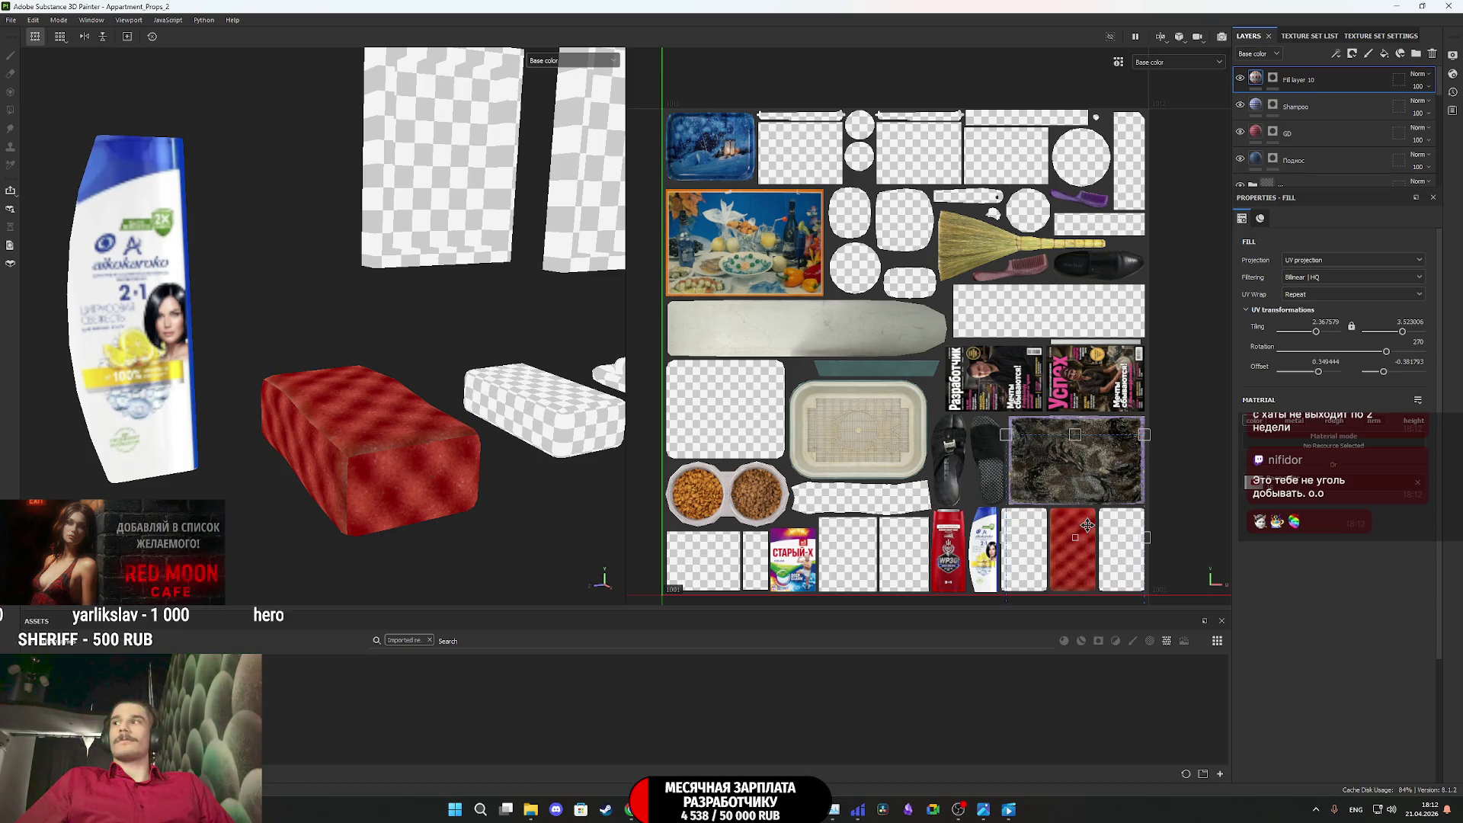
mouse_move(316, 446)
left_mouse_down("alt")
mouse_move(359, 456)
mouse_move(467, 400)
left_mouse_up("alt")
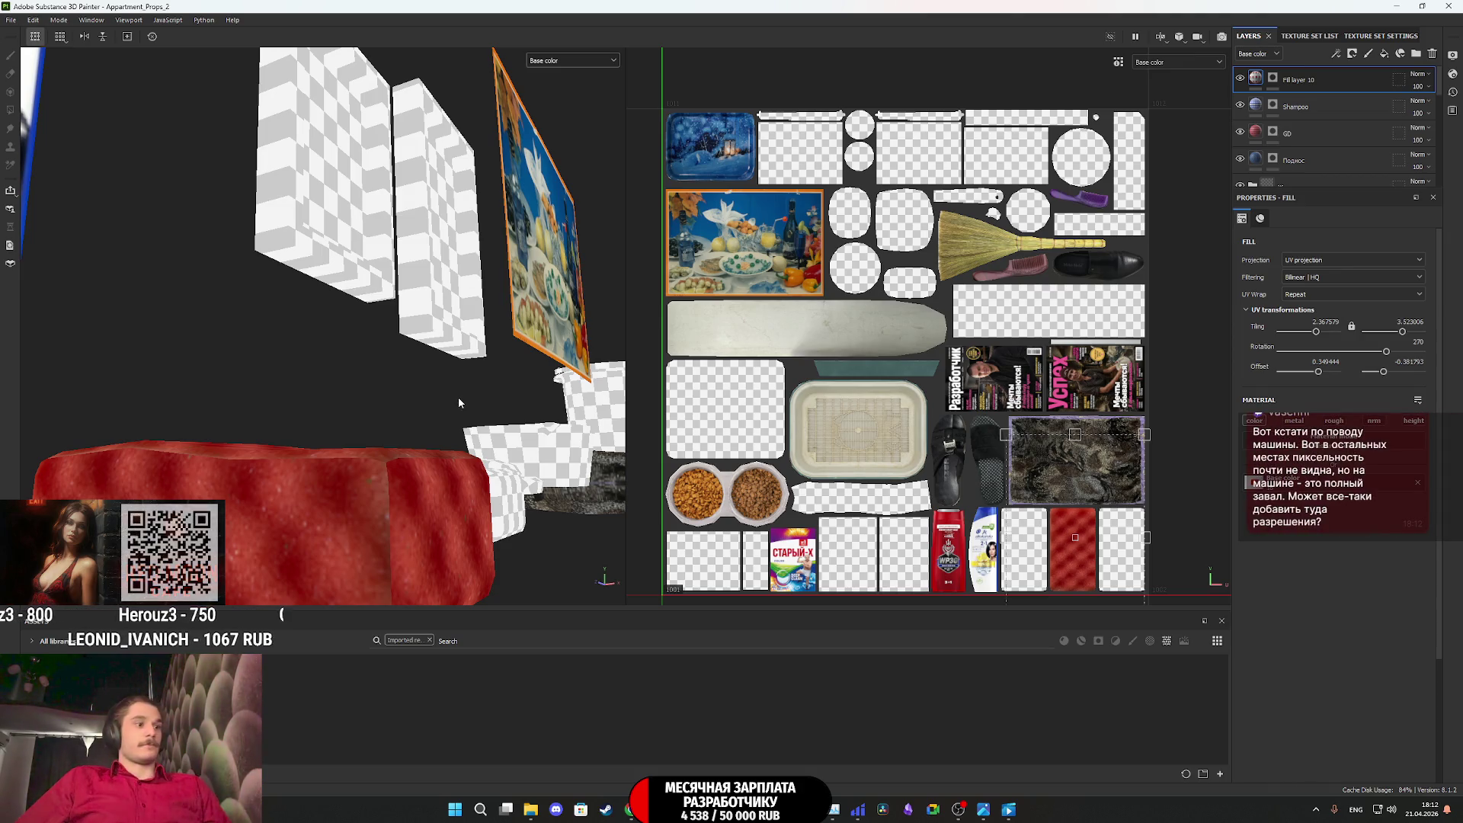
scroll(396, 464, "down", 3)
mouse_move(383, 468)
left_mouse_down("alt")
mouse_move(304, 522)
mouse_move(408, 450)
mouse_move(313, 495)
mouse_move(355, 467)
mouse_move(336, 458)
mouse_move(358, 502)
mouse_move(426, 431)
mouse_move(245, 498)
mouse_move(706, 482)
mouse_move(521, 498)
mouse_move(810, 427)
left_mouse_up("alt")
scroll(328, 480, "up", 4)
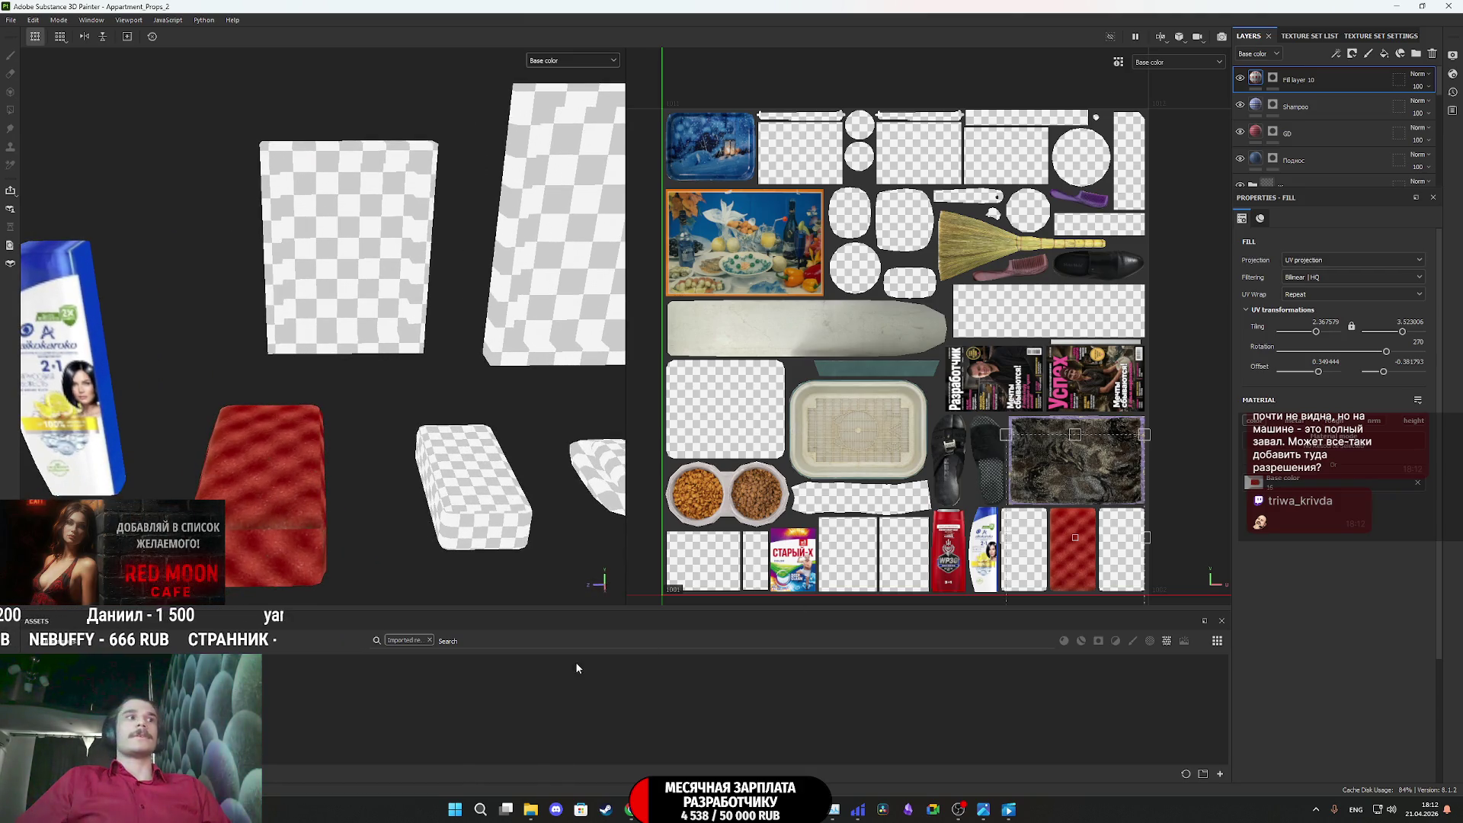
left_click(1384, 53)
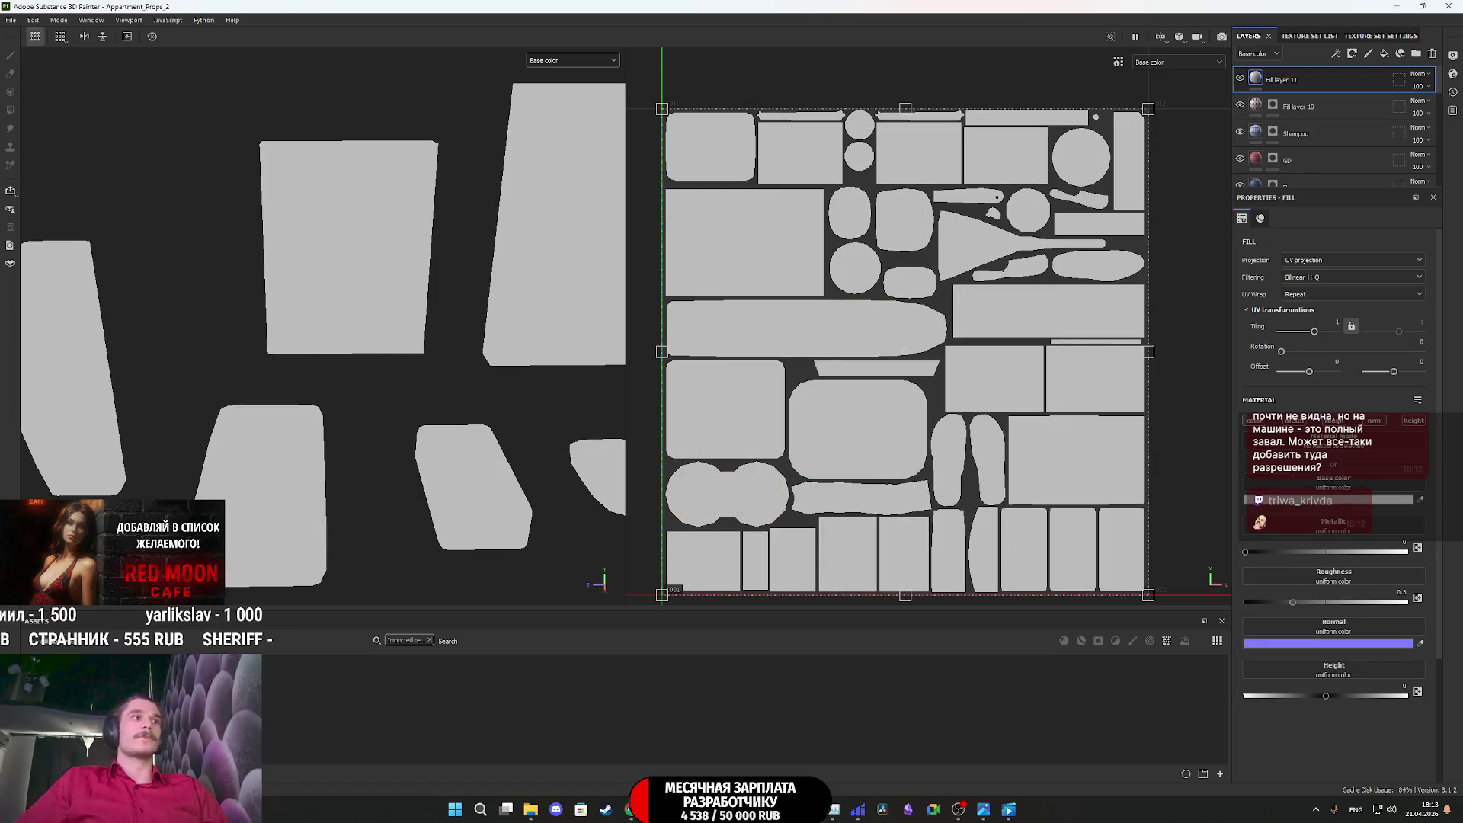
Apply the sponge photo as the fill layer's base colour and give it a black mask
left_click_drag(1347, 484, 1341, 481)
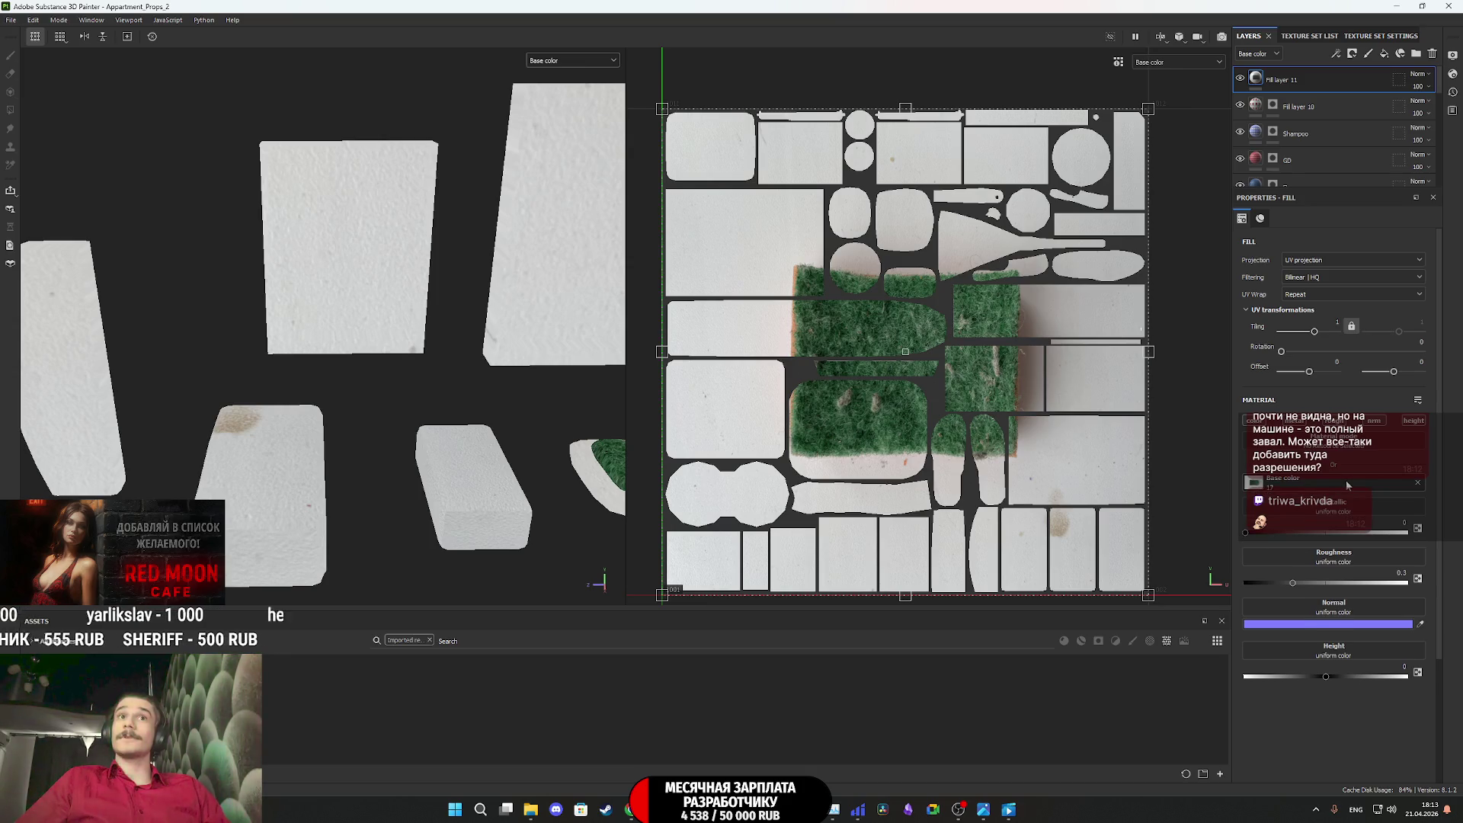
right_click(1266, 83)
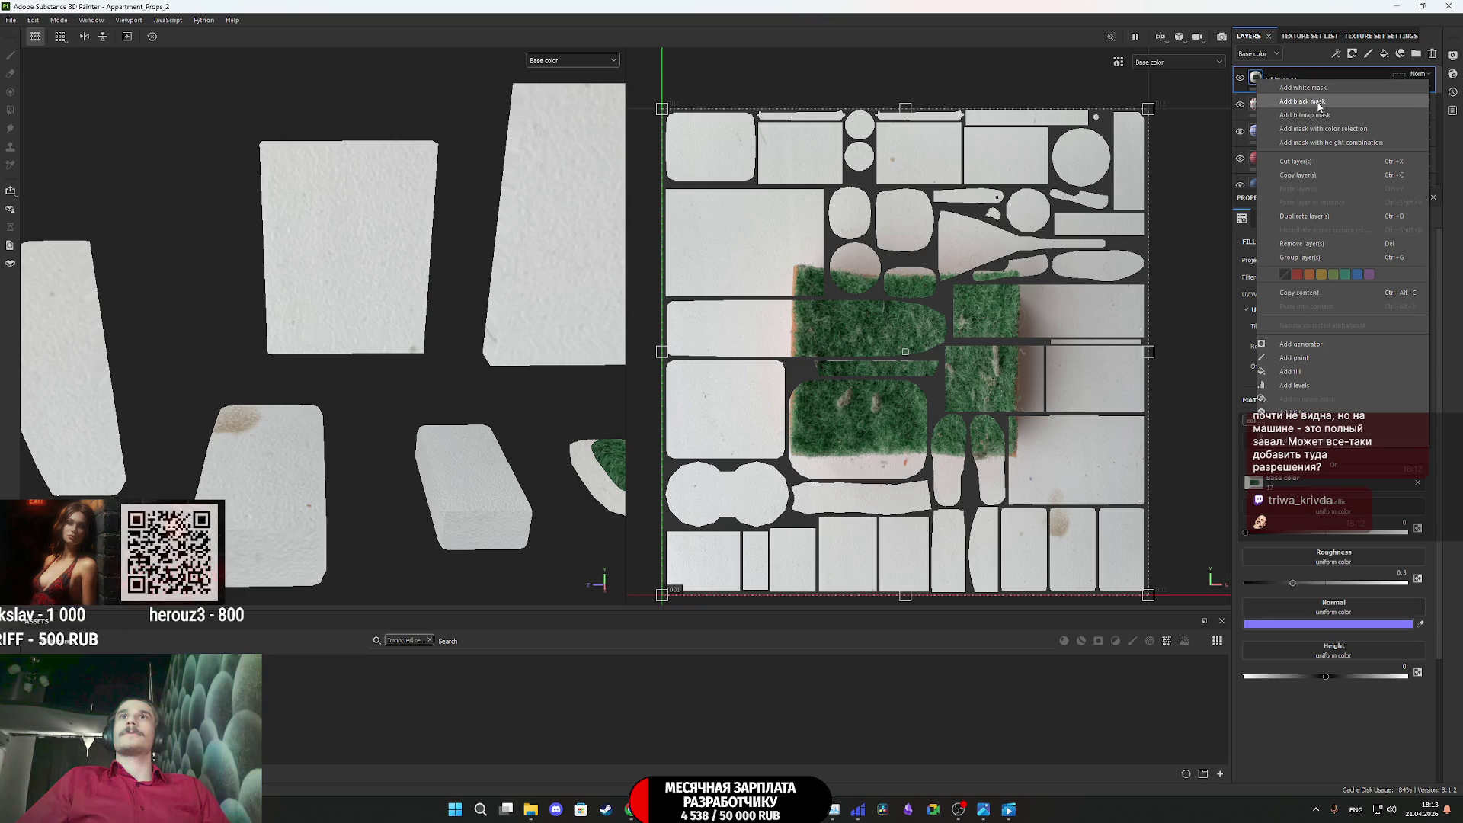
left_click(1302, 100)
Polygon-fill the small box's UV island in the mask so the sponge texture shows there
mouse_move(482, 515)
left_mouse_down("alt")
mouse_move(473, 414)
mouse_move(462, 526)
mouse_move(457, 472)
mouse_move(465, 495)
left_mouse_up("alt")
scroll(964, 567, "up", 3)
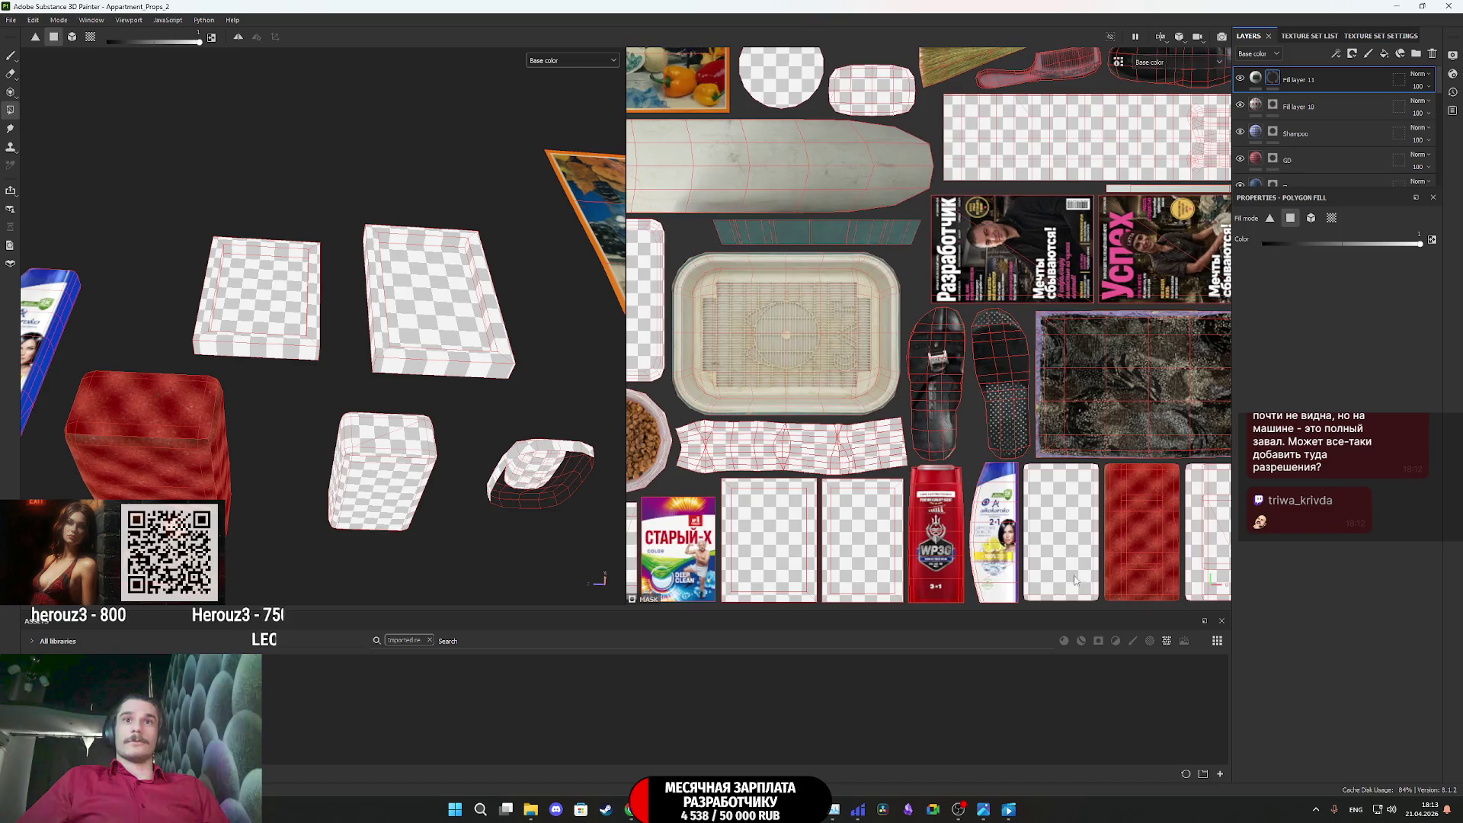
left_click(1067, 581)
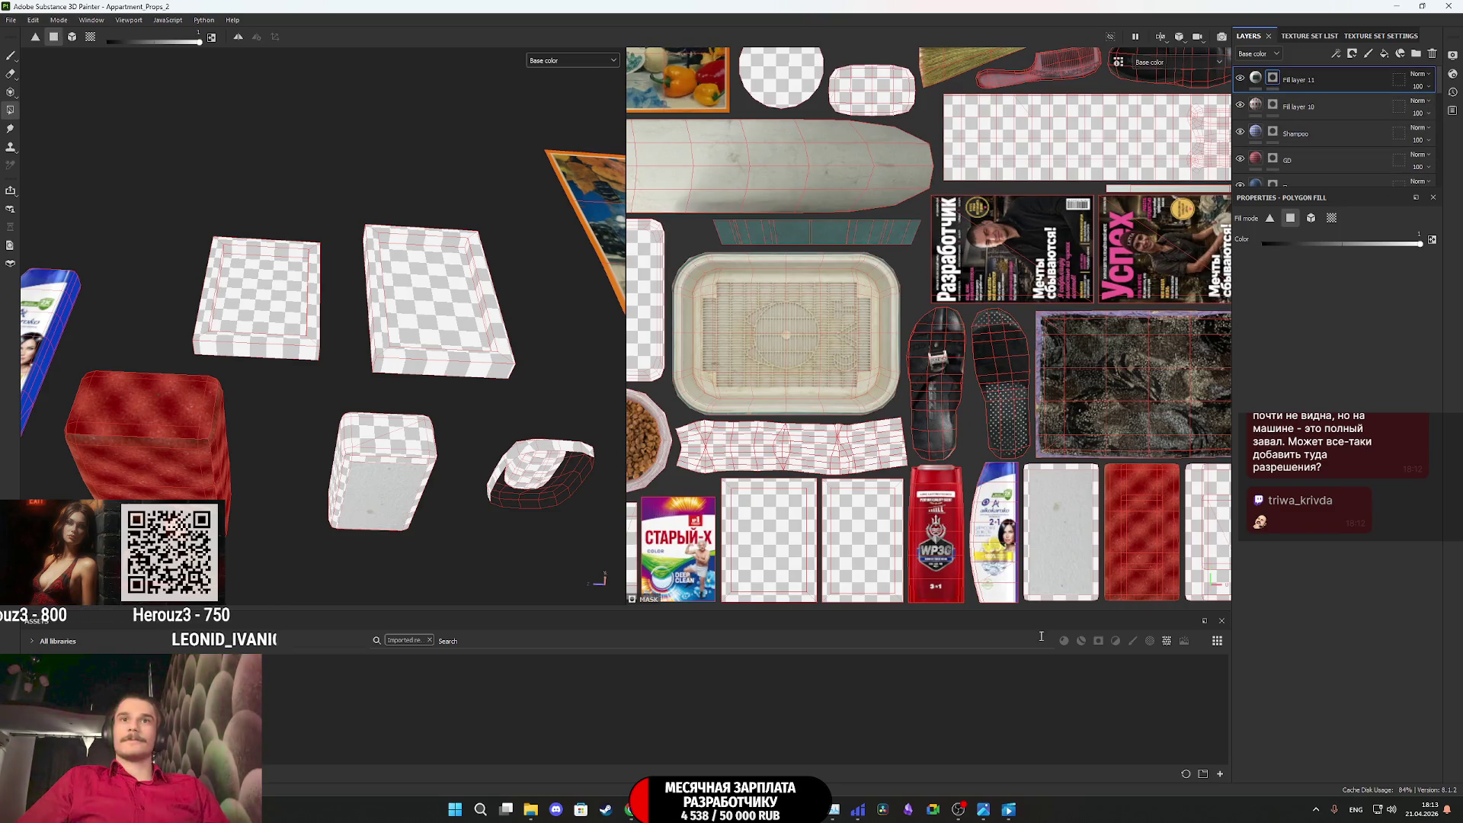
scroll(1083, 594, "up", 2)
left_click_drag(1079, 577, 981, 372)
left_click(1254, 81)
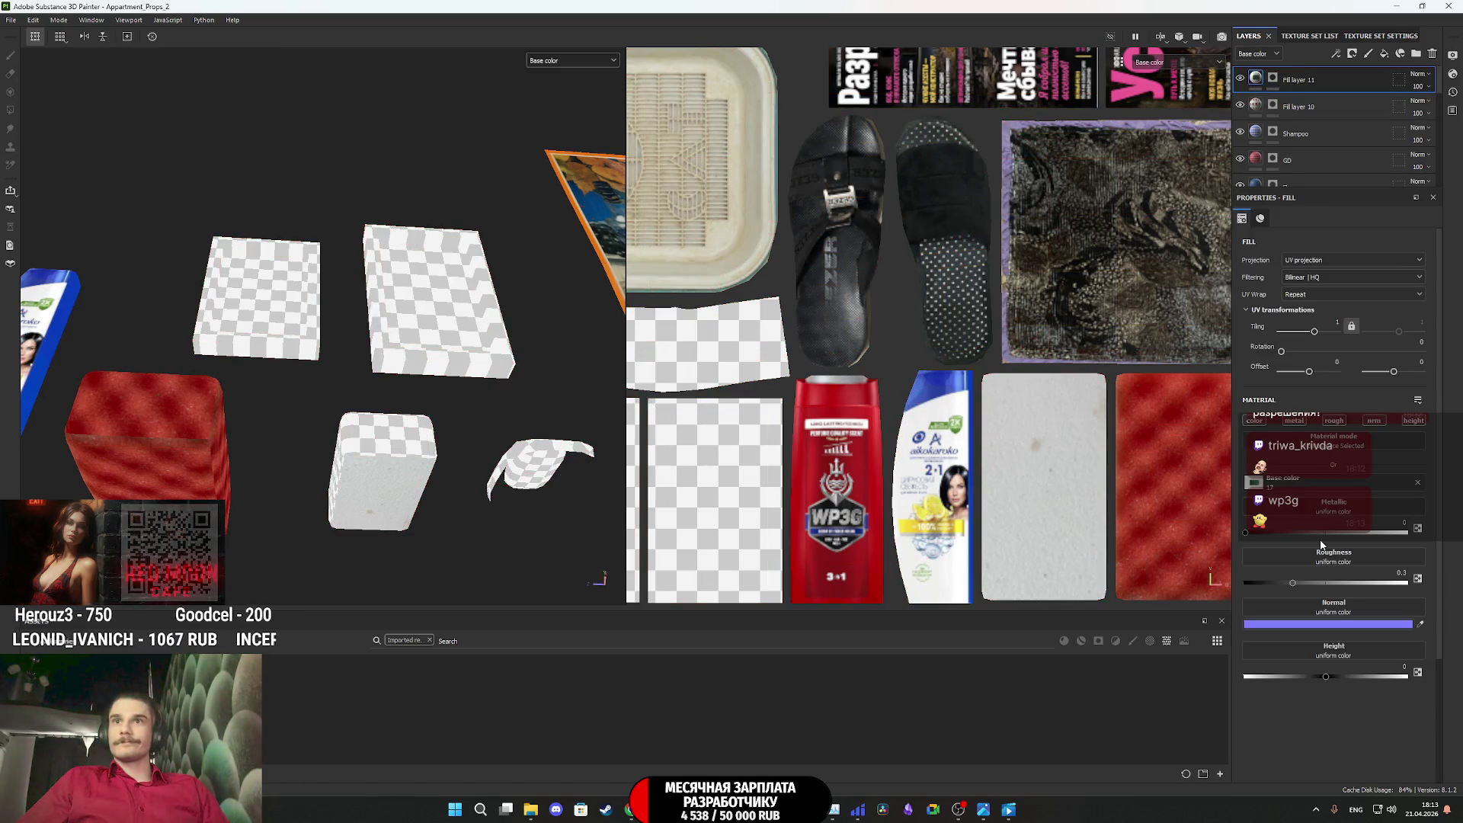
left_click(1412, 341)
type("90")
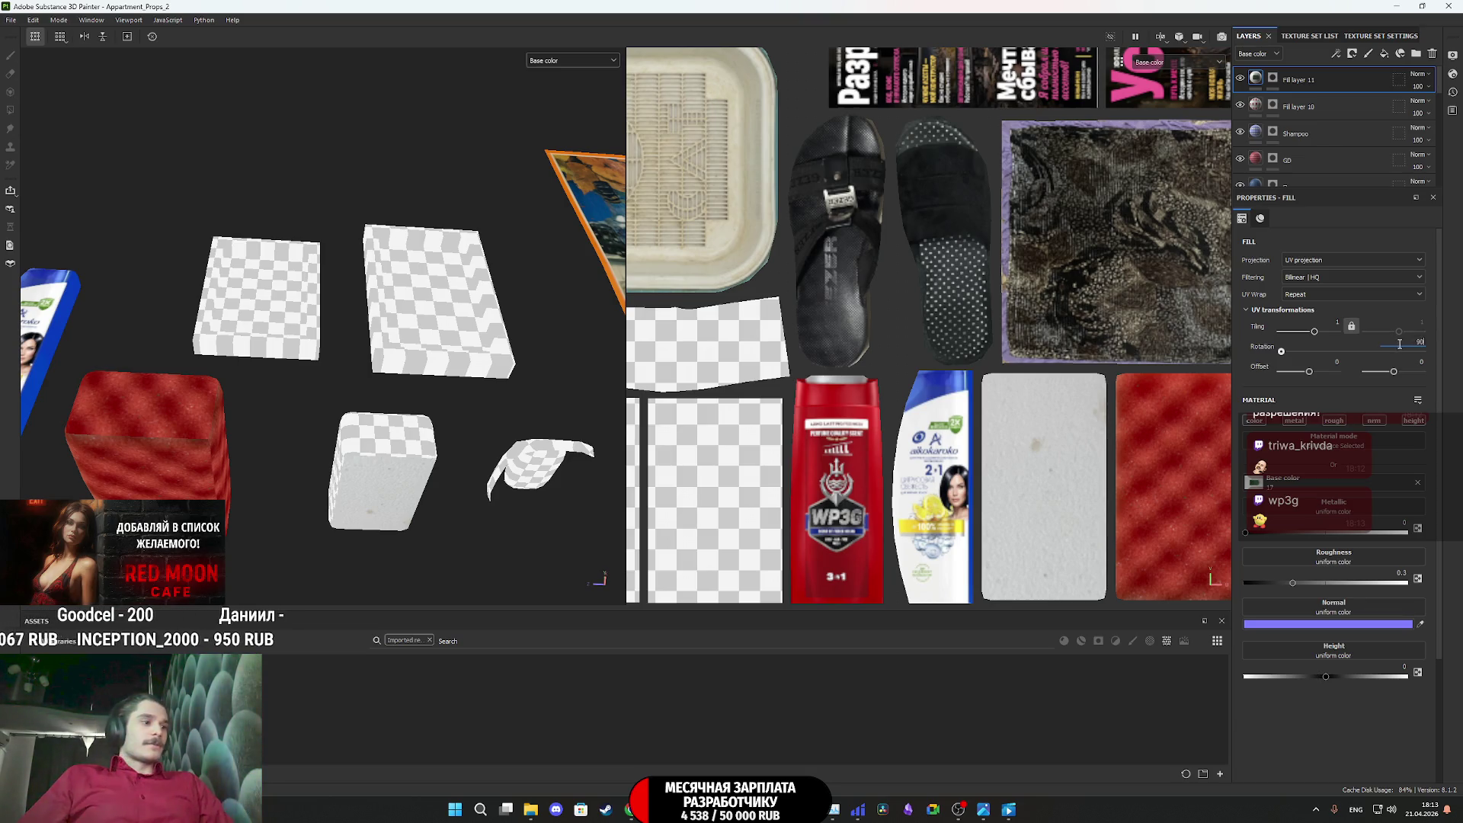
Set the sponge texture's rotation to 90° and stretch it over the sponge's island
key("Return")
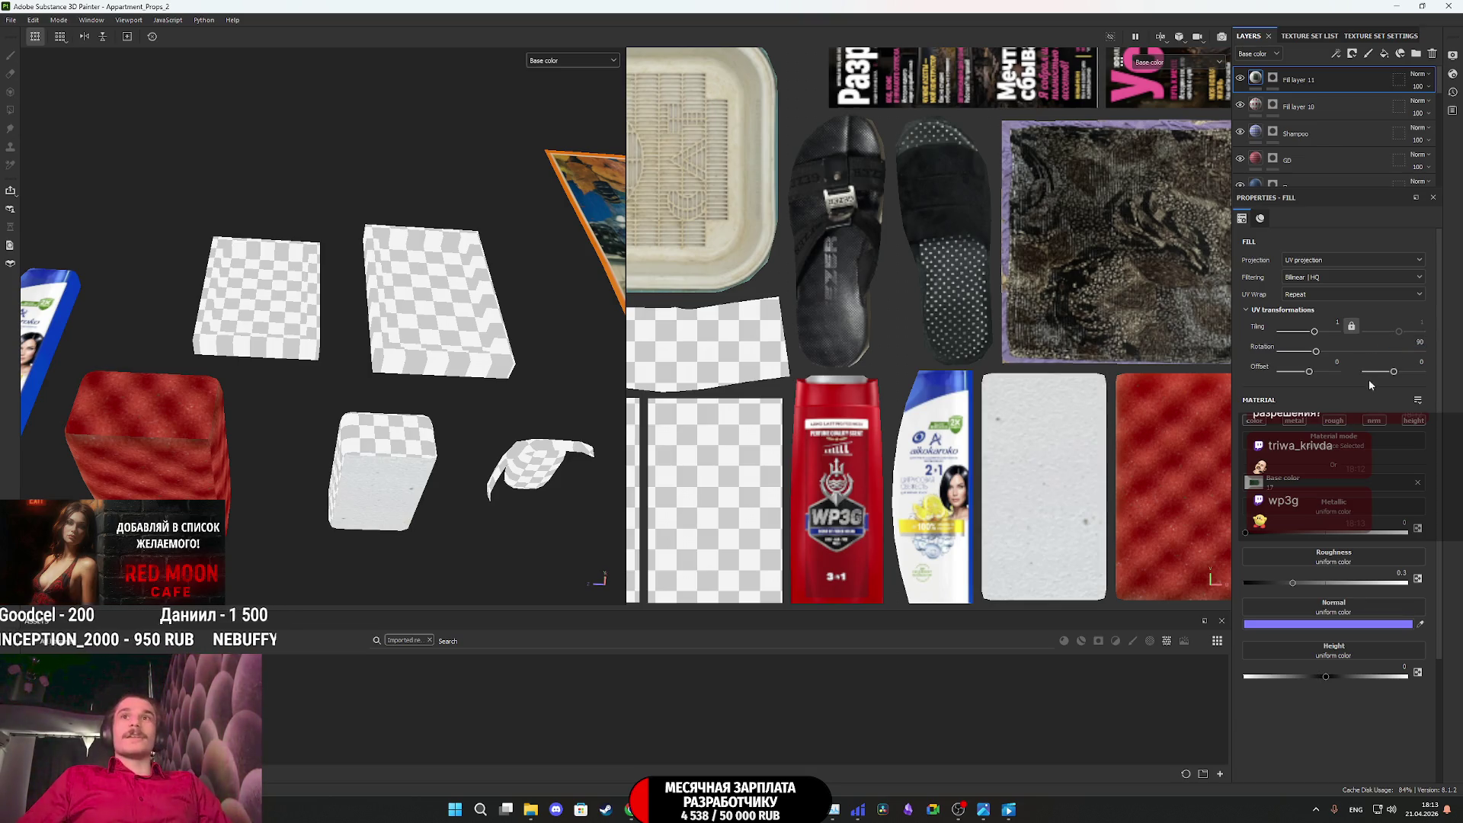
scroll(1031, 444, "down", 3)
scroll(1032, 444, "down", 3)
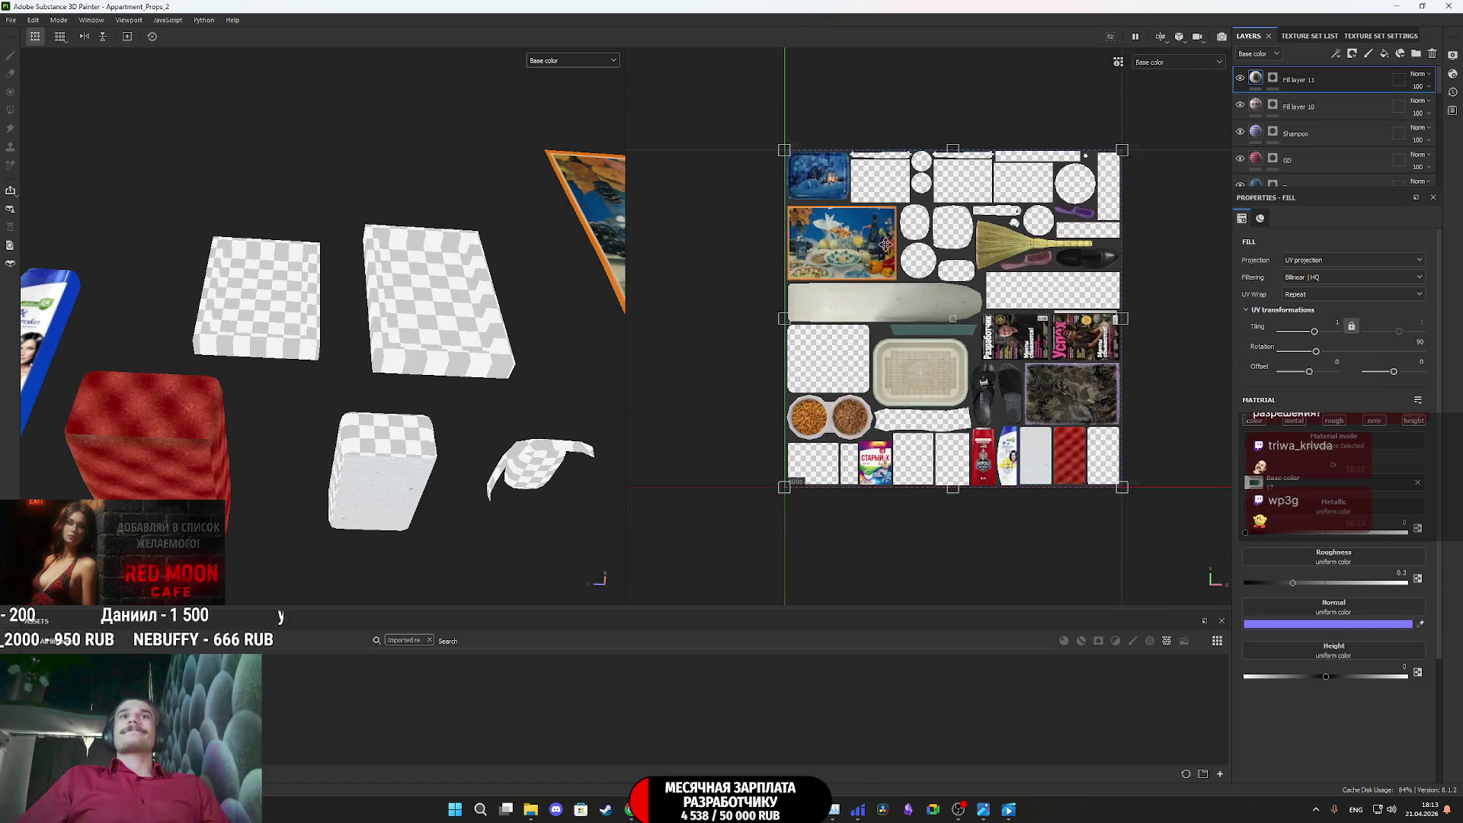
mouse_move(1021, 427)
left_mouse_down()
mouse_move(1005, 416)
mouse_move(1013, 427)
left_mouse_up()
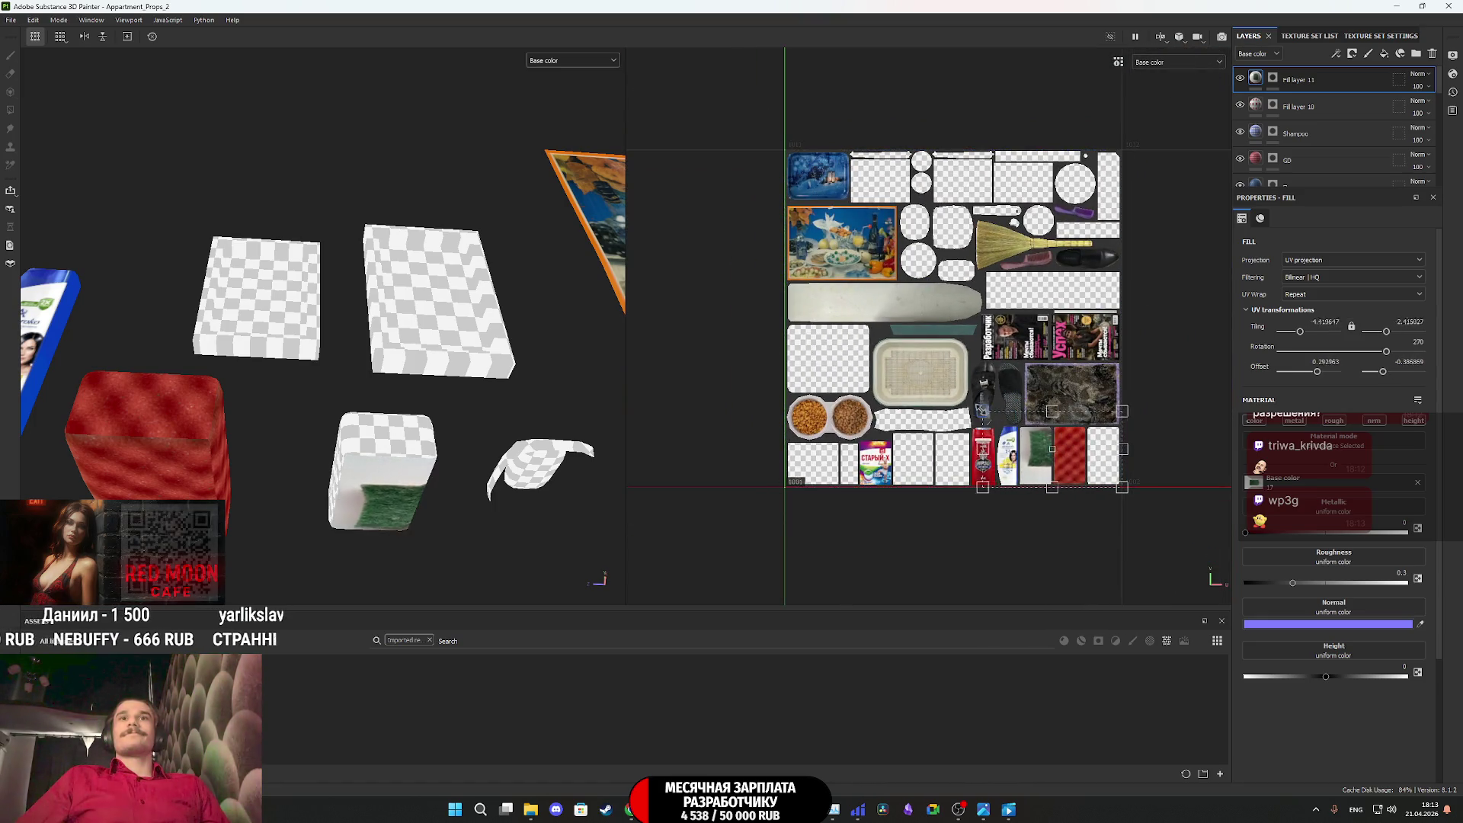
scroll(1014, 456, "up", 5)
mouse_move(1149, 386)
left_mouse_down()
mouse_move(1144, 482)
mouse_move(1144, 455)
left_mouse_up()
Resize and narrow the texture to roughly 2.55 × 3.17 tiling, then try the red texture
scroll(1143, 482, "down", 2)
mouse_move(374, 415)
left_mouse_down("alt")
mouse_move(379, 439)
mouse_move(373, 363)
mouse_move(340, 603)
left_mouse_up("alt")
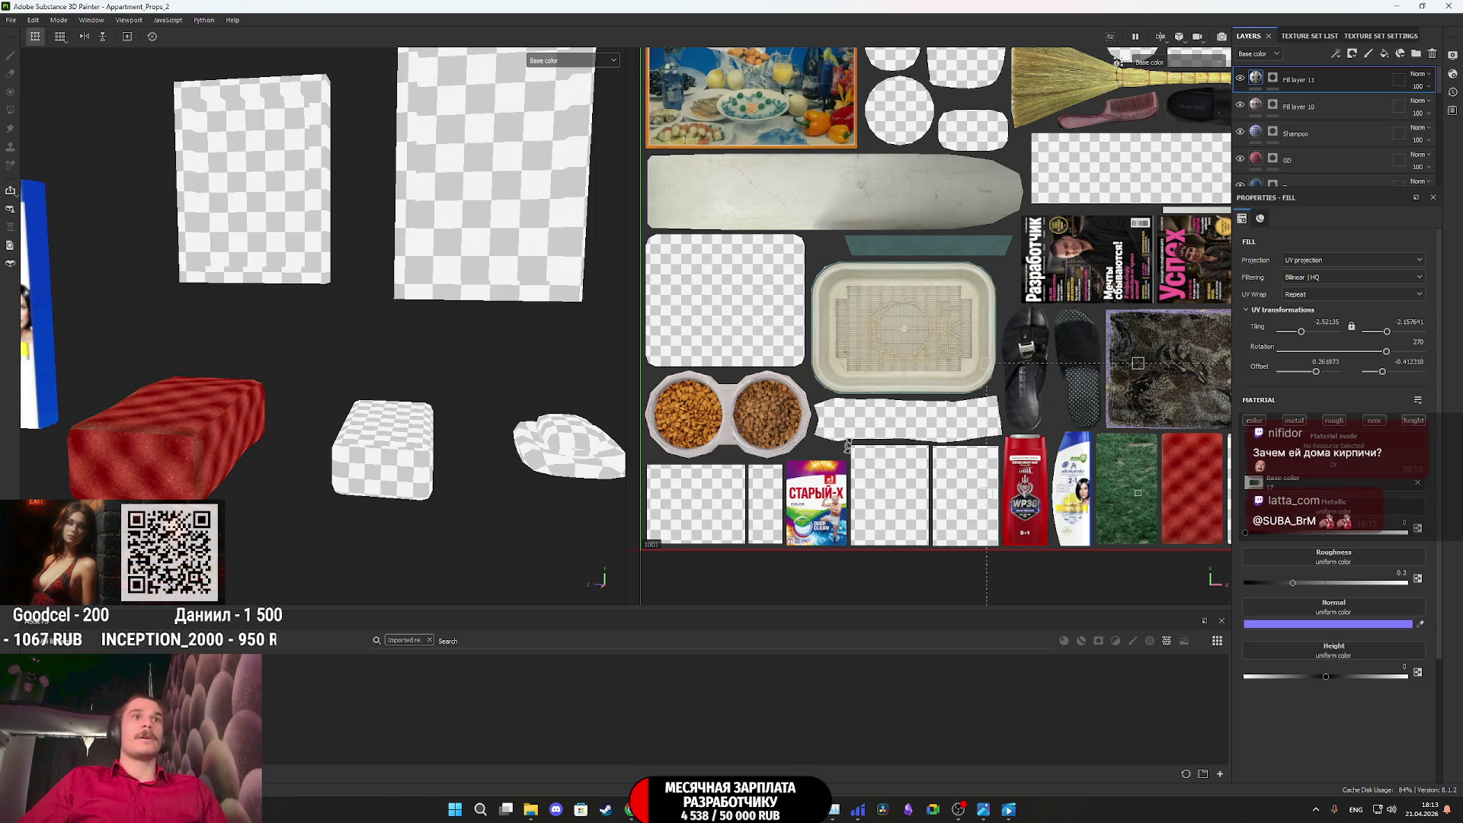
scroll(1002, 402, "down", 3)
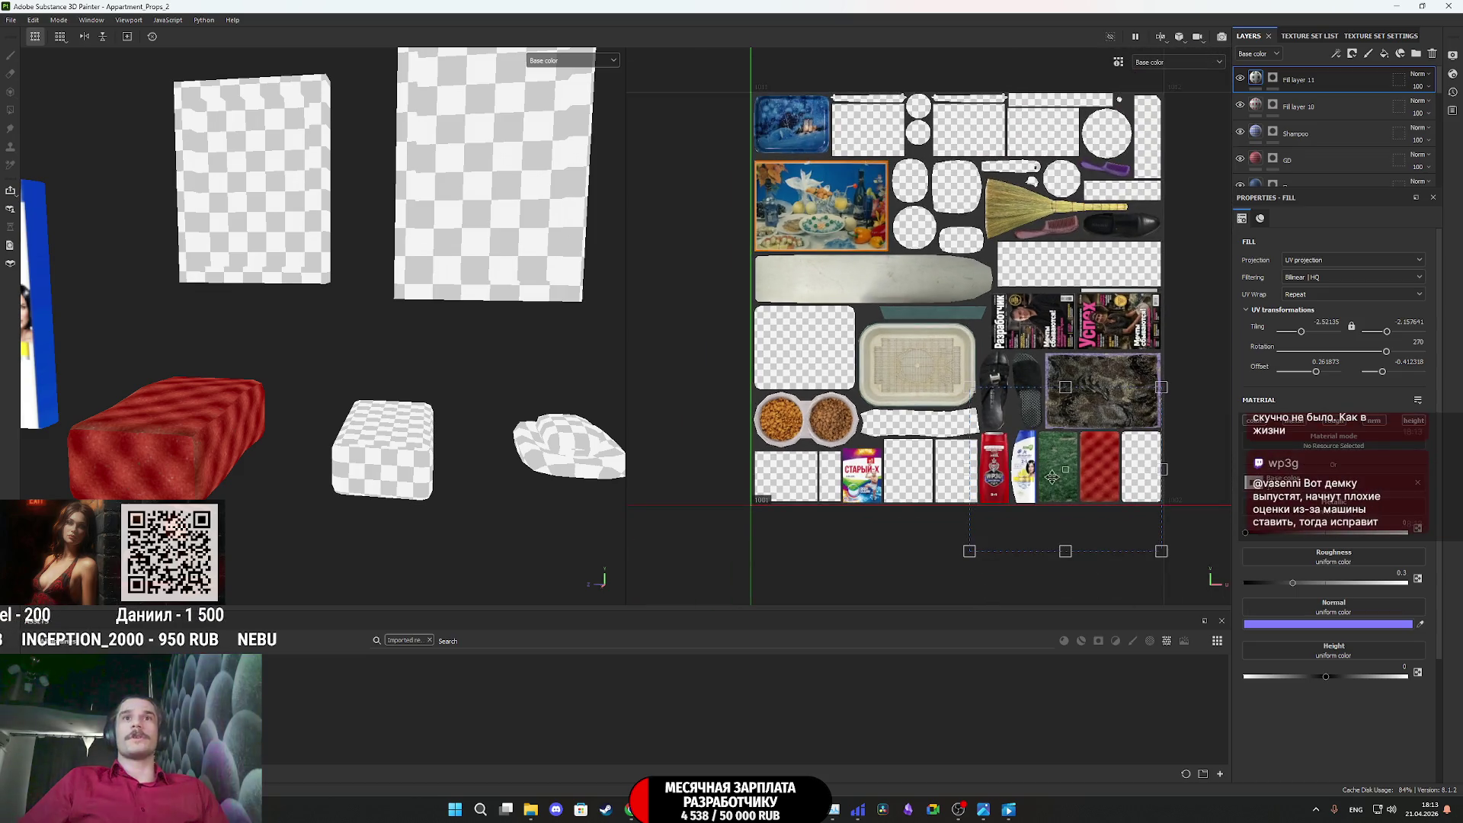
scroll(1051, 477, "up", 4)
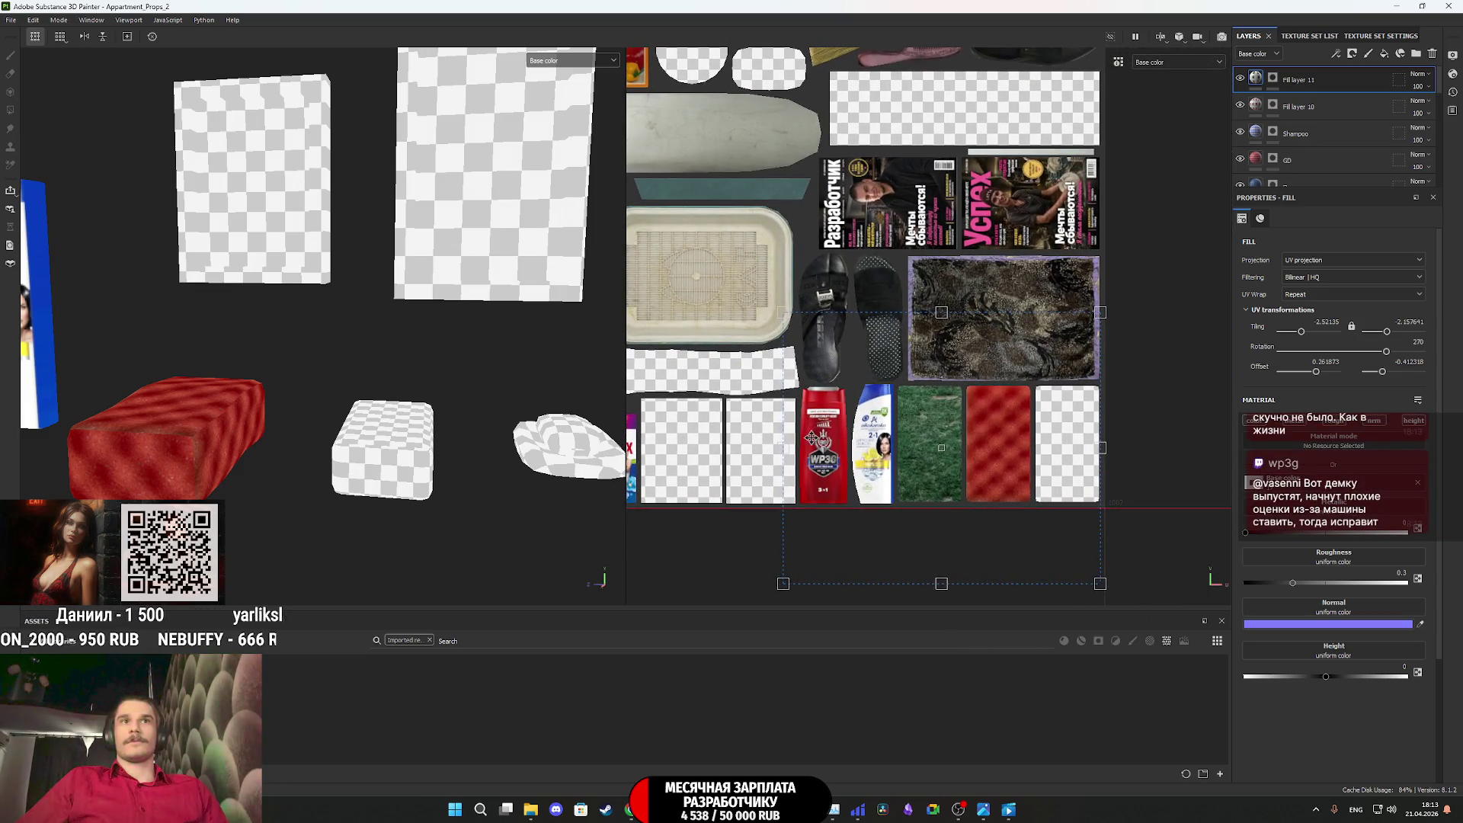
scroll(785, 418, "up", 1)
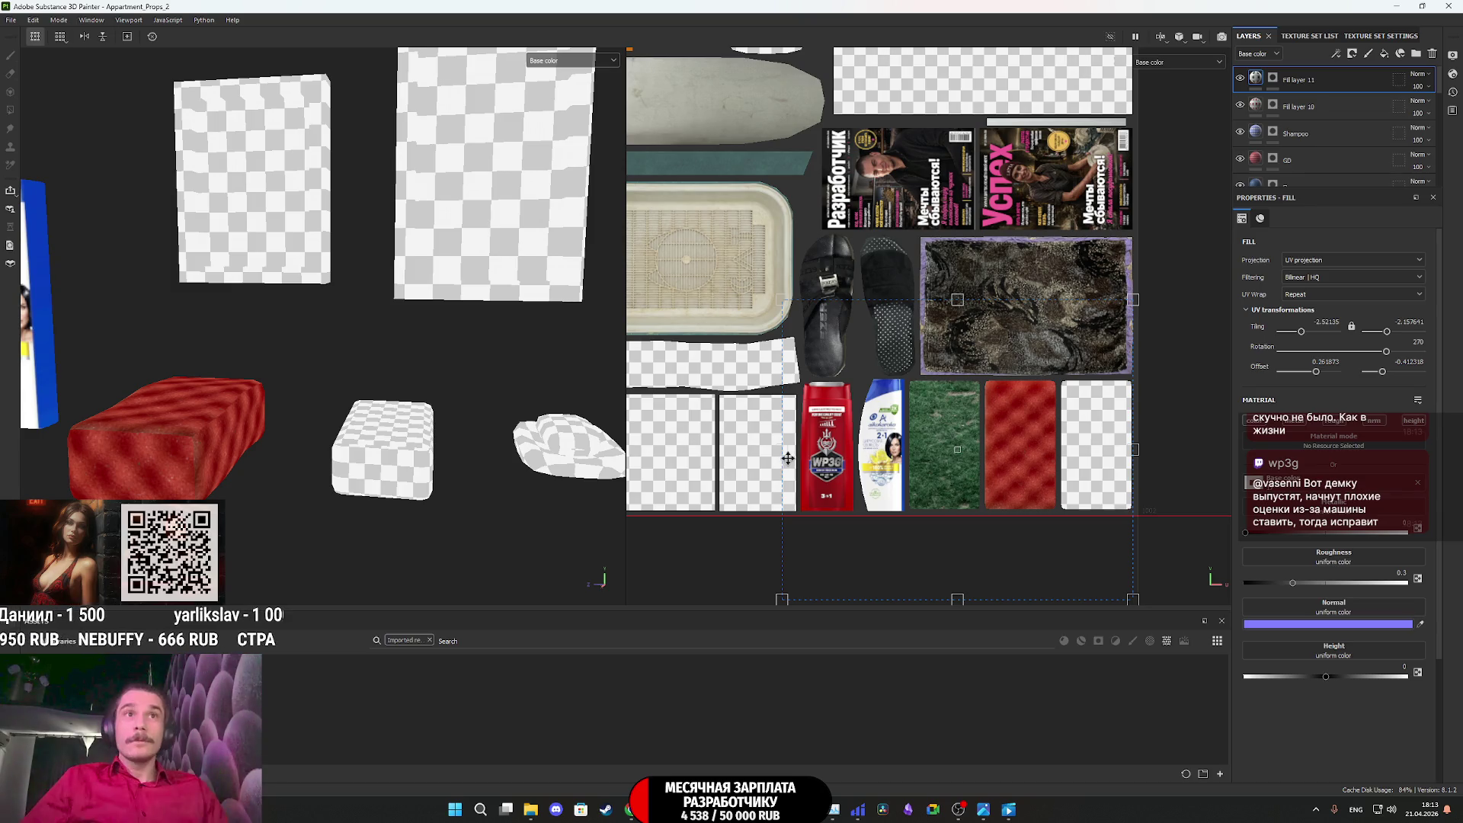
left_click_drag(785, 455, 950, 470)
left_click_drag(1094, 593, 1055, 592)
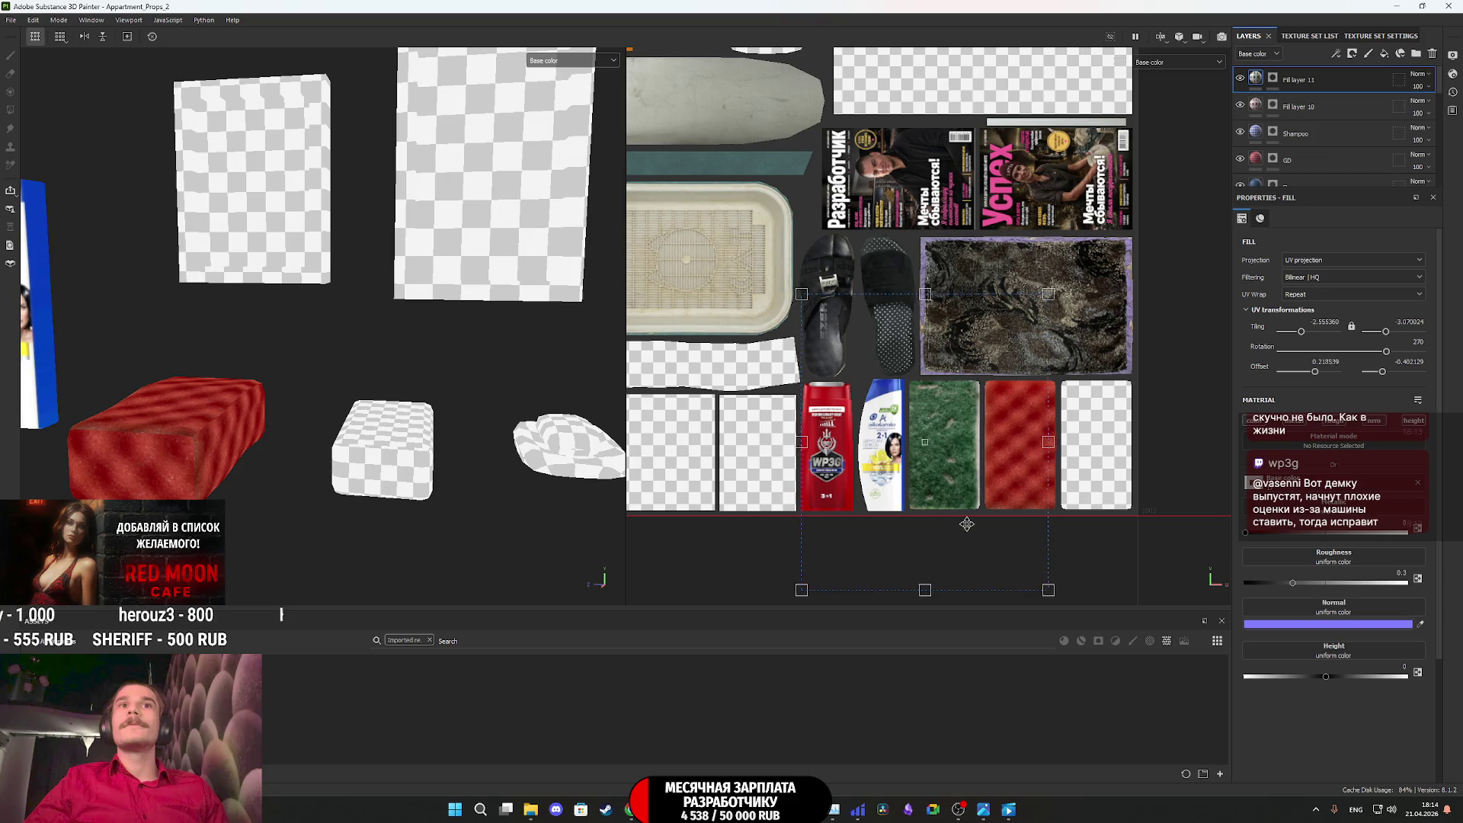
left_click_drag(973, 525, 980, 525)
mouse_move(381, 464)
left_mouse_down("alt")
mouse_move(402, 434)
mouse_move(425, 294)
mouse_move(434, 477)
left_mouse_up("alt")
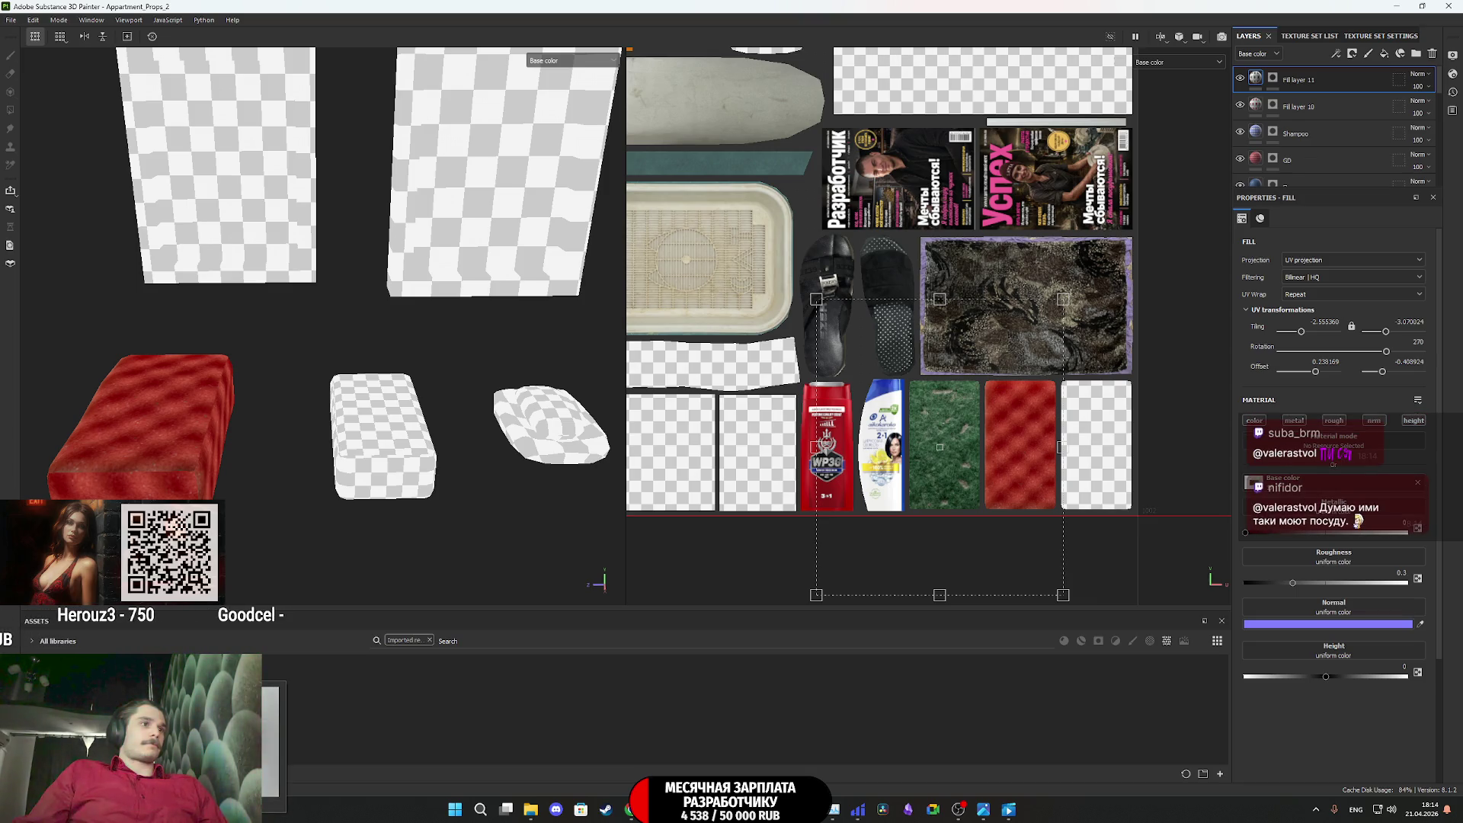
mouse_move(1253, 482)
left_mouse_down()
mouse_move(1295, 73)
mouse_move(715, 613)
mouse_move(744, 697)
left_mouse_up()
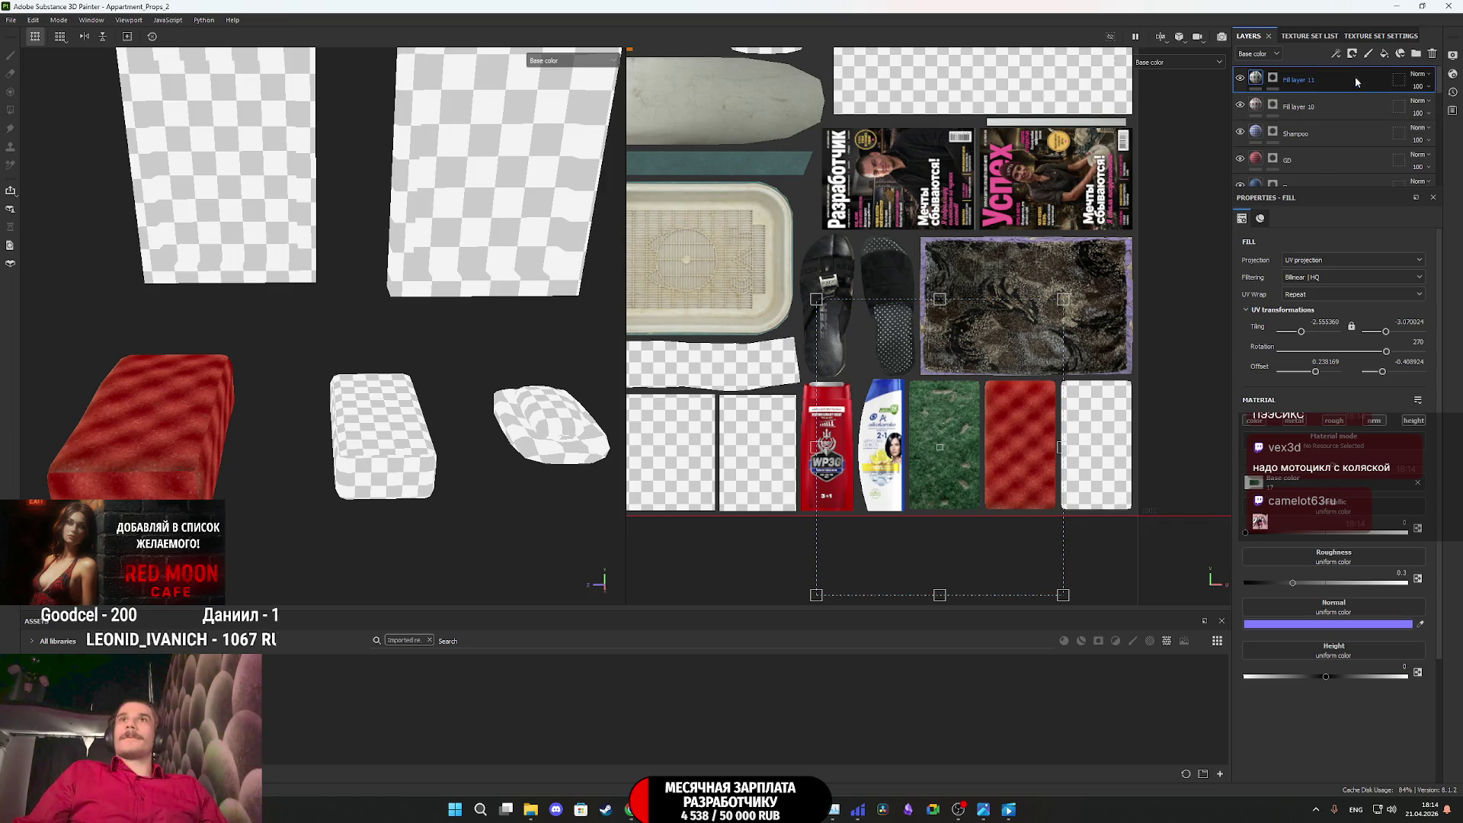
Duplicate the sponge fill layer and remove the copy's mask
key("ctrl+d")
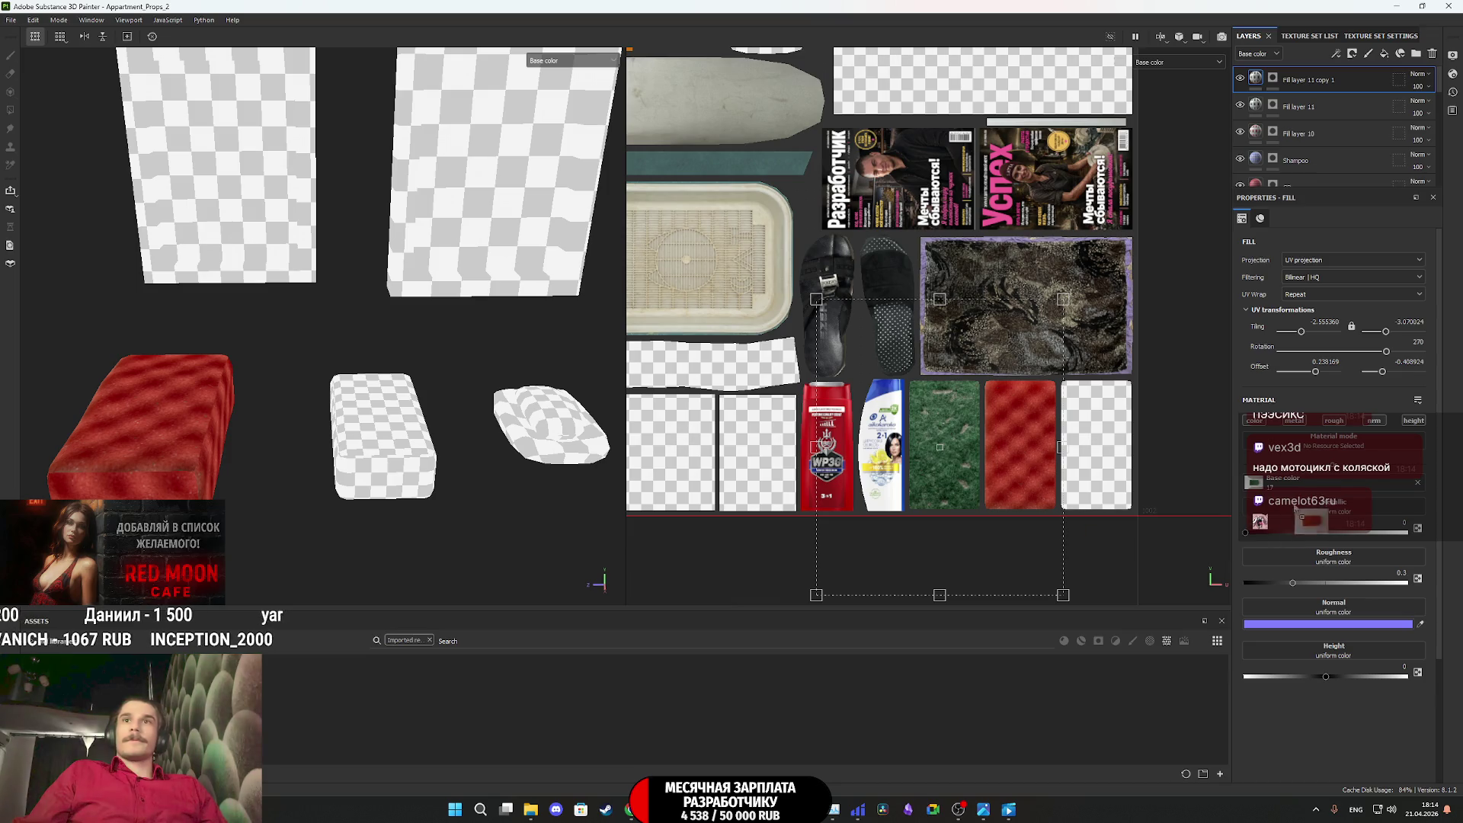
right_click(1274, 76)
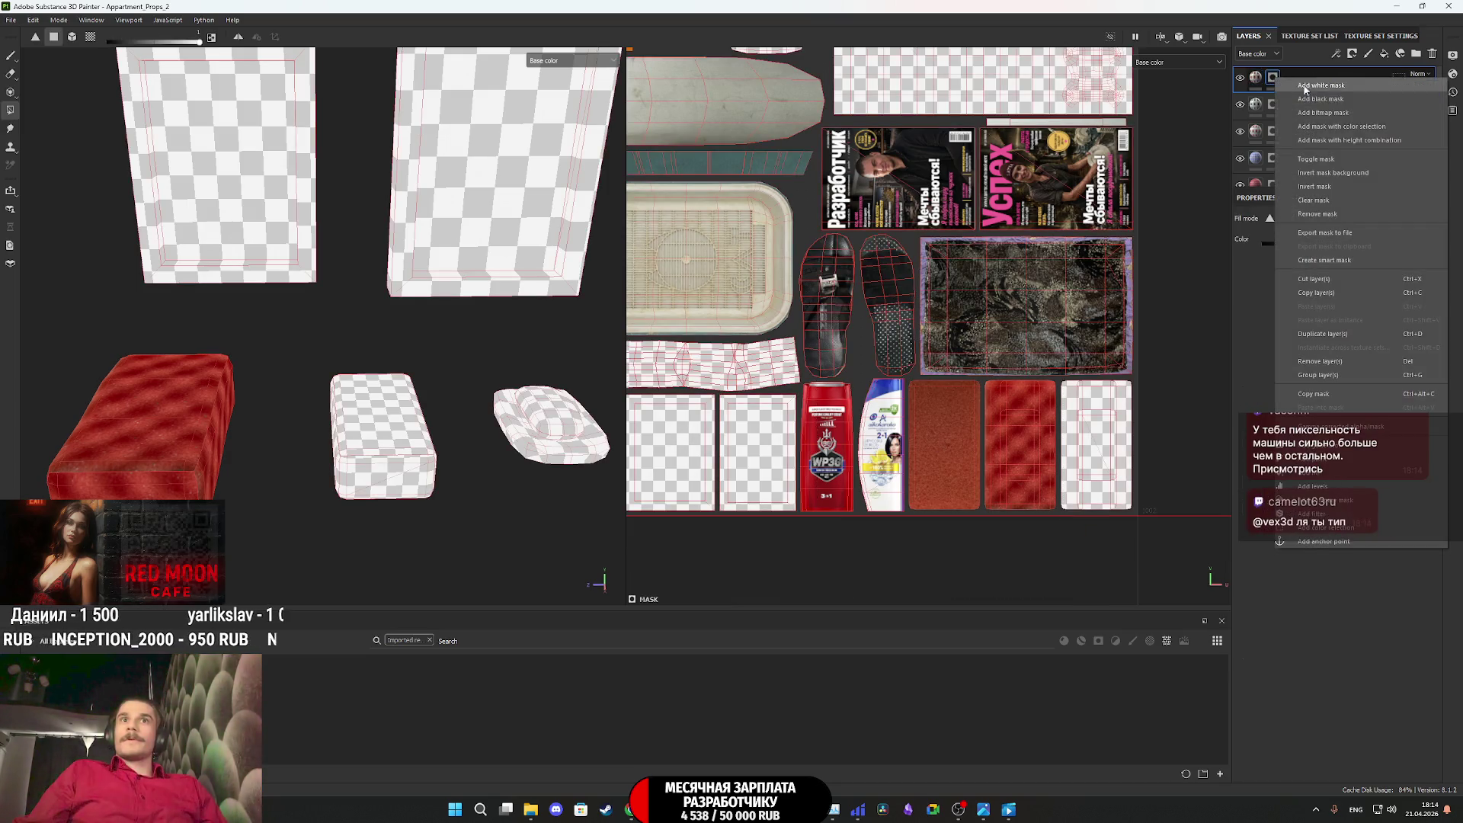
left_click(1337, 214)
scroll(1136, 518, "up", 3)
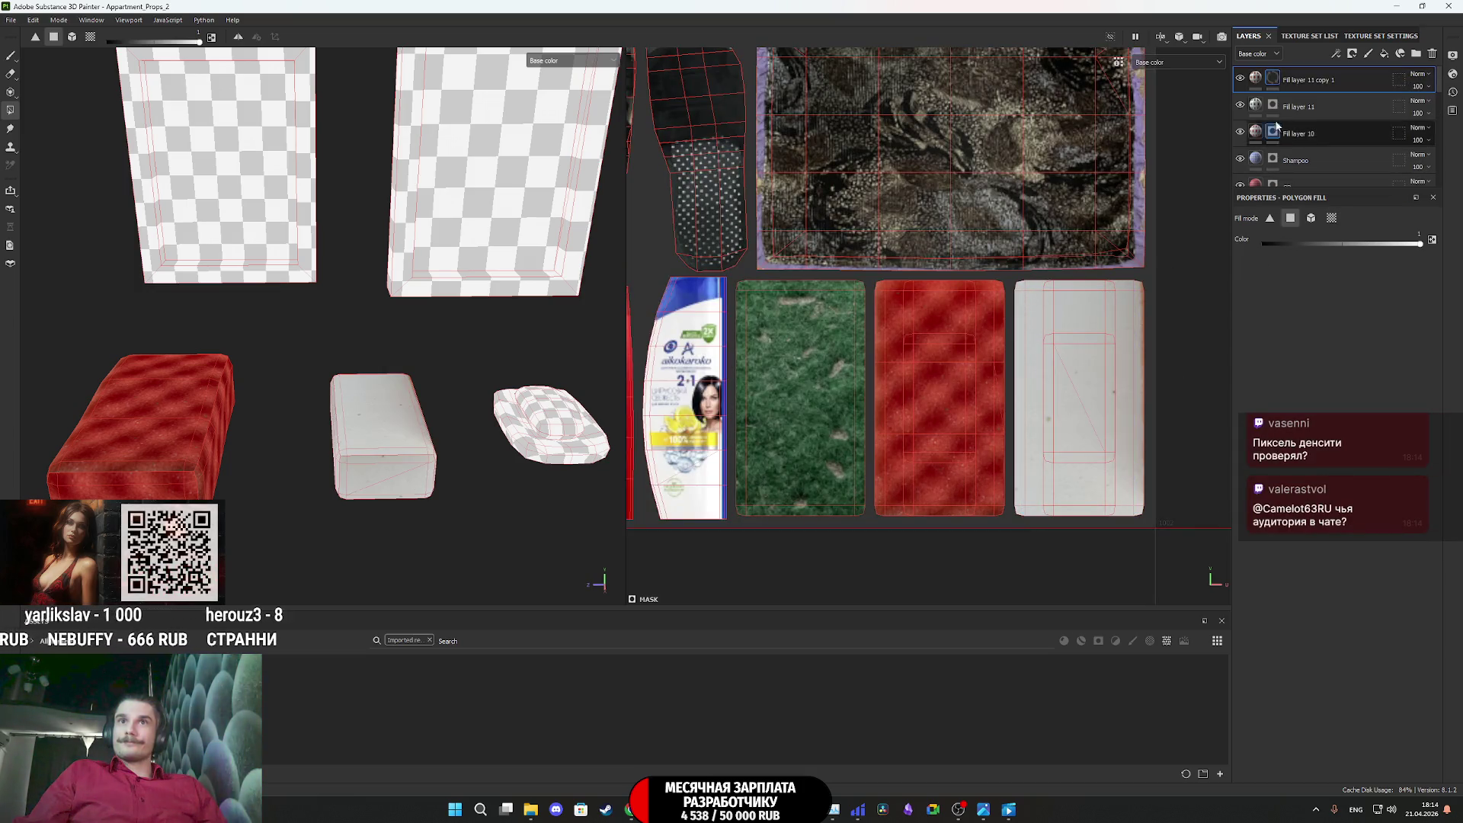
Shift, resize and trim the orange texture to fit the white block's island, then go to Twitch
left_click(1257, 77)
left_click_drag(1136, 399, 1146, 407)
scroll(1147, 409, "down", 1)
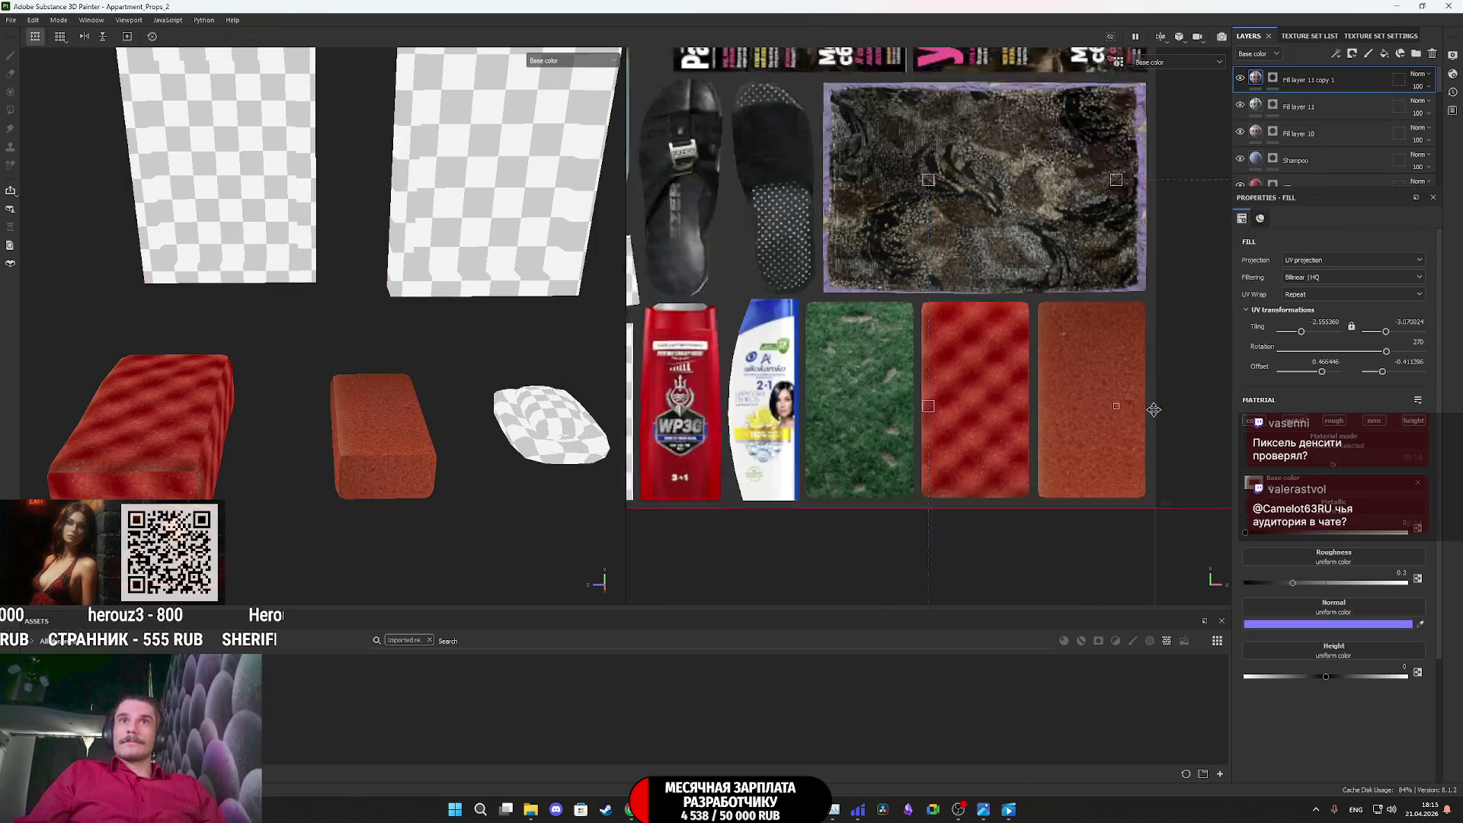
scroll(1153, 409, "down", 1)
left_click_drag(1165, 505, 1112, 513)
scroll(1112, 513, "down", 2)
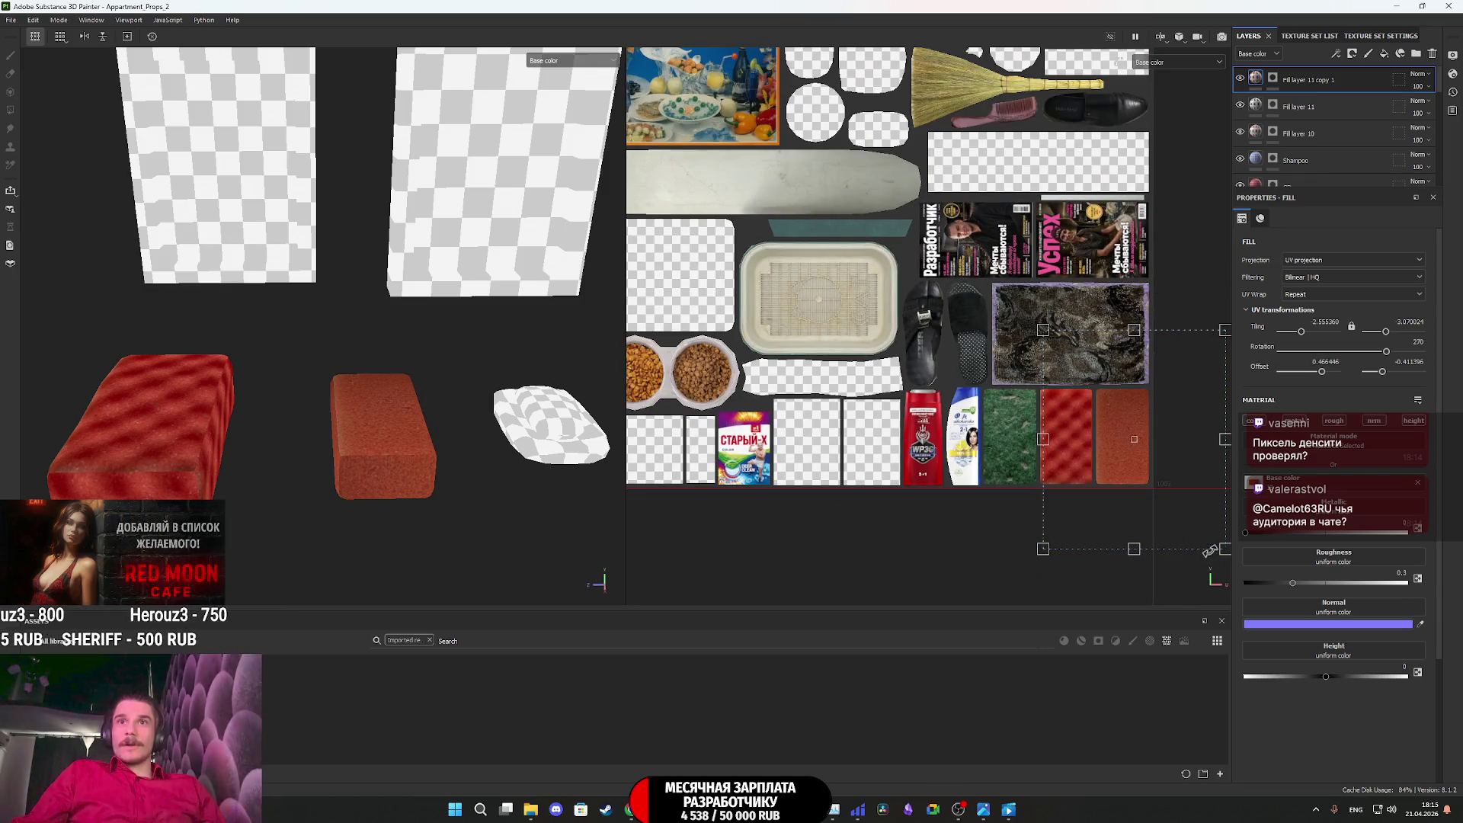
left_click_drag(1209, 550, 1185, 532)
left_click_drag(1218, 430, 1203, 431)
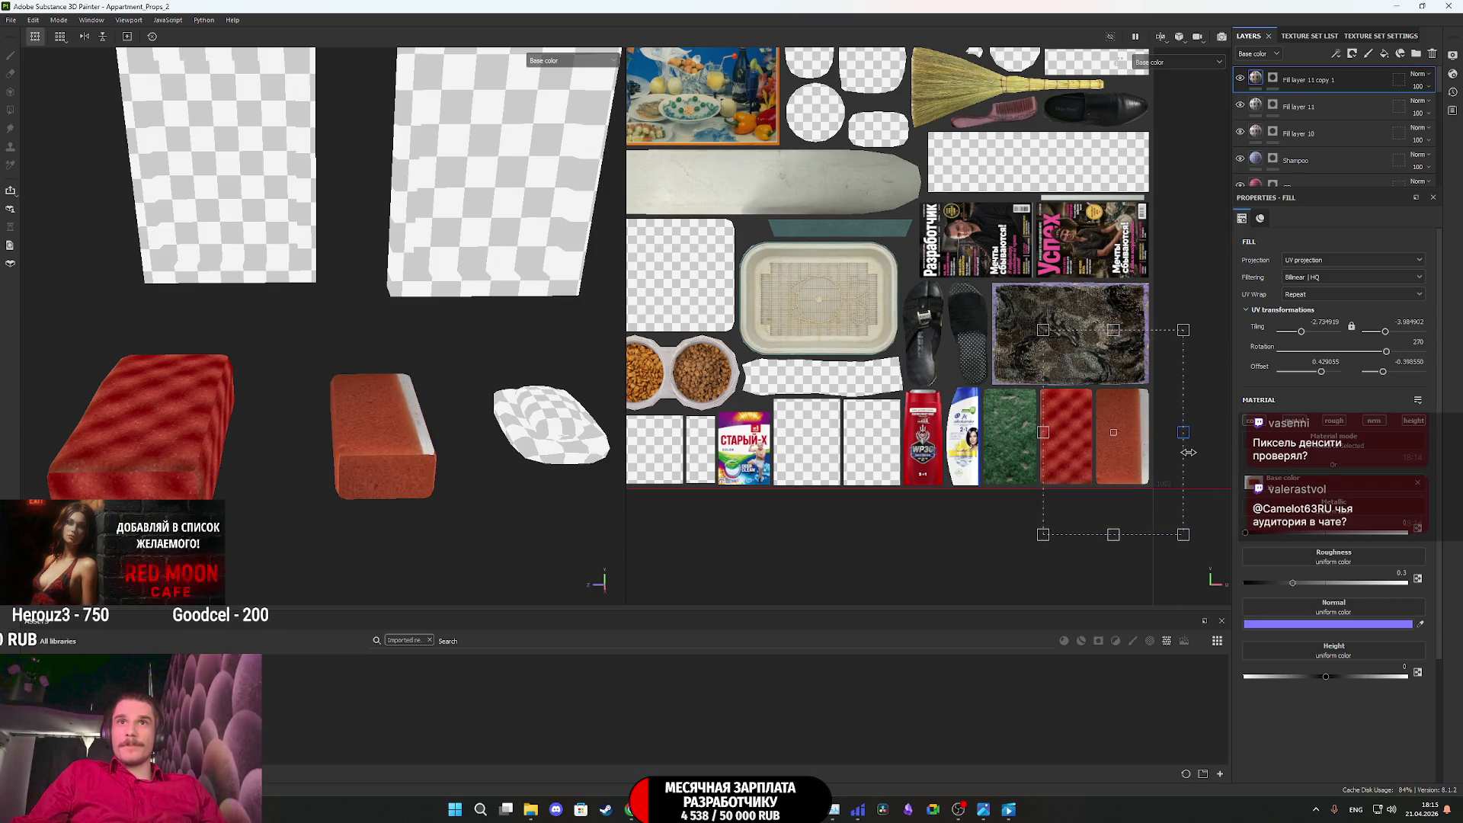
scroll(1124, 449, "up", 5)
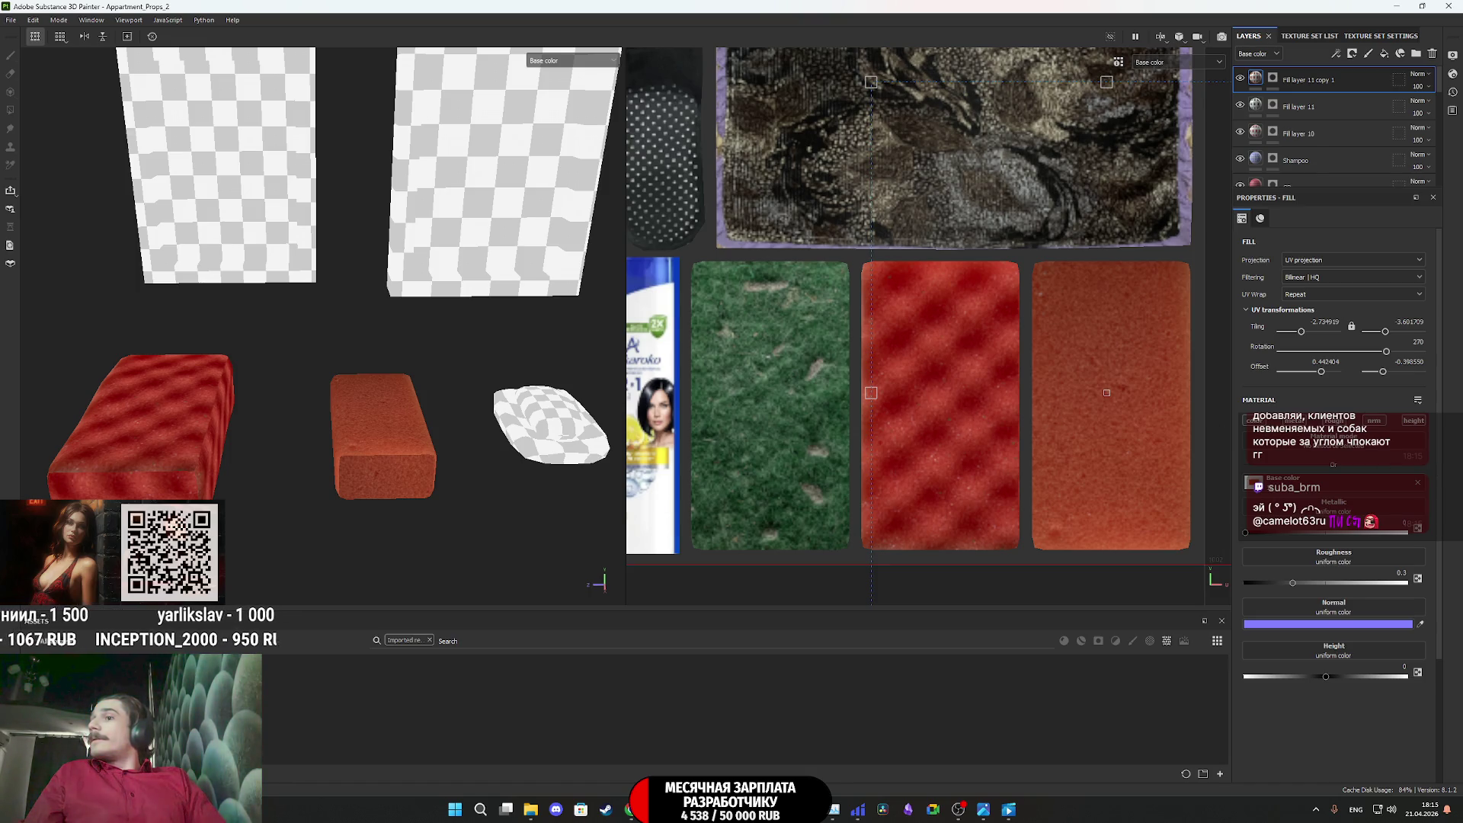
key("alt+Tab")
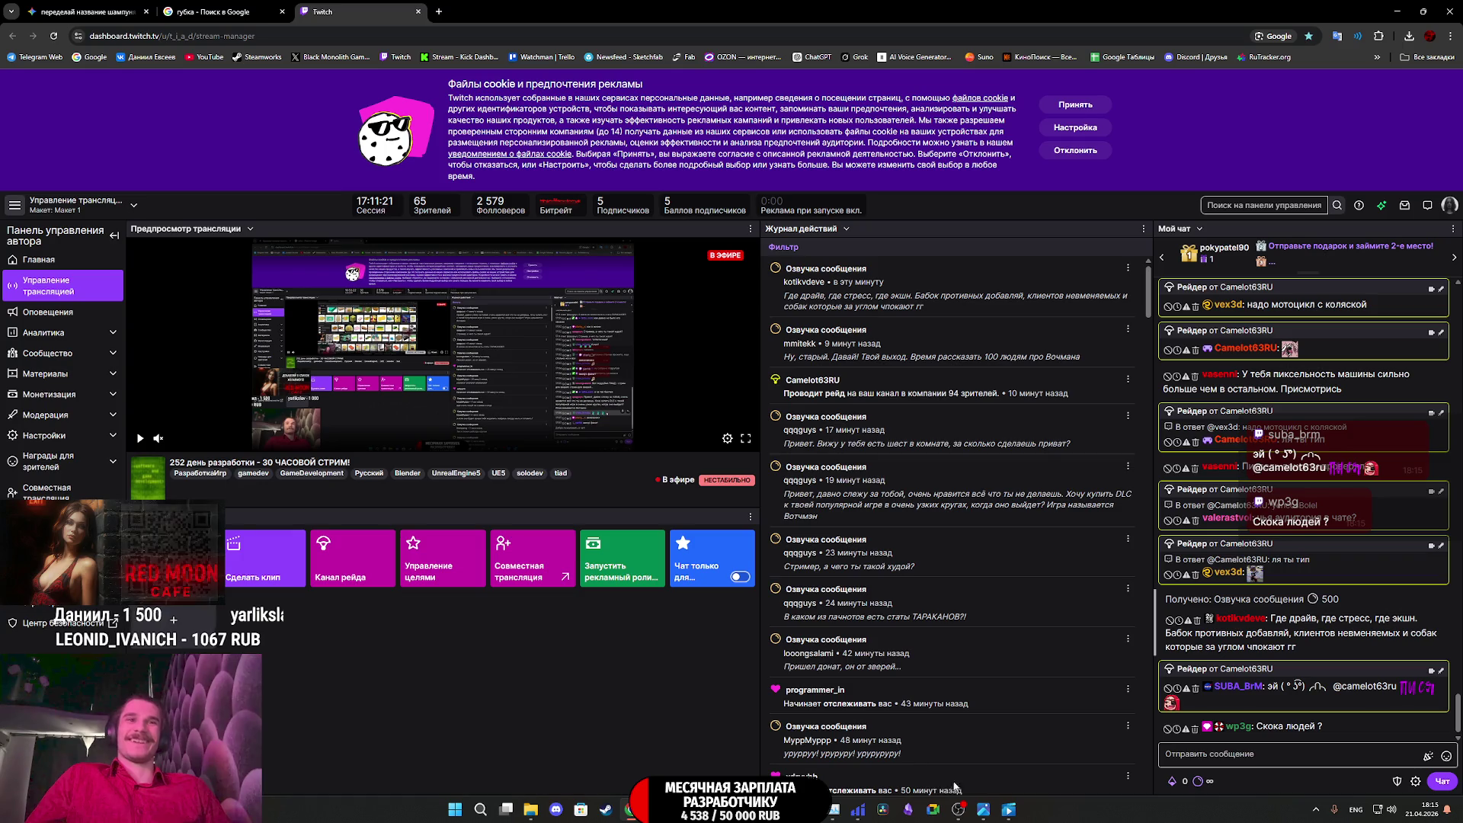
Bring Substance Painter back from Twitch and orbit and zoom around the props
mouse_move(985, 815)
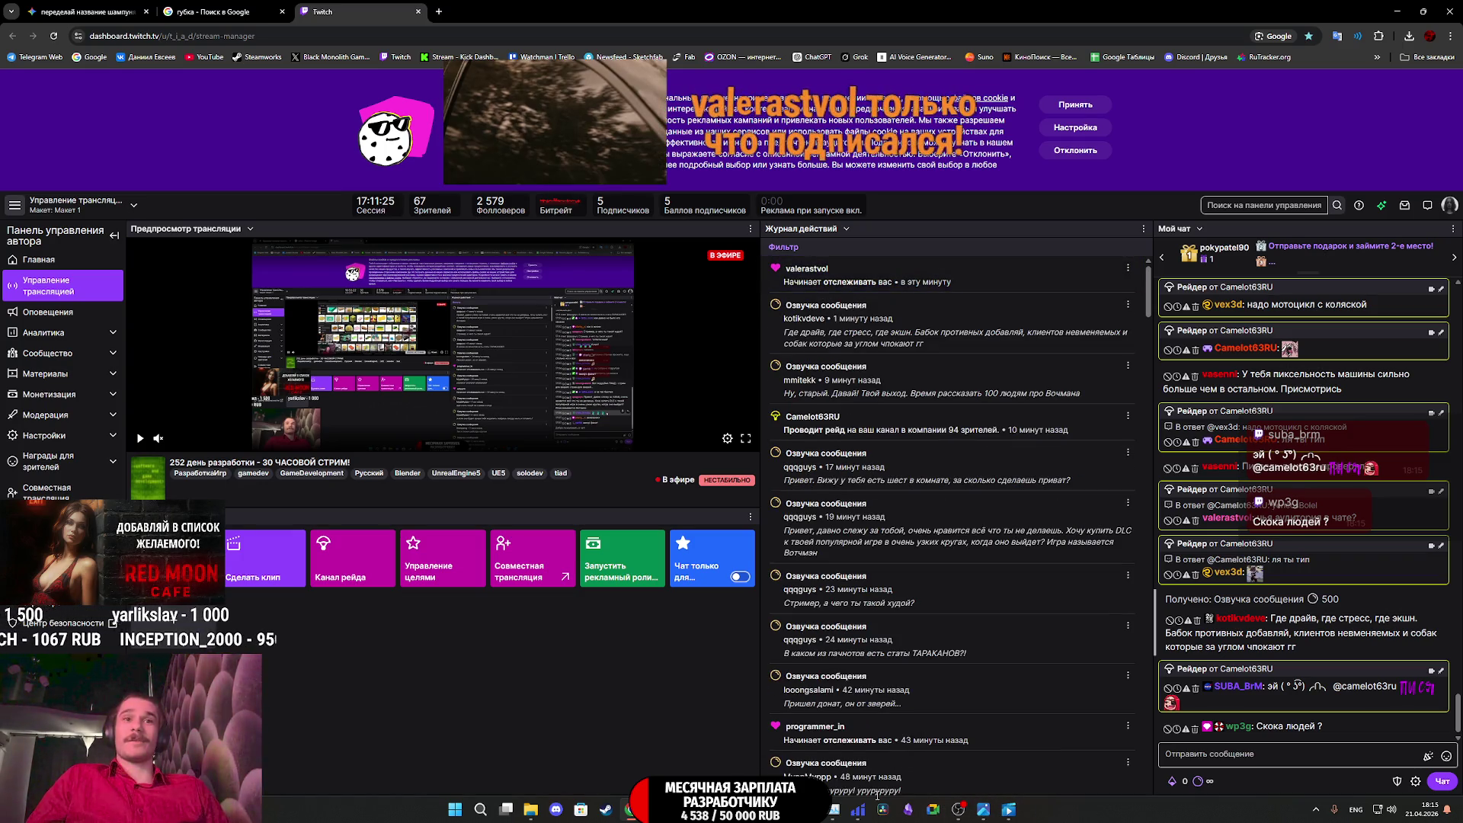
mouse_move(756, 809)
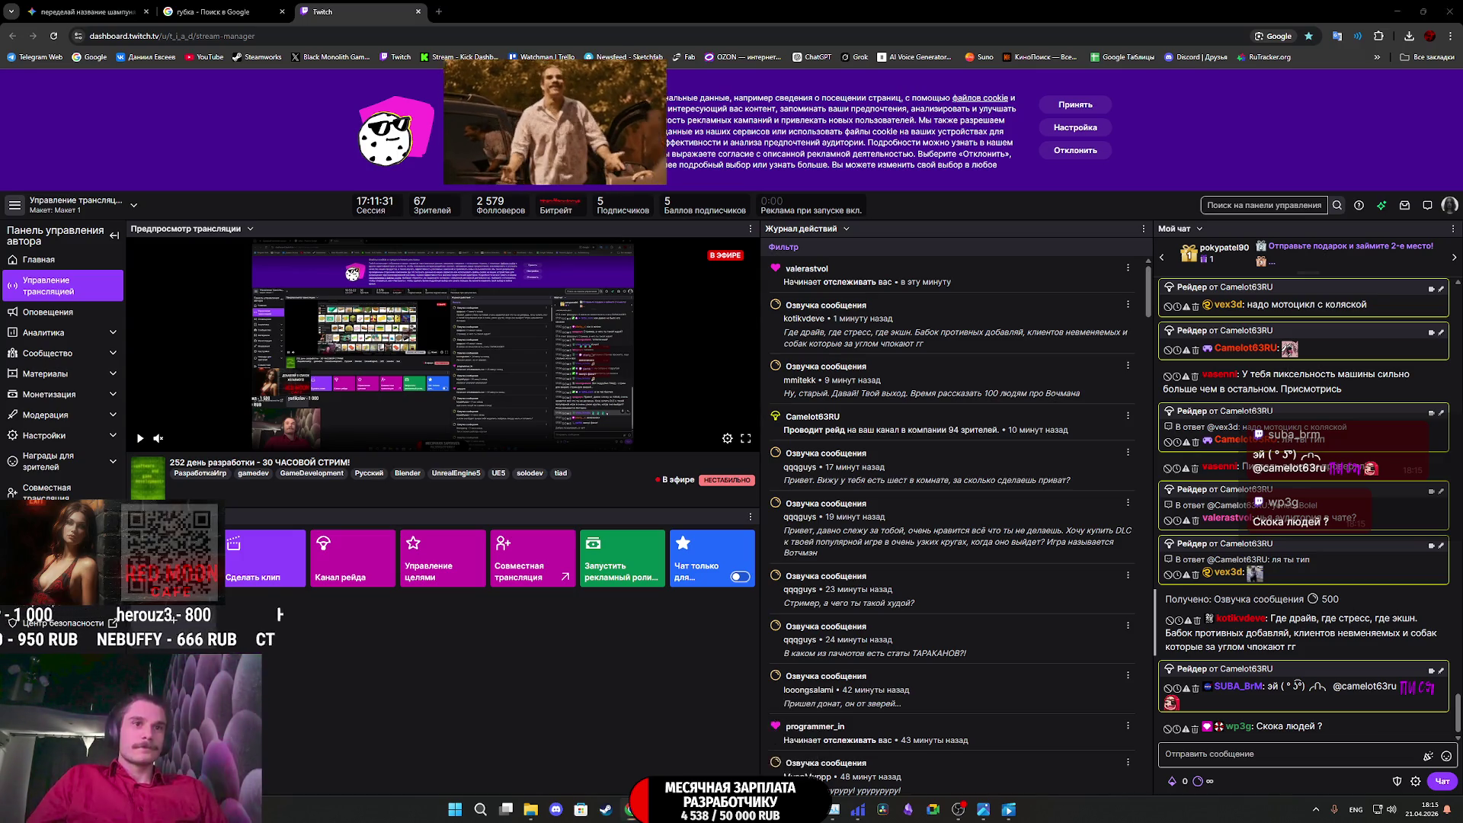
left_click(756, 743)
mouse_move(350, 431)
left_mouse_down("alt")
mouse_move(429, 445)
mouse_move(424, 369)
mouse_move(506, 330)
mouse_move(614, 392)
mouse_move(751, 373)
mouse_move(414, 428)
mouse_move(474, 451)
mouse_move(445, 428)
mouse_move(451, 397)
left_mouse_up("alt")
scroll(430, 444, "up", 3)
scroll(419, 425, "down", 5)
scroll(487, 406, "up", 3)
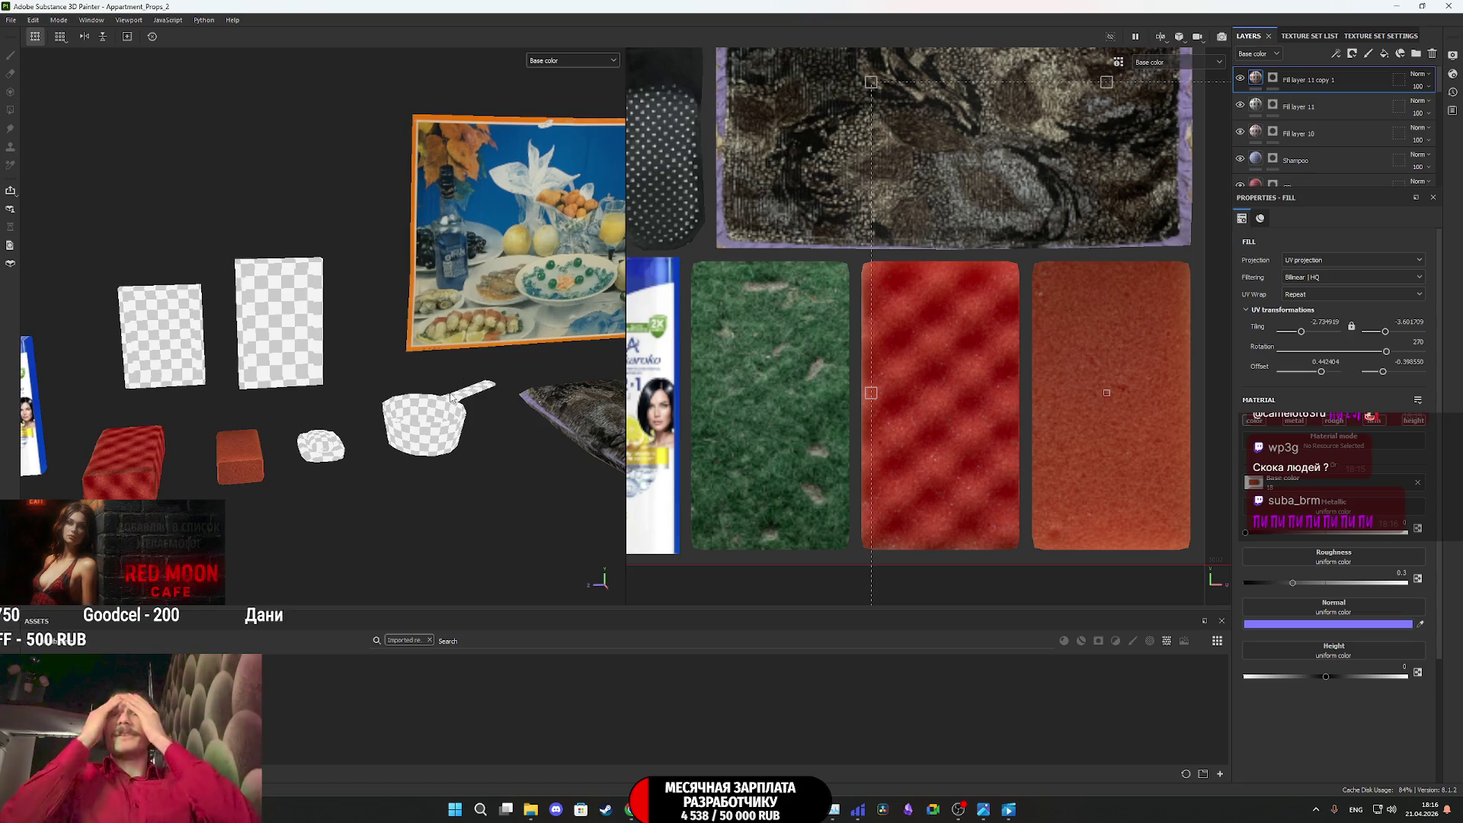
Create a new layer folder and move the three sponge fill layers into it
left_click(1415, 53)
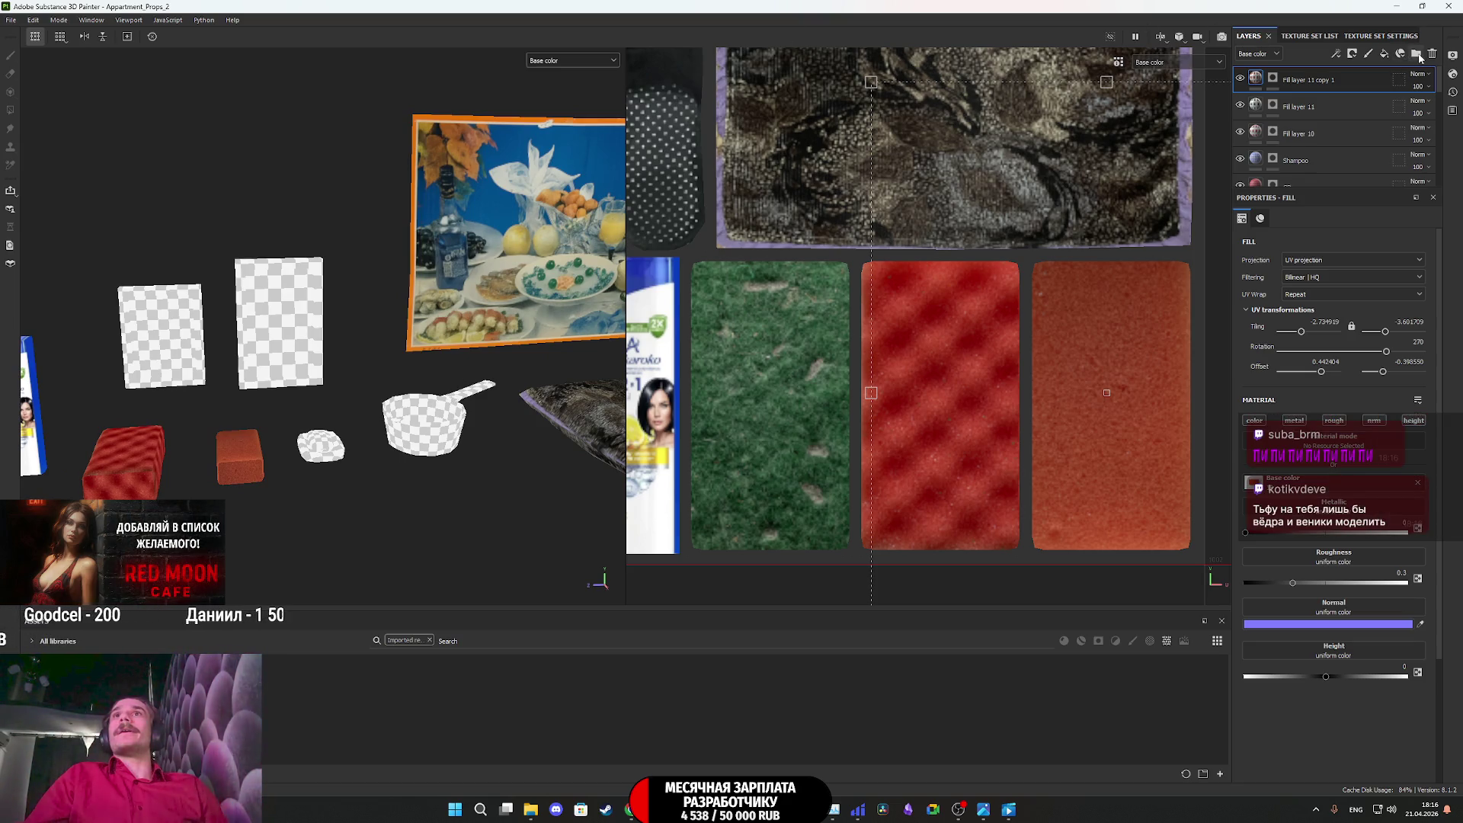
left_click(1344, 140, "shift")
mouse_move(1341, 131)
left_mouse_down()
mouse_move(1341, 79)
mouse_move(1264, 85)
left_mouse_up()
left_click(1251, 79)
Rename the folder to Губки, then switch to the Twitch dashboard
double_click(1292, 80)
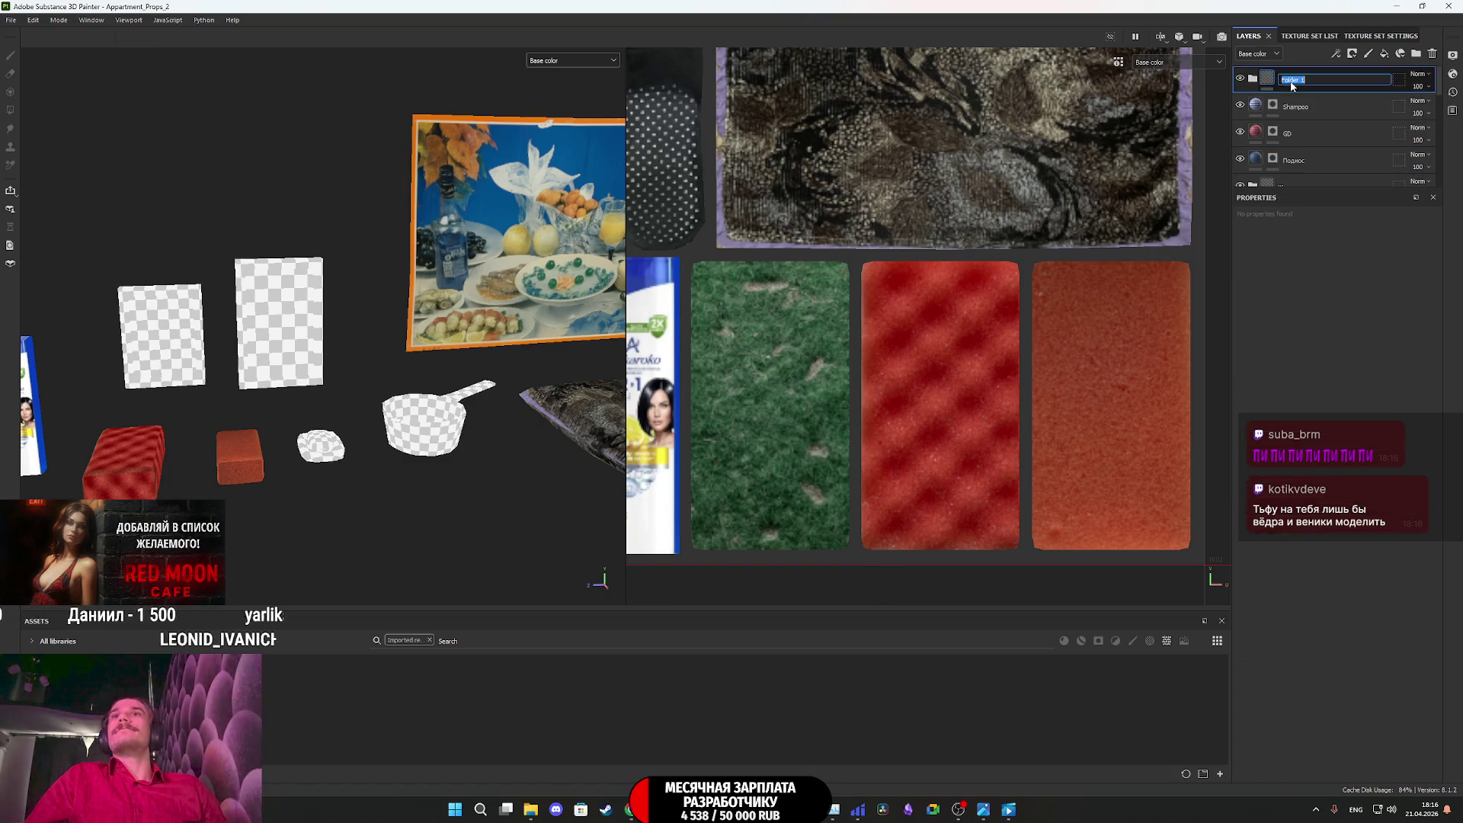
type("Ue")
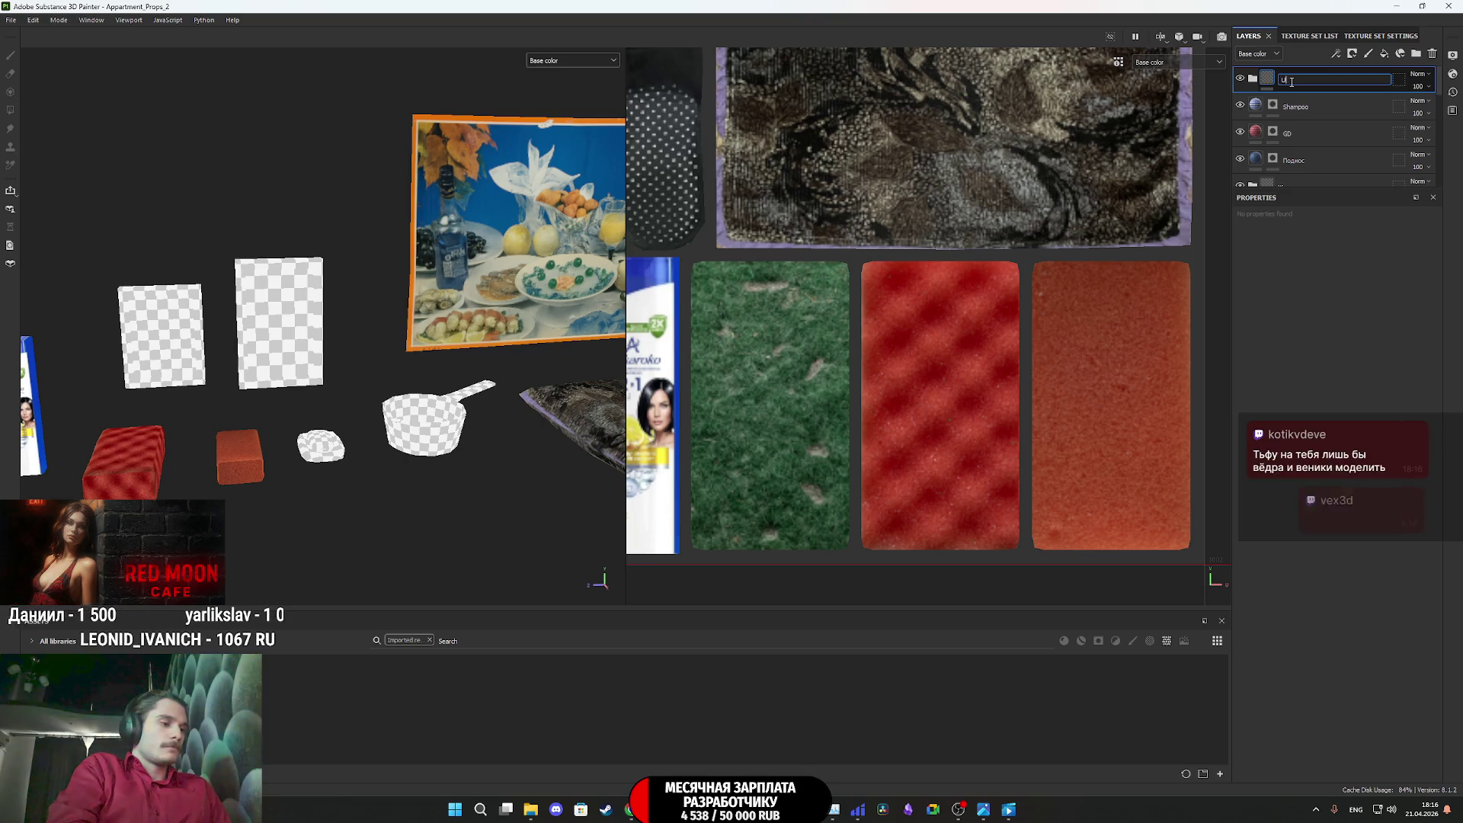
type("brb")
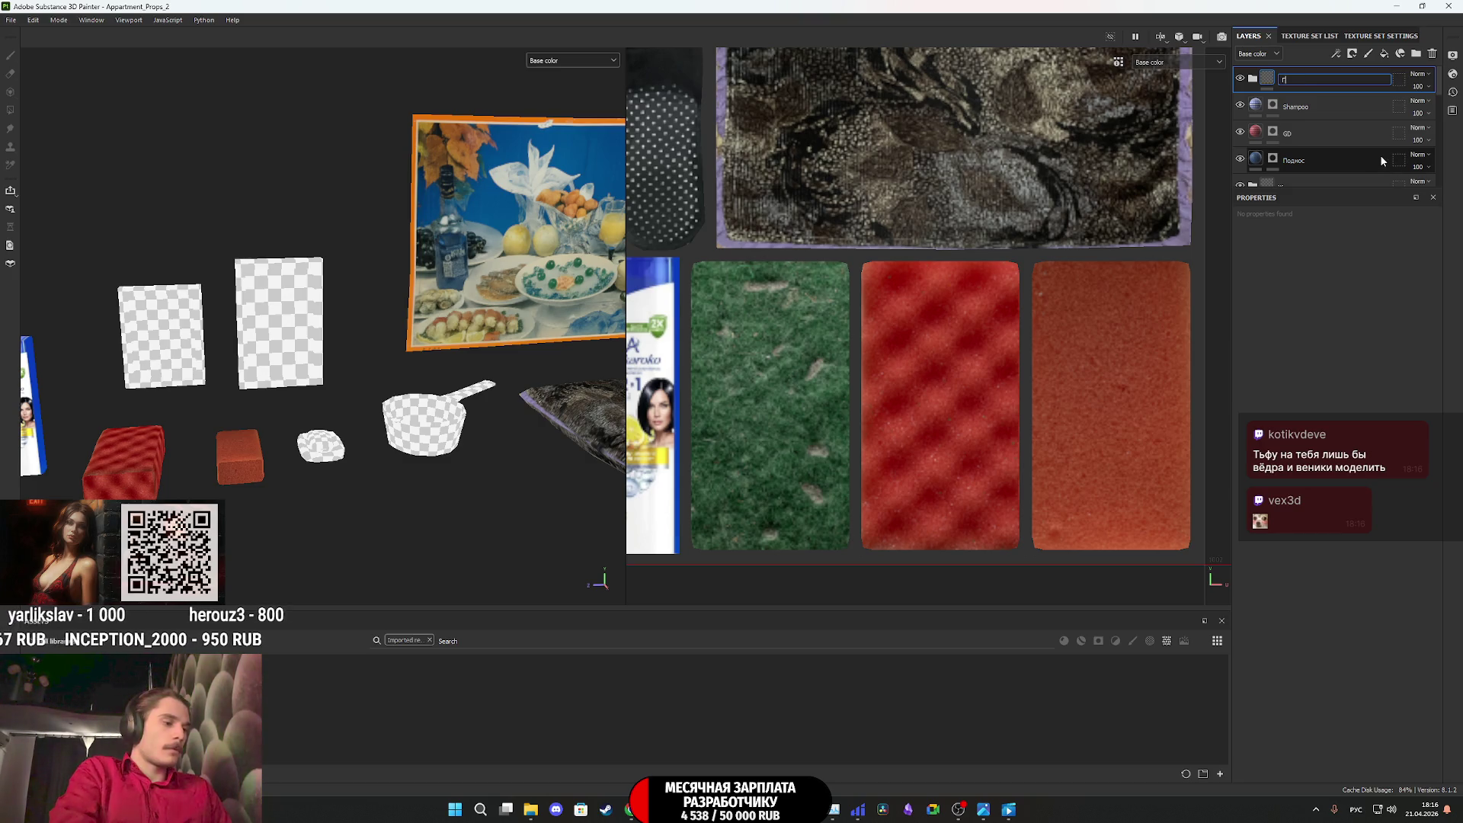
key("Return")
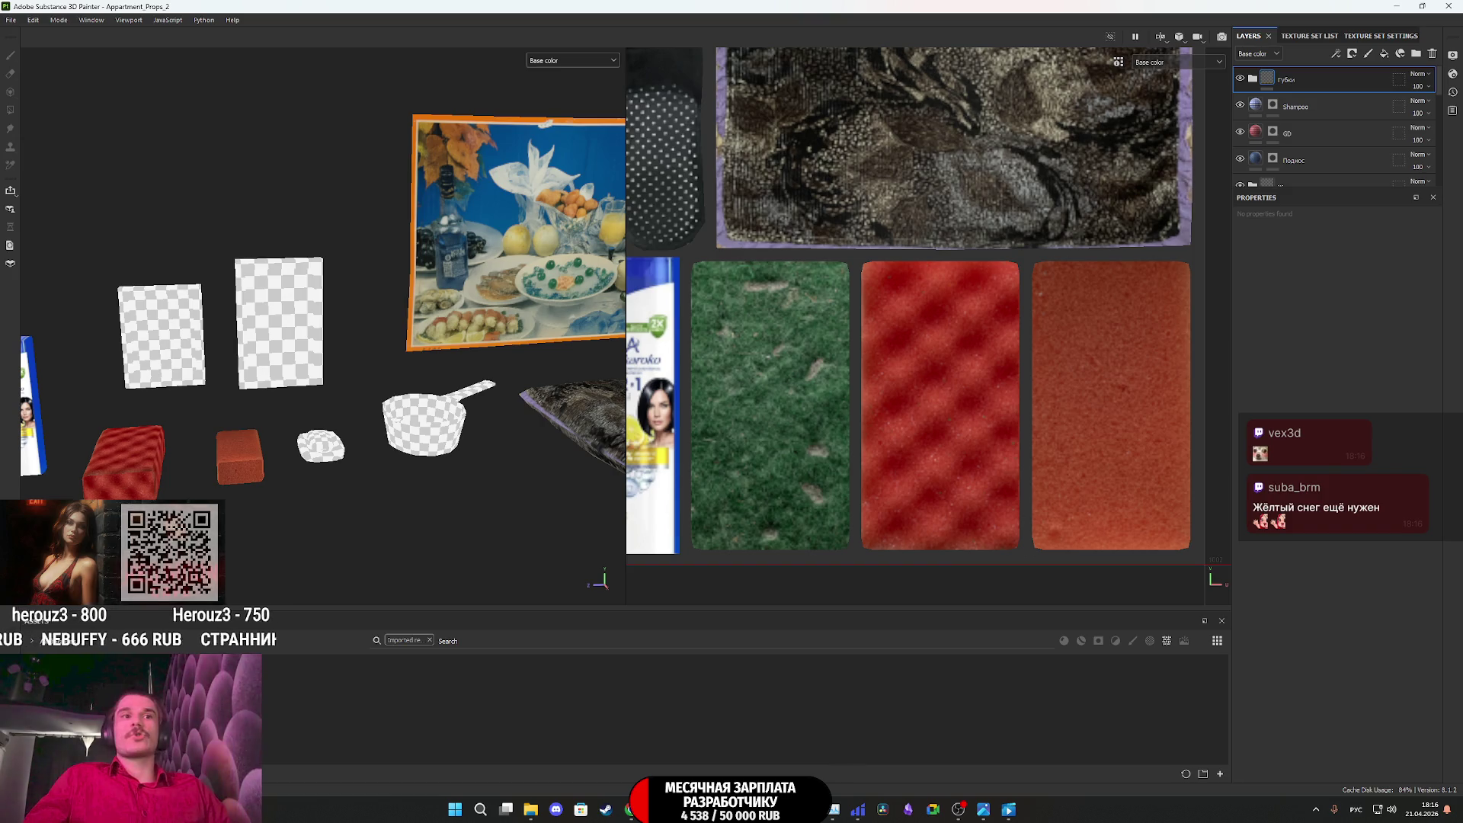
left_click(631, 809)
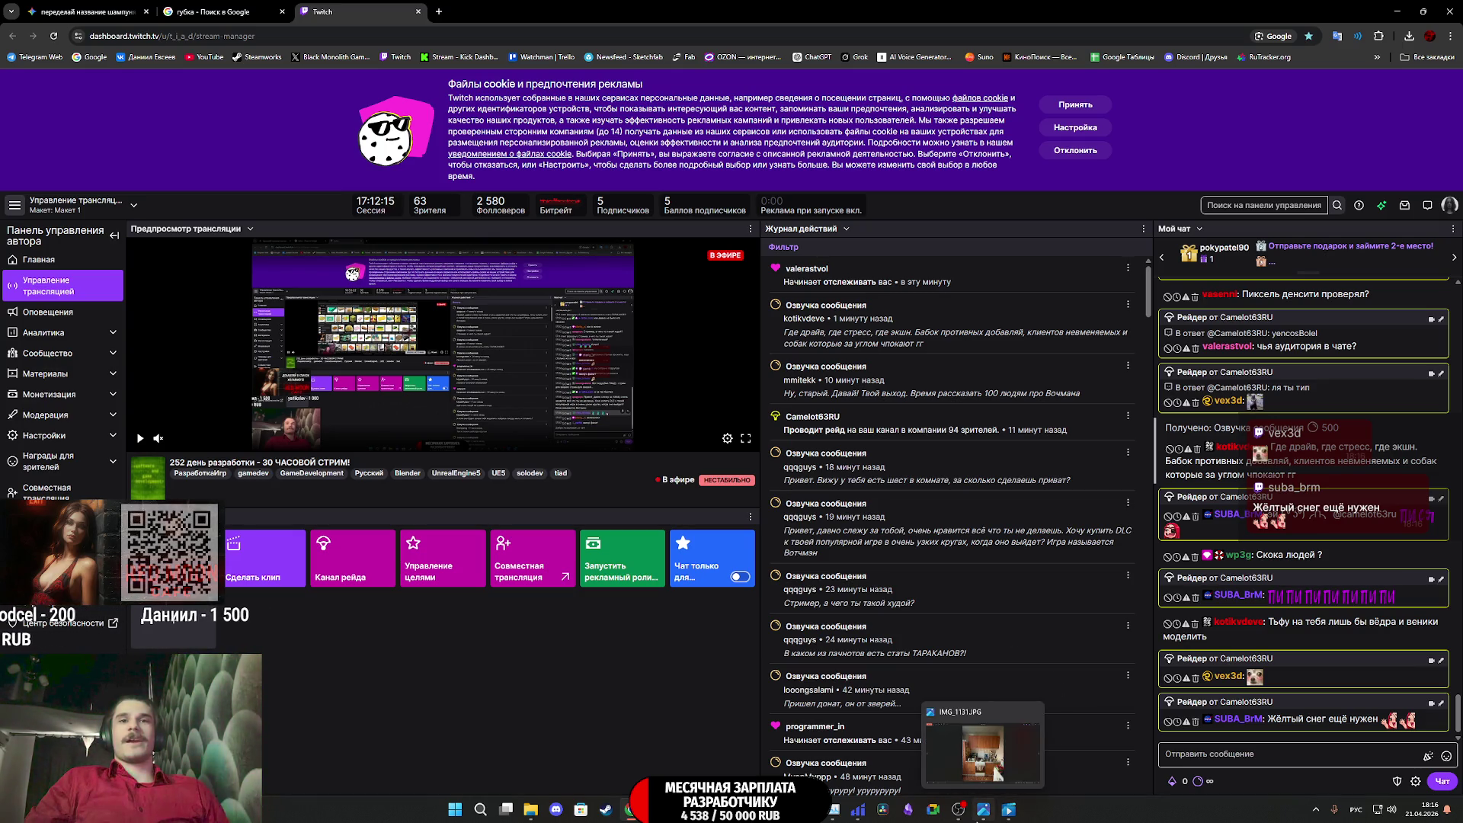
Return from the Twitch dashboard to the Appartment_Props_2 project in Substance Painter
mouse_move(834, 813)
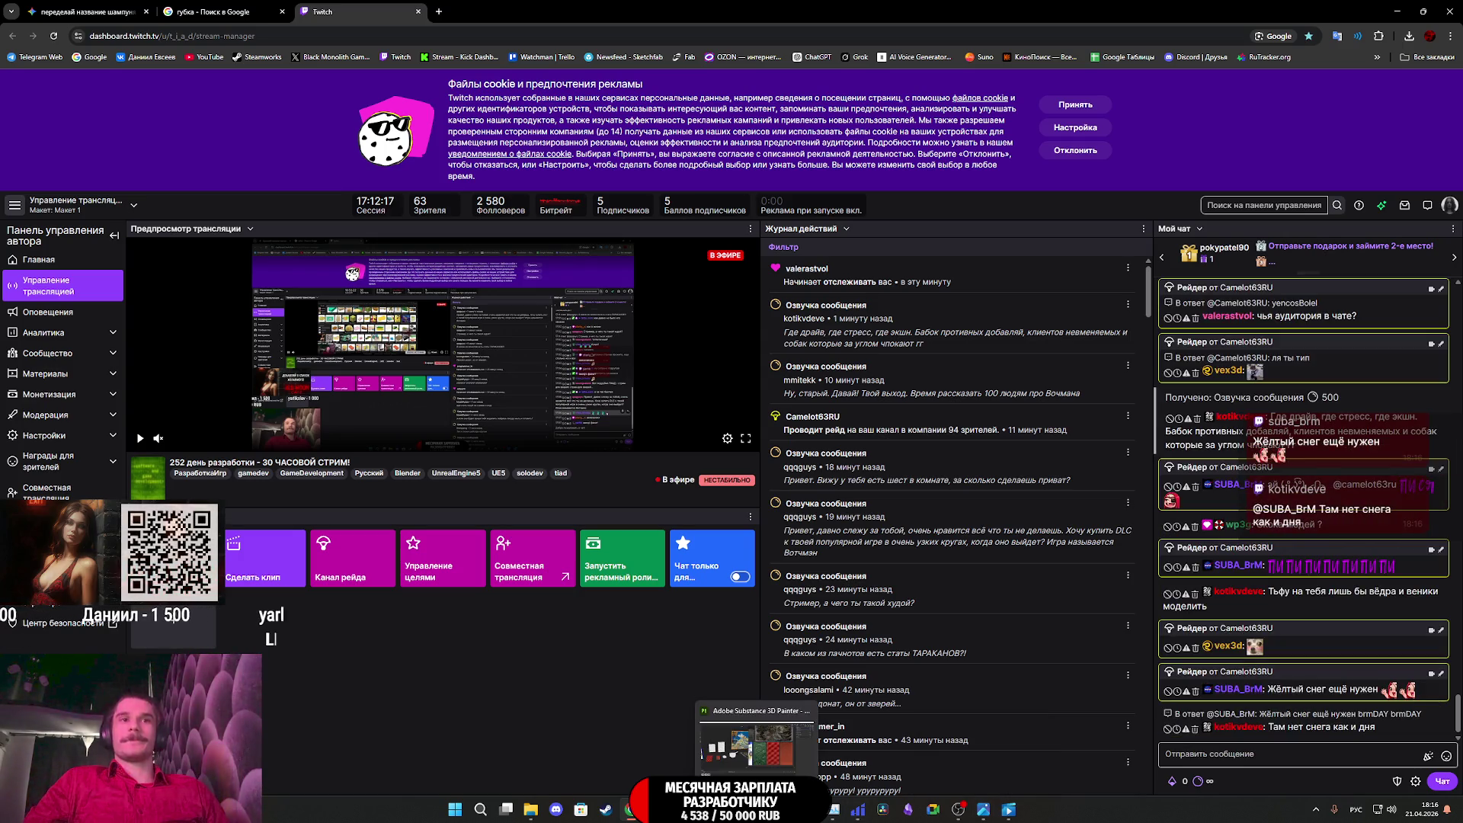
left_click(754, 742)
scroll(786, 466, "down", 5)
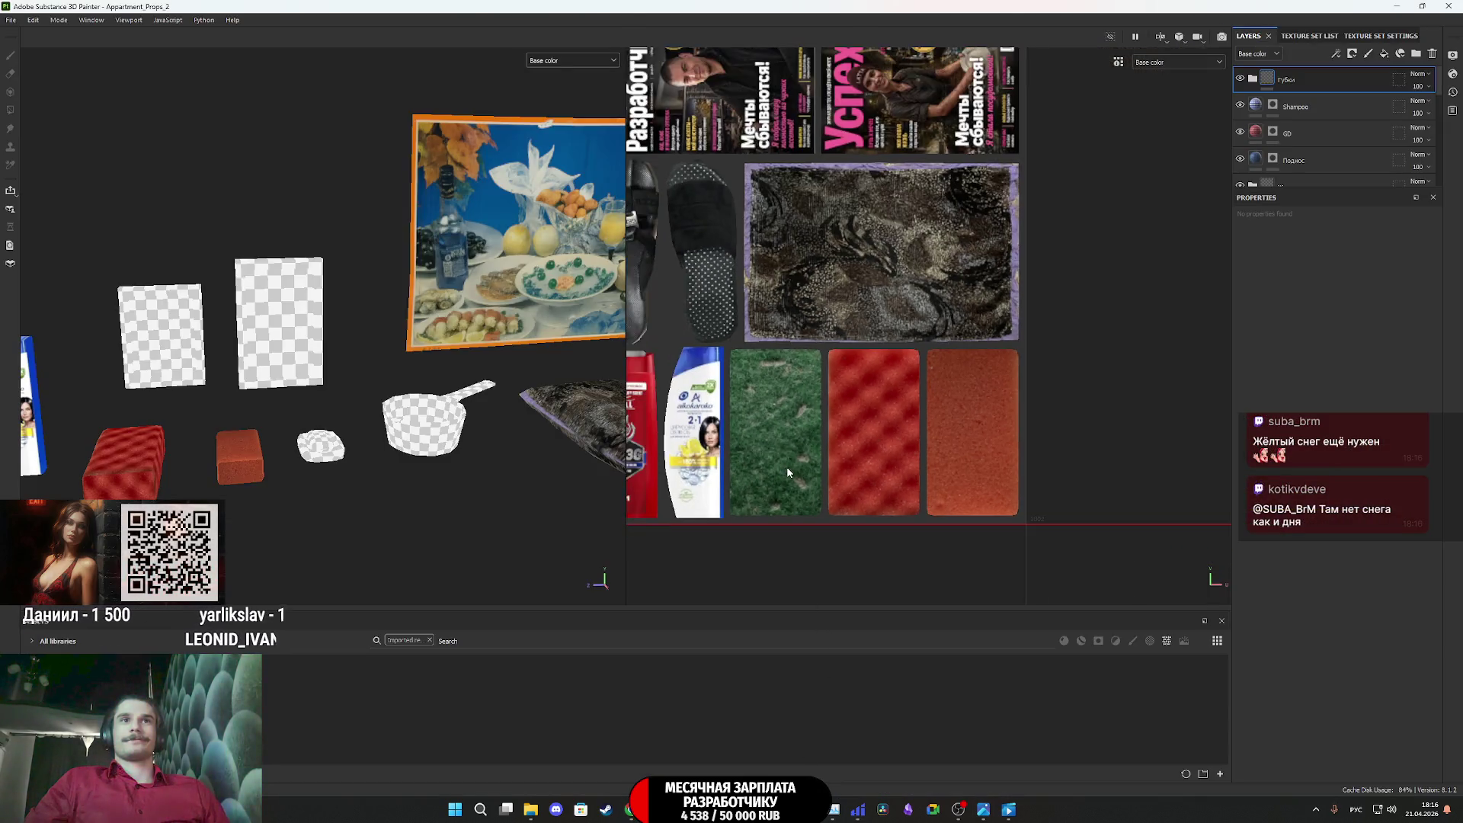
Survey the UV atlas and pan across the magazines, tray, slippers, buckets, mop and broom
middle_click_drag(1003, 509, 1007, 508)
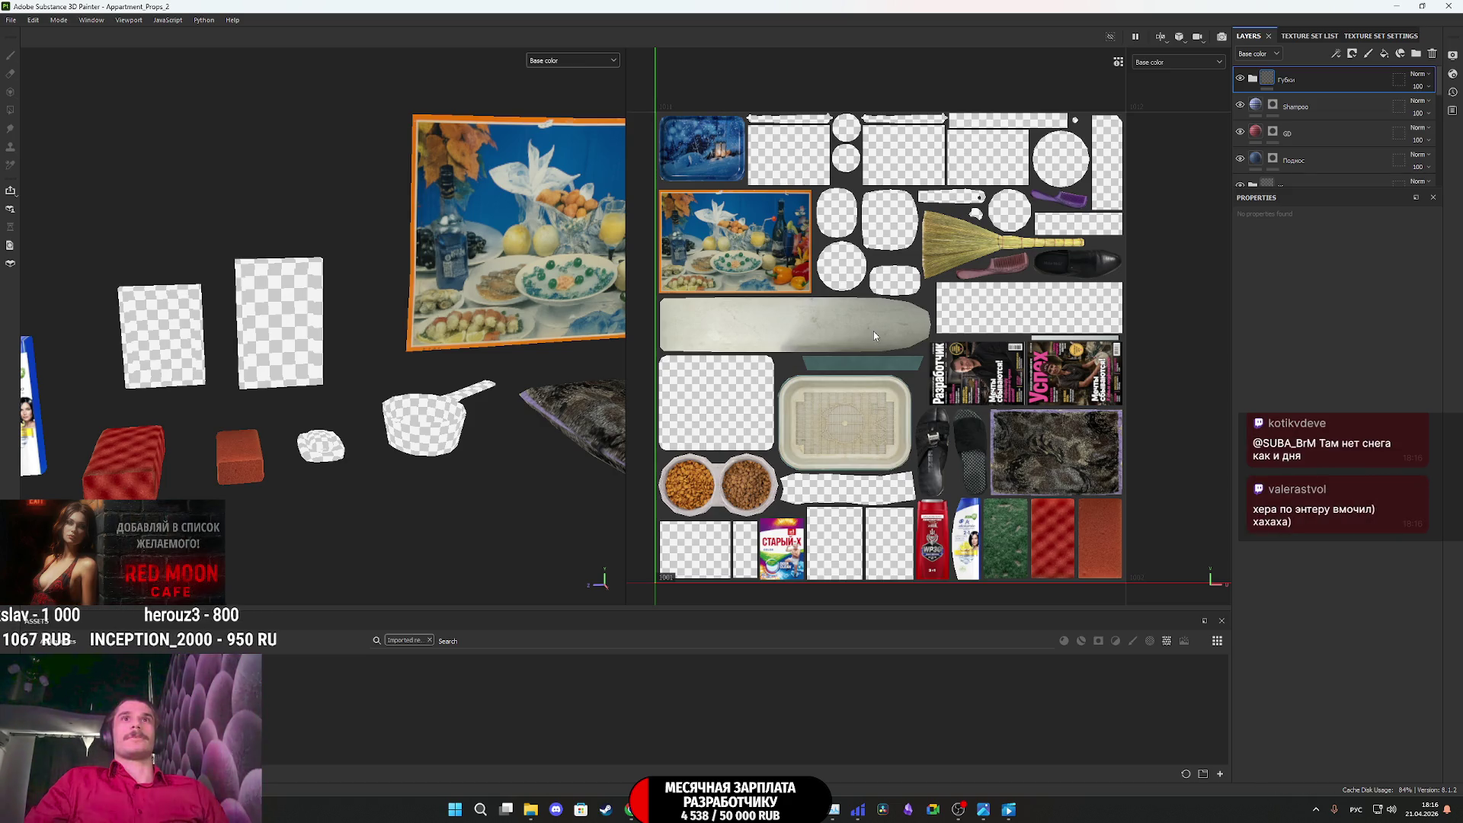
scroll(481, 352, "down", 5)
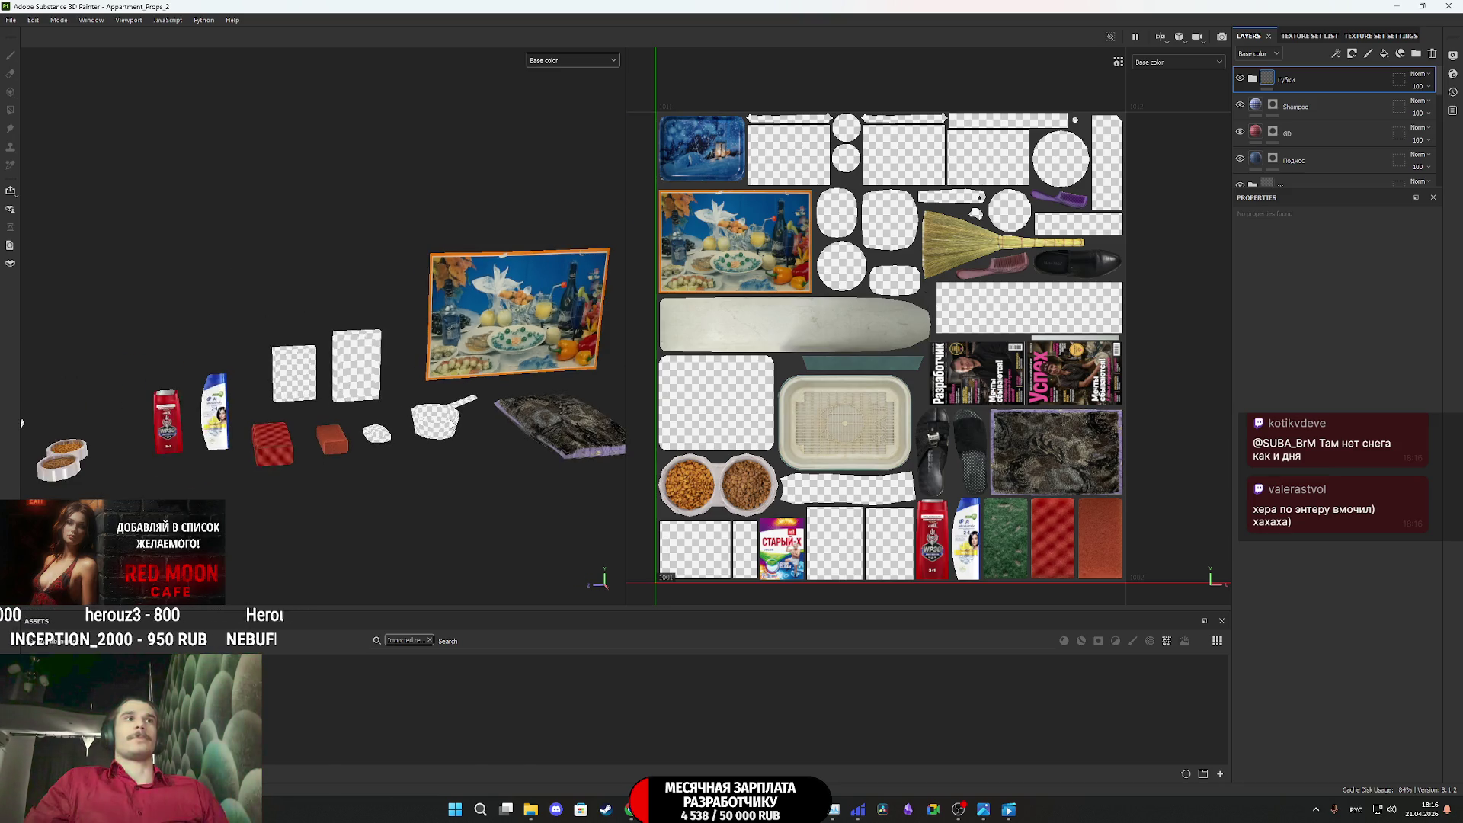
mouse_move(452, 425)
left_mouse_down("alt")
mouse_move(468, 456)
mouse_move(503, 411)
left_mouse_up("alt")
middle_click_drag(504, 411, 179, 496, "alt")
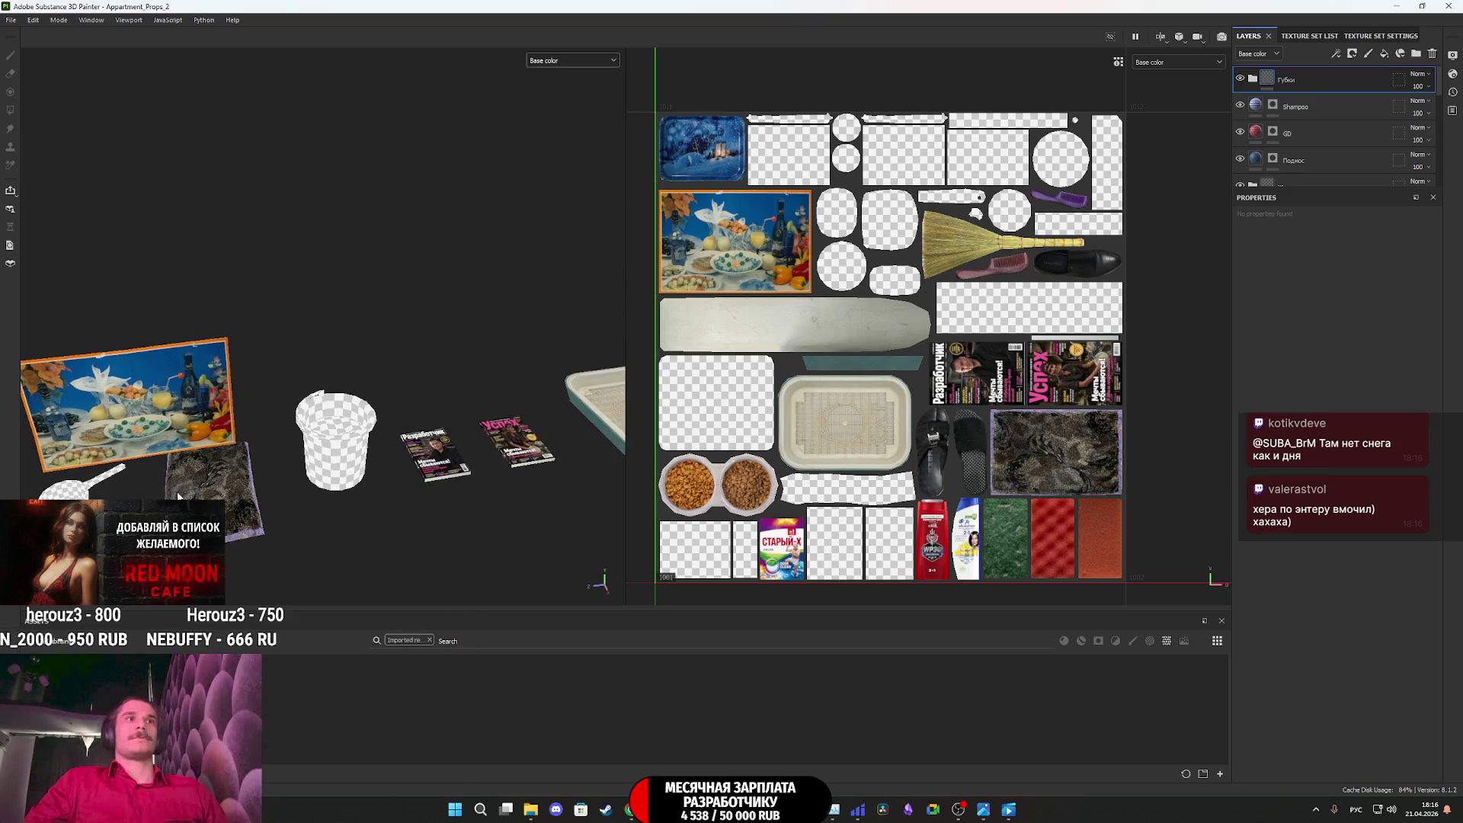
mouse_move(421, 459)
middle_mouse_down("alt")
mouse_move(438, 458)
mouse_move(97, 482)
middle_mouse_up("alt")
mouse_move(501, 465)
middle_mouse_down("alt")
mouse_move(76, 472)
mouse_move(1166, 437)
mouse_move(1090, 418)
middle_mouse_up("alt")
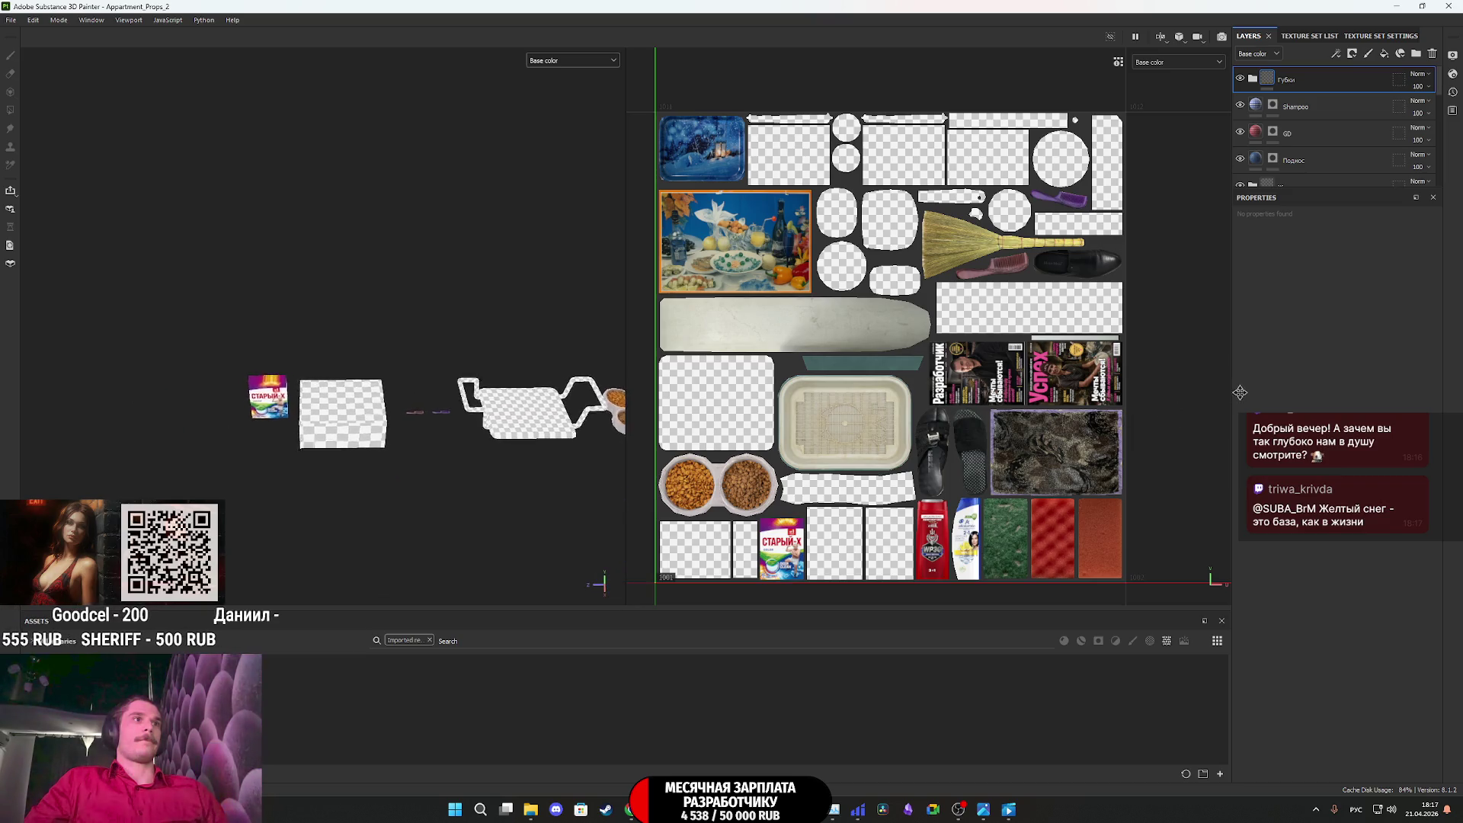
scroll(354, 405, "up", 10)
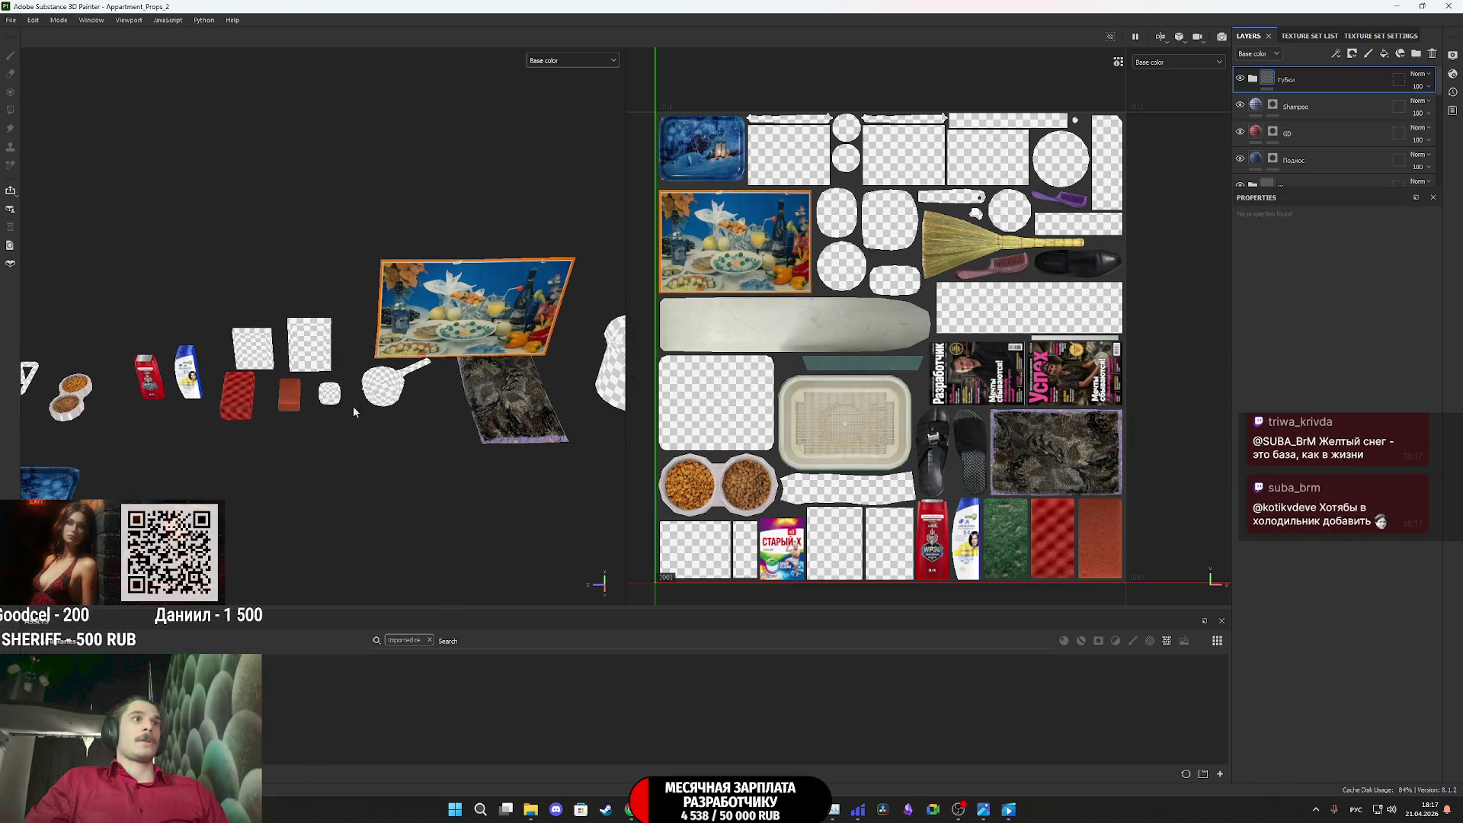
scroll(257, 390, "up", 2)
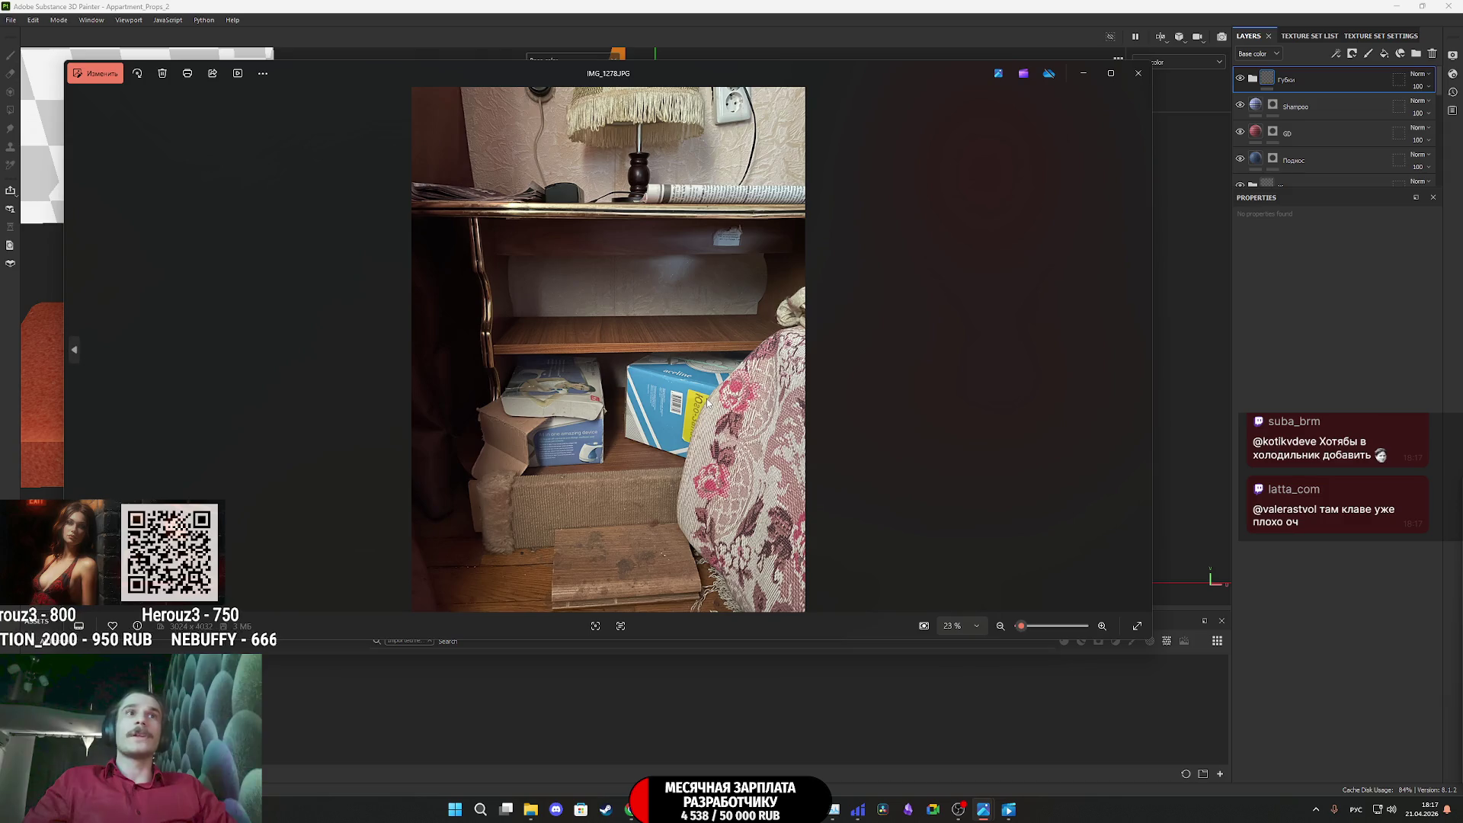
Step through the reference photos and texture maps to the selfie photos, then close the viewer
key("Right")
key("Right")
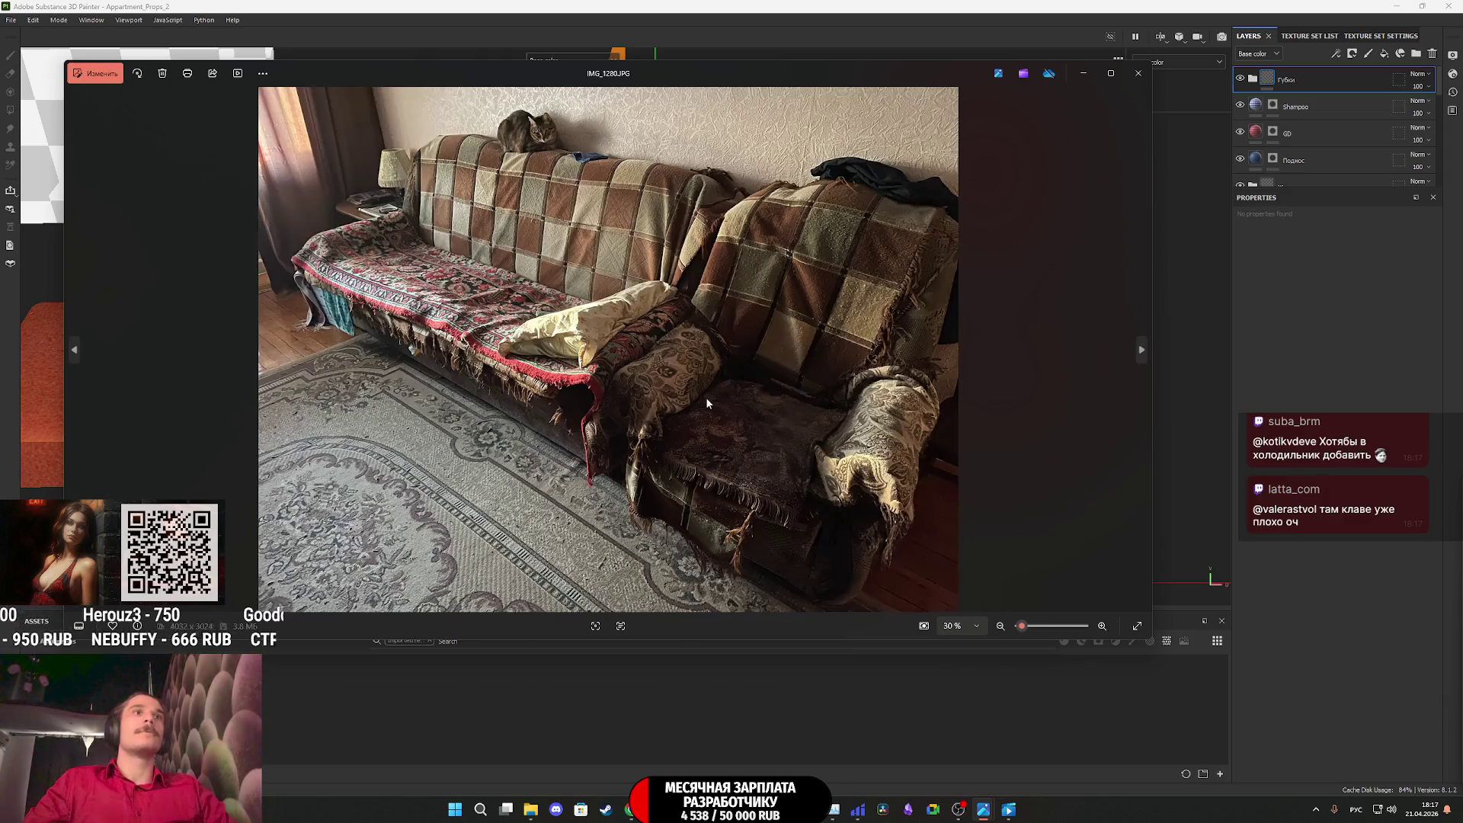
key("Right")
key("Right")
key("Right")
key("Right")
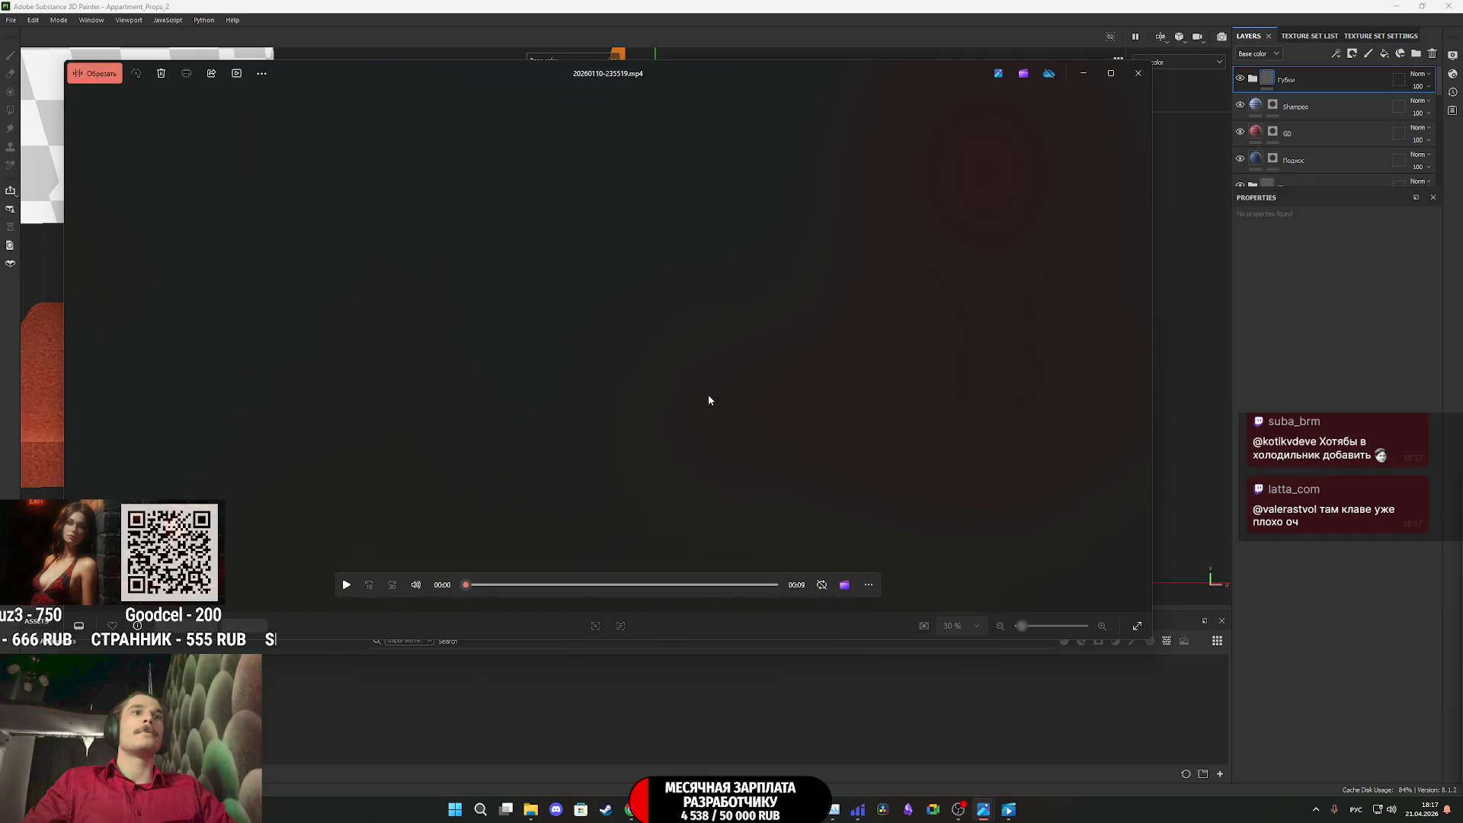
key("Right")
key("Right")
key("Right")
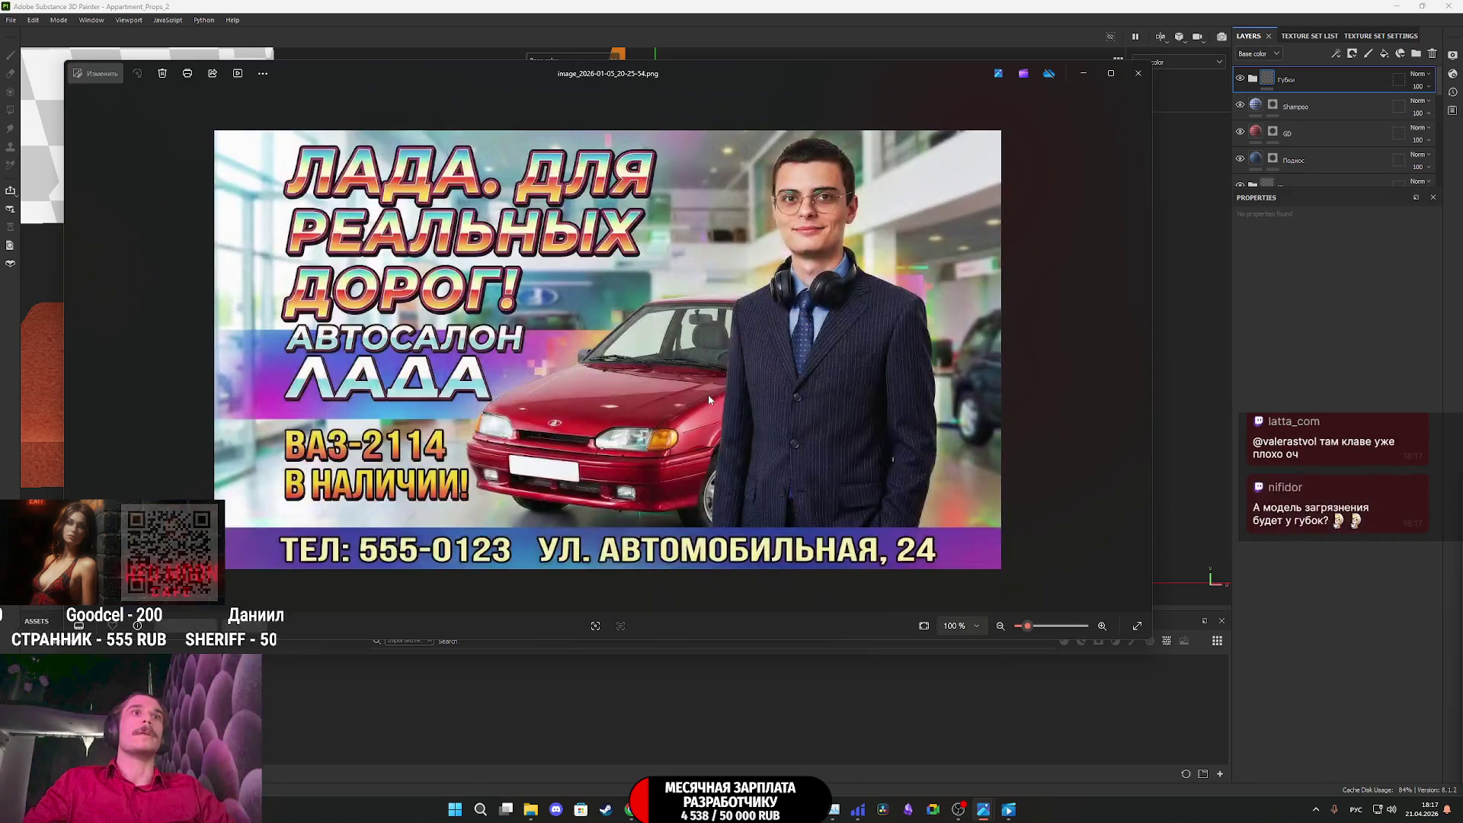
key("Right")
key("Right")
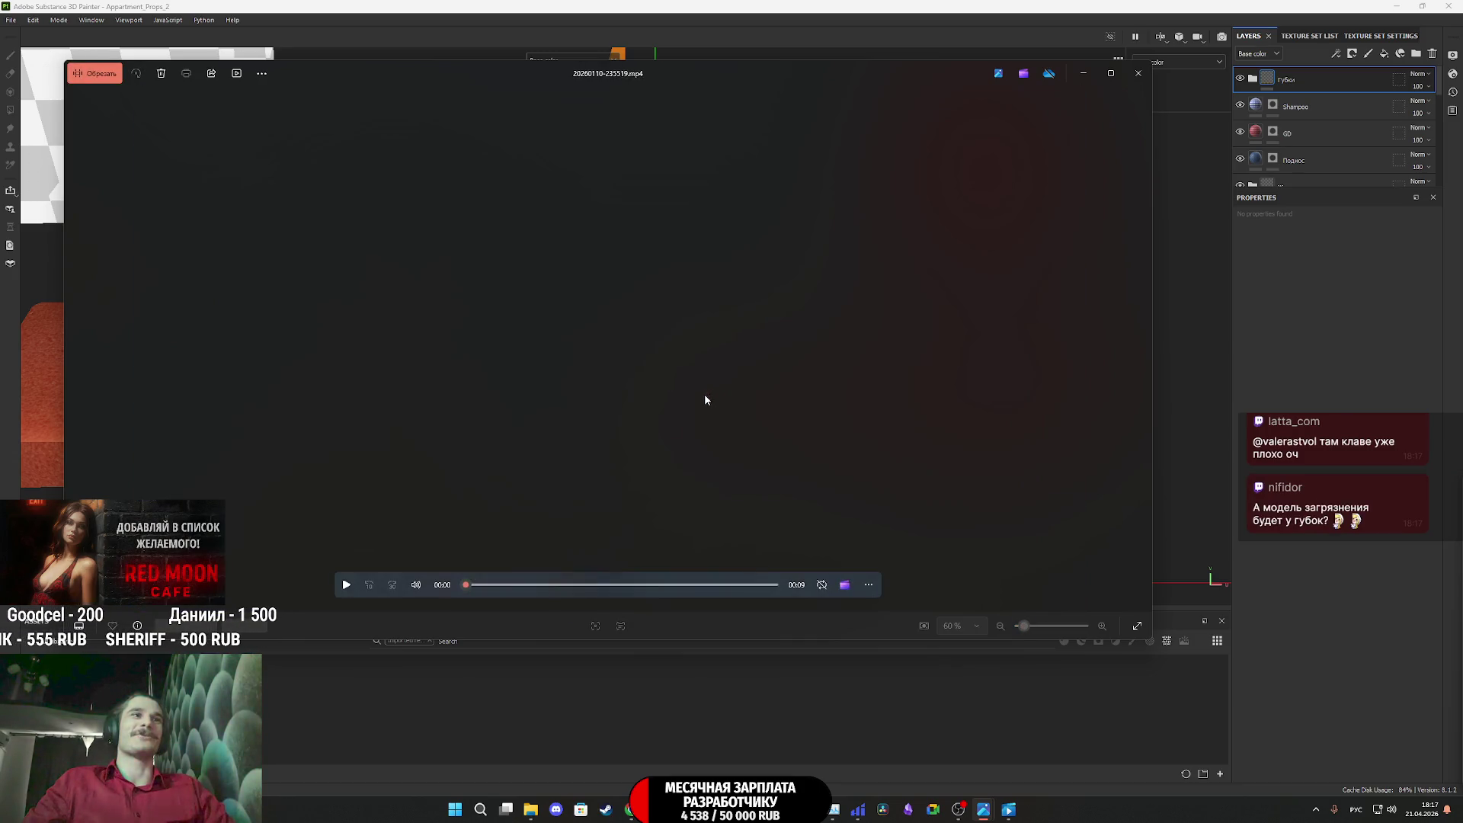
key("Right")
key("Right")
key("Right")
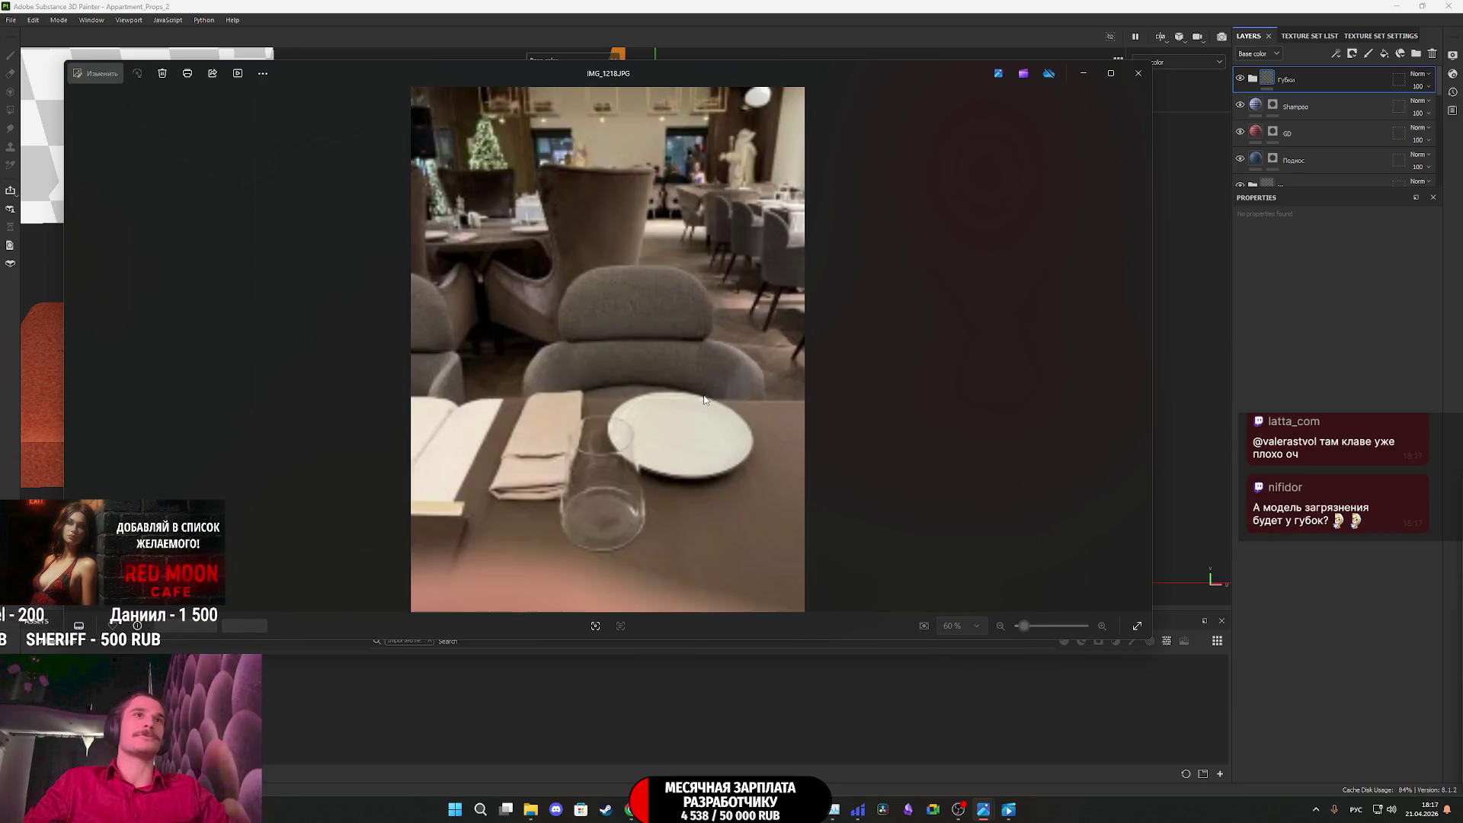
key("Right")
key("Right")
key("Right")
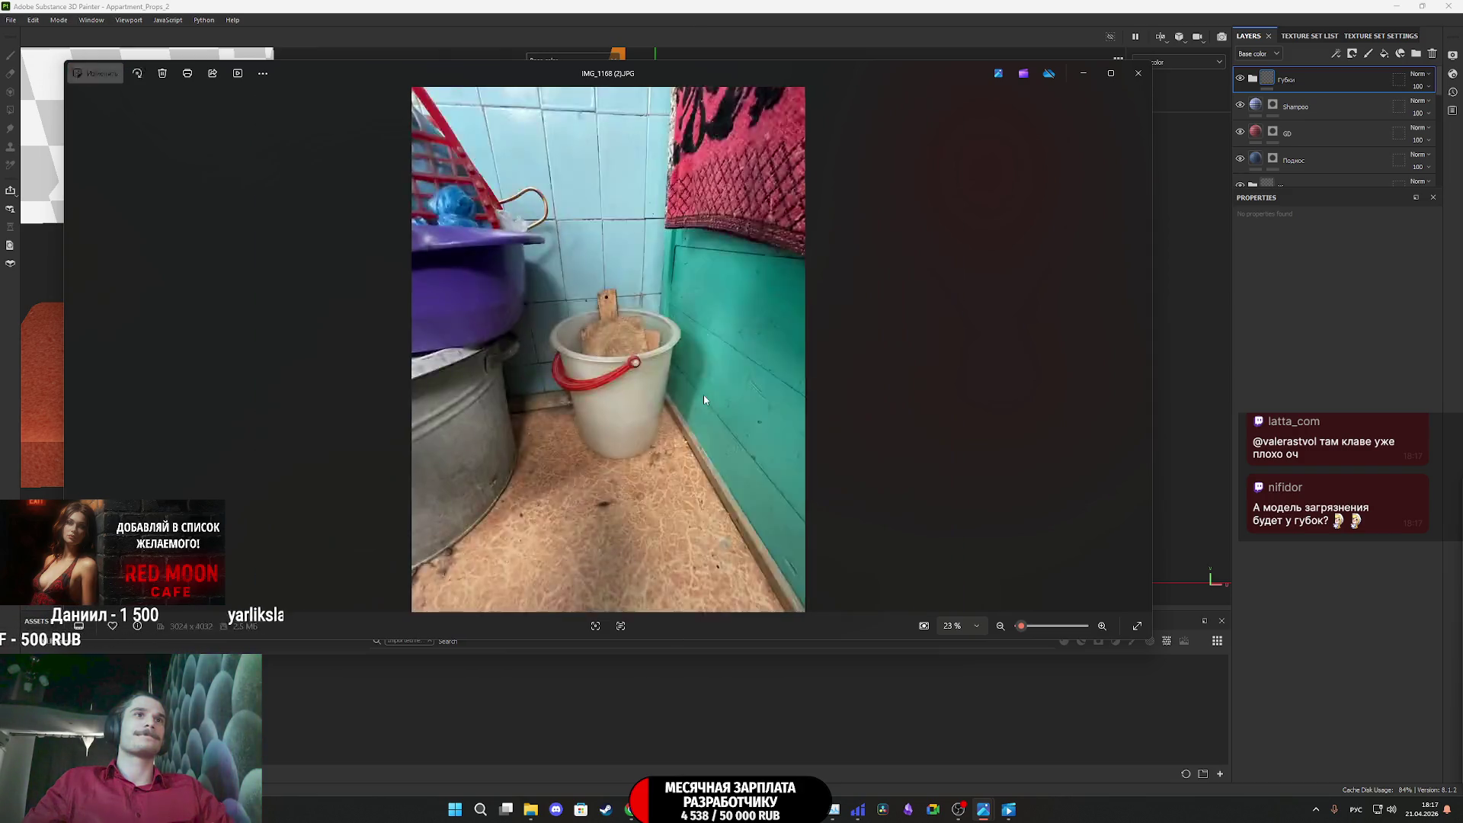
key("Right")
key("Right")
key("Right")
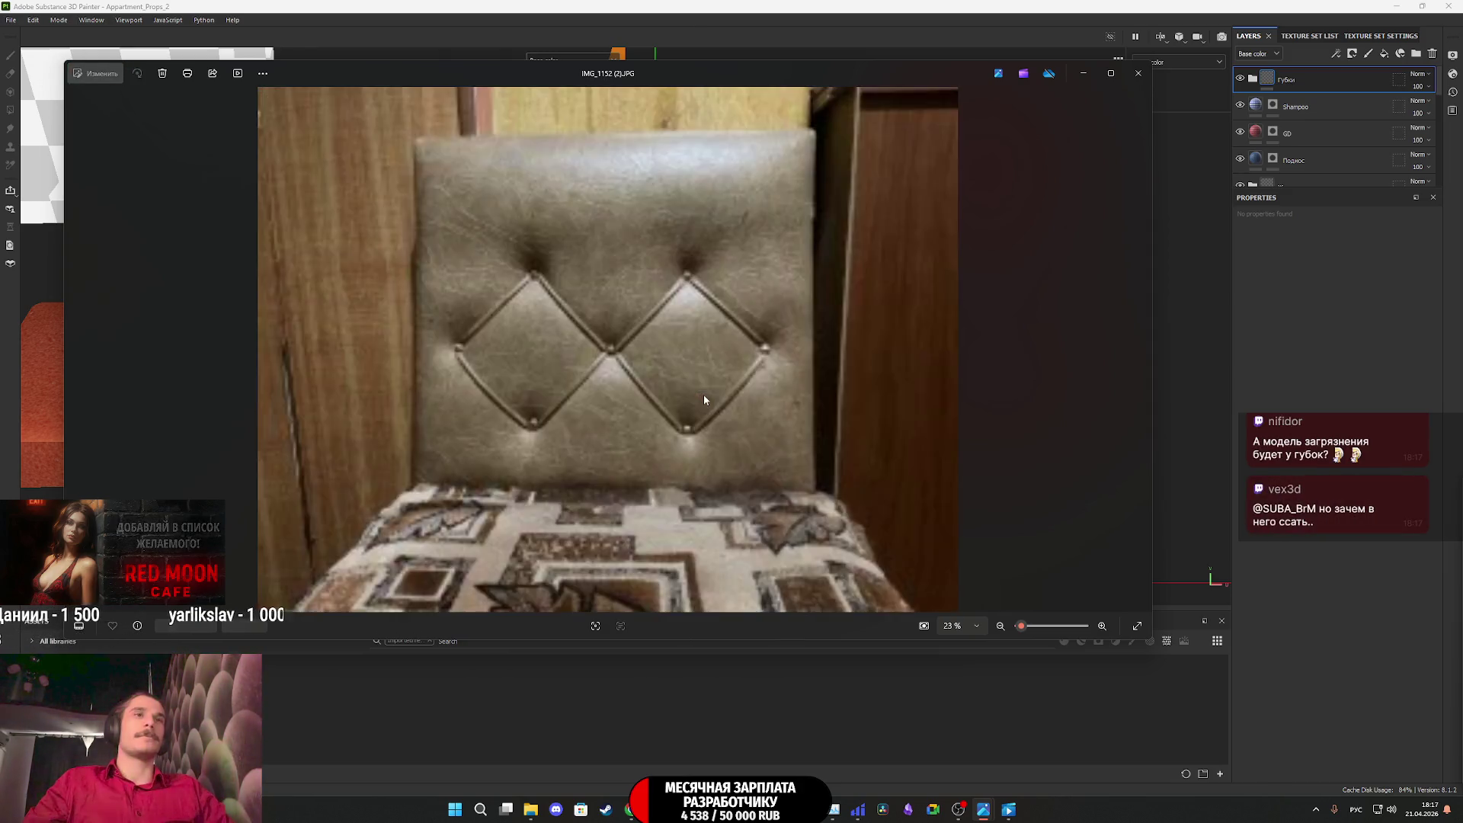
key("Right")
key("Right")
key("Right")
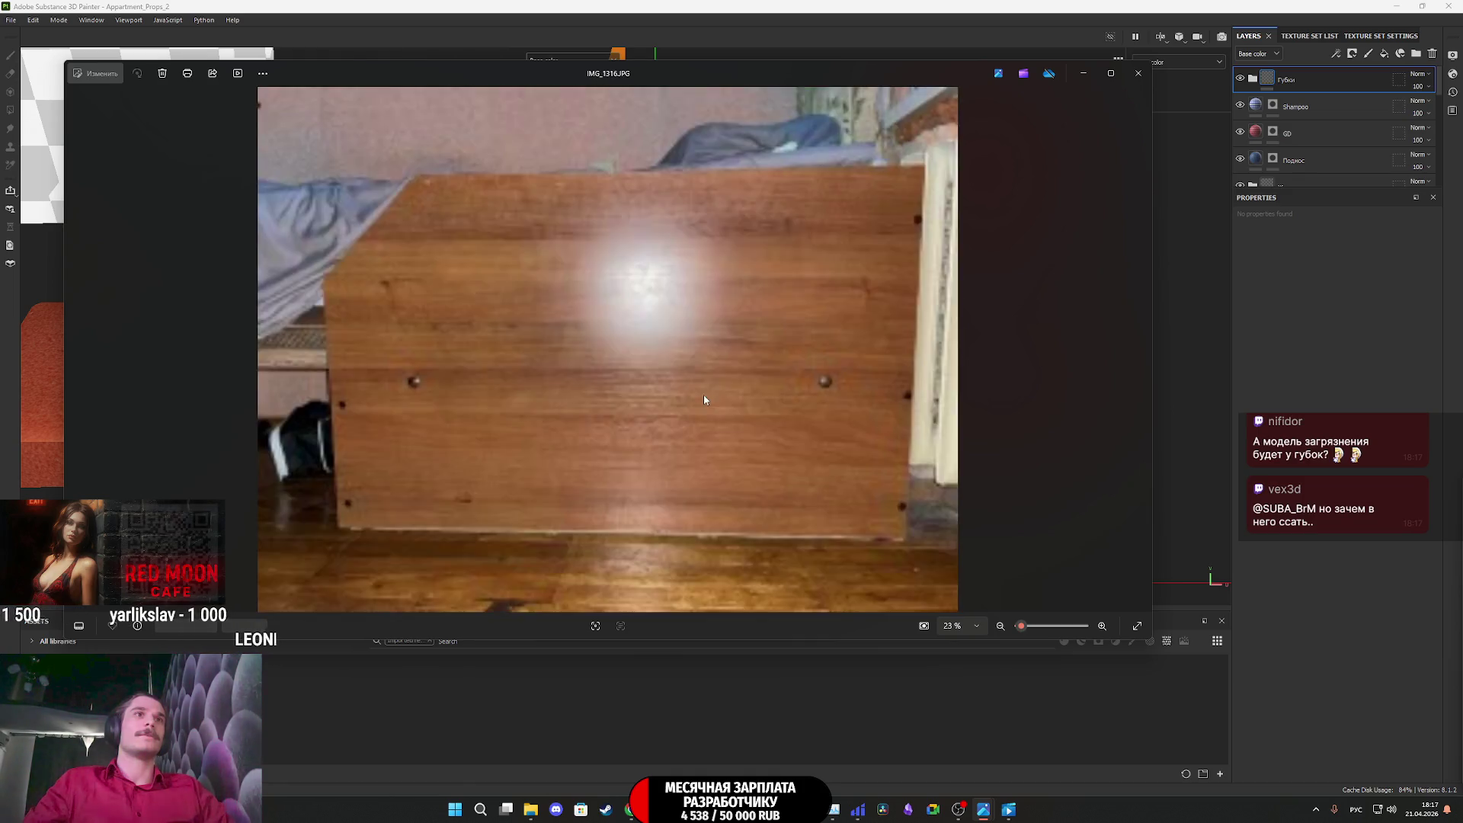
key("Right")
key("Right")
key("Right")
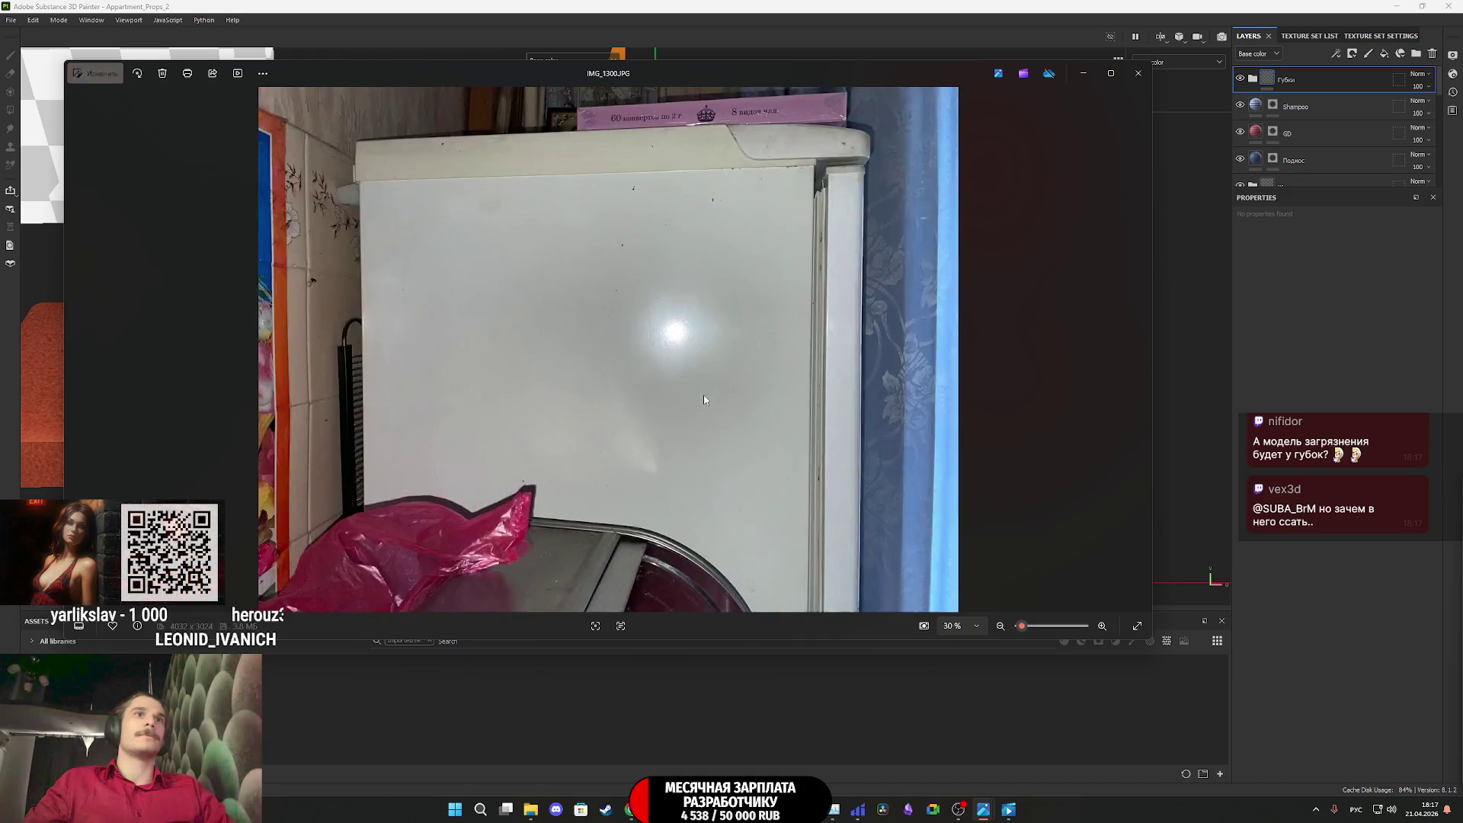
key("Right")
key("Right")
key("Right")
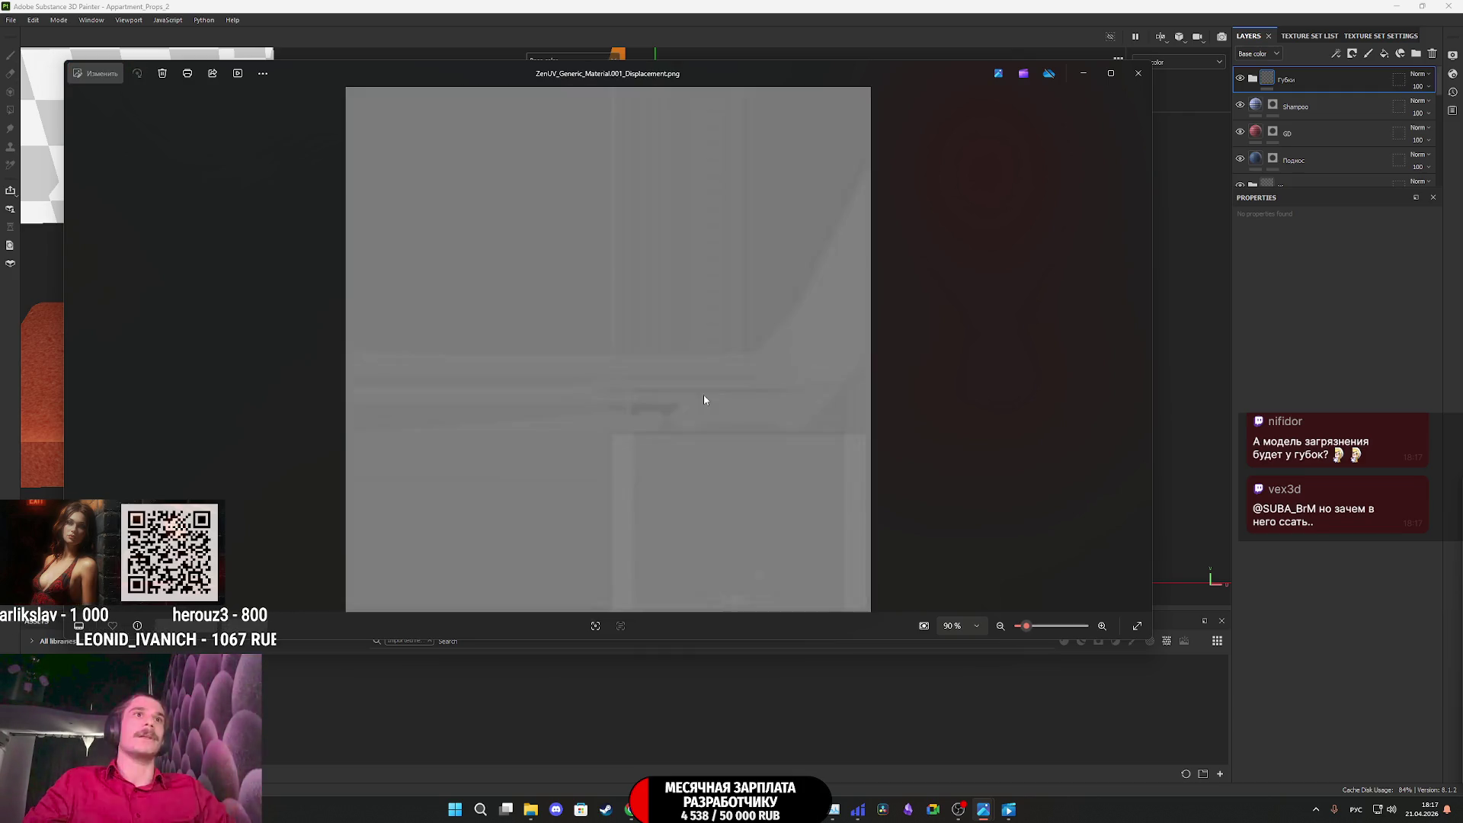
key("Right")
key("Right")
key("Right")
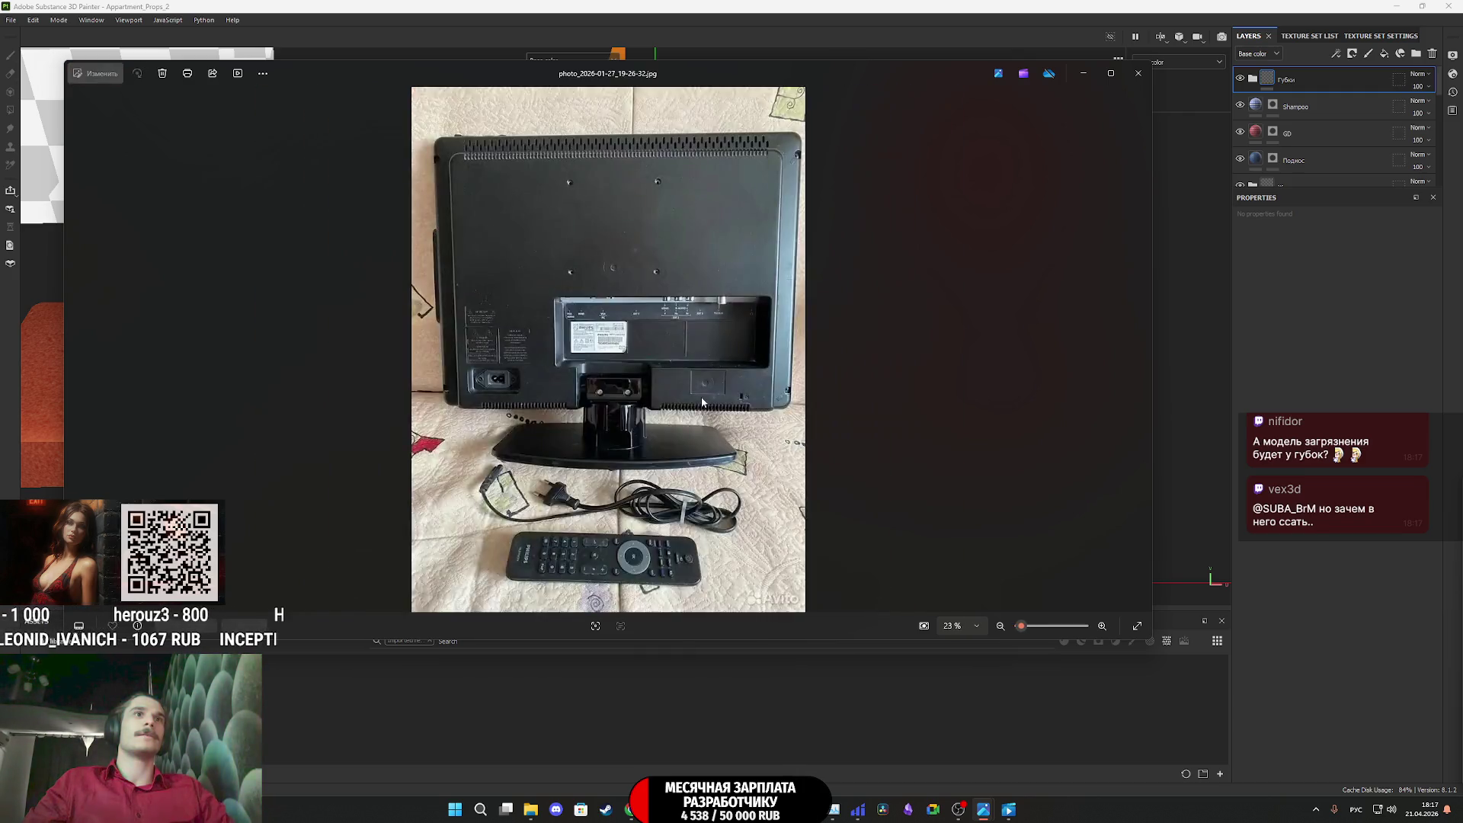
key("Right")
key("Right")
key("Right")
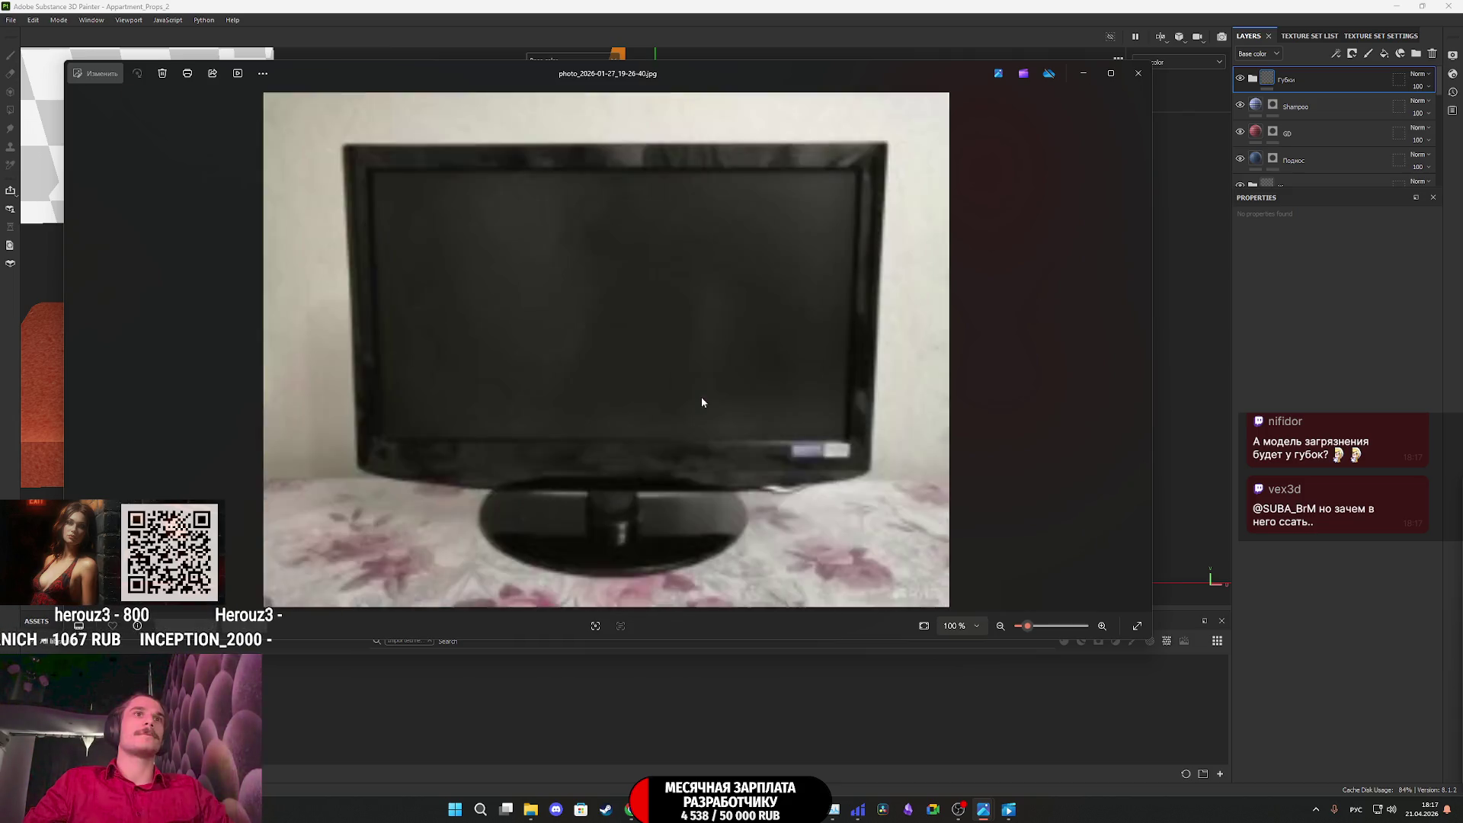
key("Right")
key("Right")
key("Right")
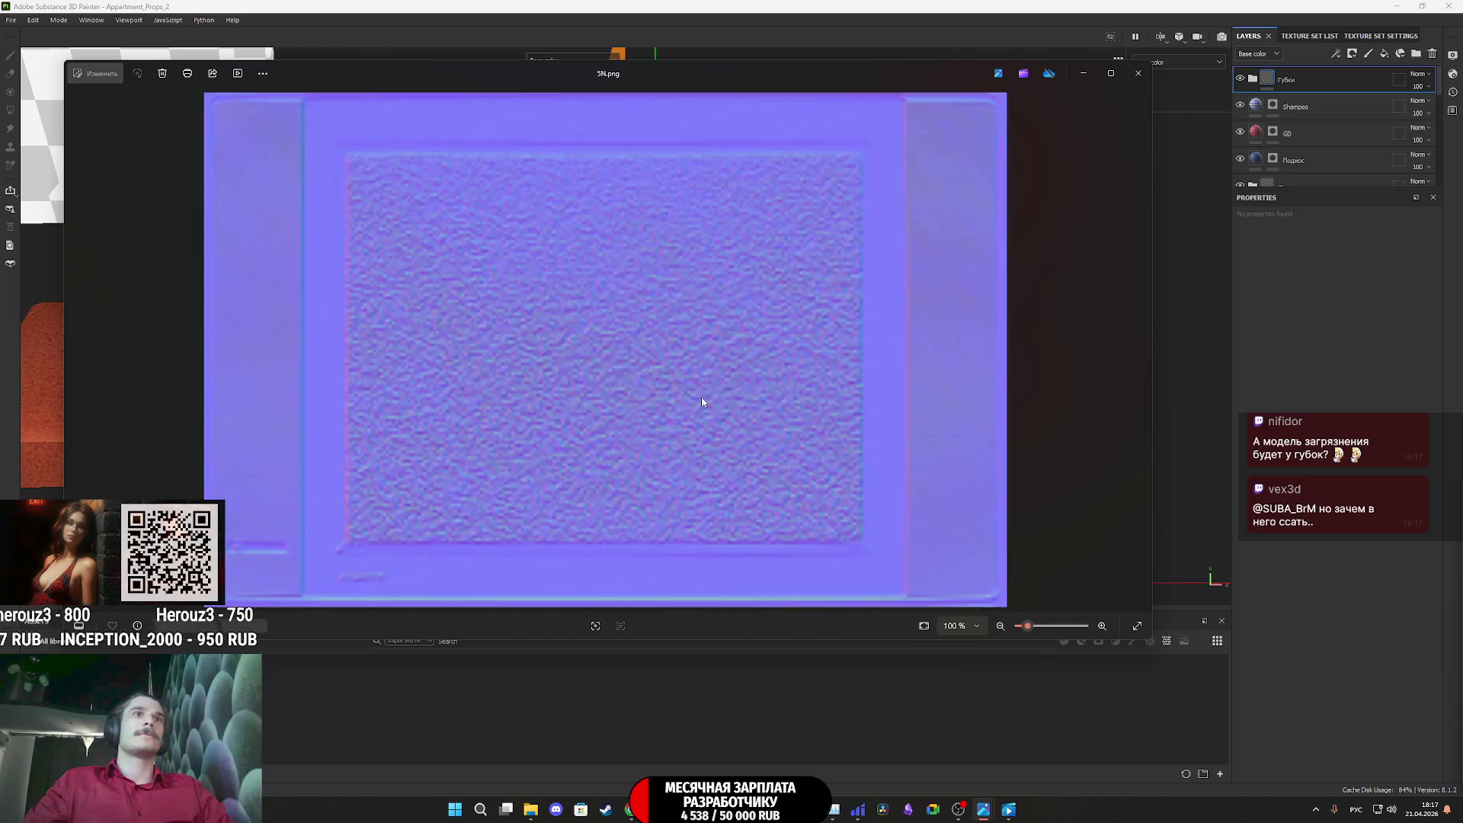
key("Right")
key("Right")
key("Right")
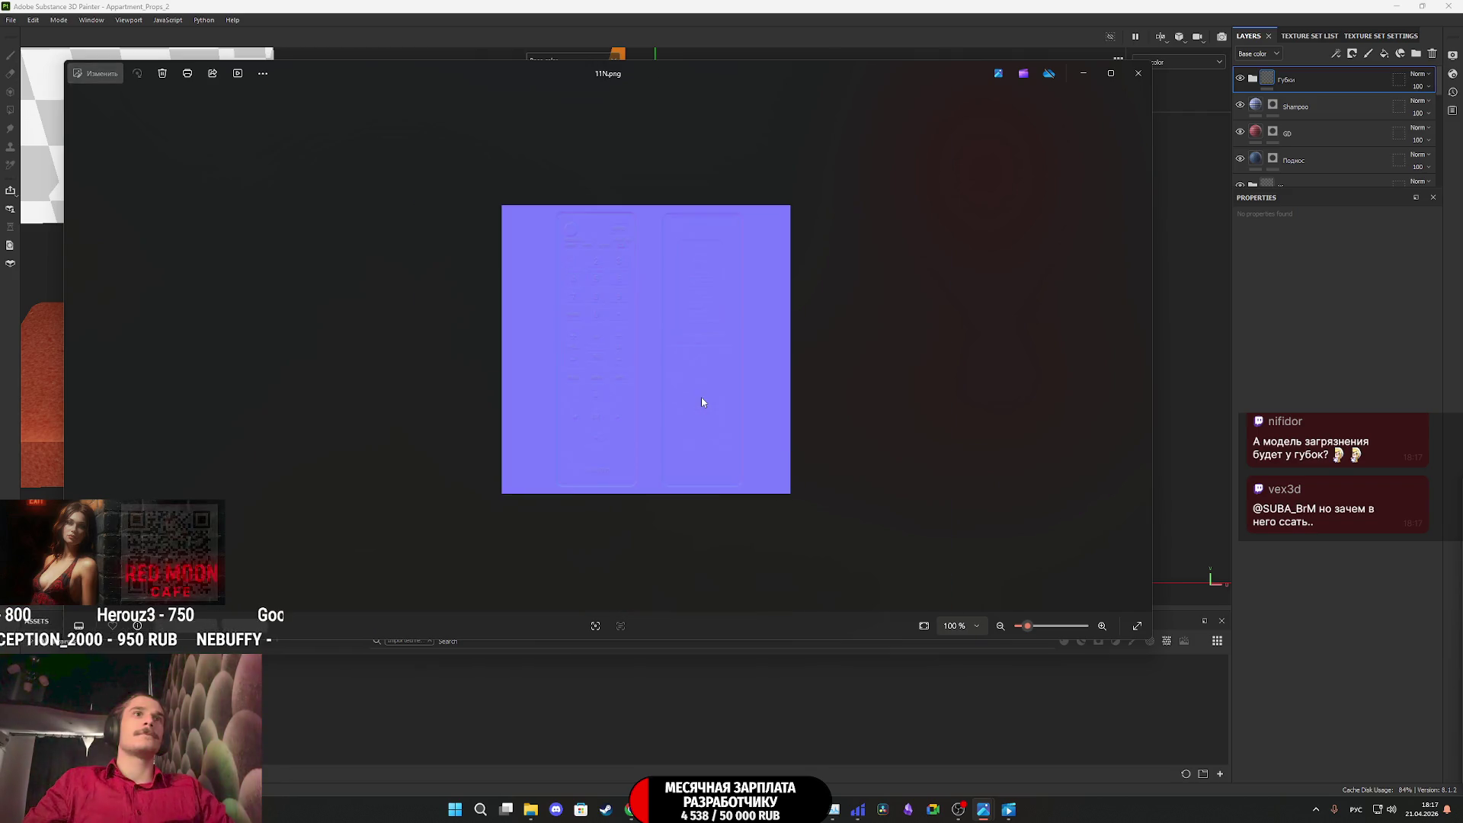
key("Right")
key("Right")
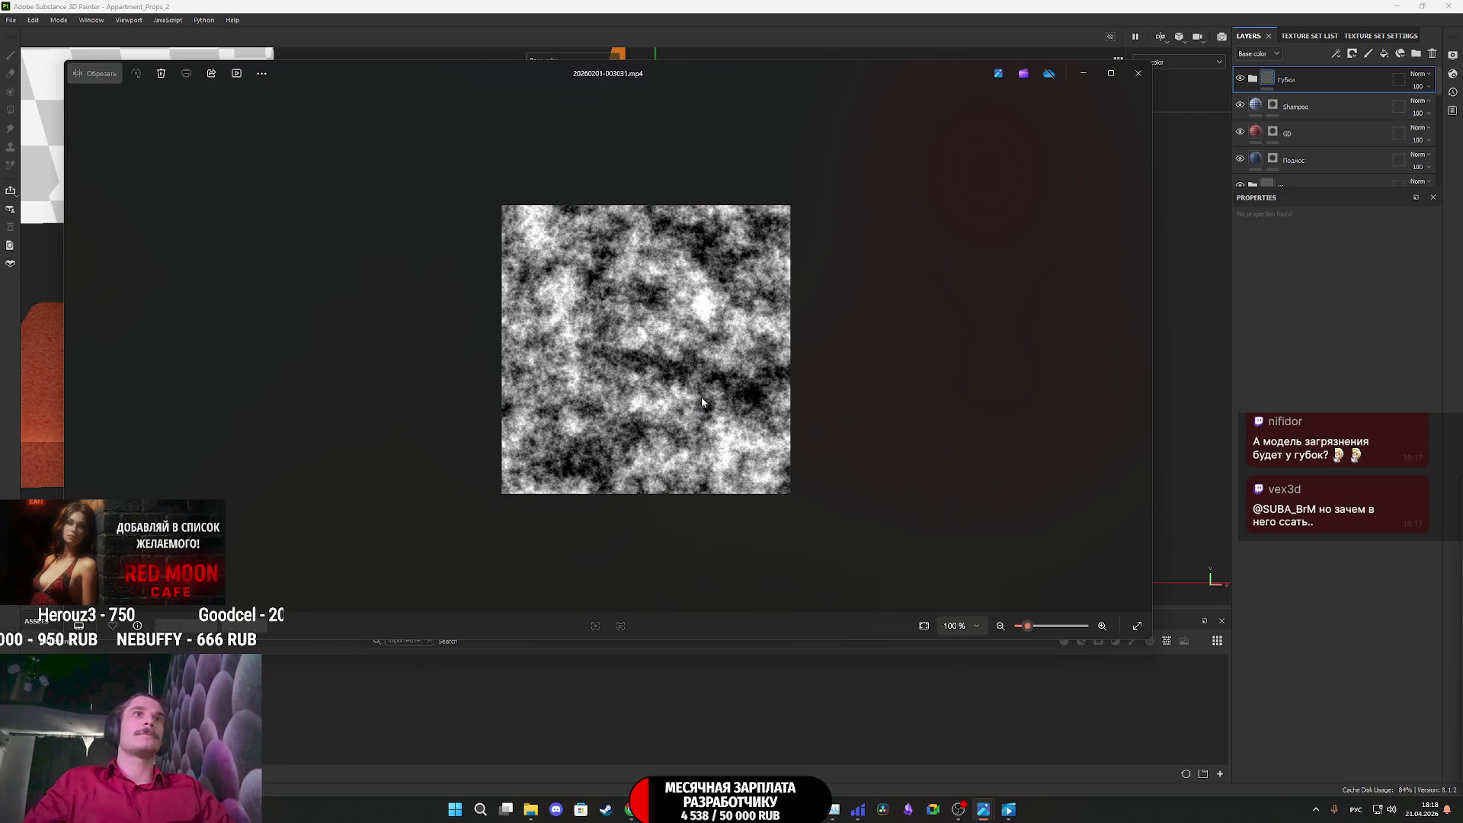
key("Right")
key("Right")
key("Right")
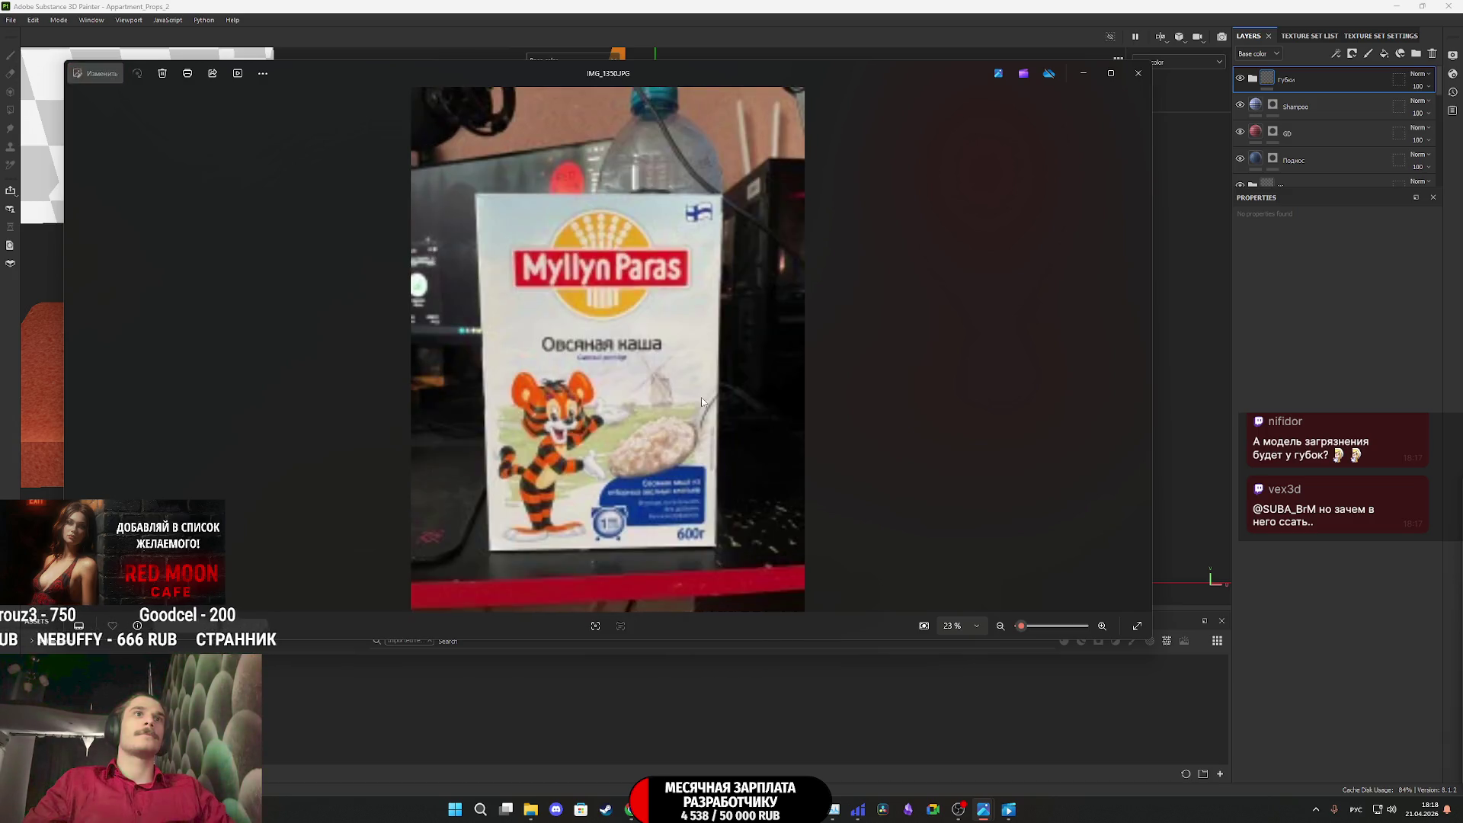
key("Right")
key("Right")
key("Right")
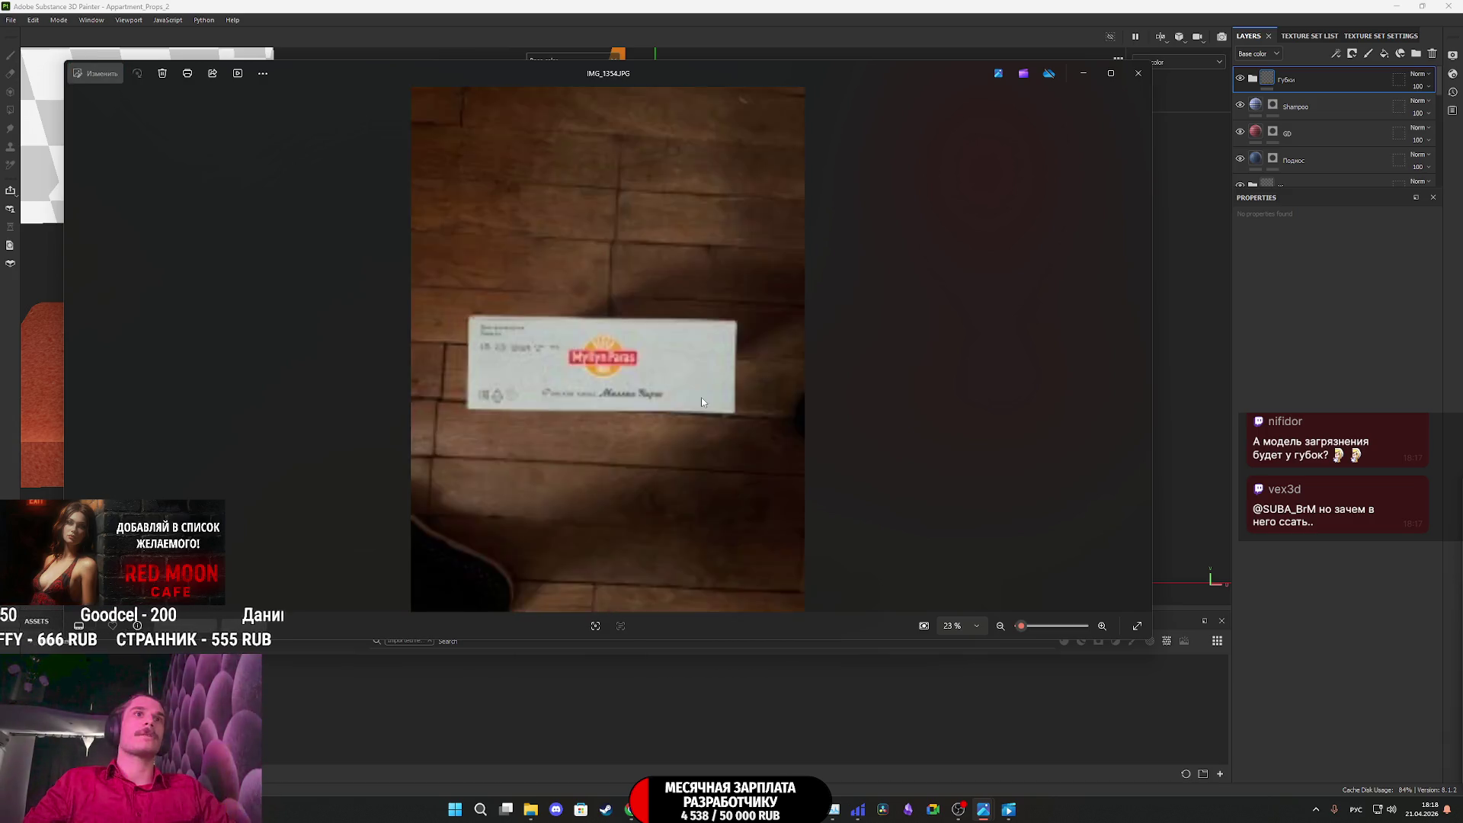
key("Right")
key("Right")
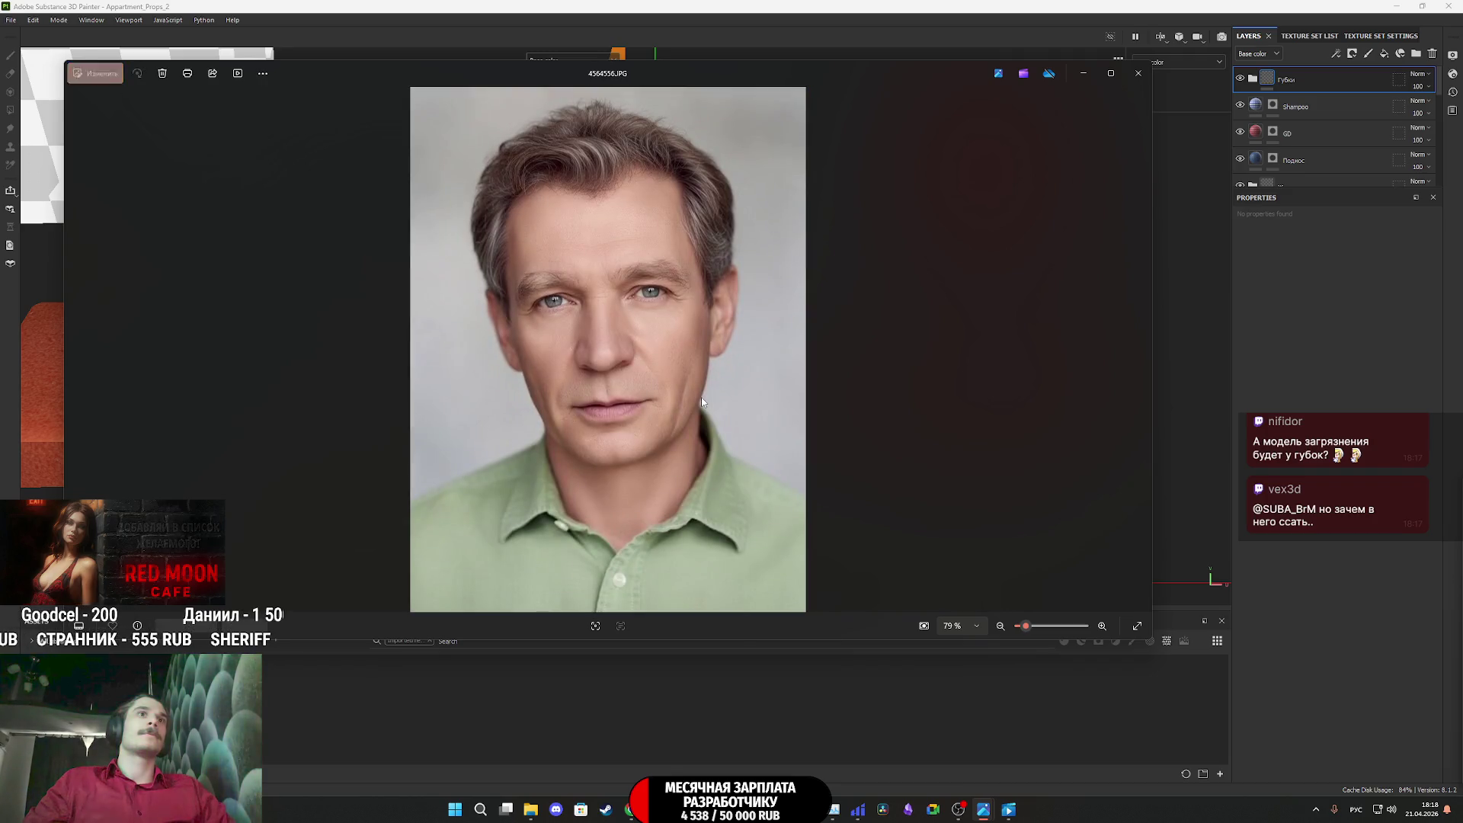
key("Right")
key("Right")
key("Right")
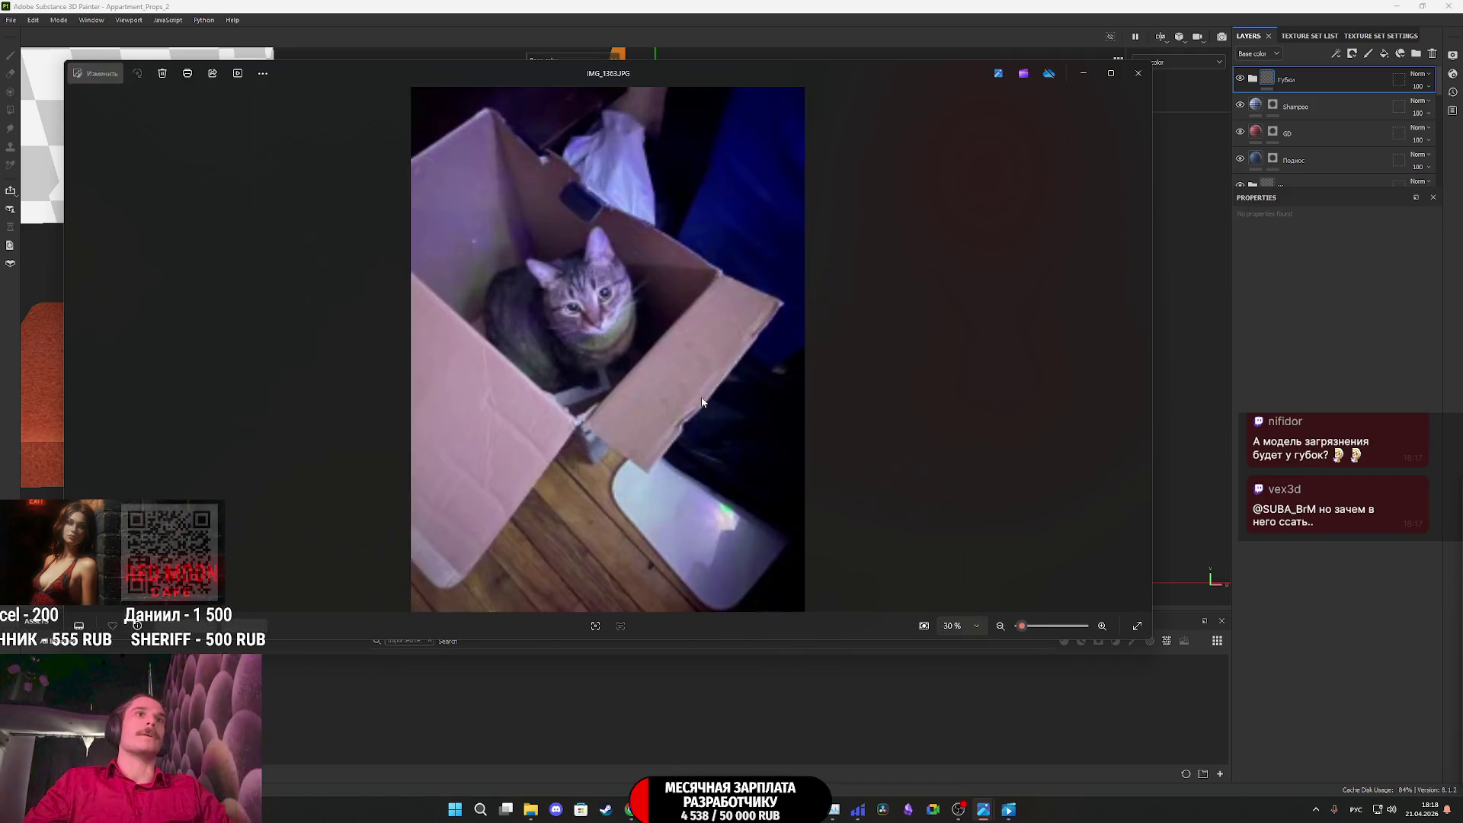
key("Right")
key("Right")
key("Right")
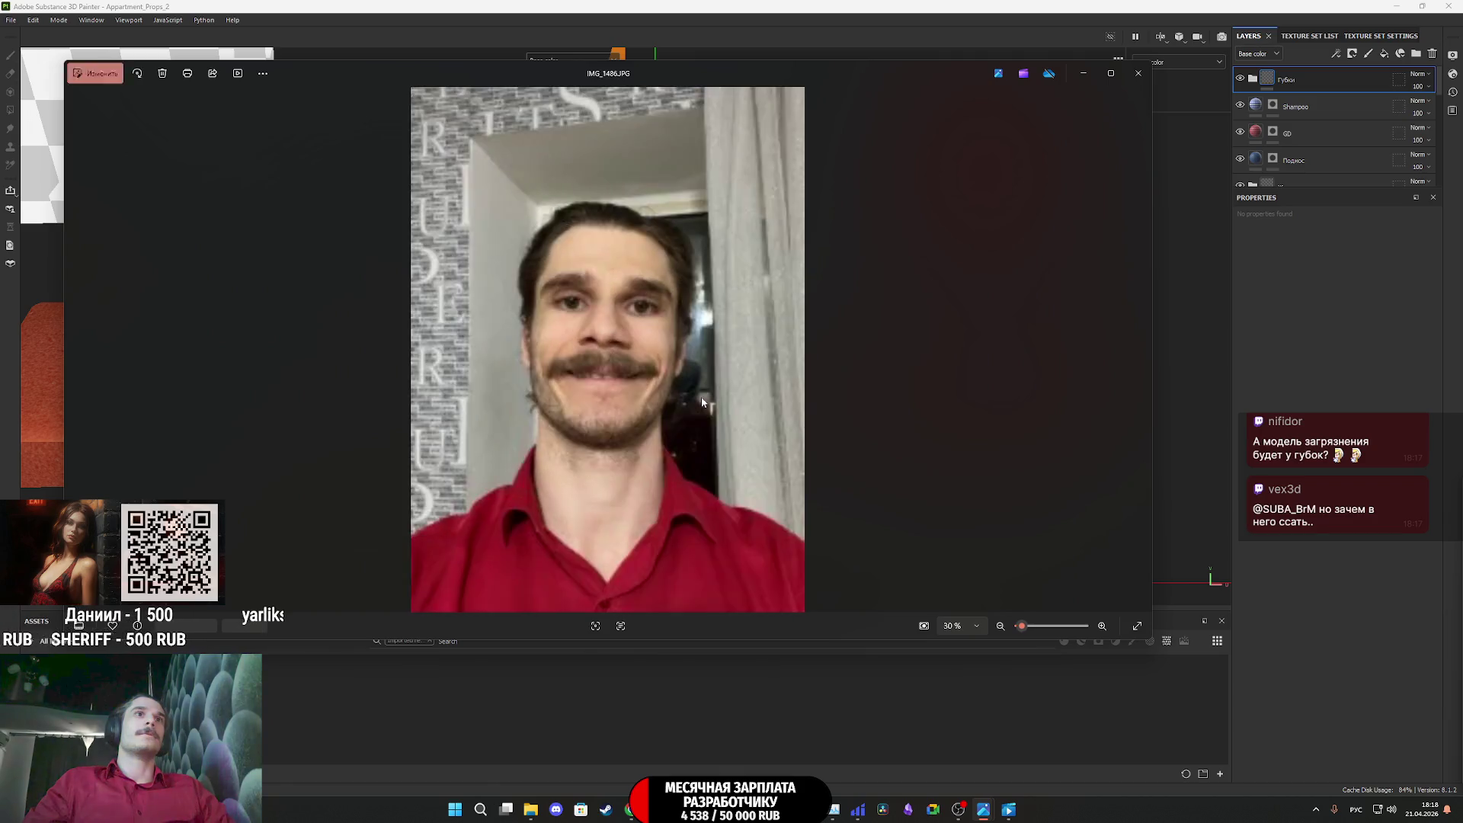
left_click(1135, 79)
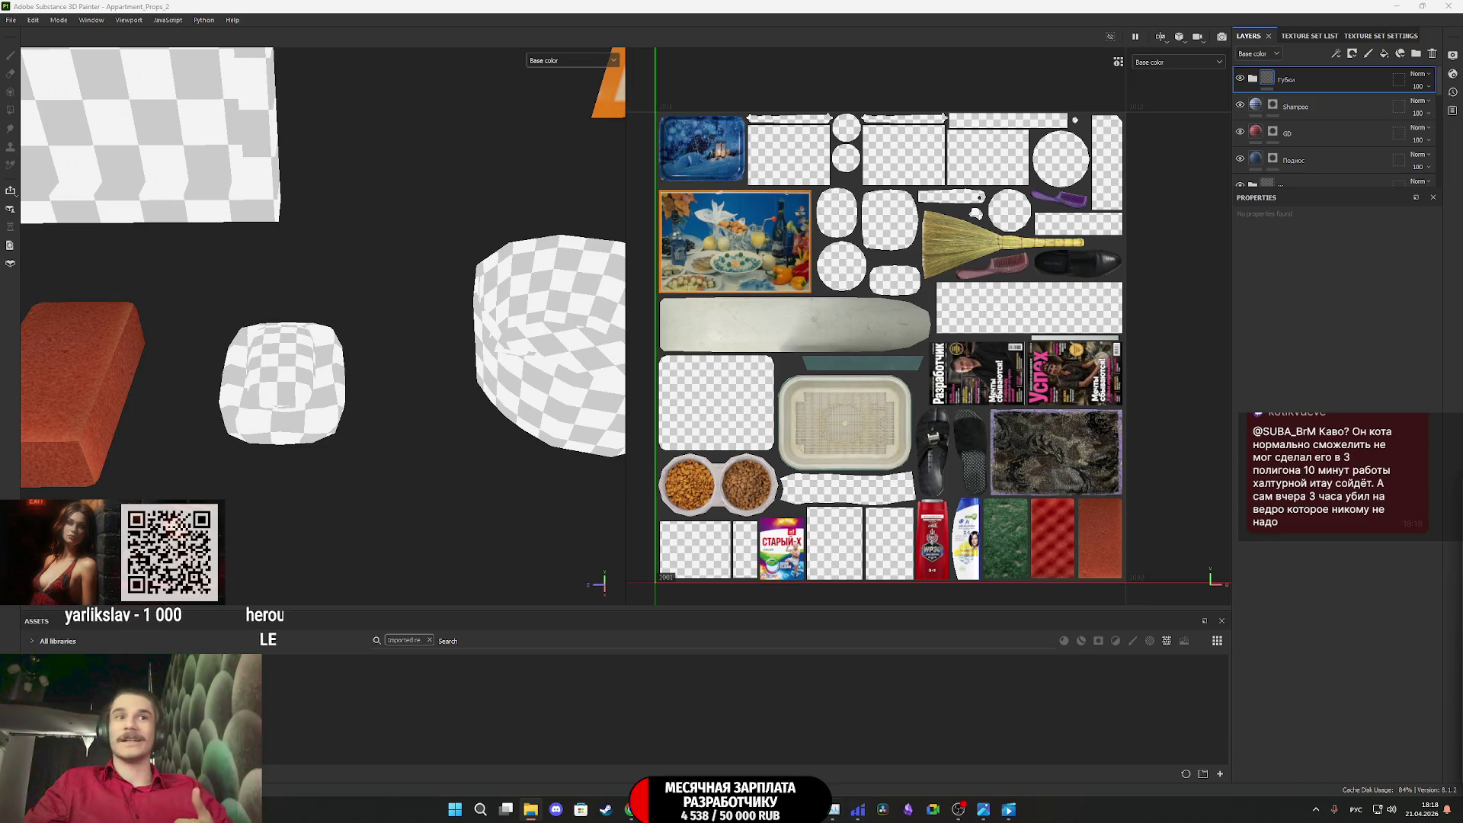
Switch to the Twitch stream manager via the Chrome taskbar preview
mouse_move(631, 809)
left_click(631, 743)
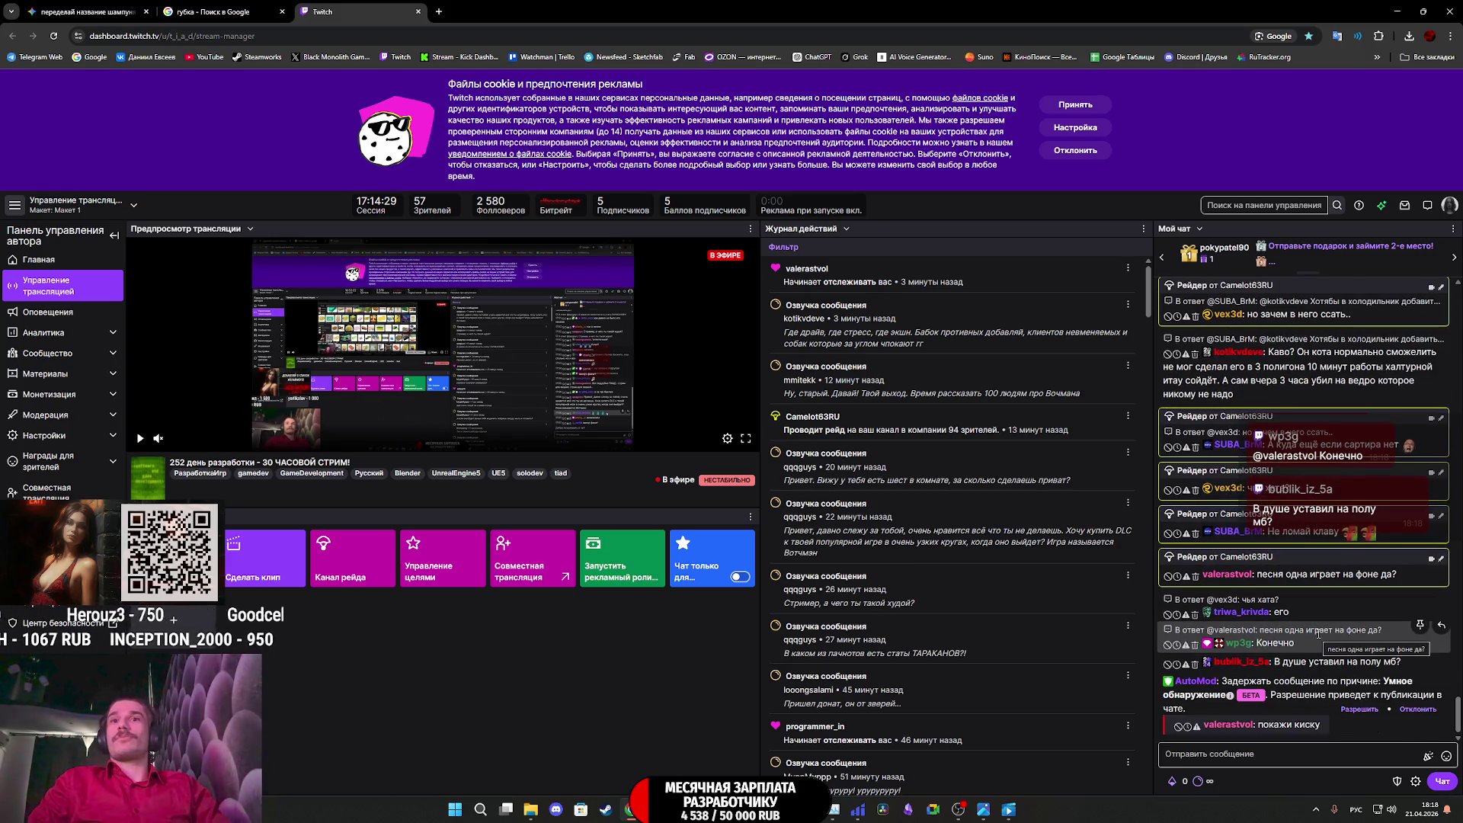
Scroll the chat and approve the AutoMod-held message with Разрешить
scroll(1318, 634, "up", 3)
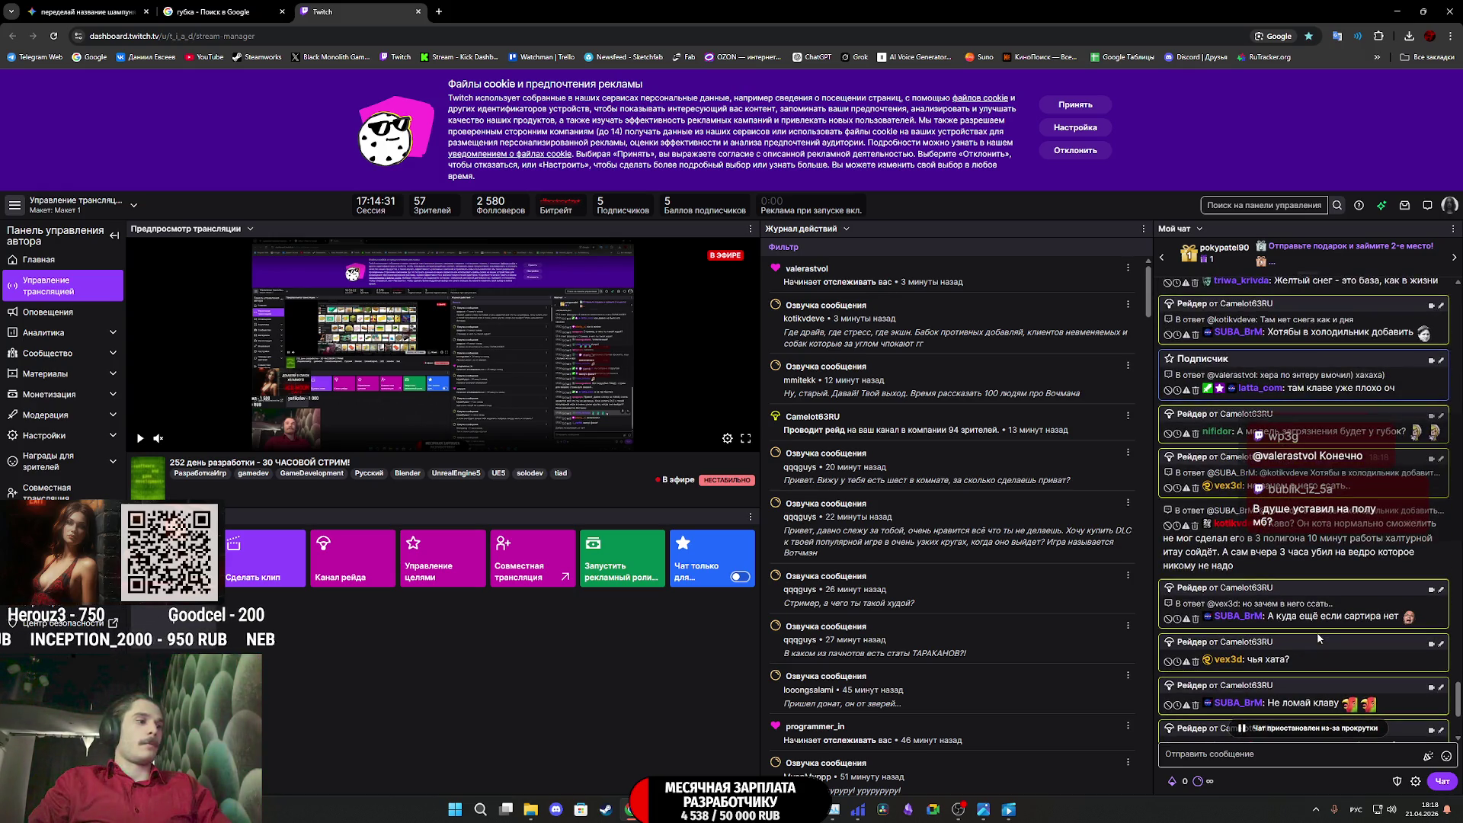
scroll(1318, 639, "down", 5)
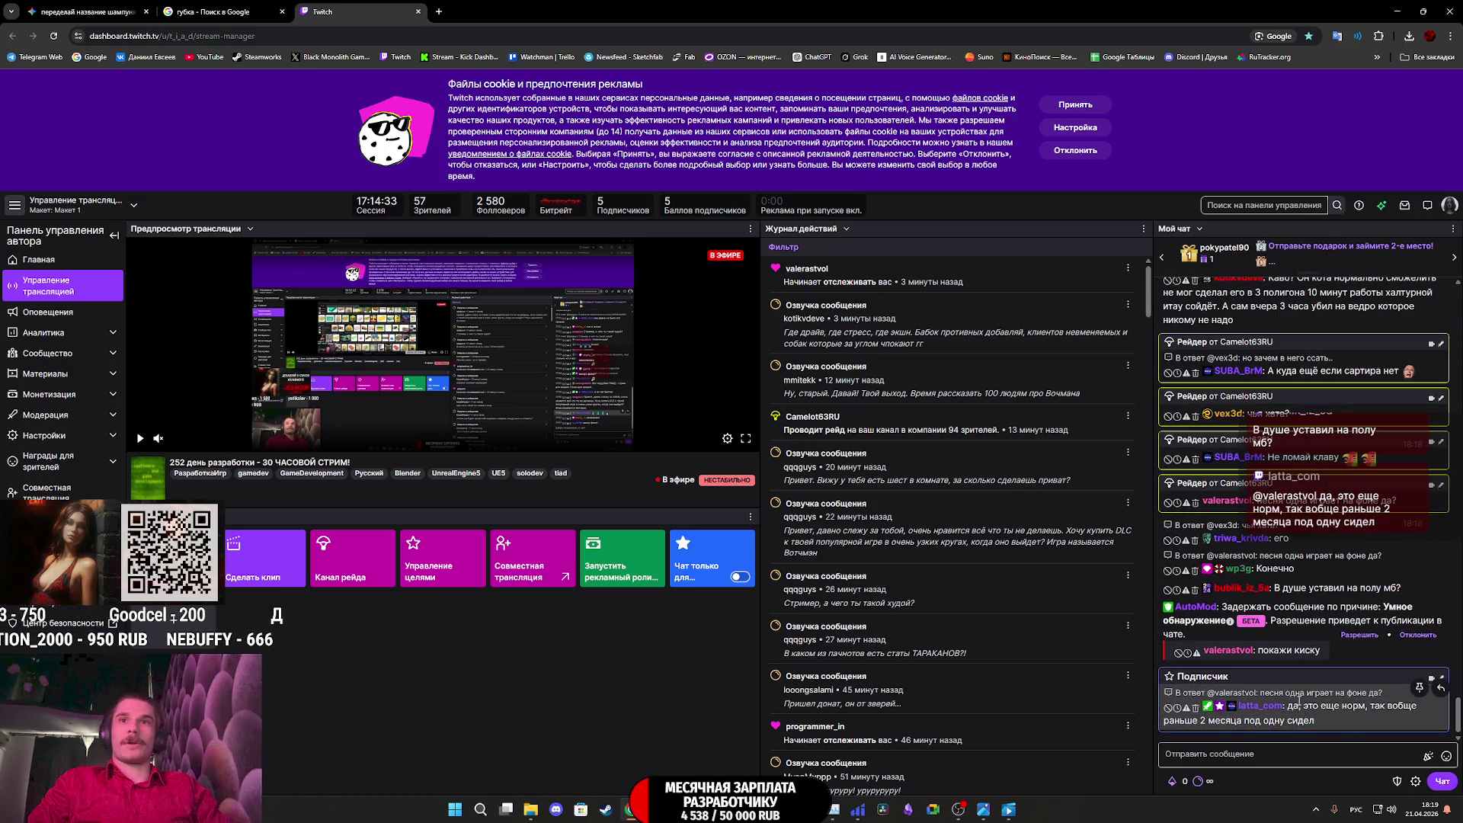
left_click(1355, 637)
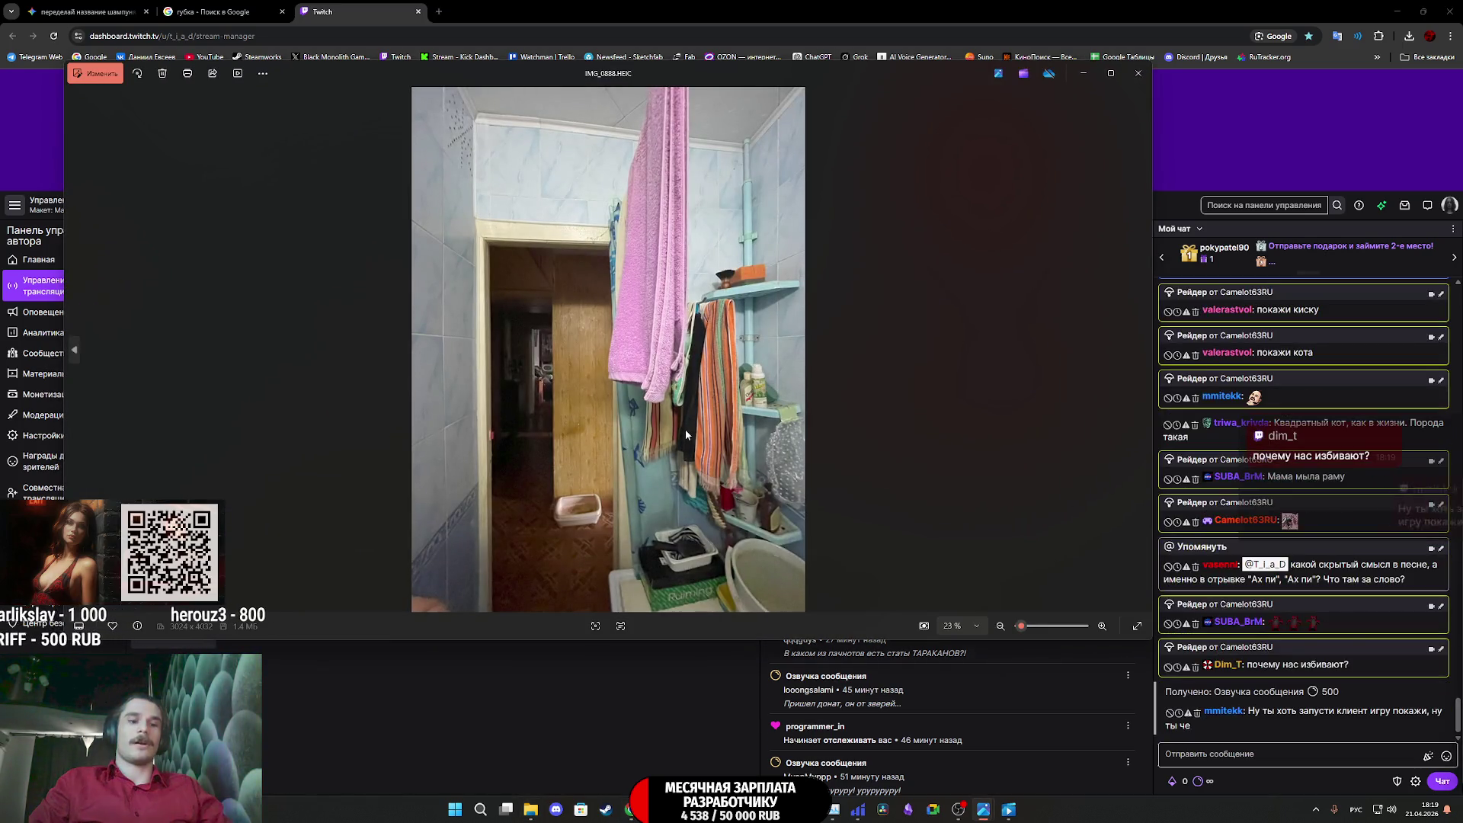
Advance to the bathroom photo IMG_0890.HEIC, zoom into the sink, then return to Substance Painter
key("Right")
key("Right")
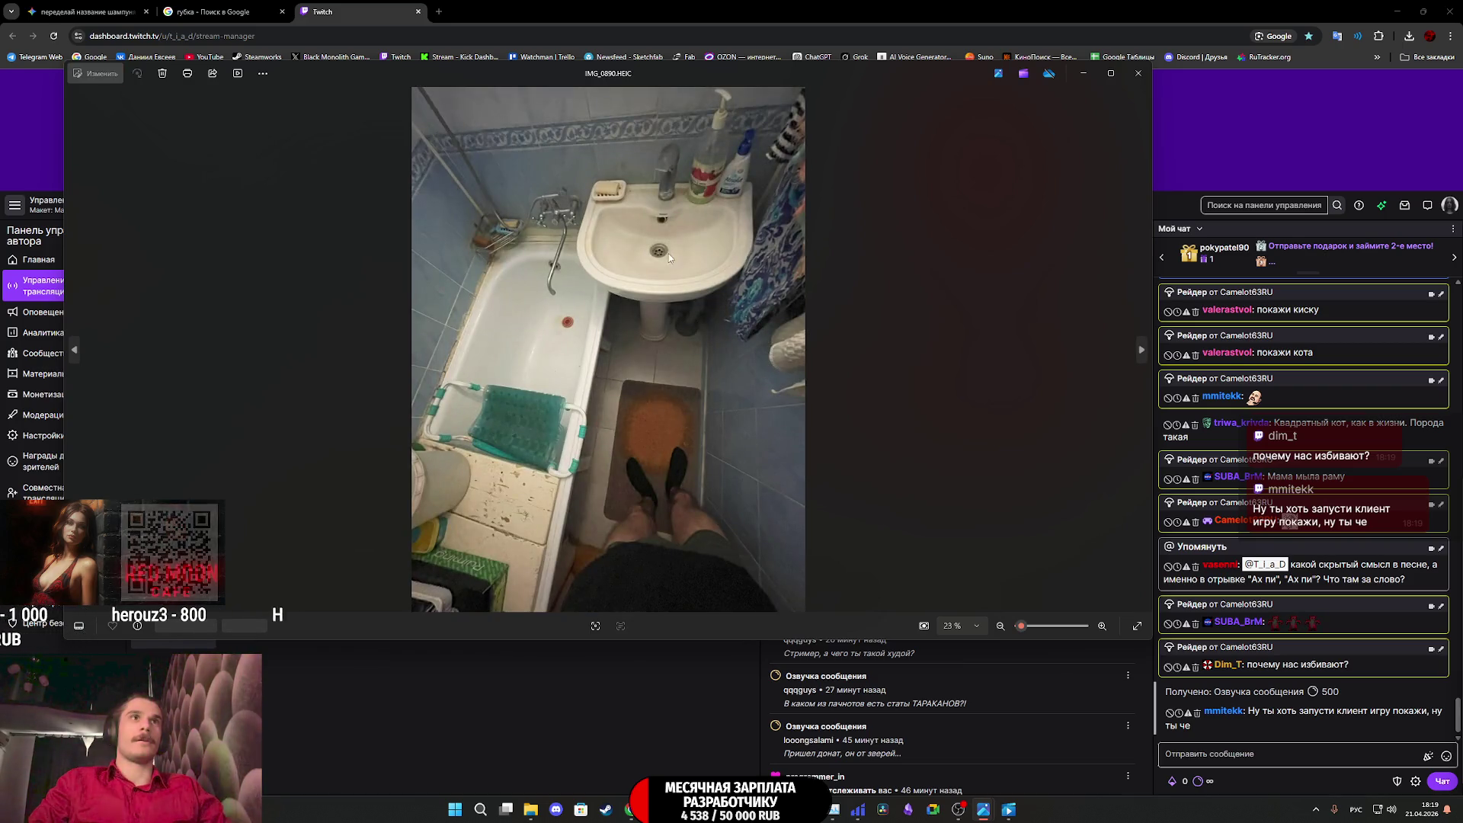
scroll(624, 229, "up", 5)
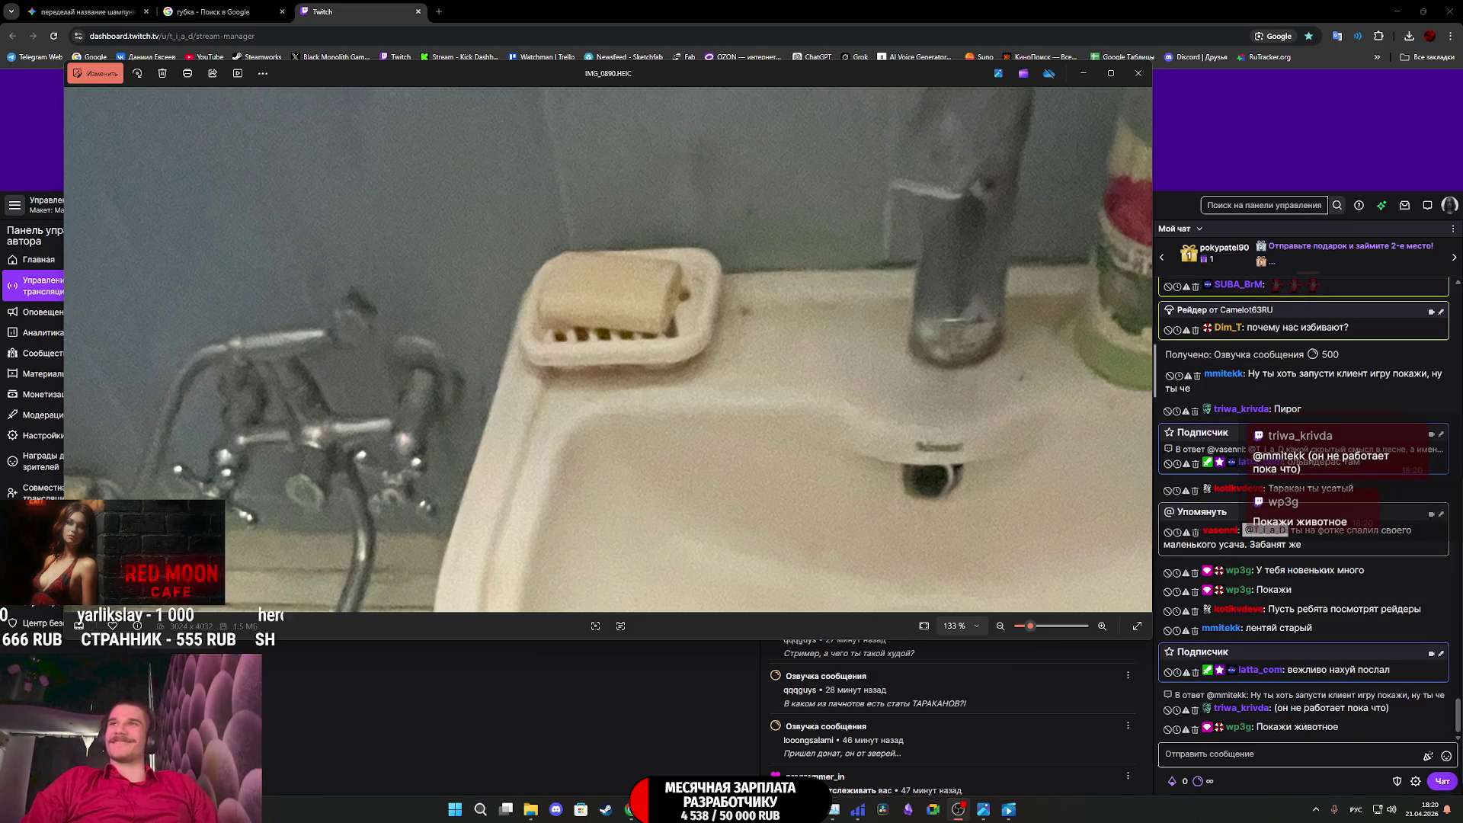
scroll(749, 444, "up", 1)
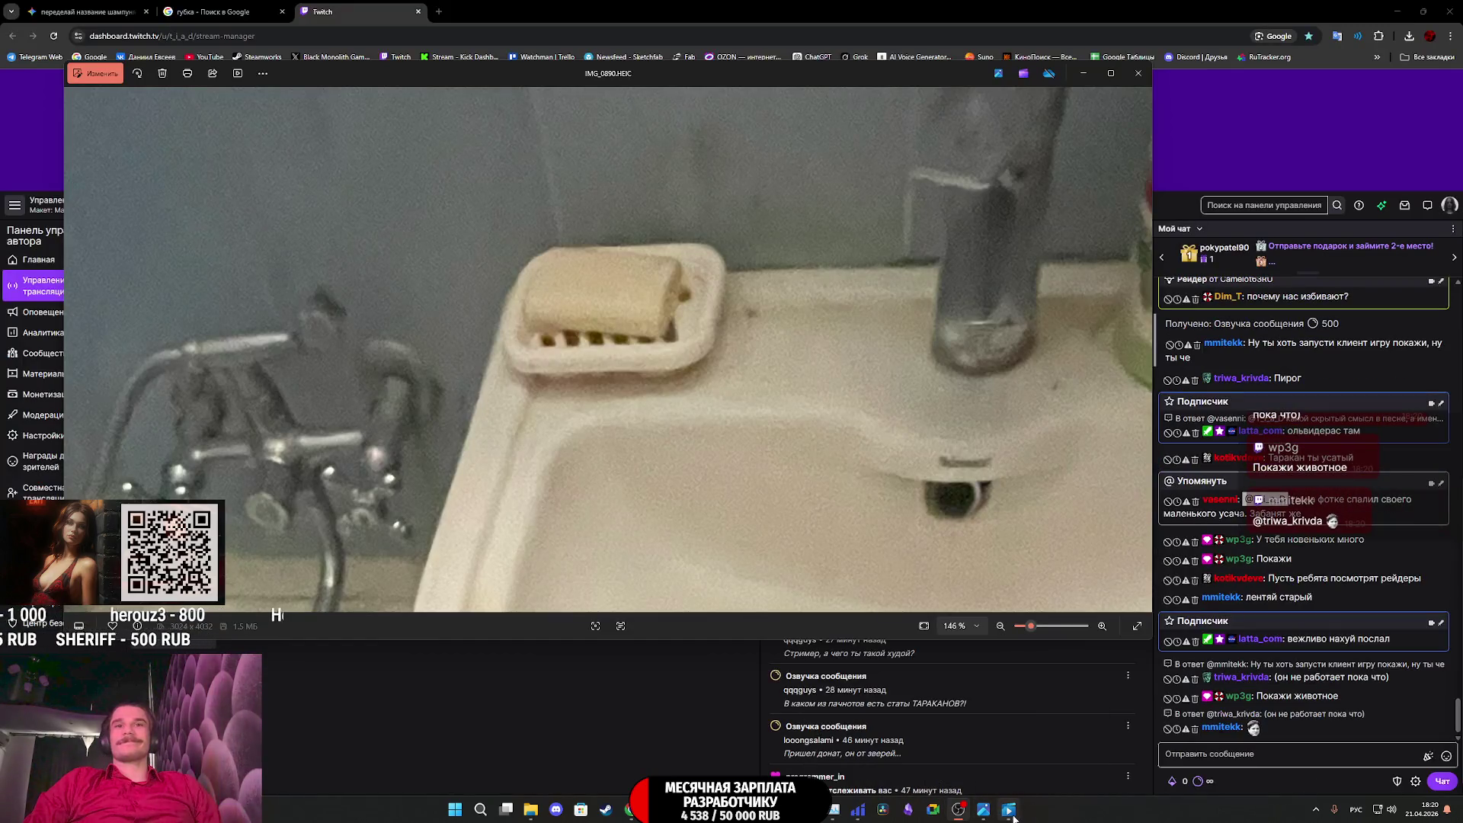
mouse_move(1014, 816)
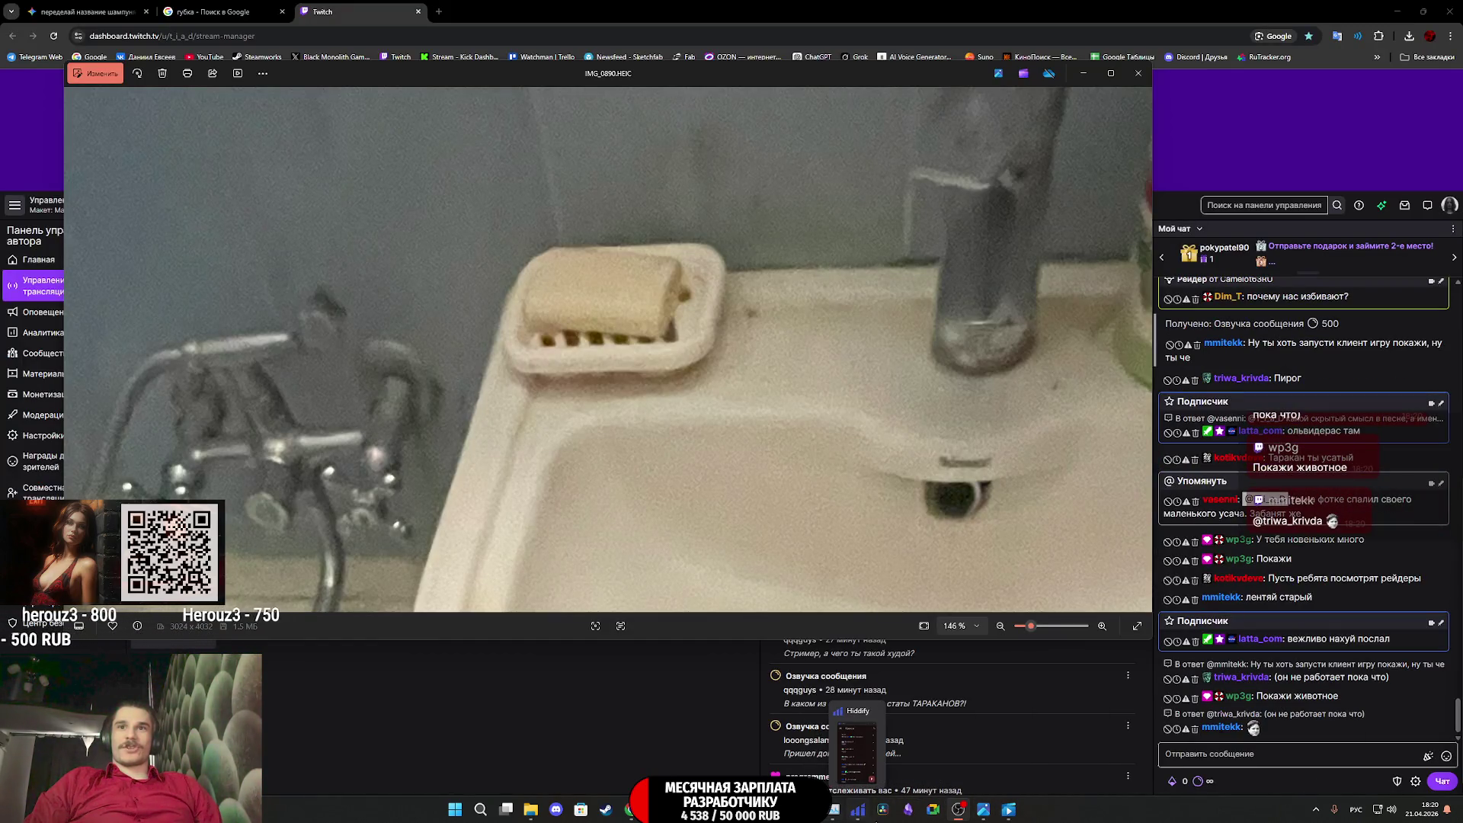
key("alt+Tab")
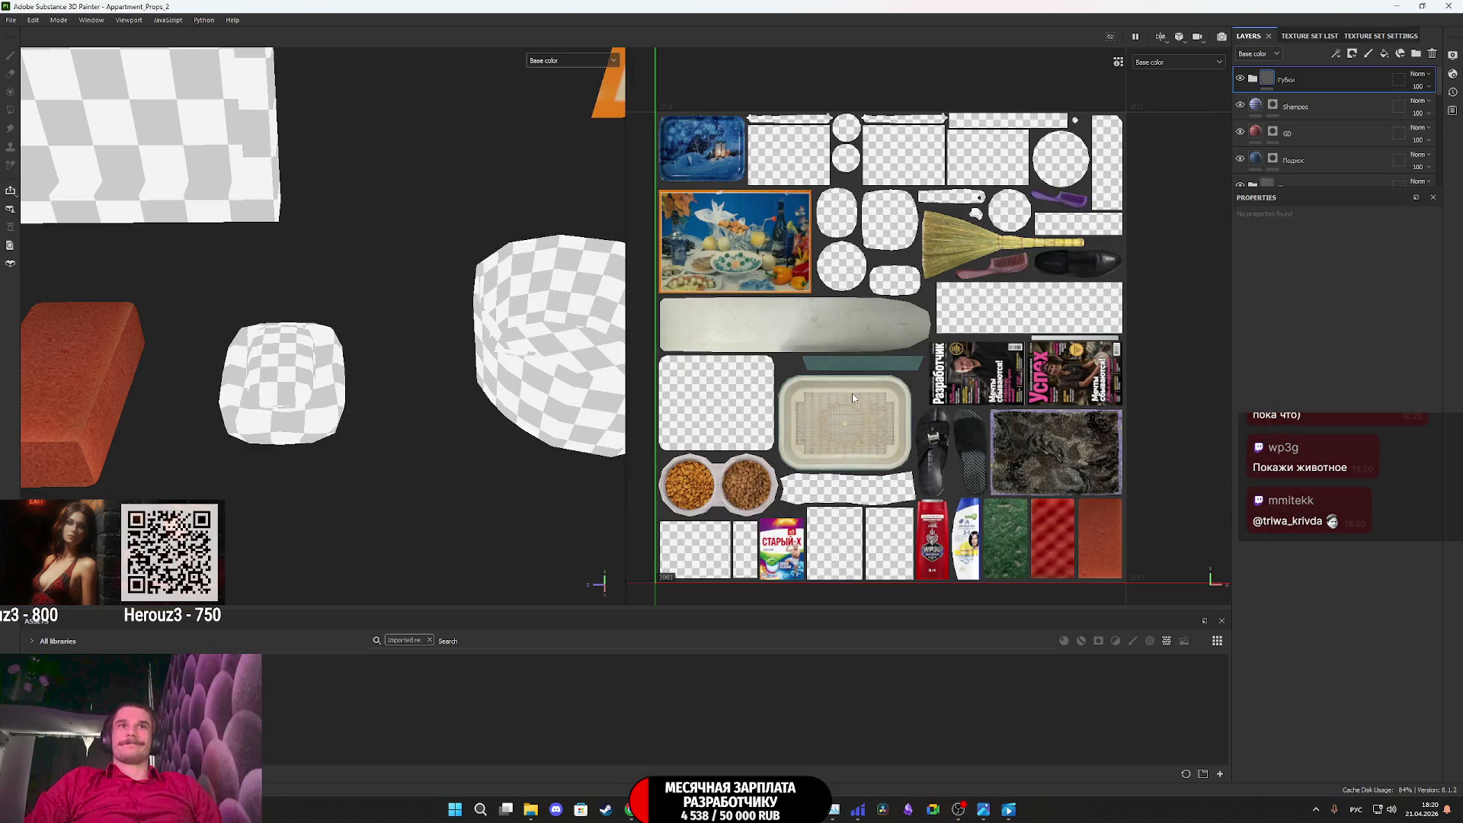
Zoom into the UV atlas and remove the 'Imported re...' chip so the shelf lists every asset
scroll(876, 347, "up", 3)
scroll(877, 99, "up", 3)
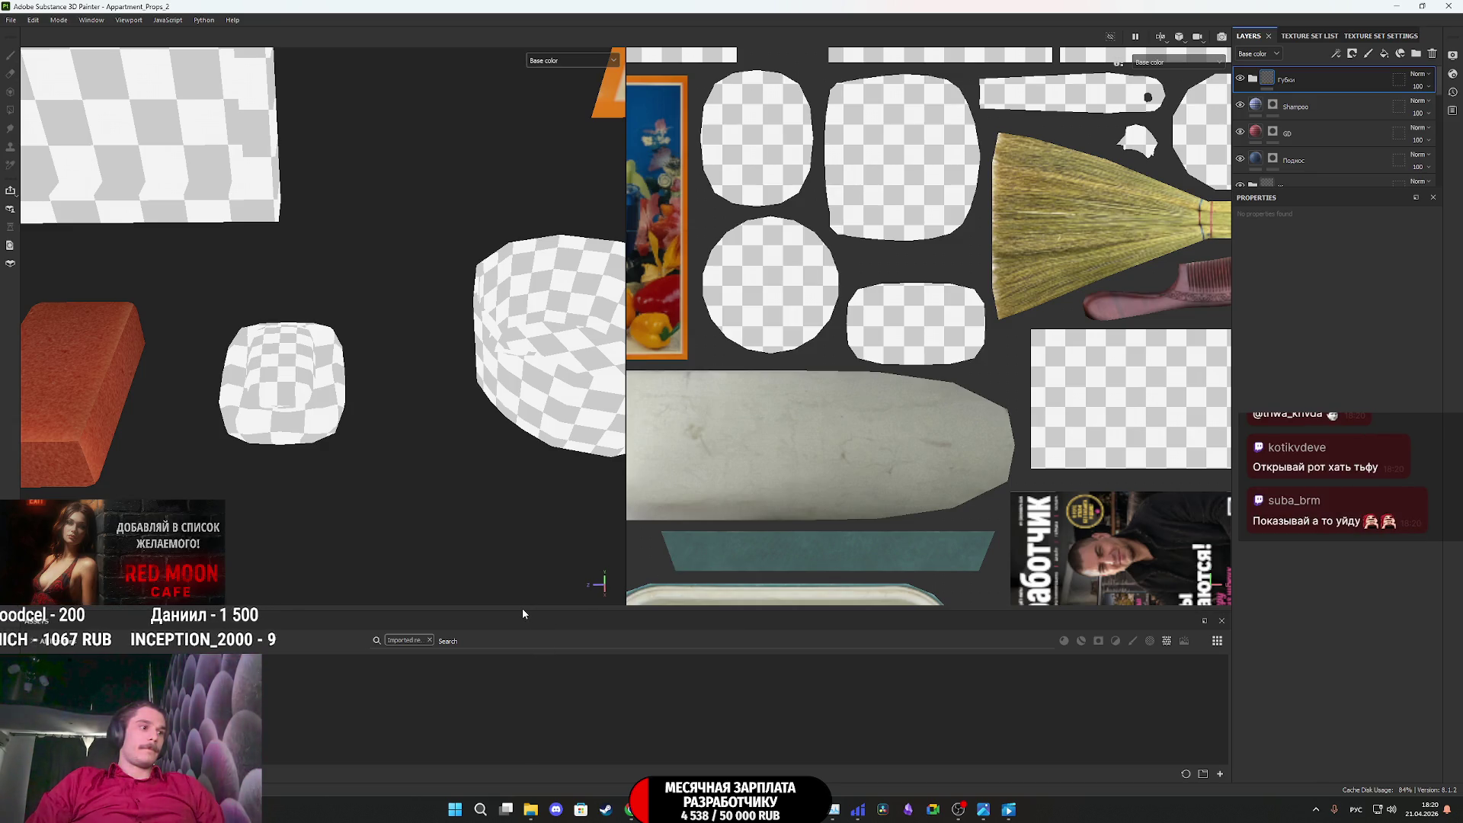
left_click(430, 640)
mouse_move(531, 815)
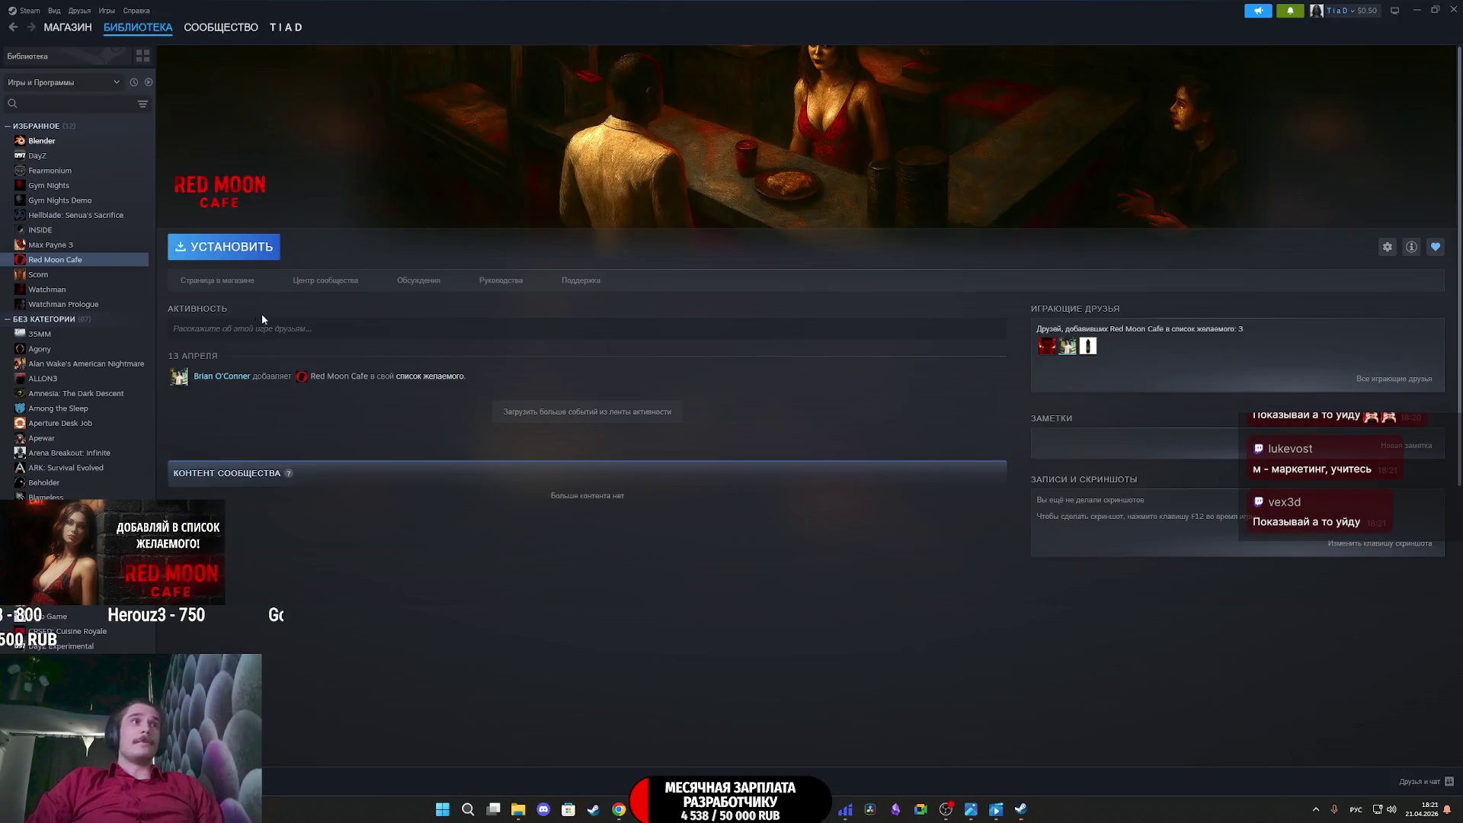
Open Red Moon Cafe's page from the МАГАЗИН tab and play its gameplay teaser full screen
left_click(221, 281)
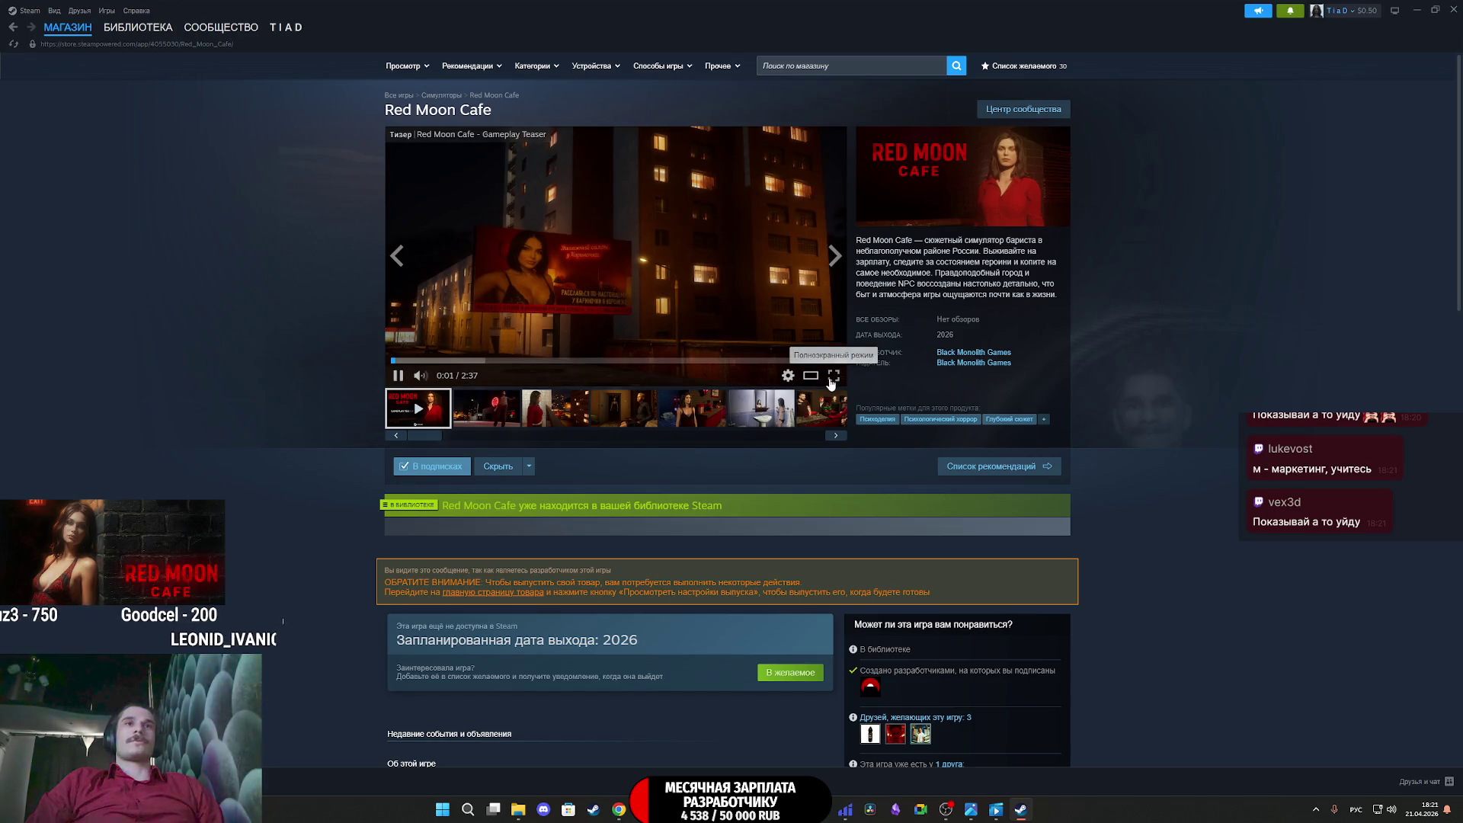
left_click(833, 376)
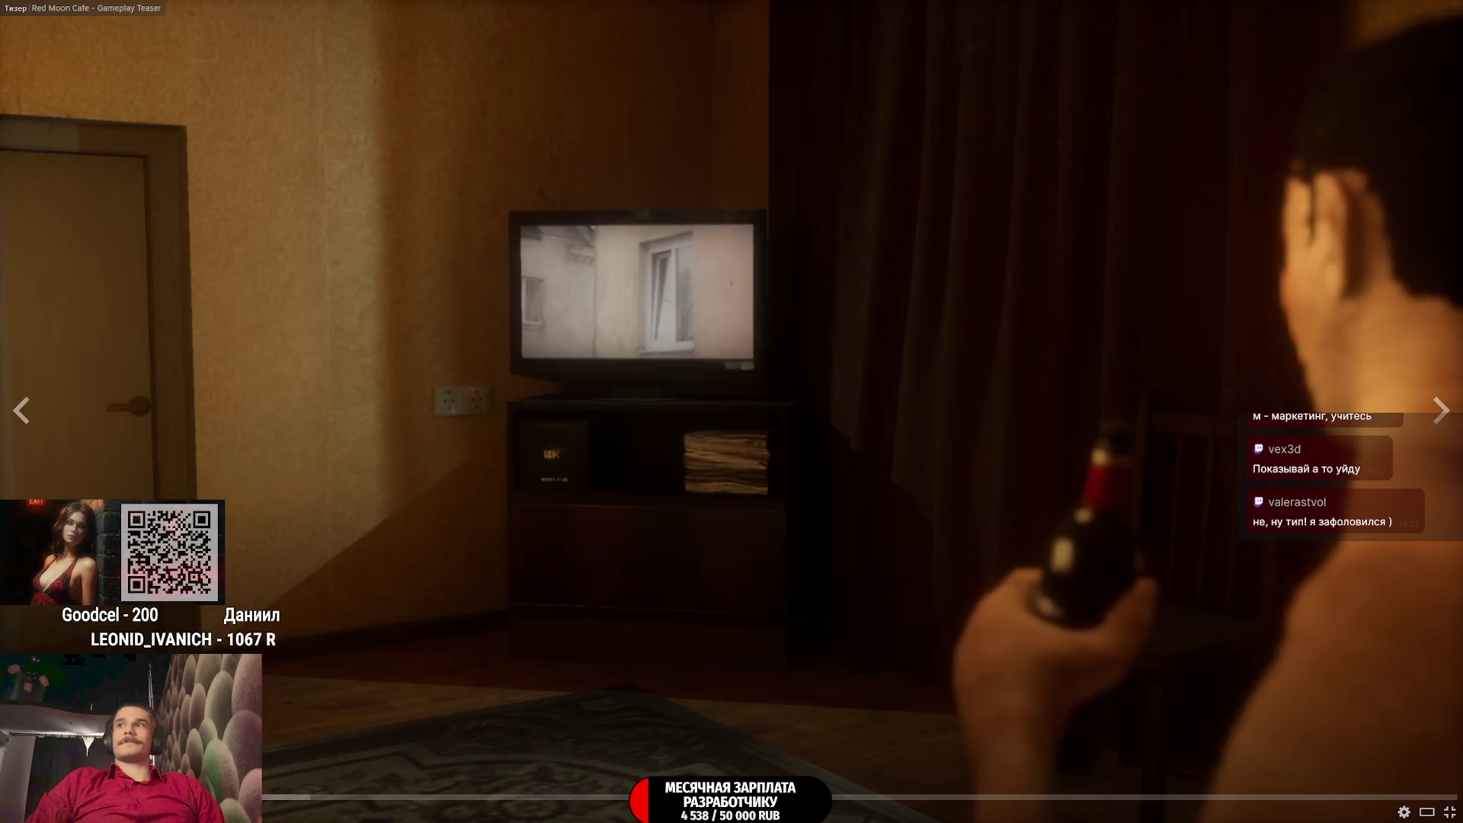
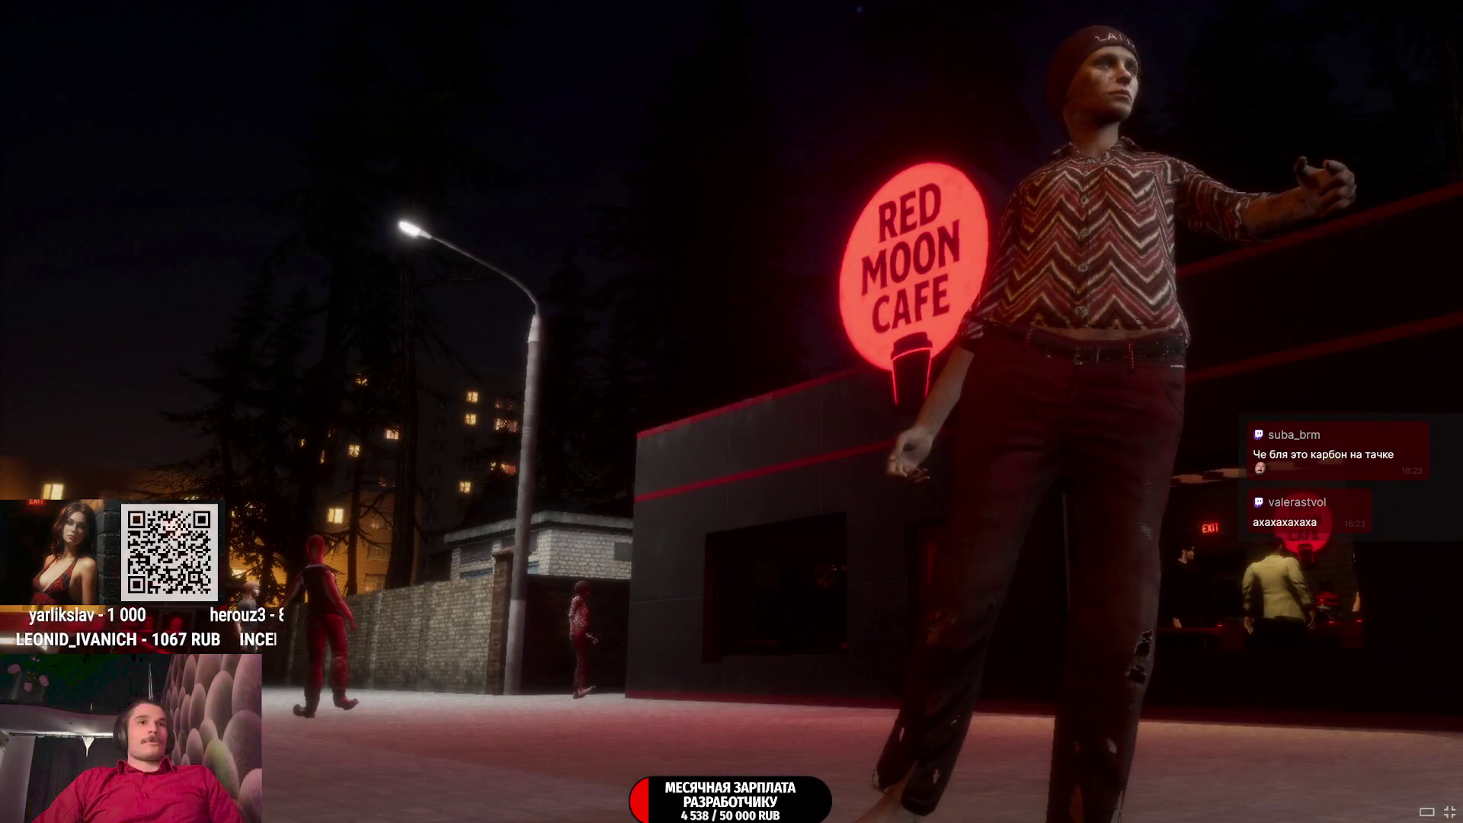
Press Esc to leave the full-screen screenshot viewer and get back to the Red Moon Cafe store page
mouse_move(1031, 281)
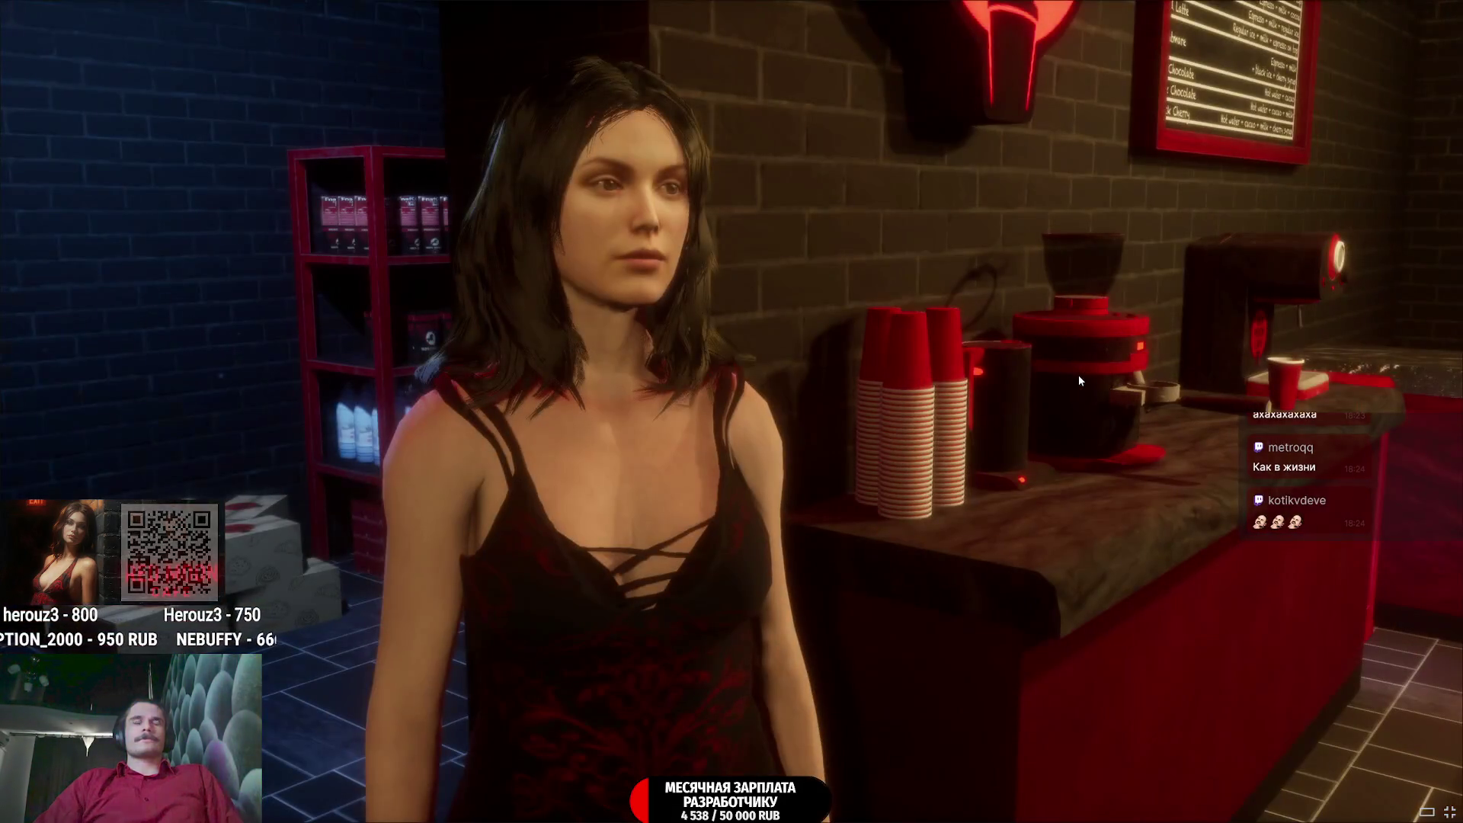
key("Escape")
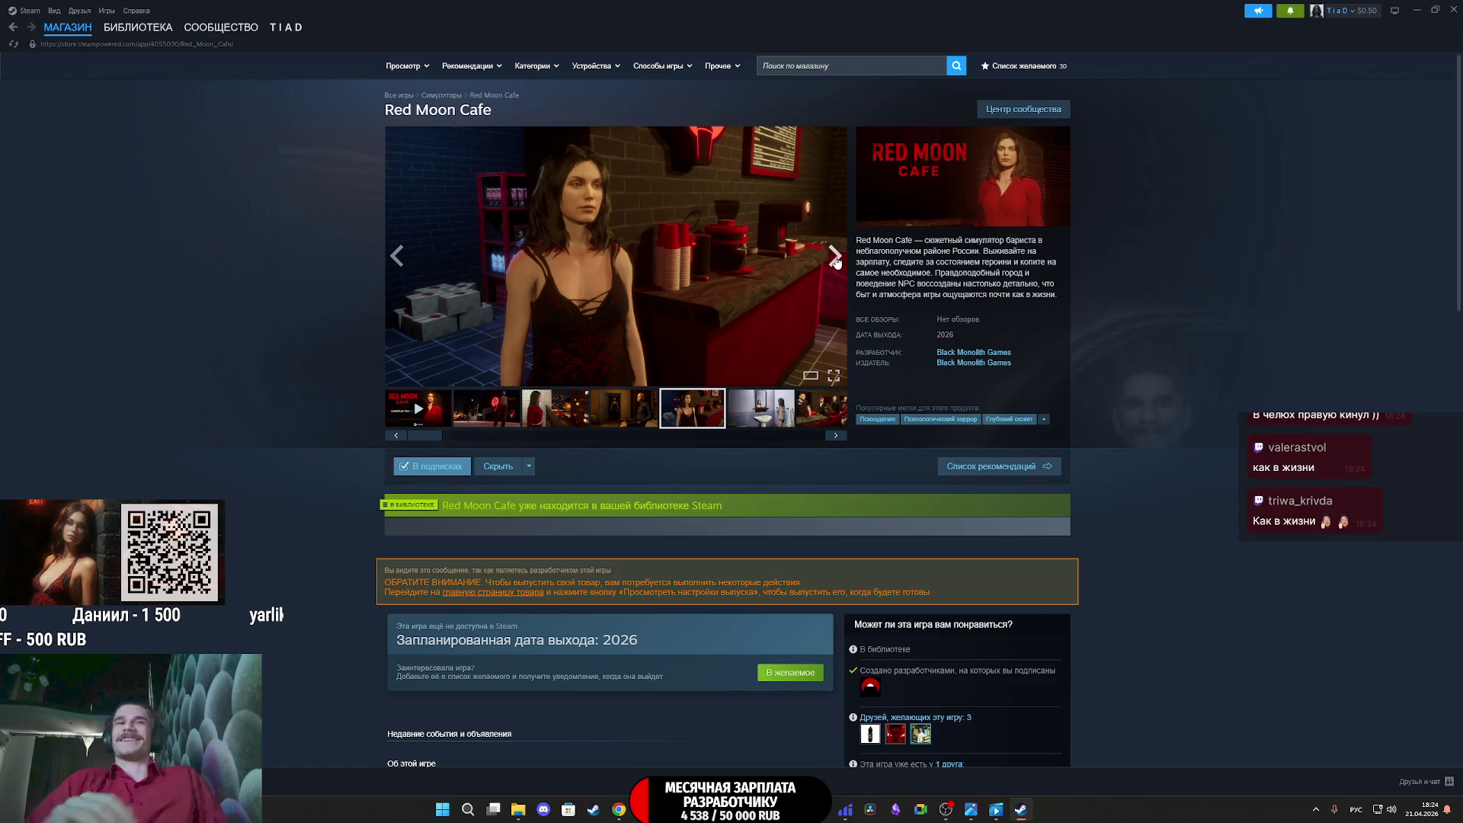
Browse the Red Moon Cafe screenshots, viewing a couple full-screen before closing the viewer
left_click(829, 263)
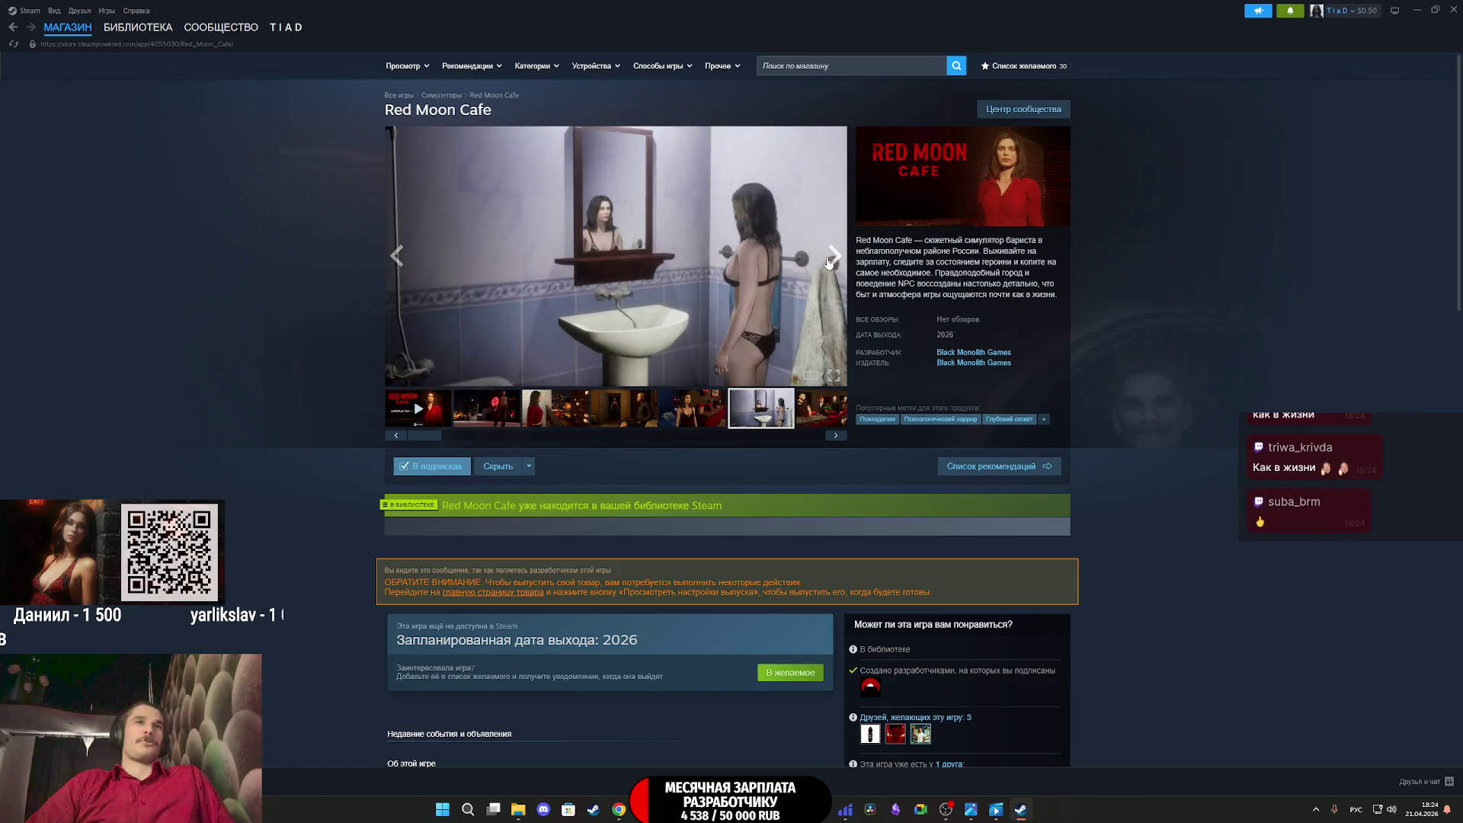
left_click(829, 262)
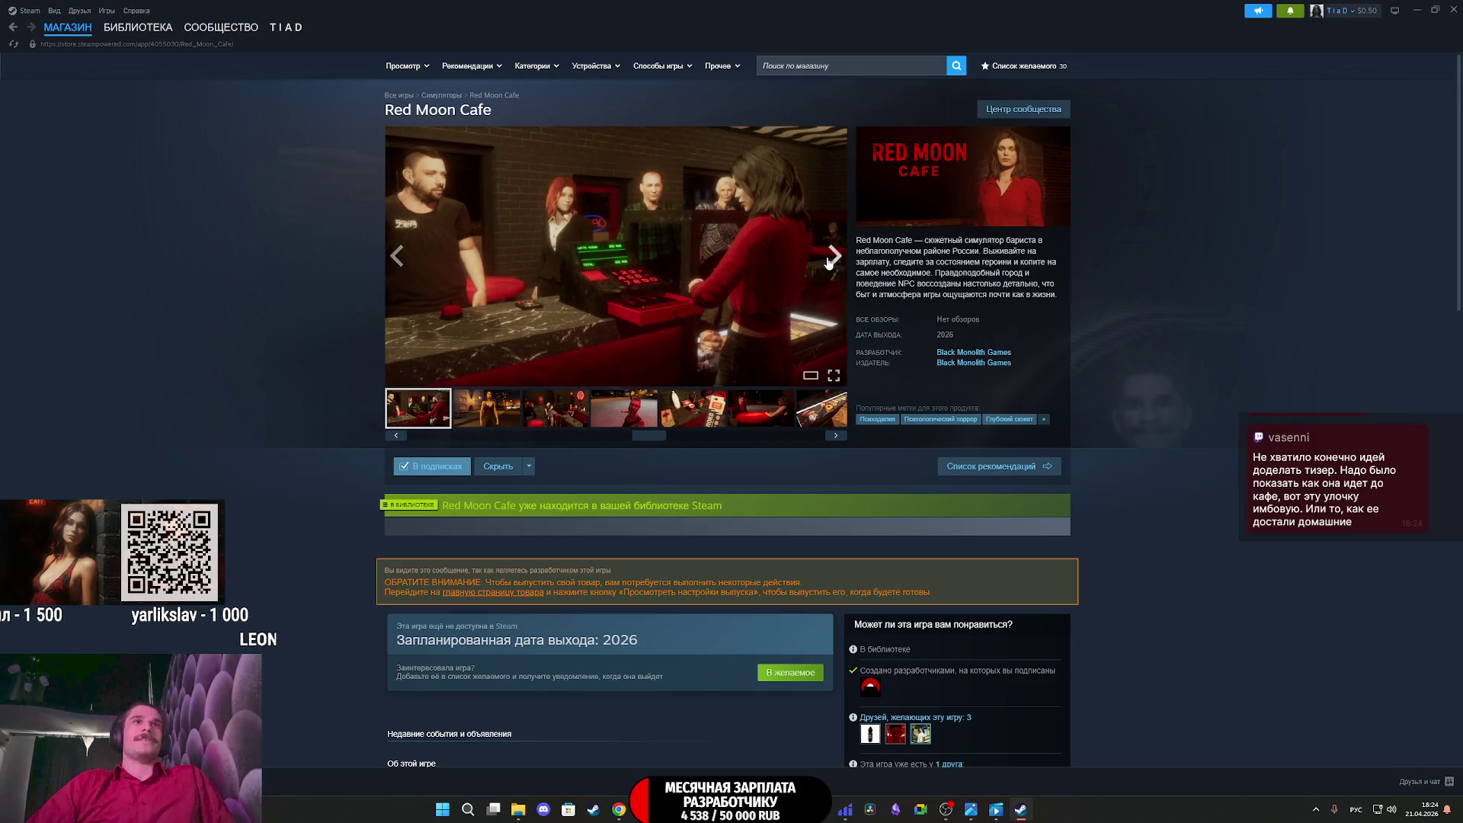
left_click(730, 259)
left_click(738, 262)
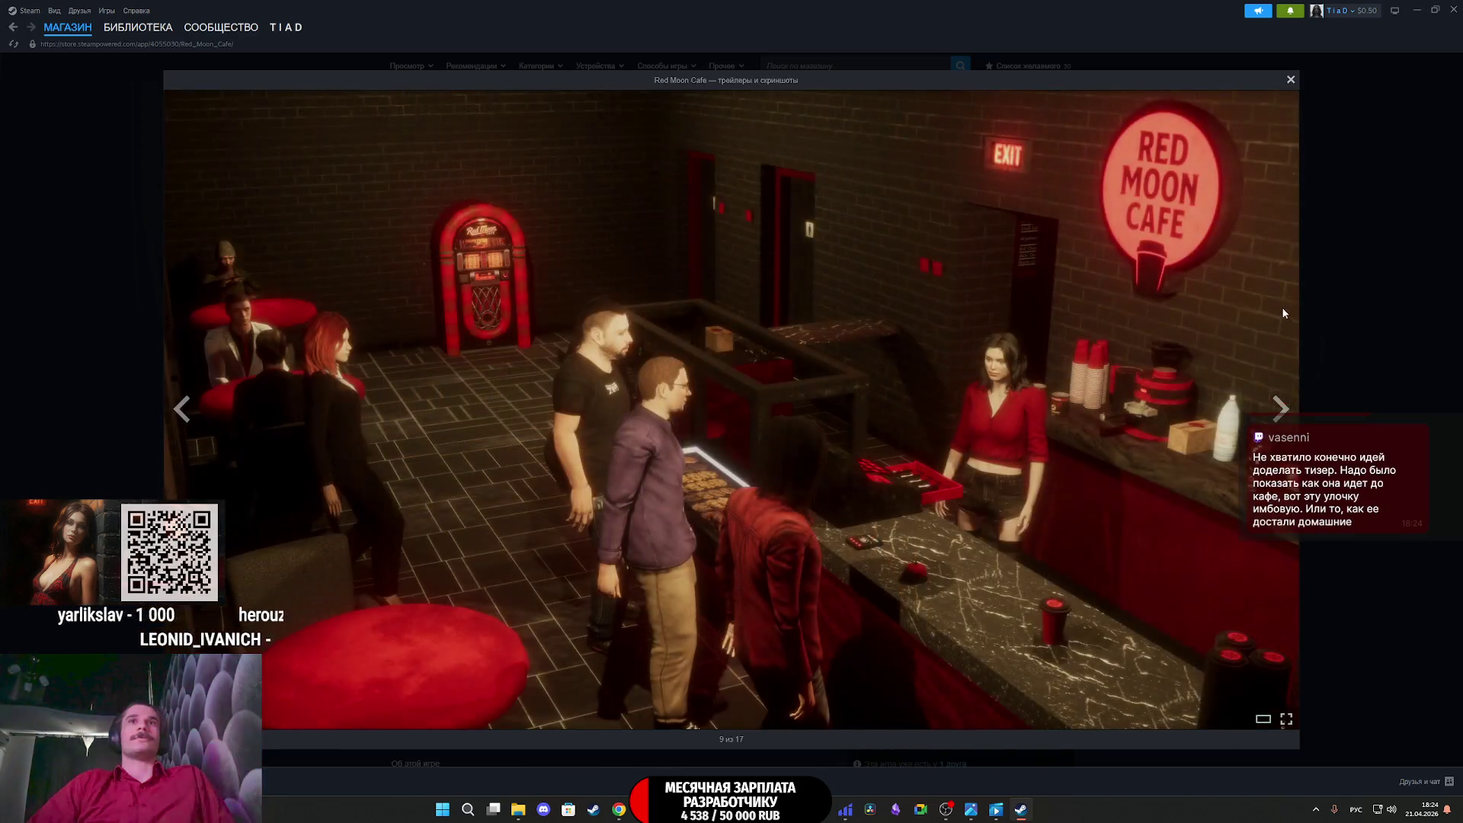
left_click(1373, 271)
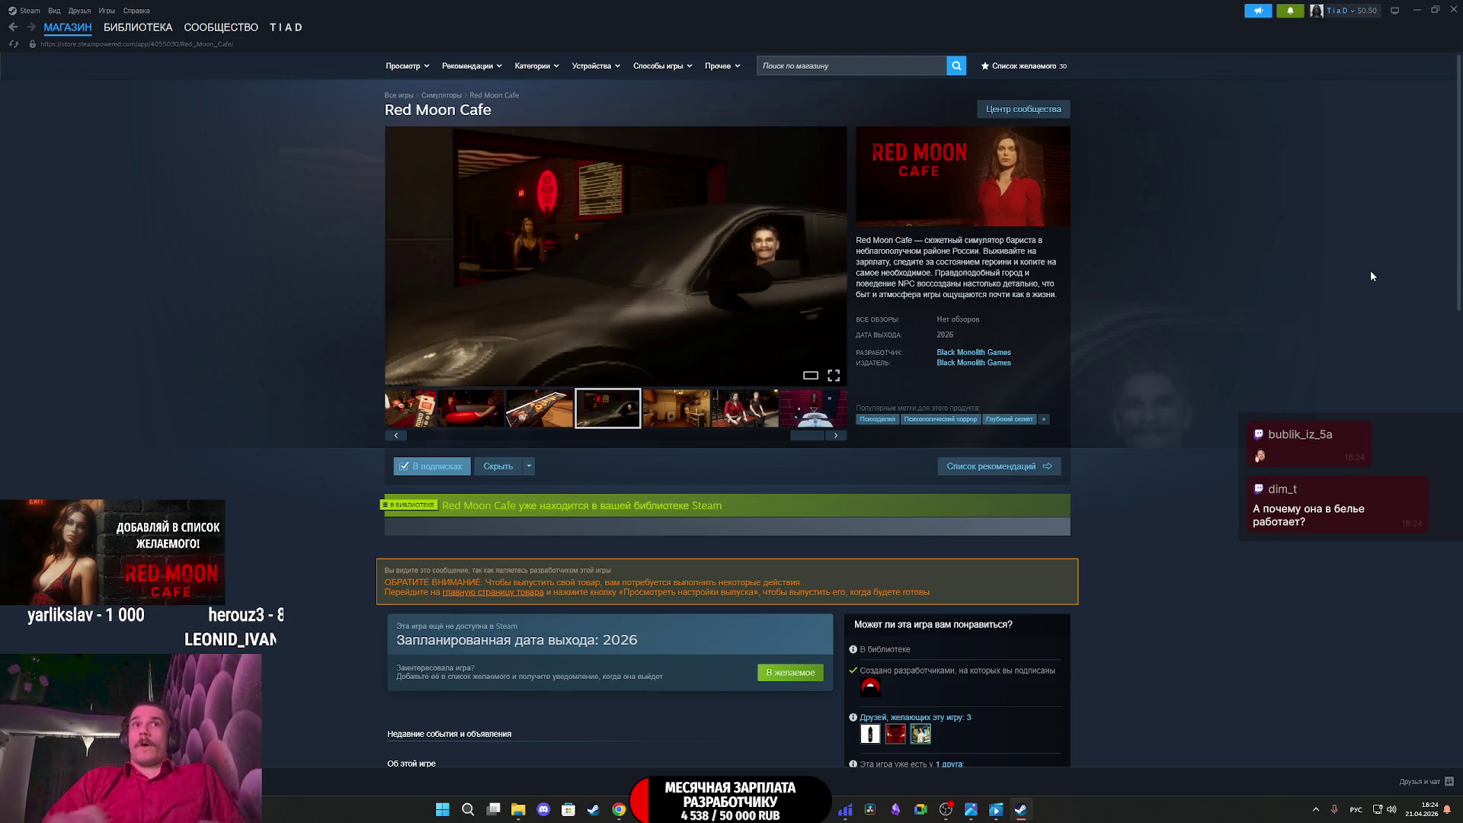
Go to Red Moon Cafe's library page, then close Steam
mouse_move(185, 31)
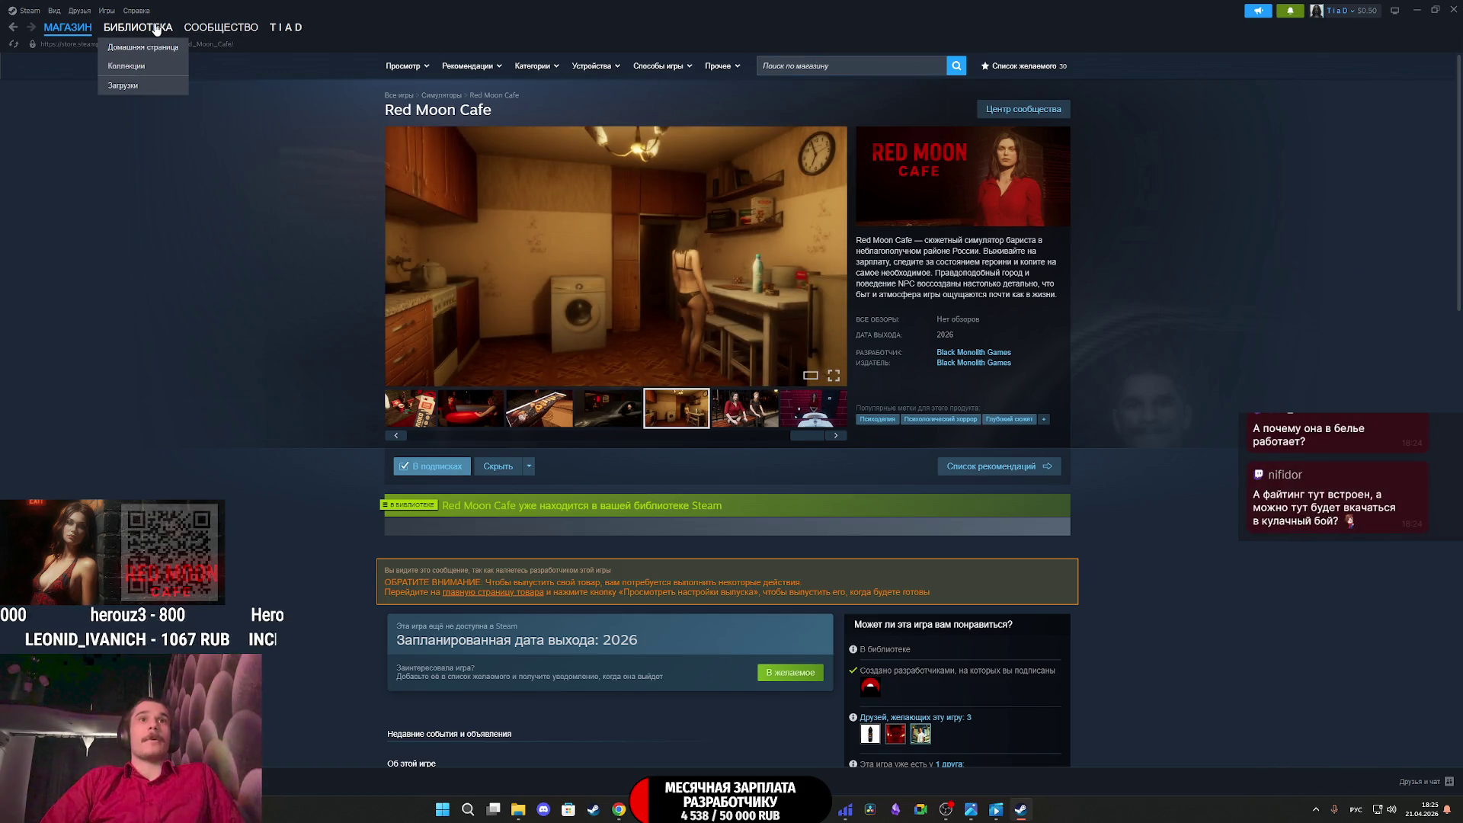
left_click(156, 29)
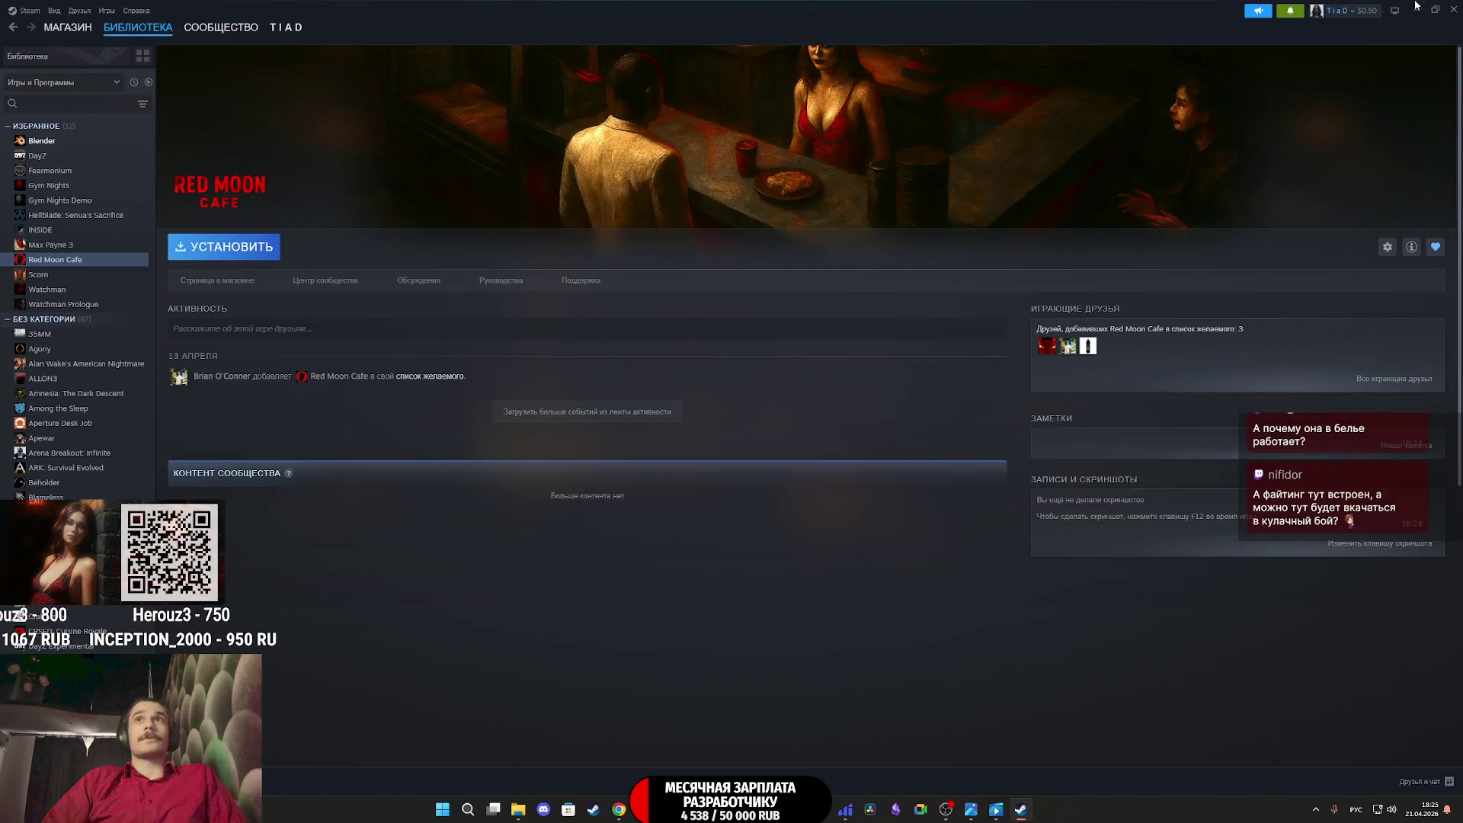
left_click(1453, 9)
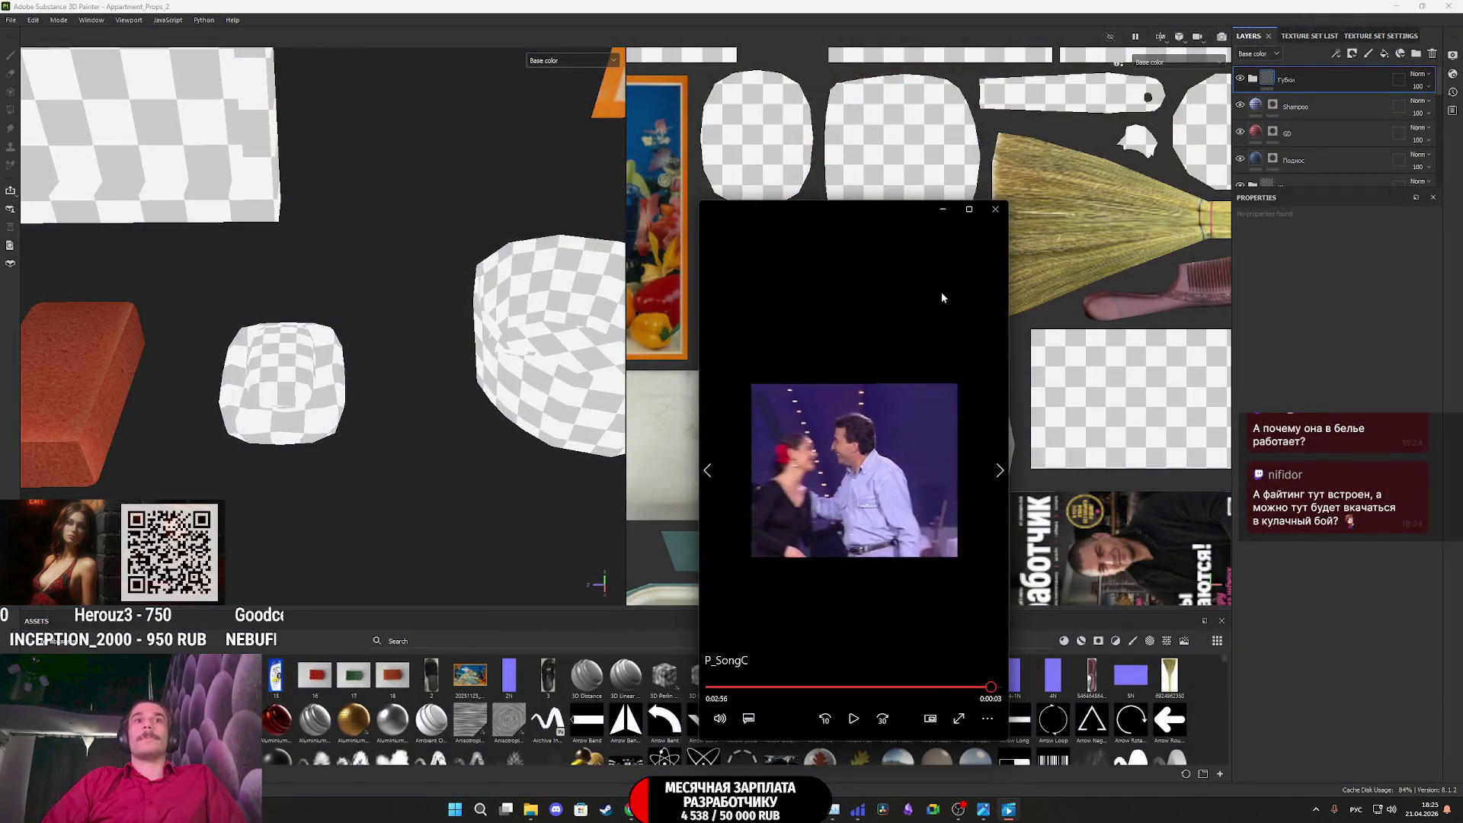
Close the floating video player covering the Appartment_Props_2 project
left_click(995, 209)
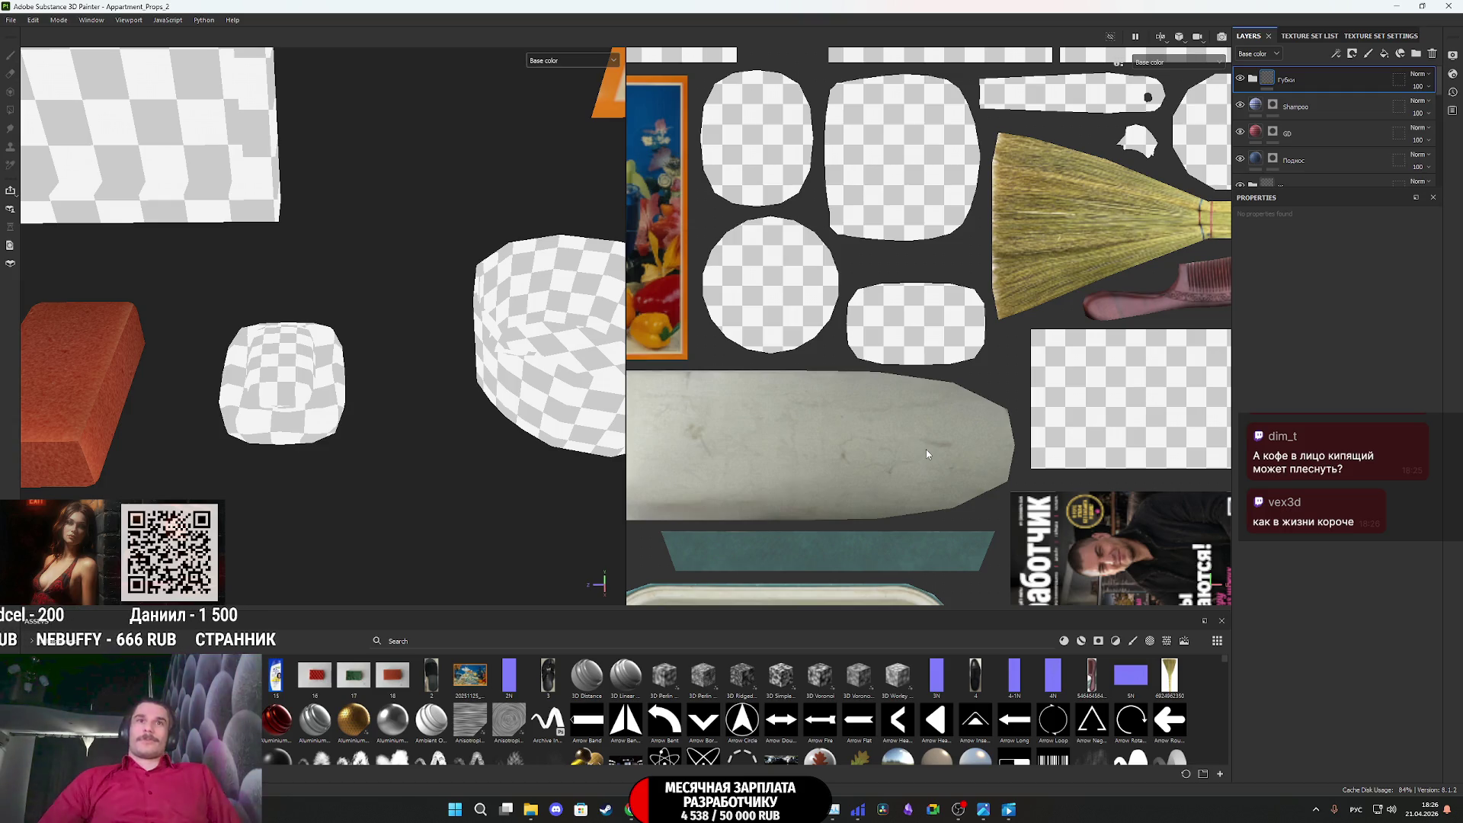
Zoom out and pan the 2D view until every UV island on the texture sheet is visible
scroll(928, 454, "down", 2)
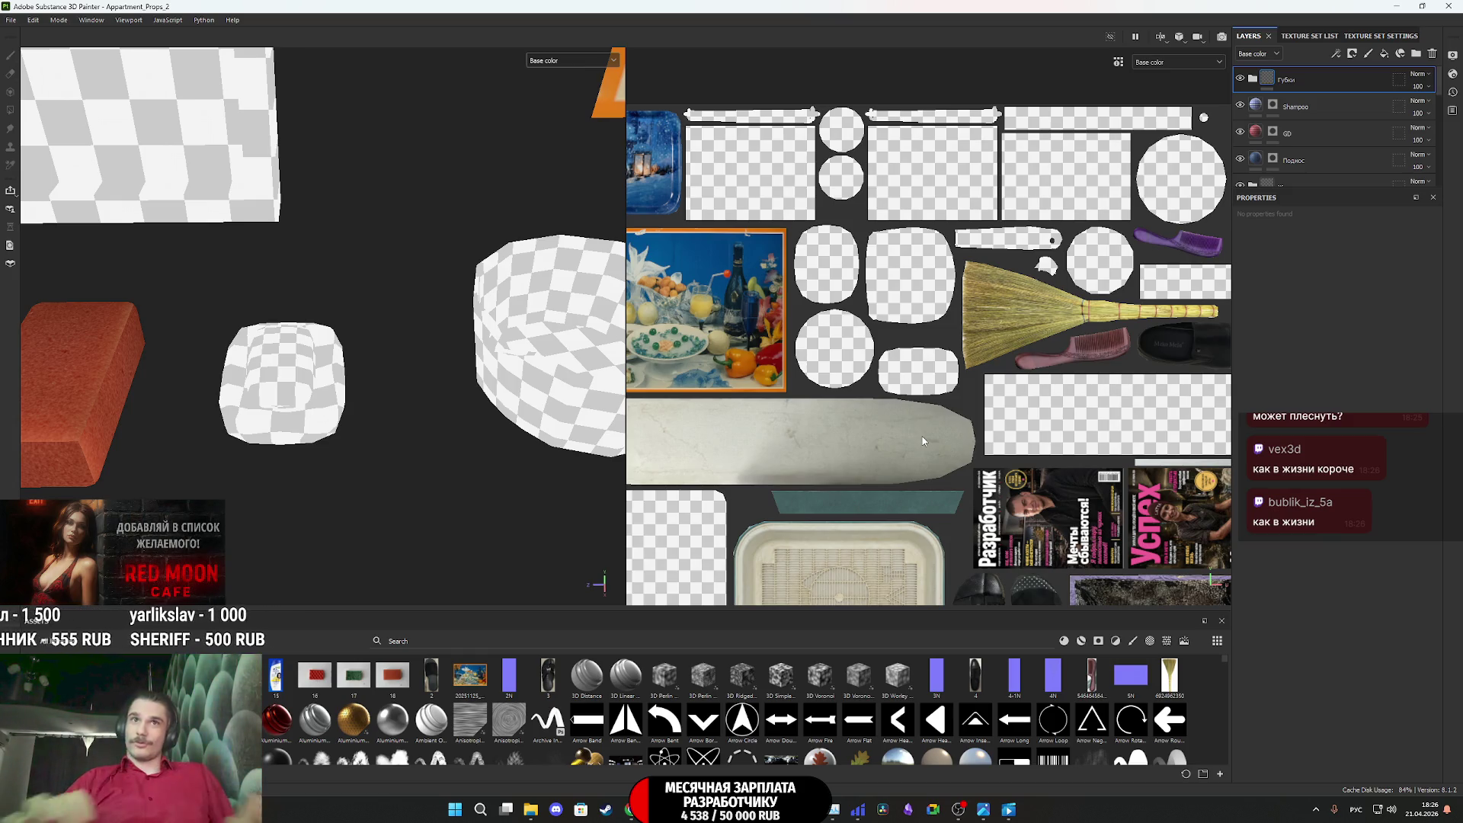
scroll(929, 429, "down", 1)
middle_click_drag(930, 429, 936, 332)
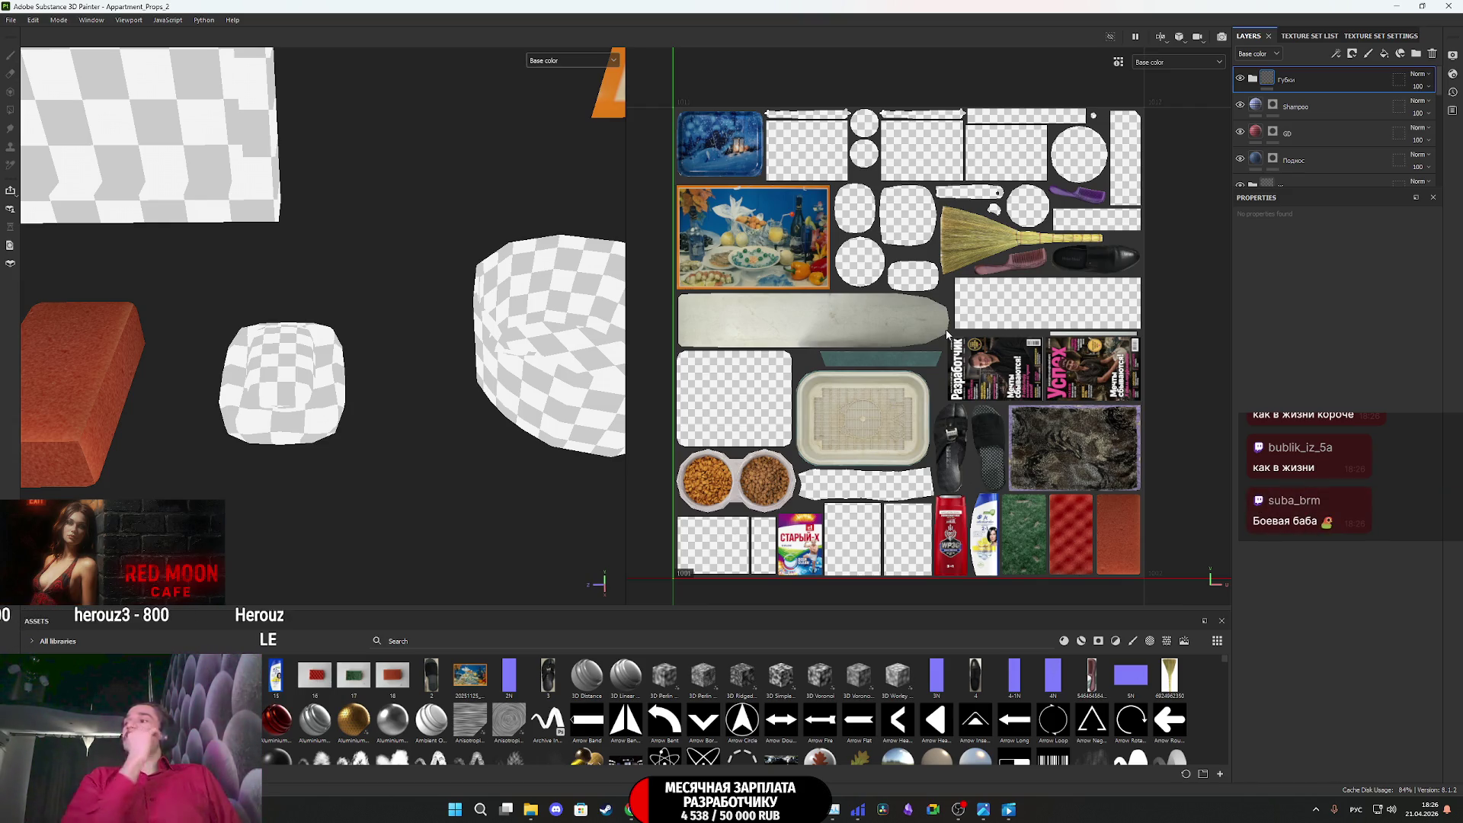
mouse_move(985, 294)
middle_mouse_down()
mouse_move(1008, 274)
mouse_move(1019, 300)
middle_mouse_up()
scroll(1004, 288, "up", 1)
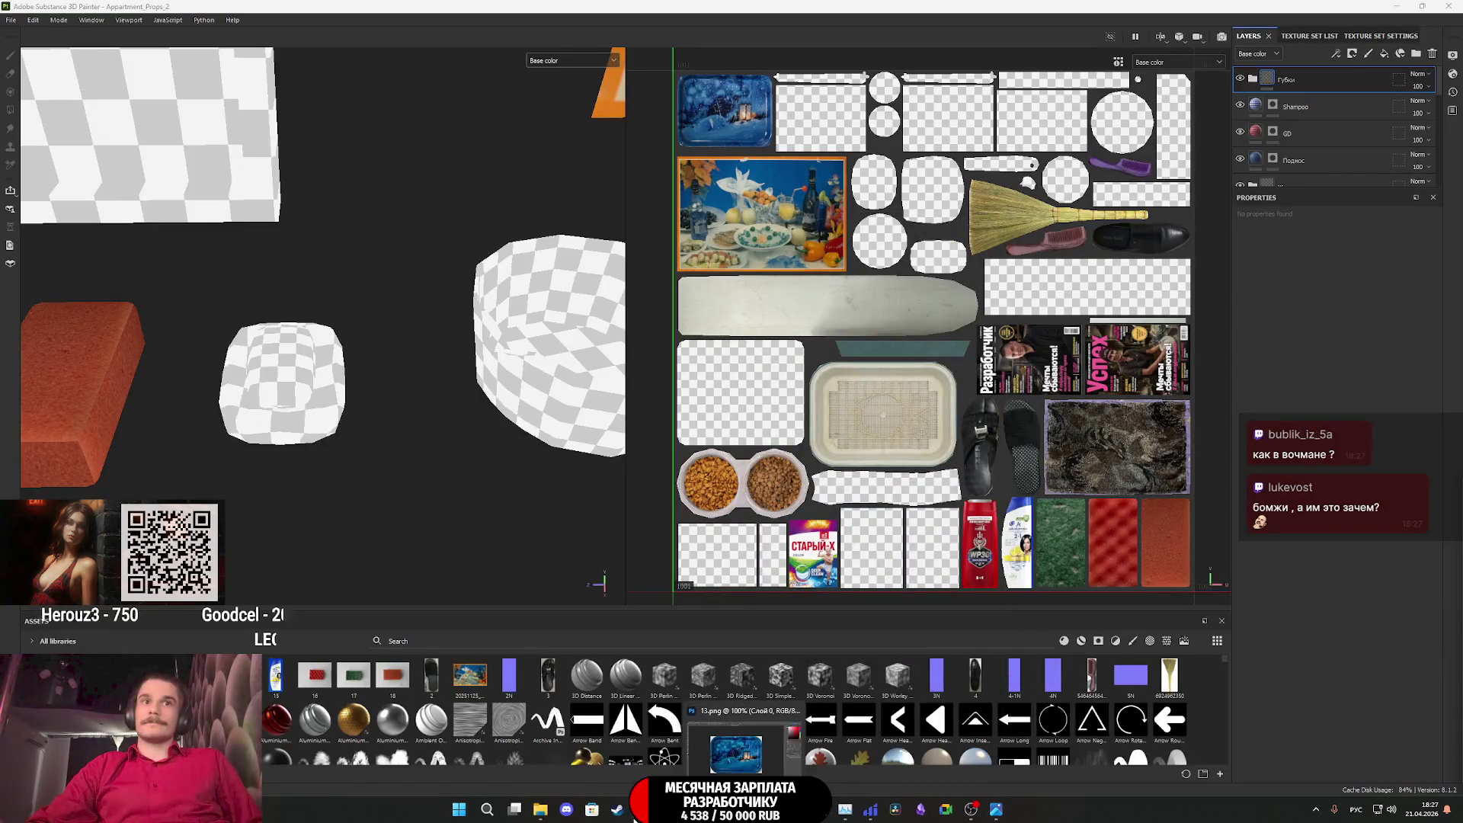
key("alt+Tab")
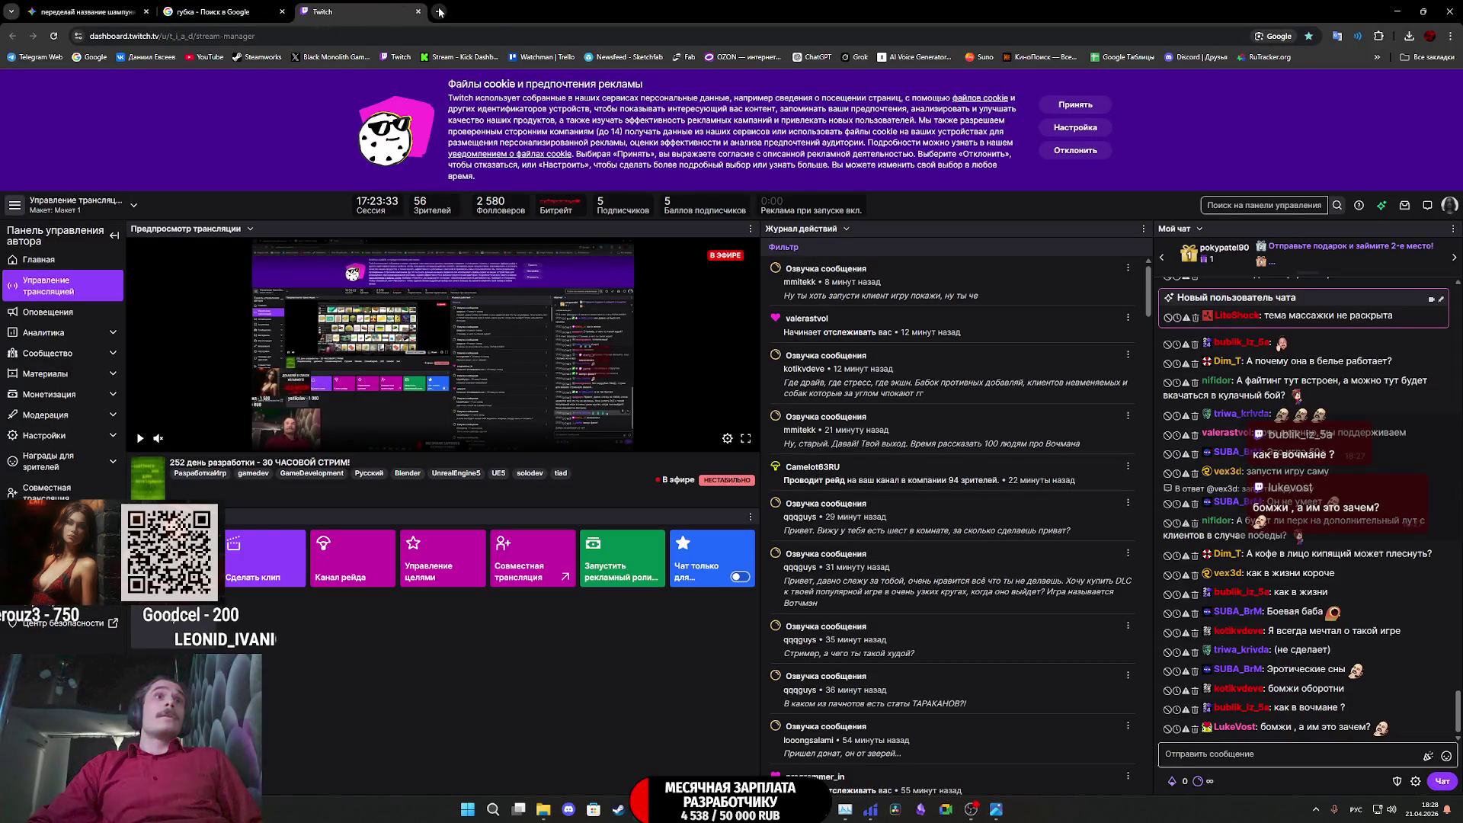
In a new tab, search Google for 'sofi radio', typed in the wrong keyboard layout
left_click(439, 11)
type("ыщаш")
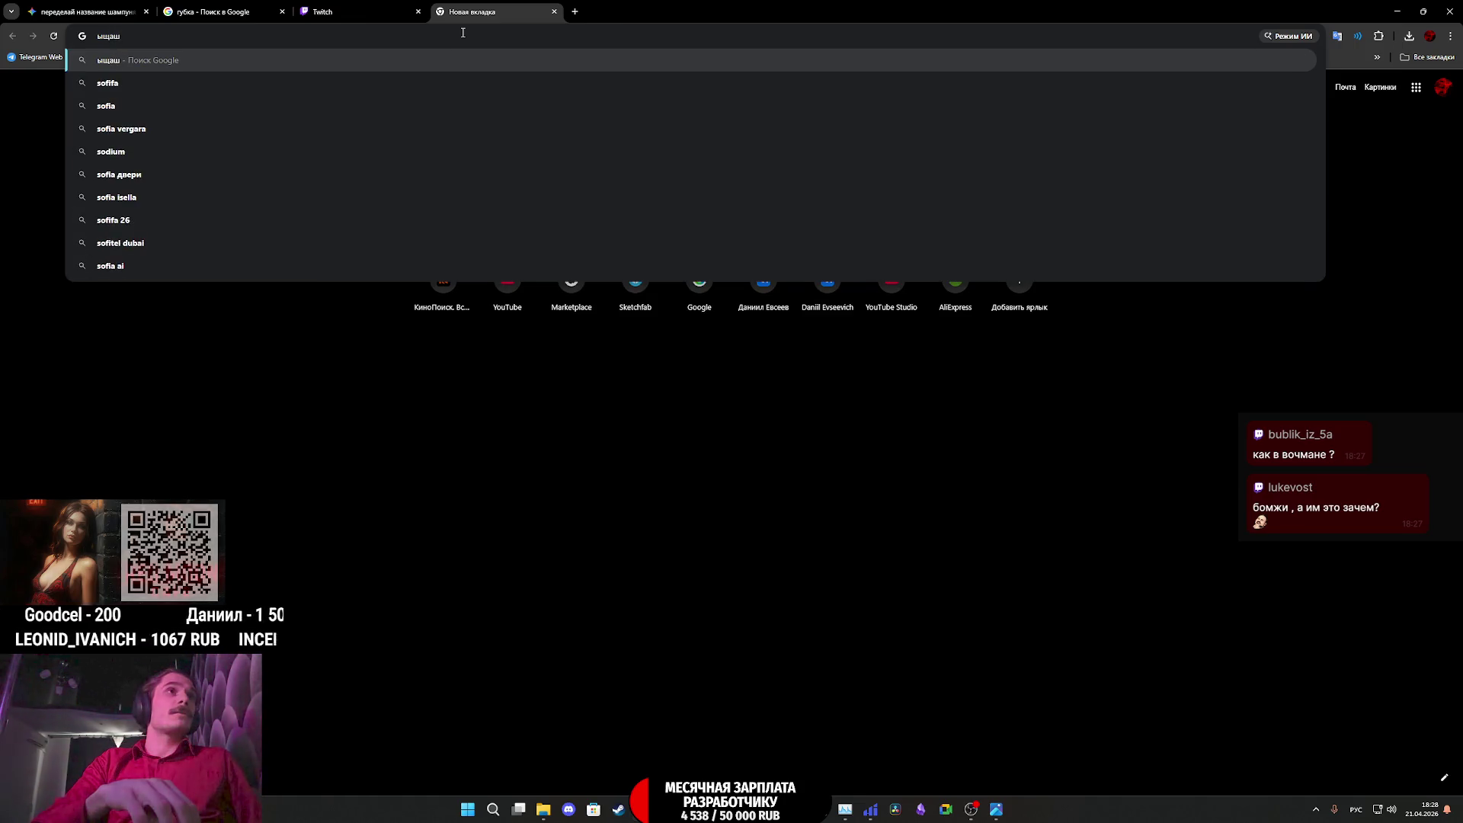
type(" кфв")
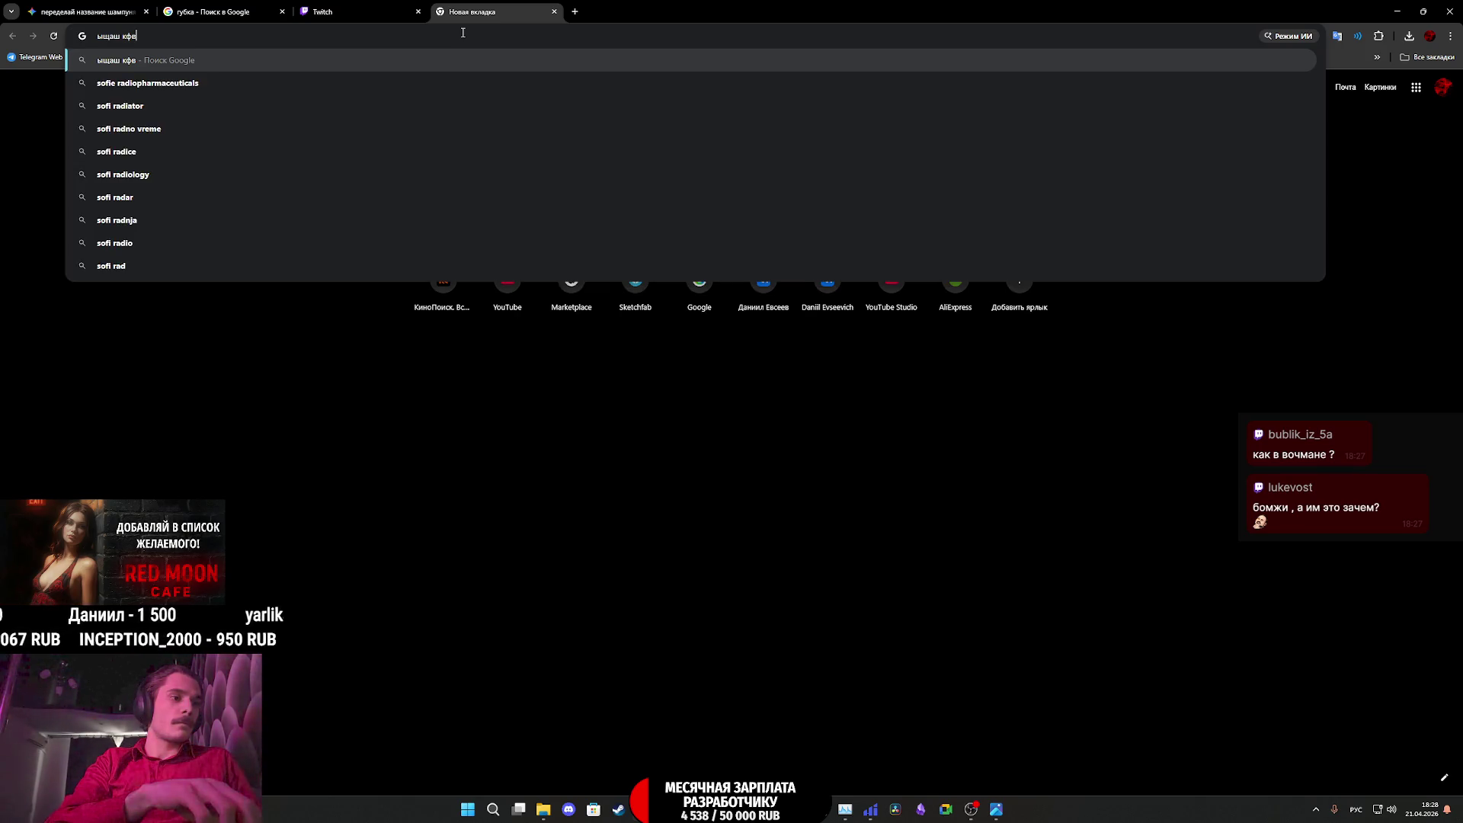
type("ш")
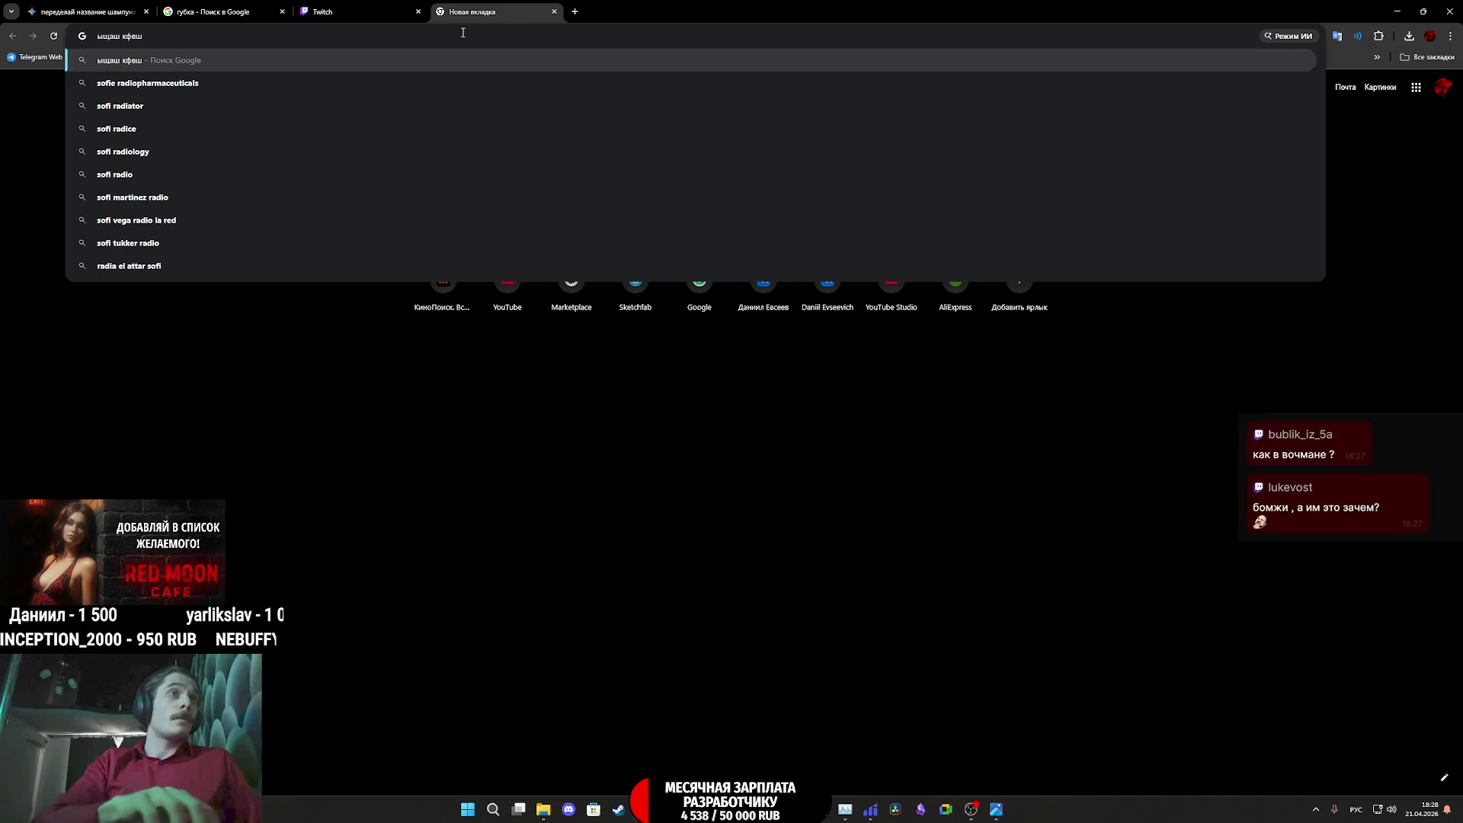
key("Return")
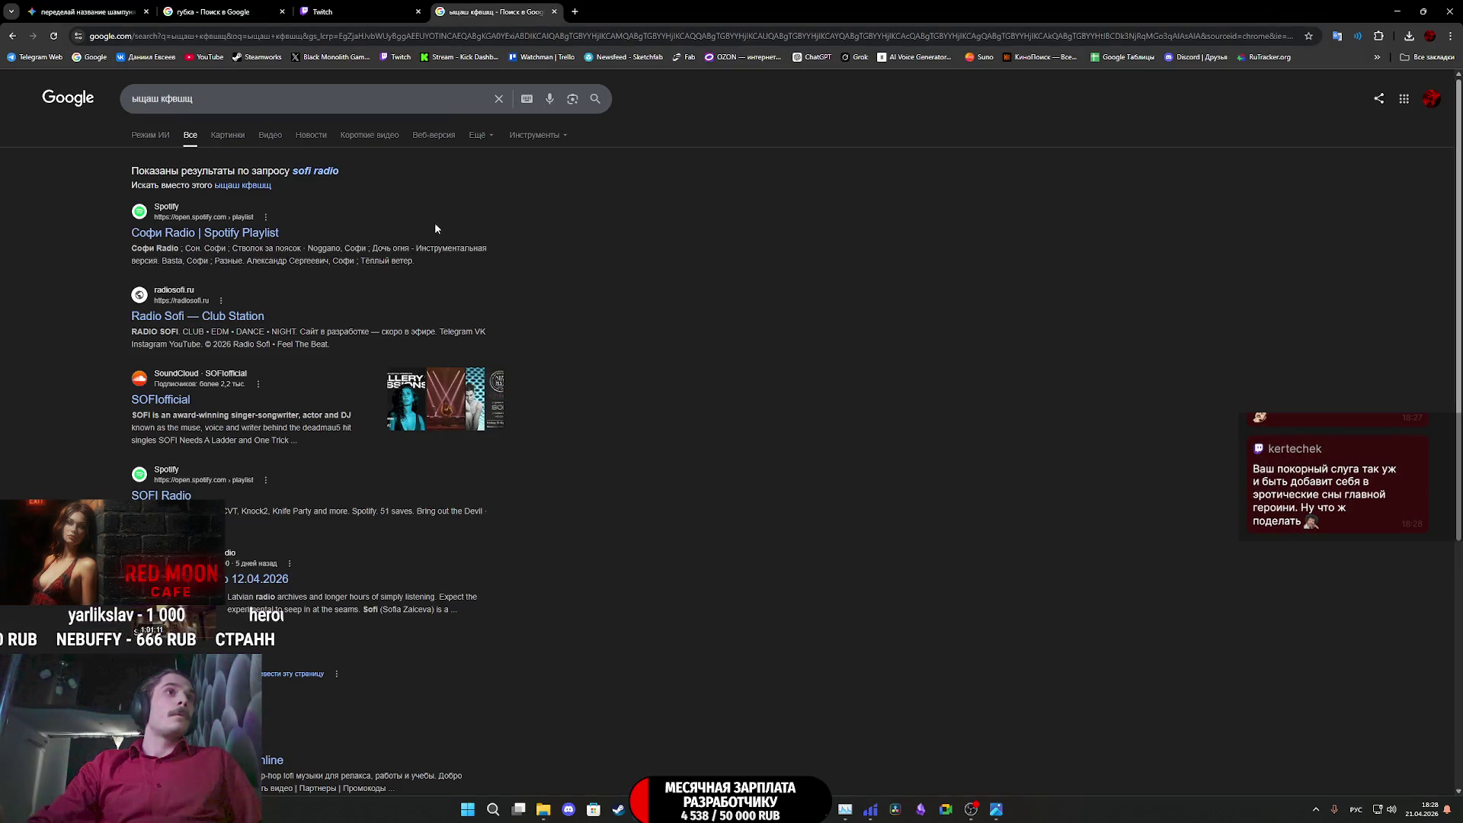
Look at the radiosofi.ru result, then go back to the search results
left_click(239, 318)
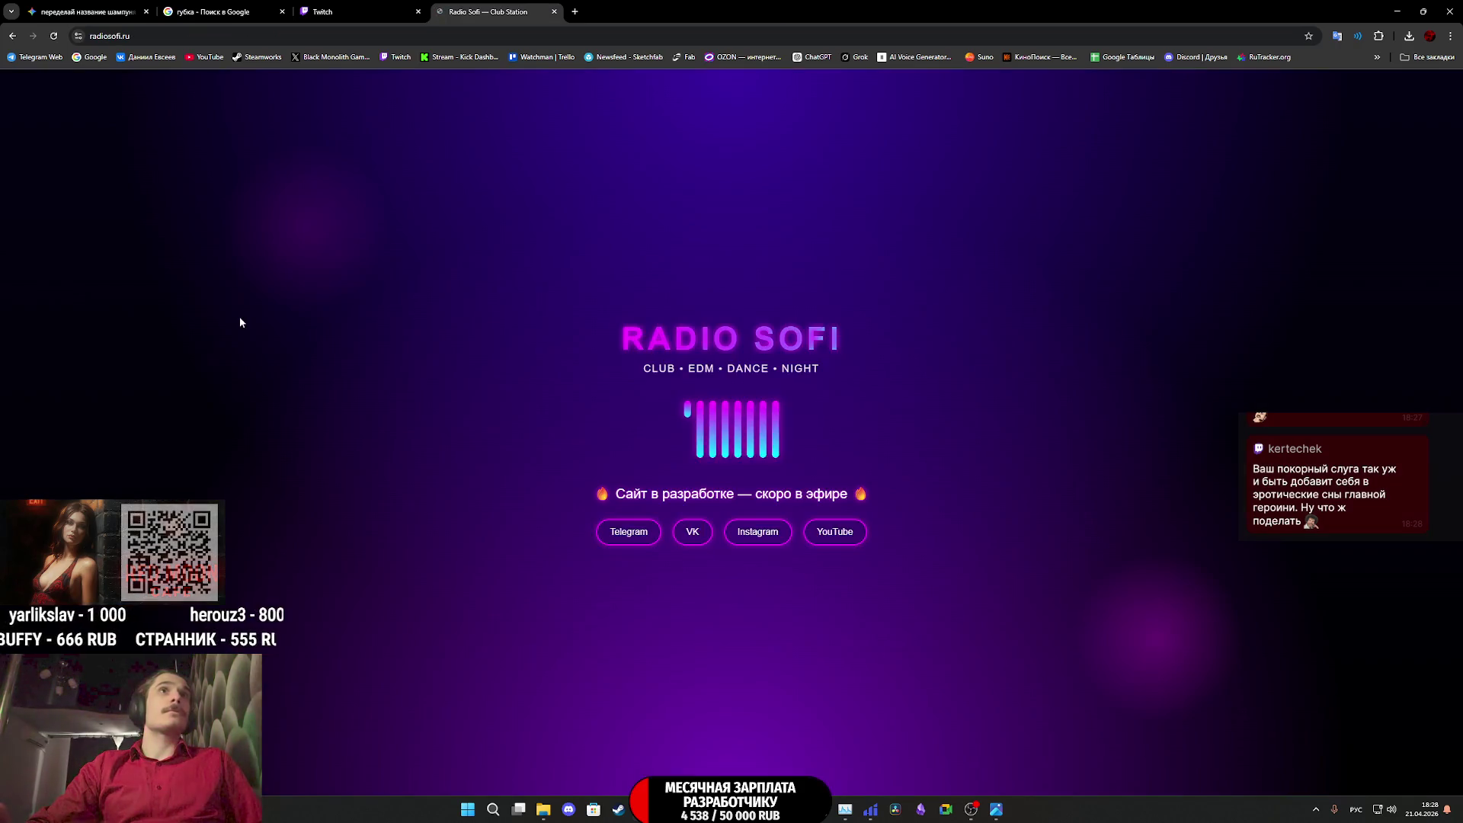
left_click(12, 36)
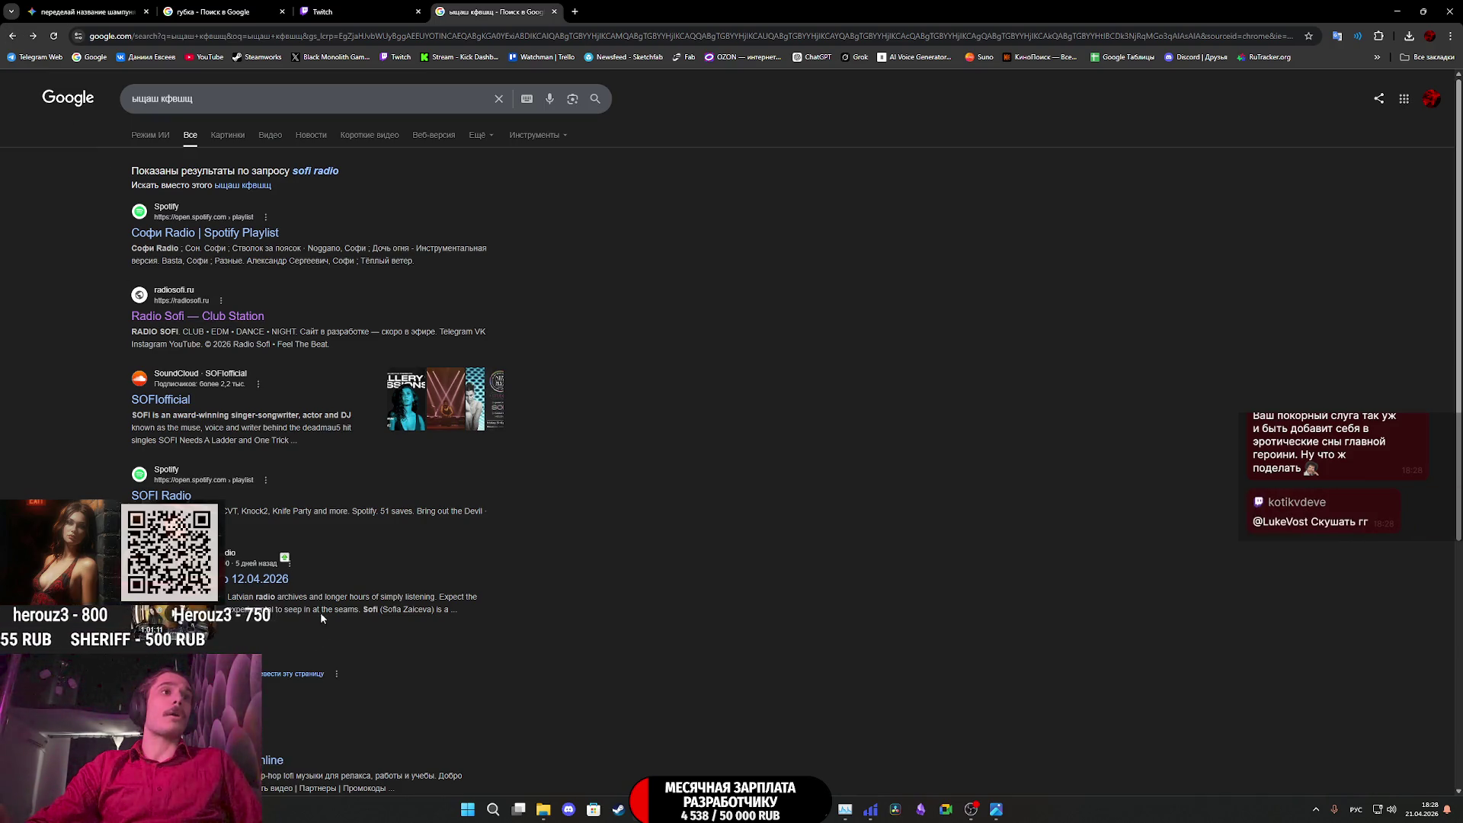
scroll(320, 611, "down", 4)
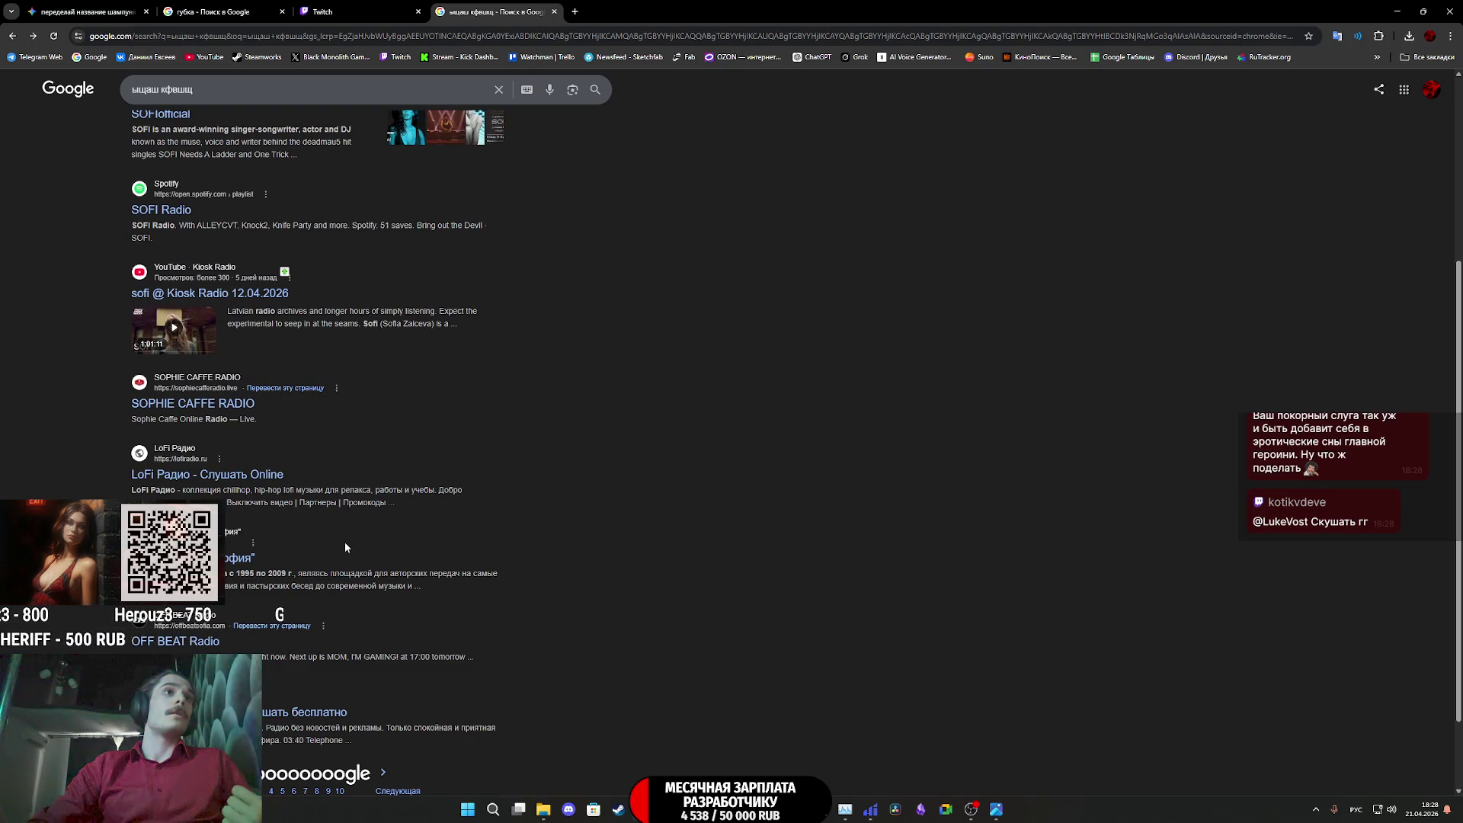
scroll(352, 539, "up", 3)
scroll(354, 542, "up", 1)
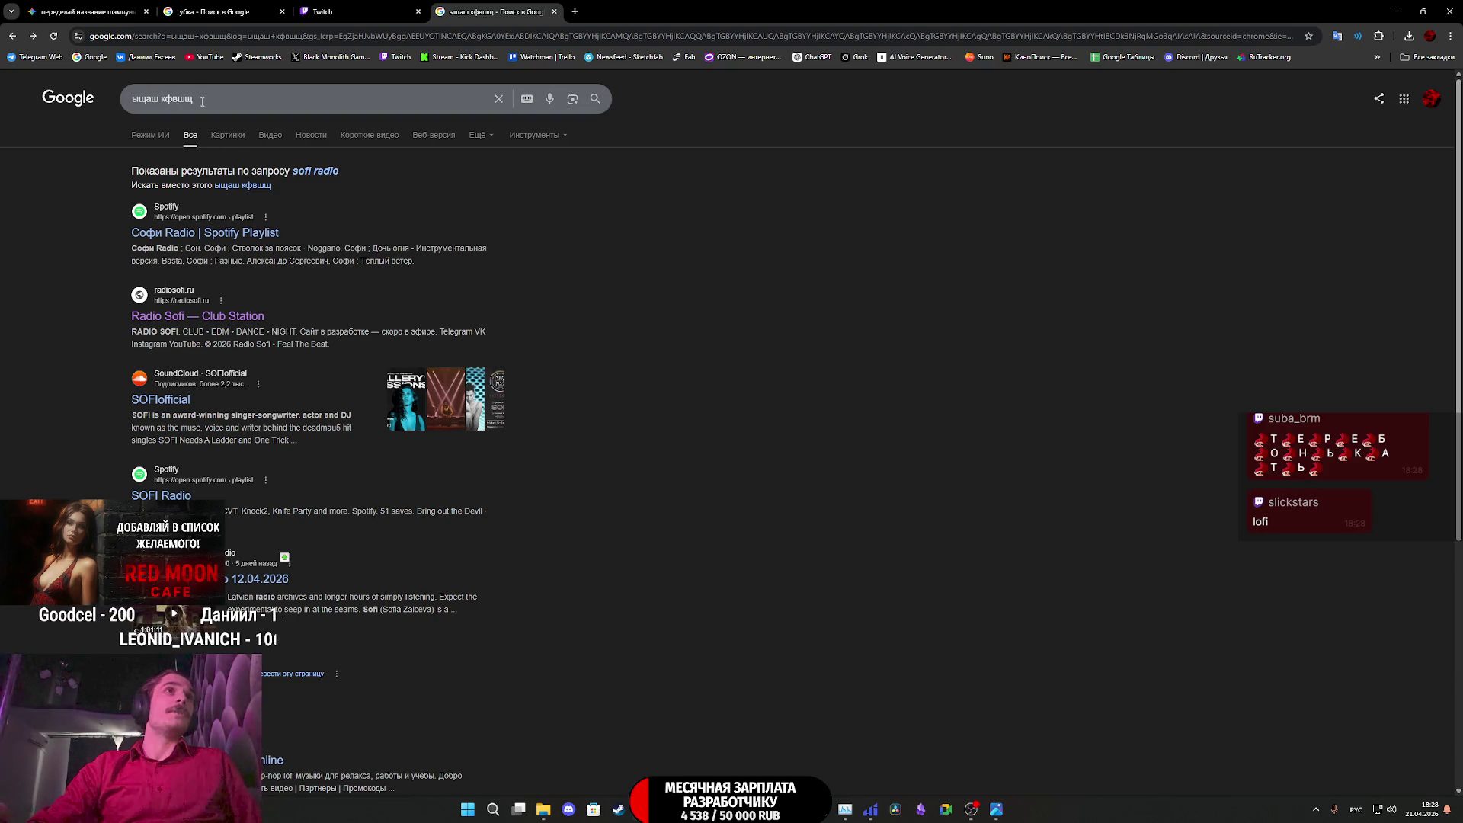
Change the search from 'sofi radio' to 'lofi radio', switching the keyboard to English
left_click(315, 170)
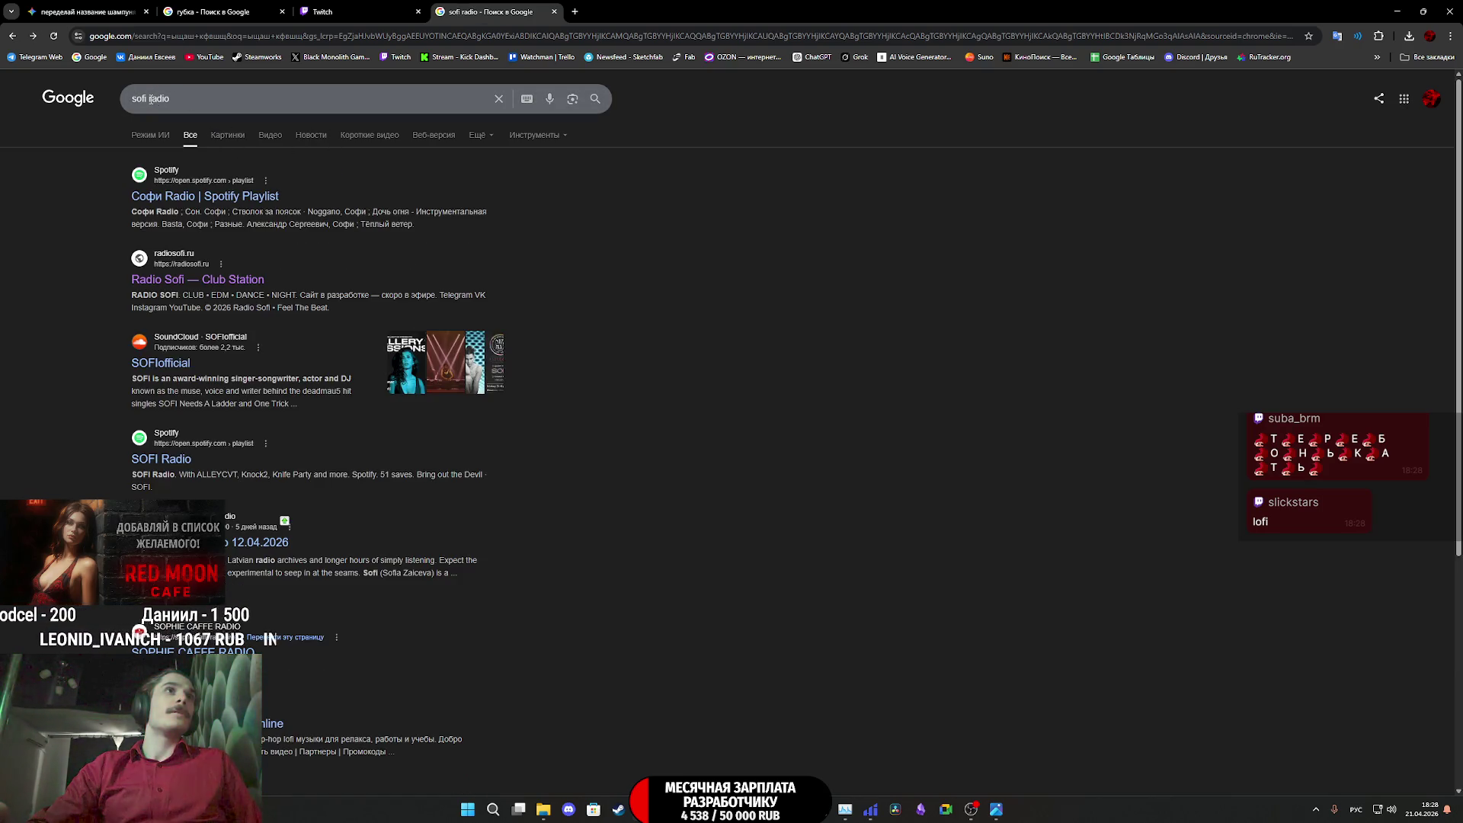
double_click(141, 98)
key("alt+shift")
type("lofi")
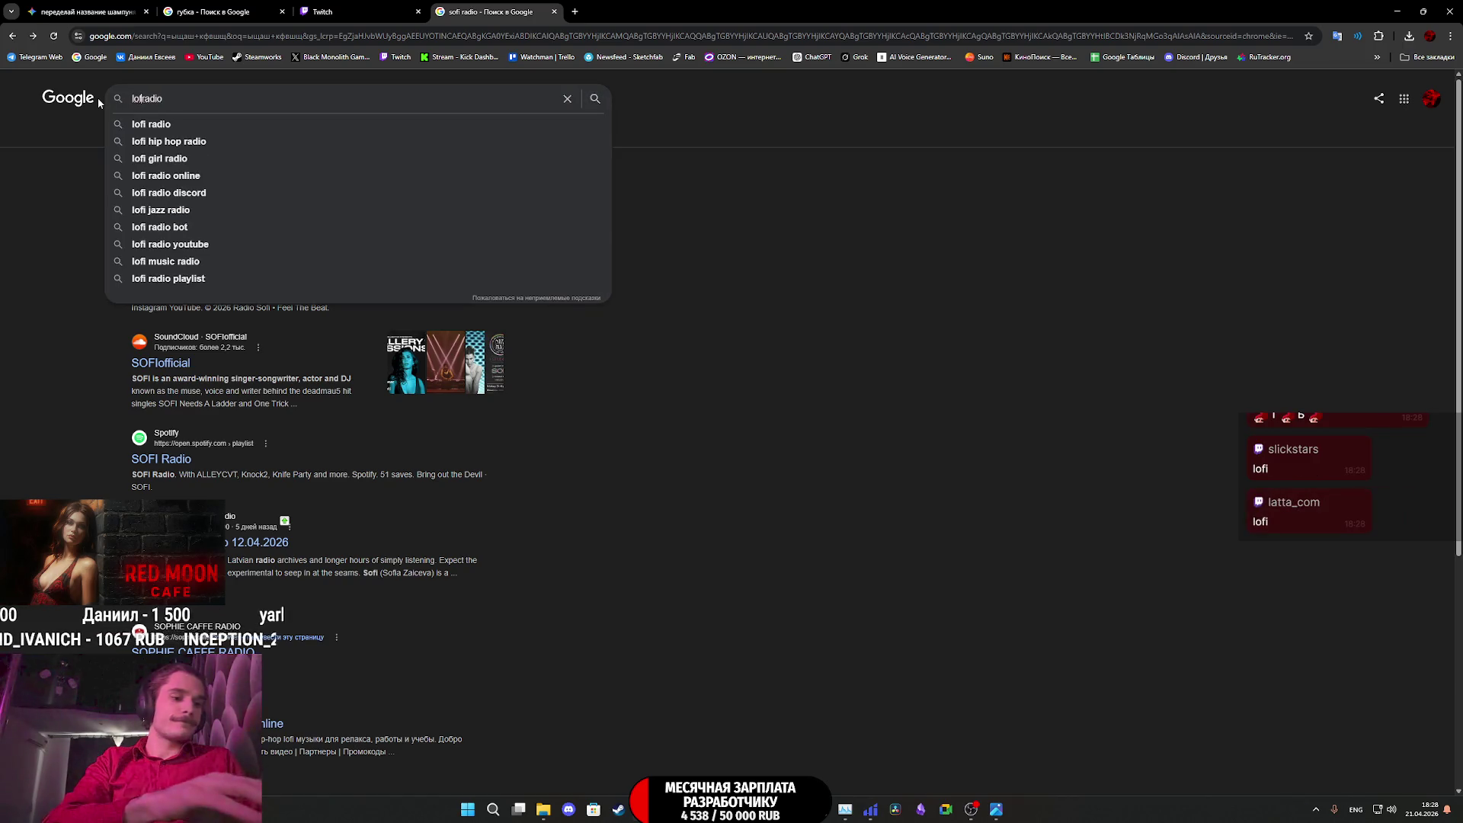
key("Return")
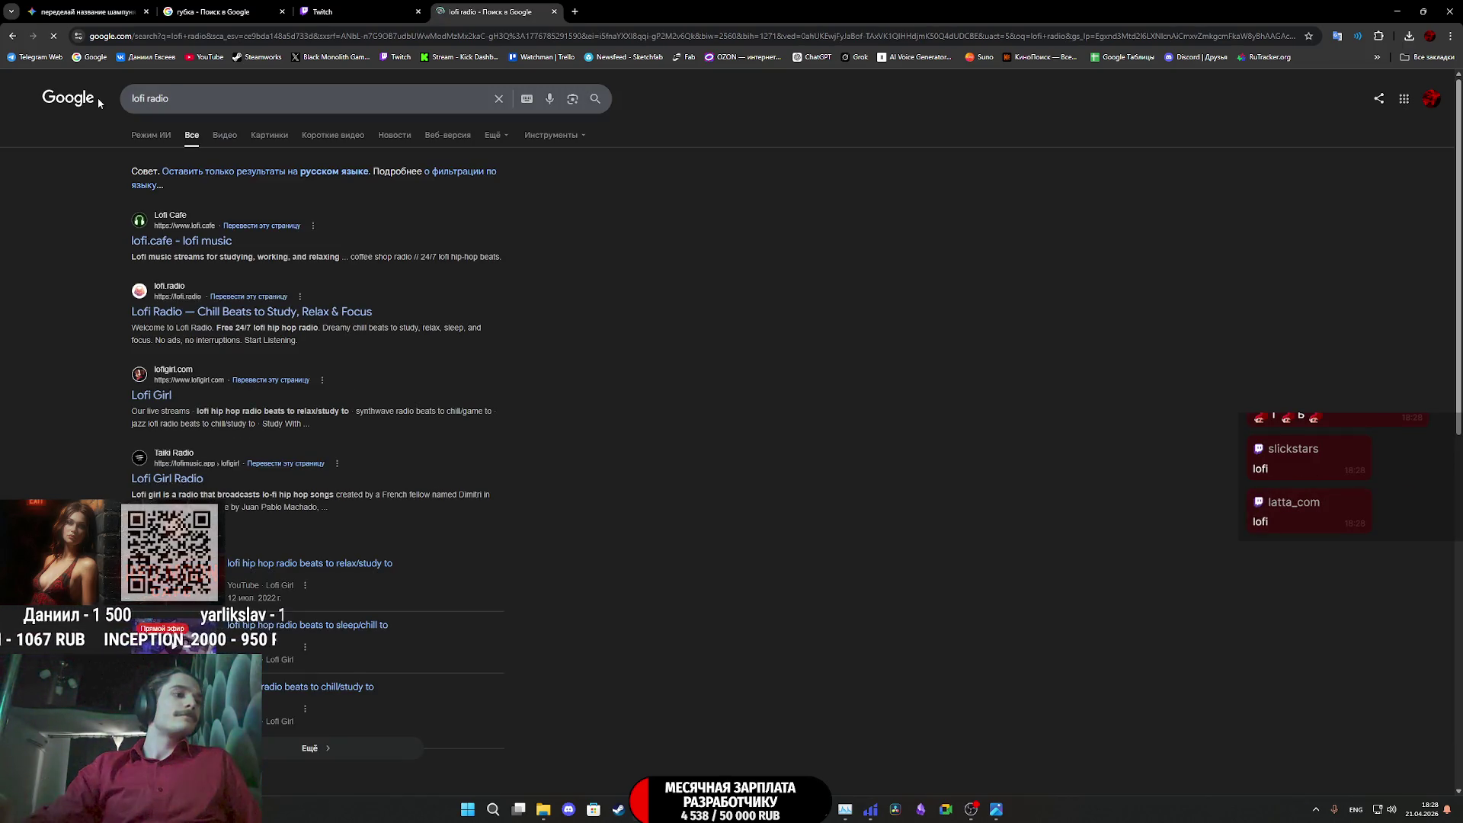
Preview and close the lofi.cafe and Lofi Radio results in new tabs
middle_click(210, 250)
left_click(610, 14)
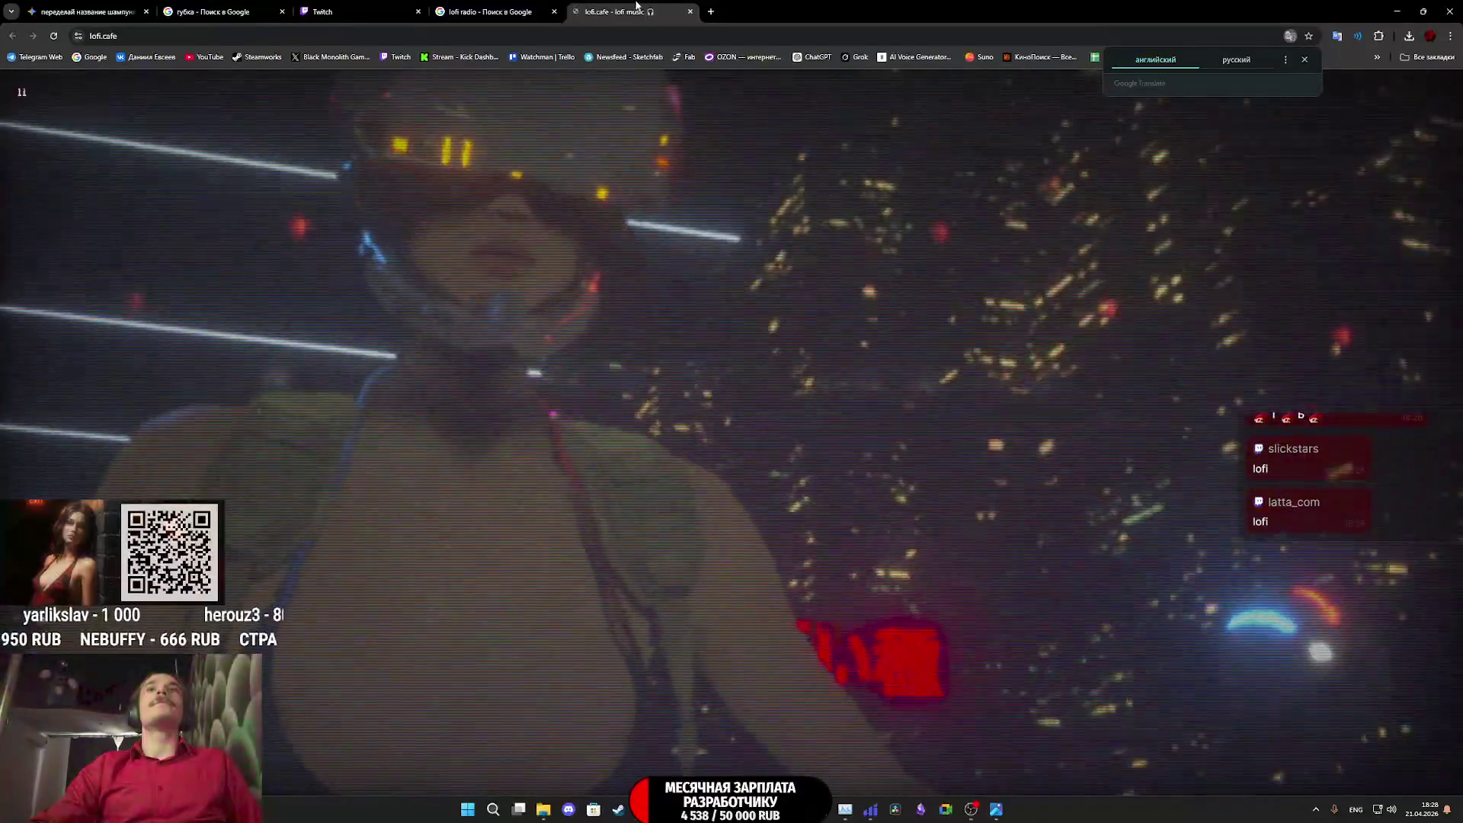
middle_click(634, 4)
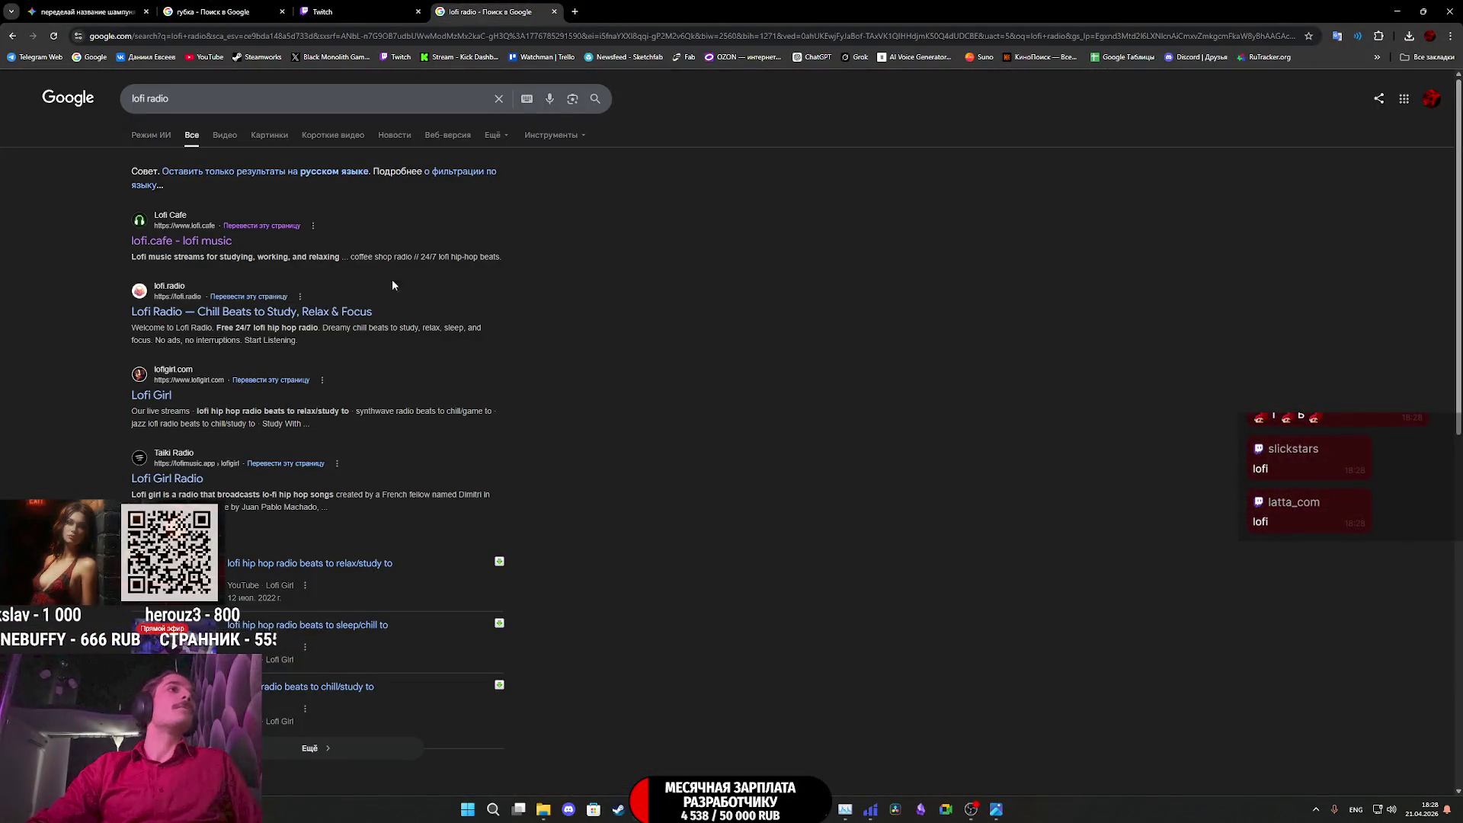
middle_click(309, 312)
left_click(629, 14)
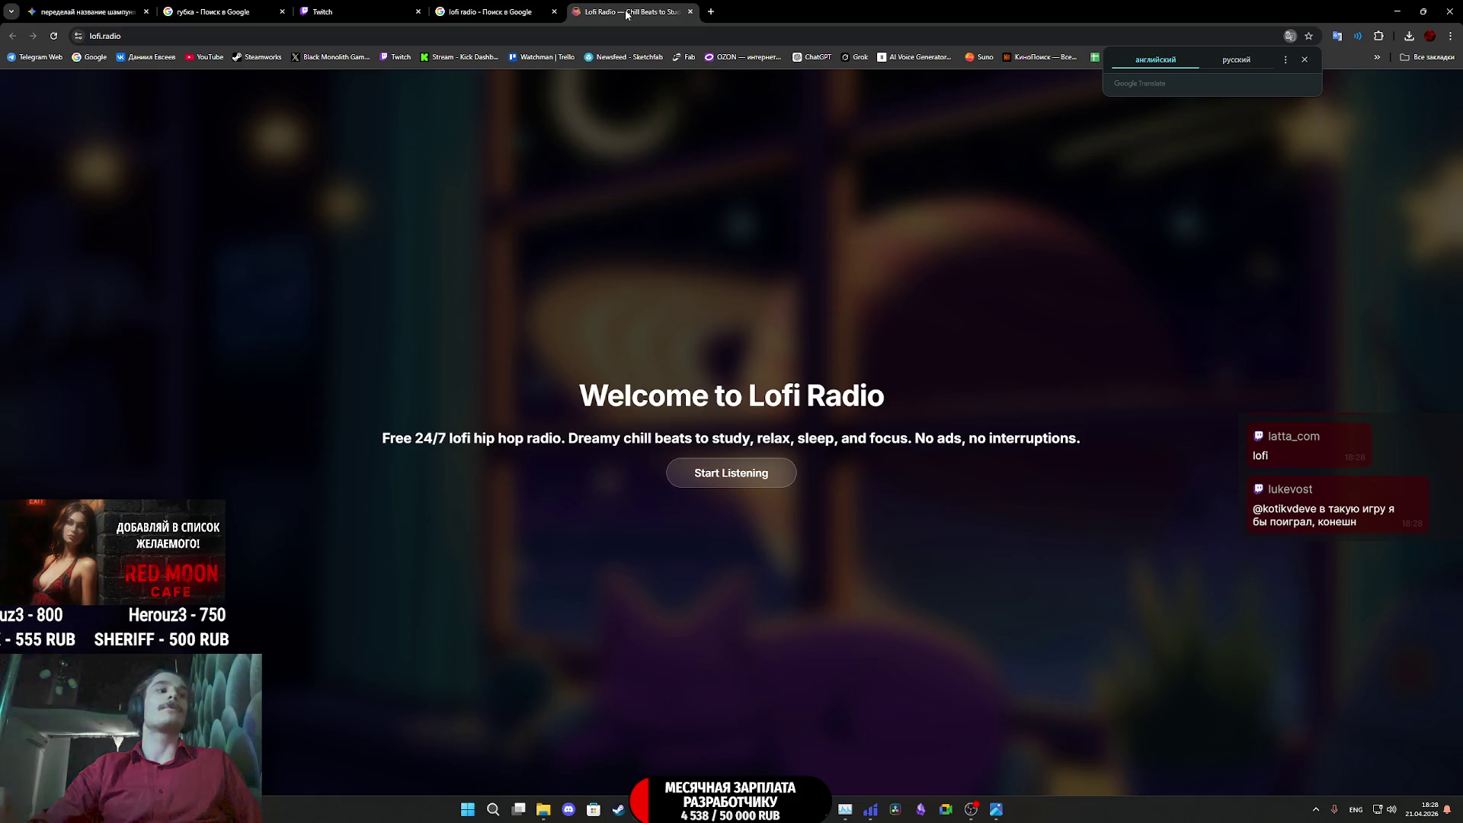
middle_click(627, 13)
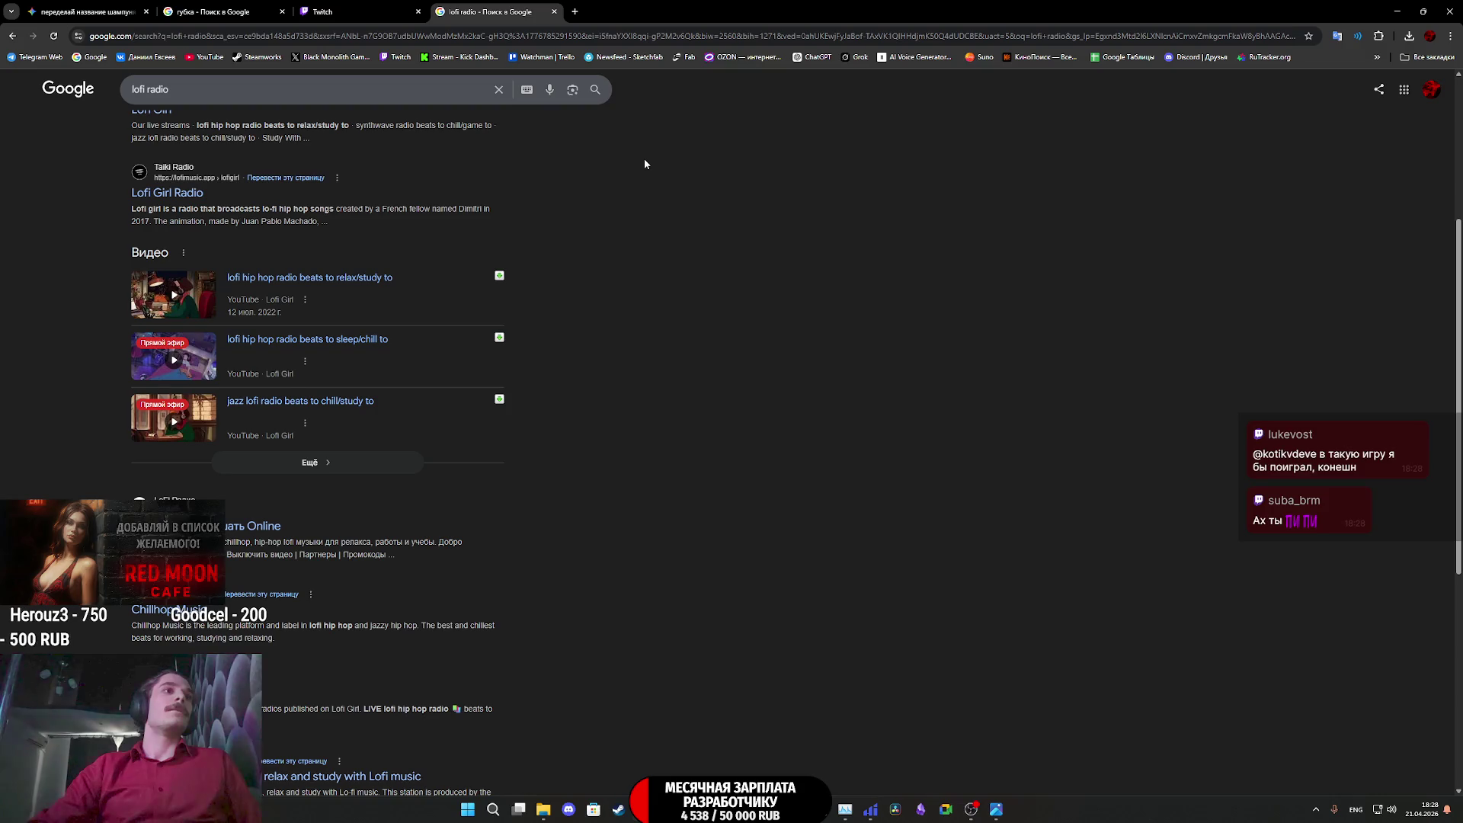
Check and close the Lofi Girl site, then return to the Twitch stream manager
scroll(644, 162, "up", 4)
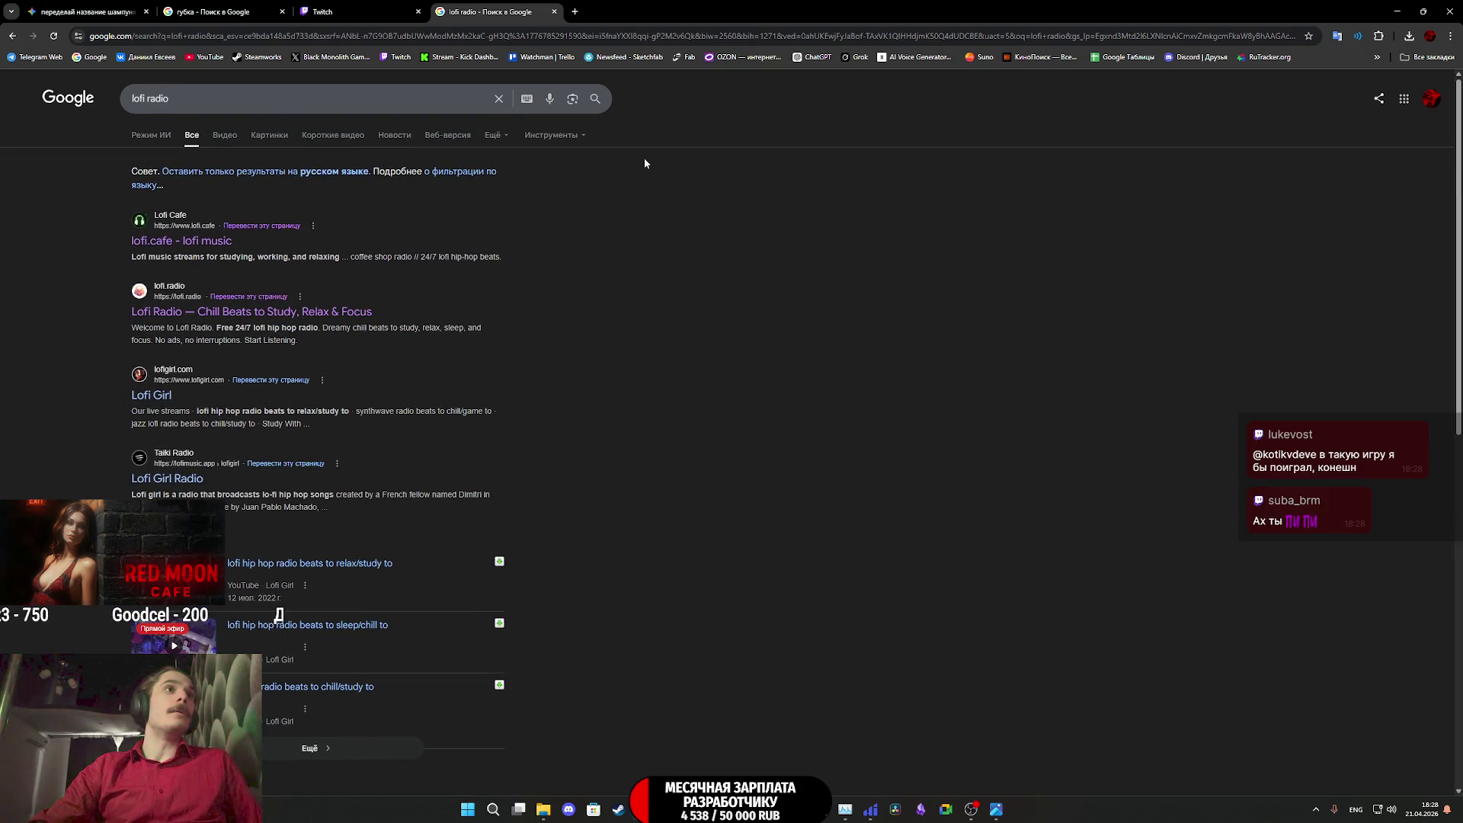
left_click(152, 396)
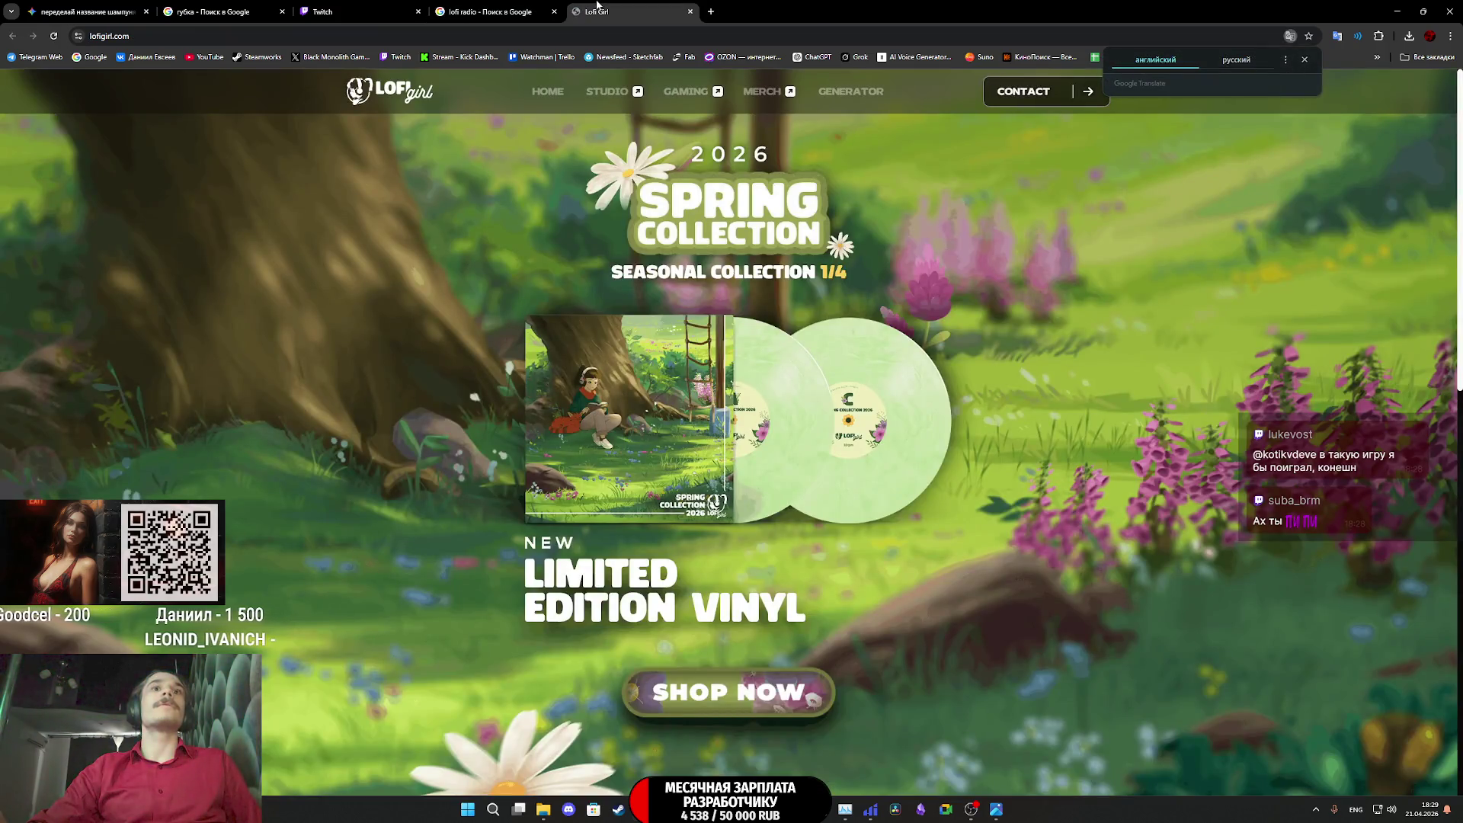
middle_click(597, 4)
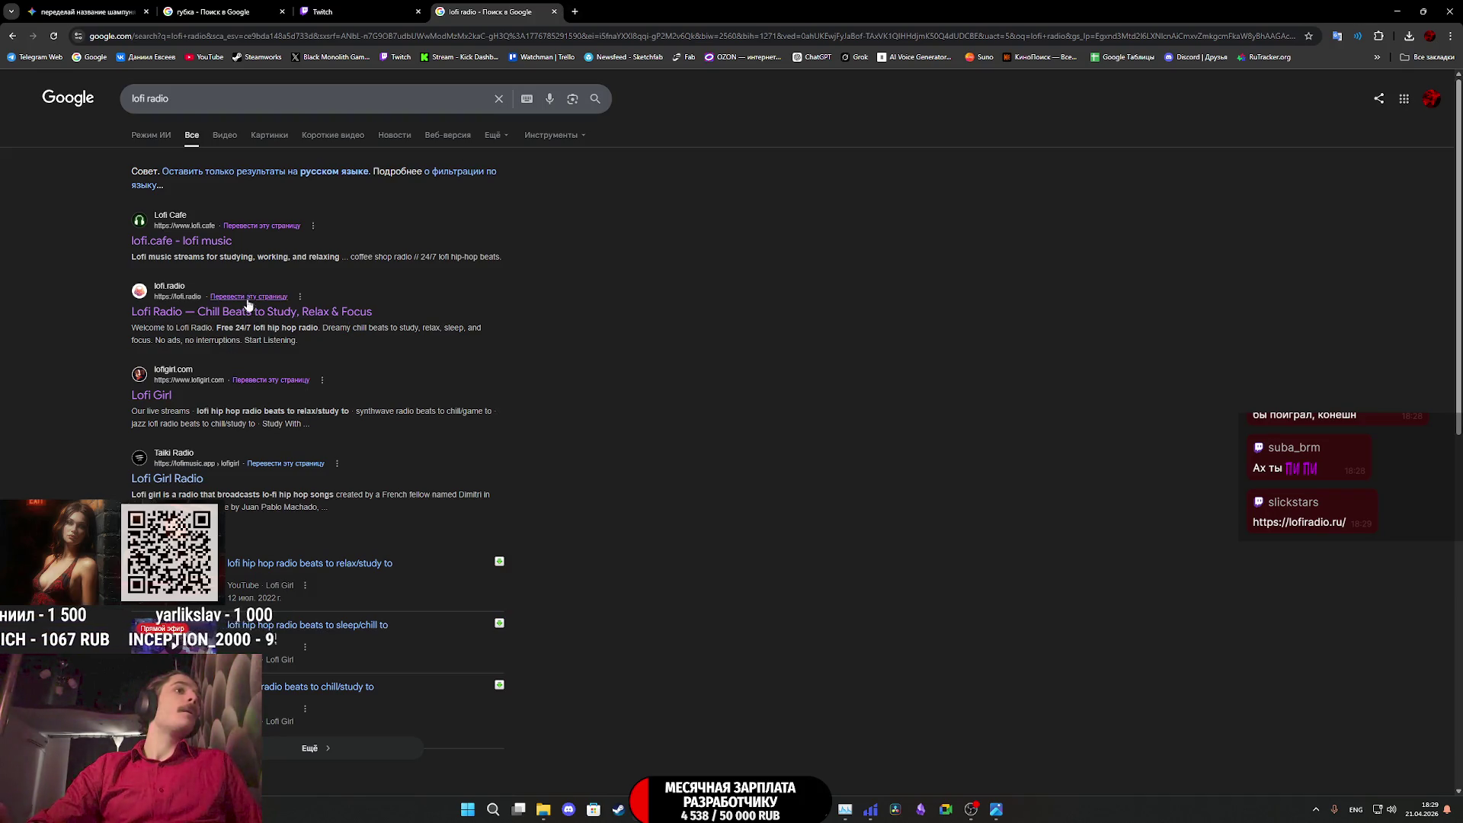
scroll(254, 193, "down", 2)
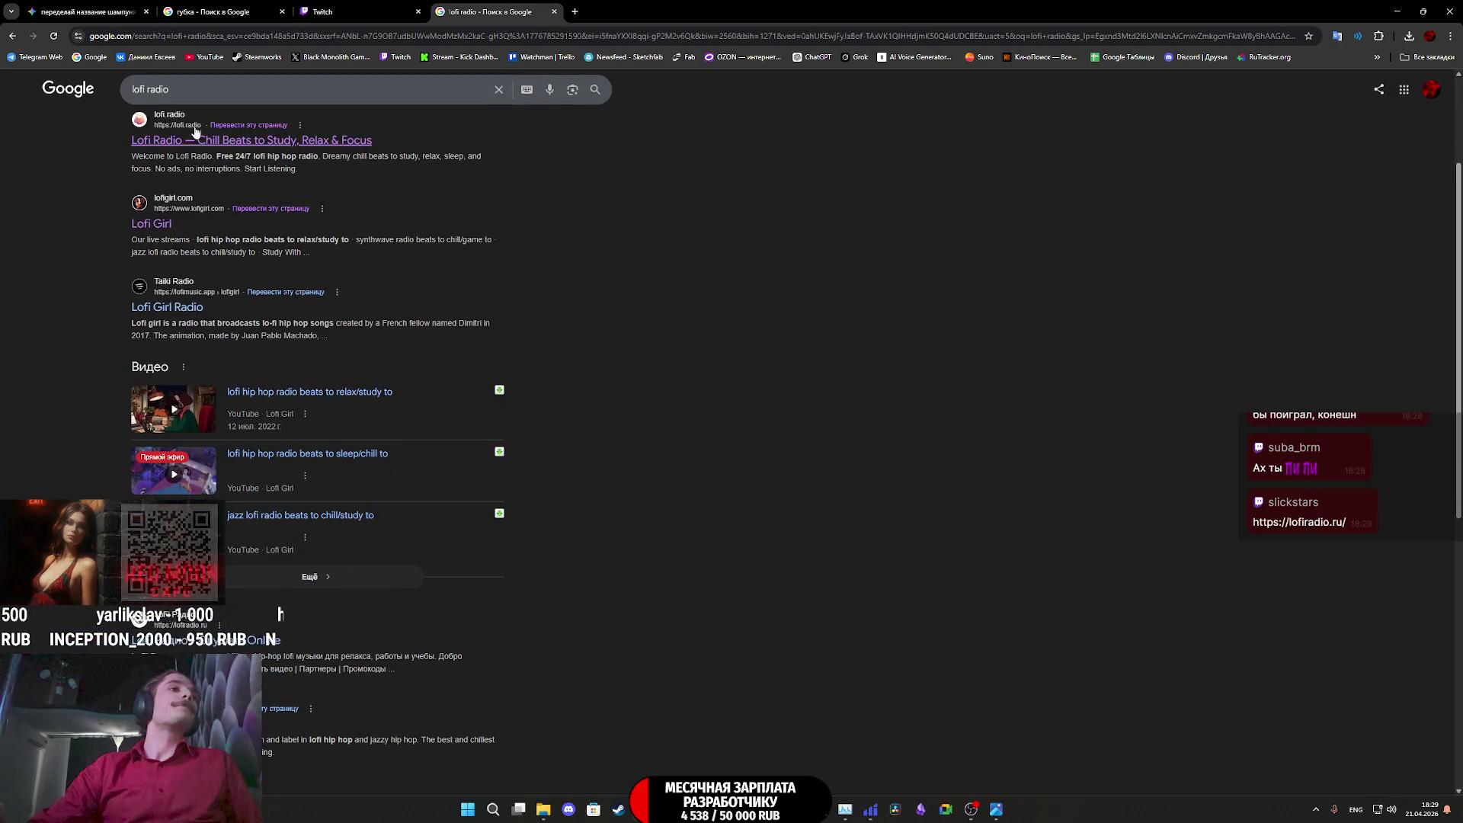
left_click(366, 10)
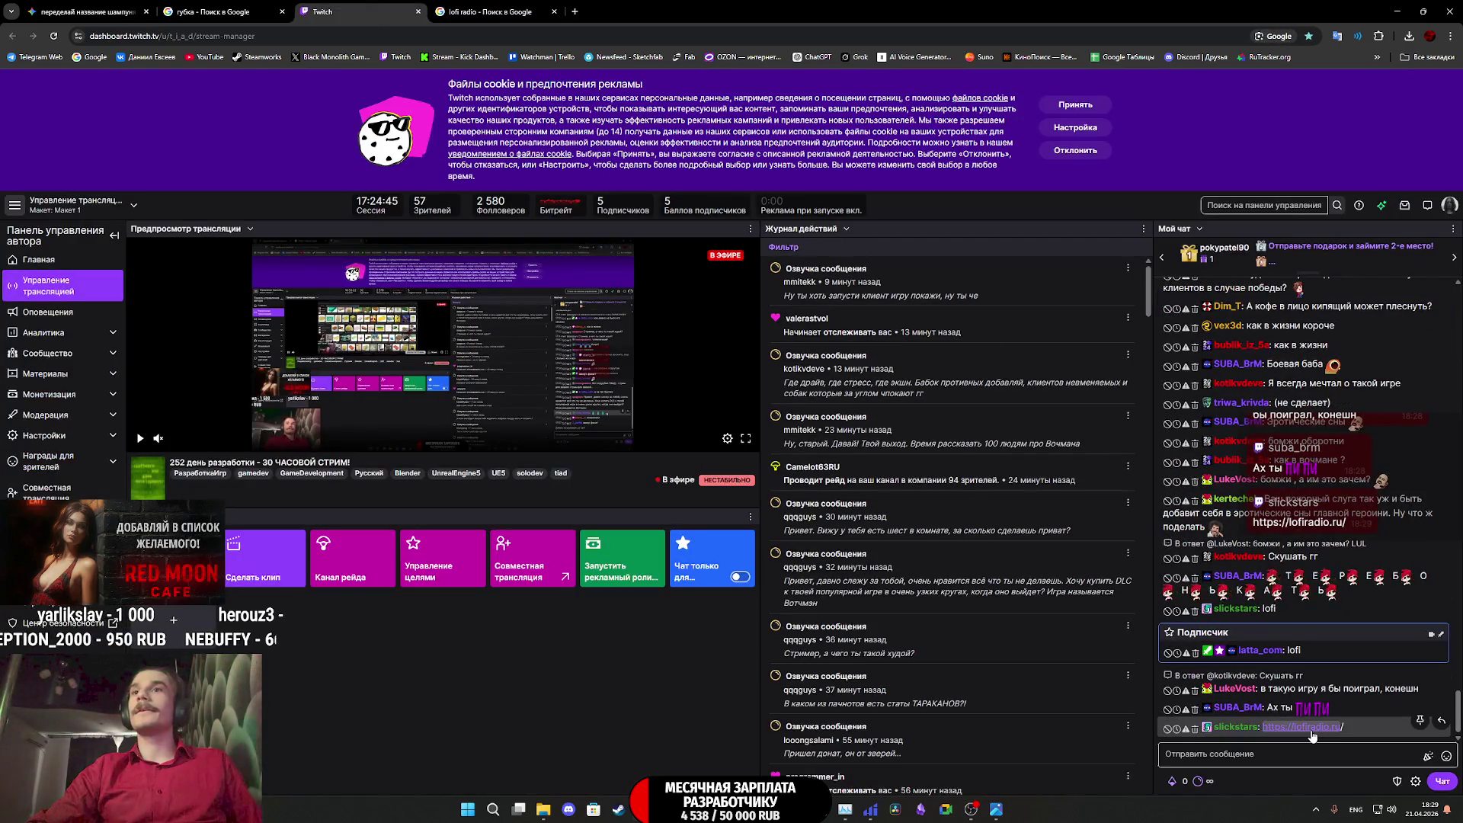
Play the lofiradio.ru stream from the chat link at 5% volume and bookmark it
left_click(1310, 729)
left_click(1156, 571)
left_click(727, 692)
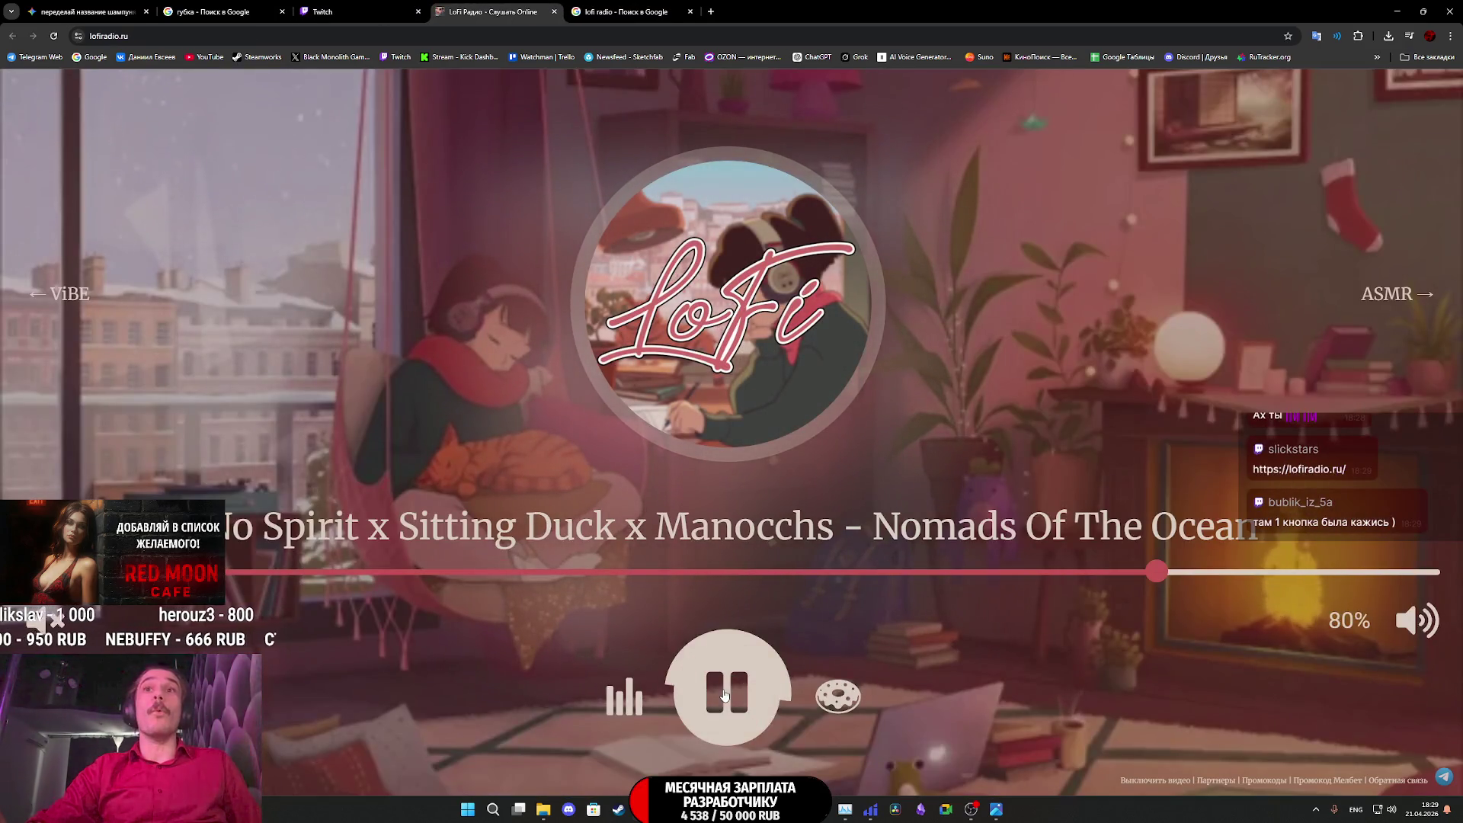
left_click_drag(1156, 571, 108, 572)
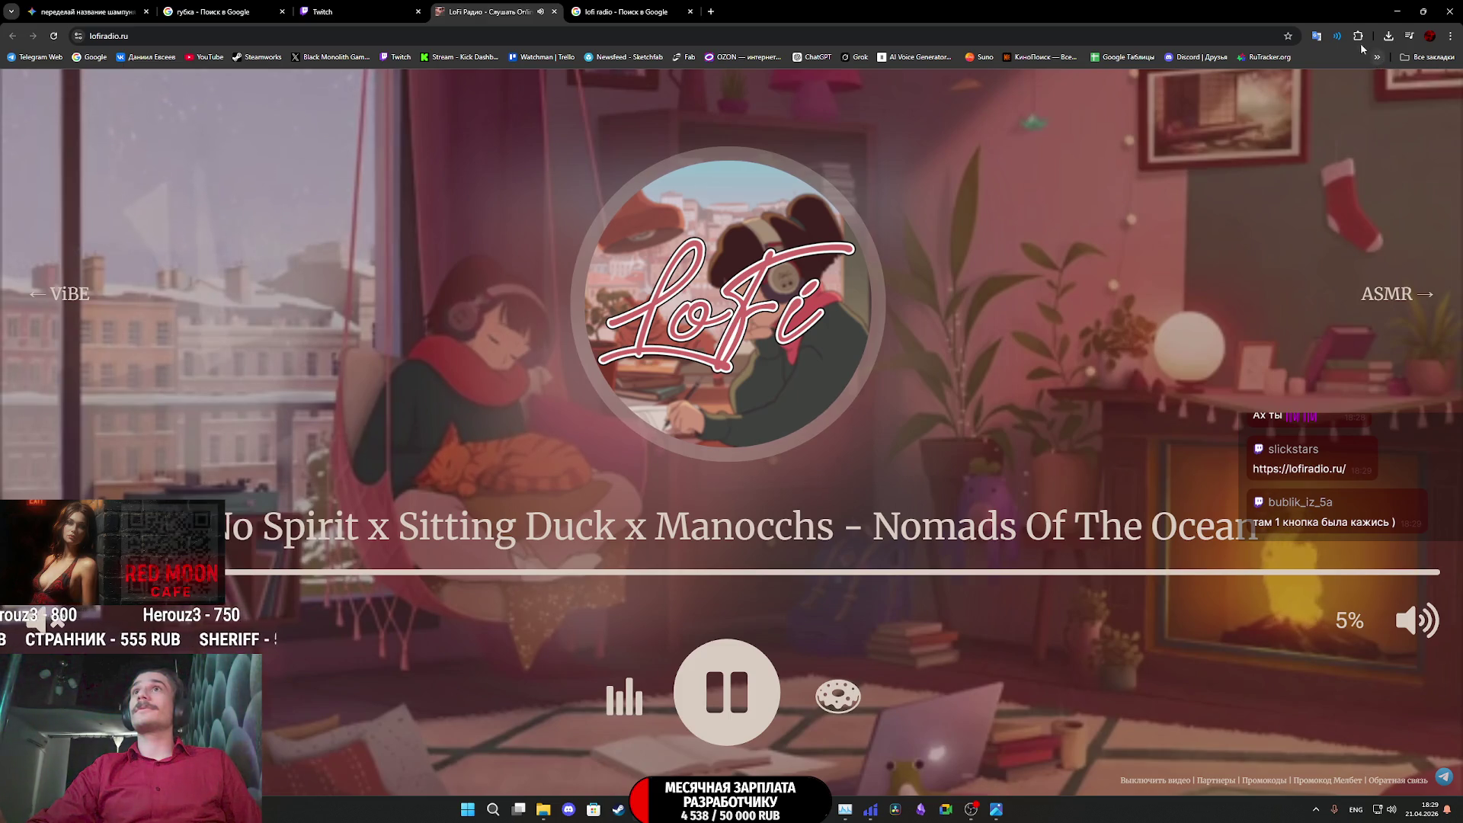
left_click(1288, 35)
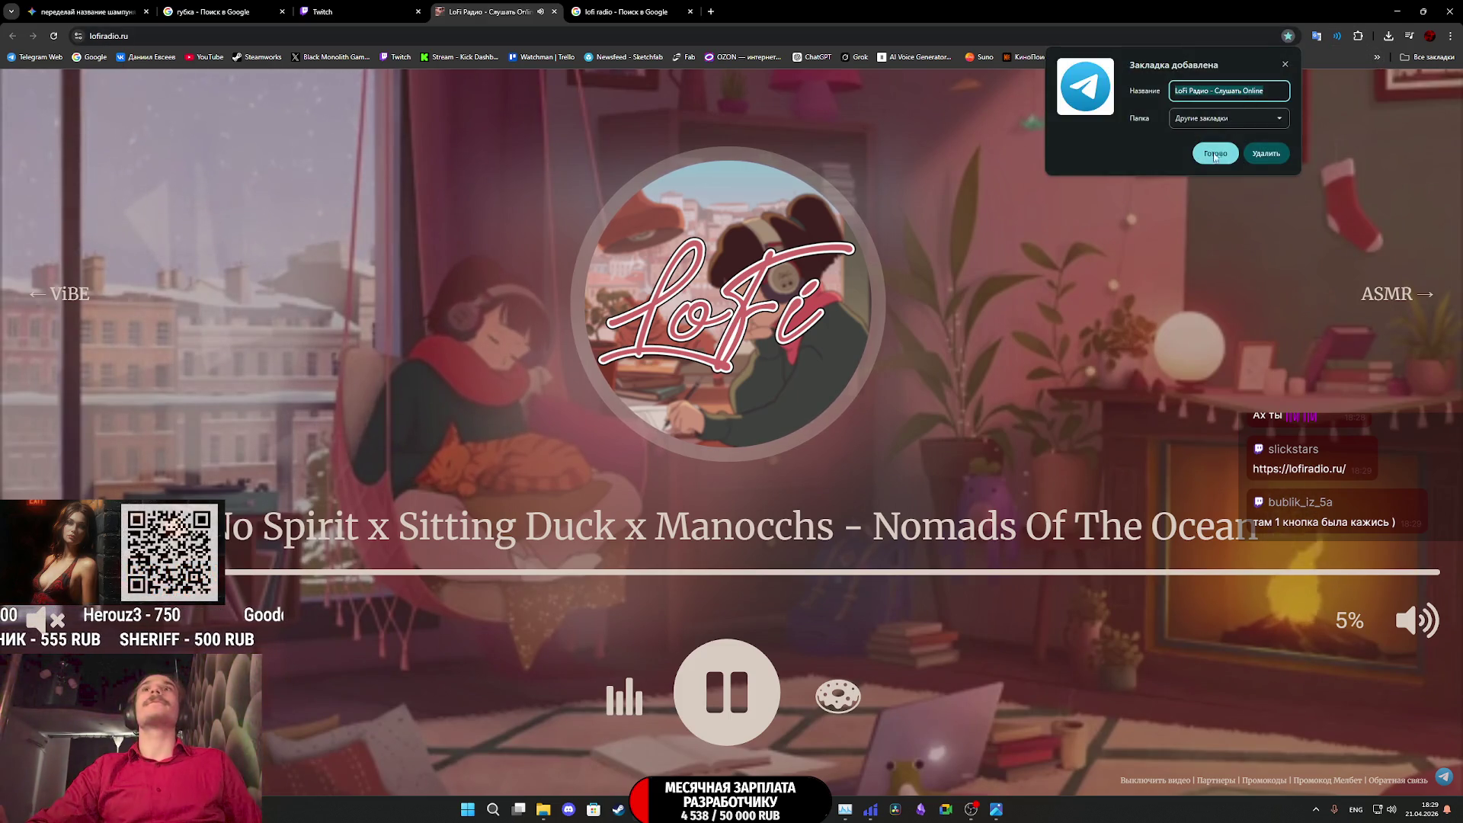
Close the lofi radio results tab, return to Twitch, then switch to Substance Painter
left_click(653, 7)
key("ctrl+w")
left_click(328, 11)
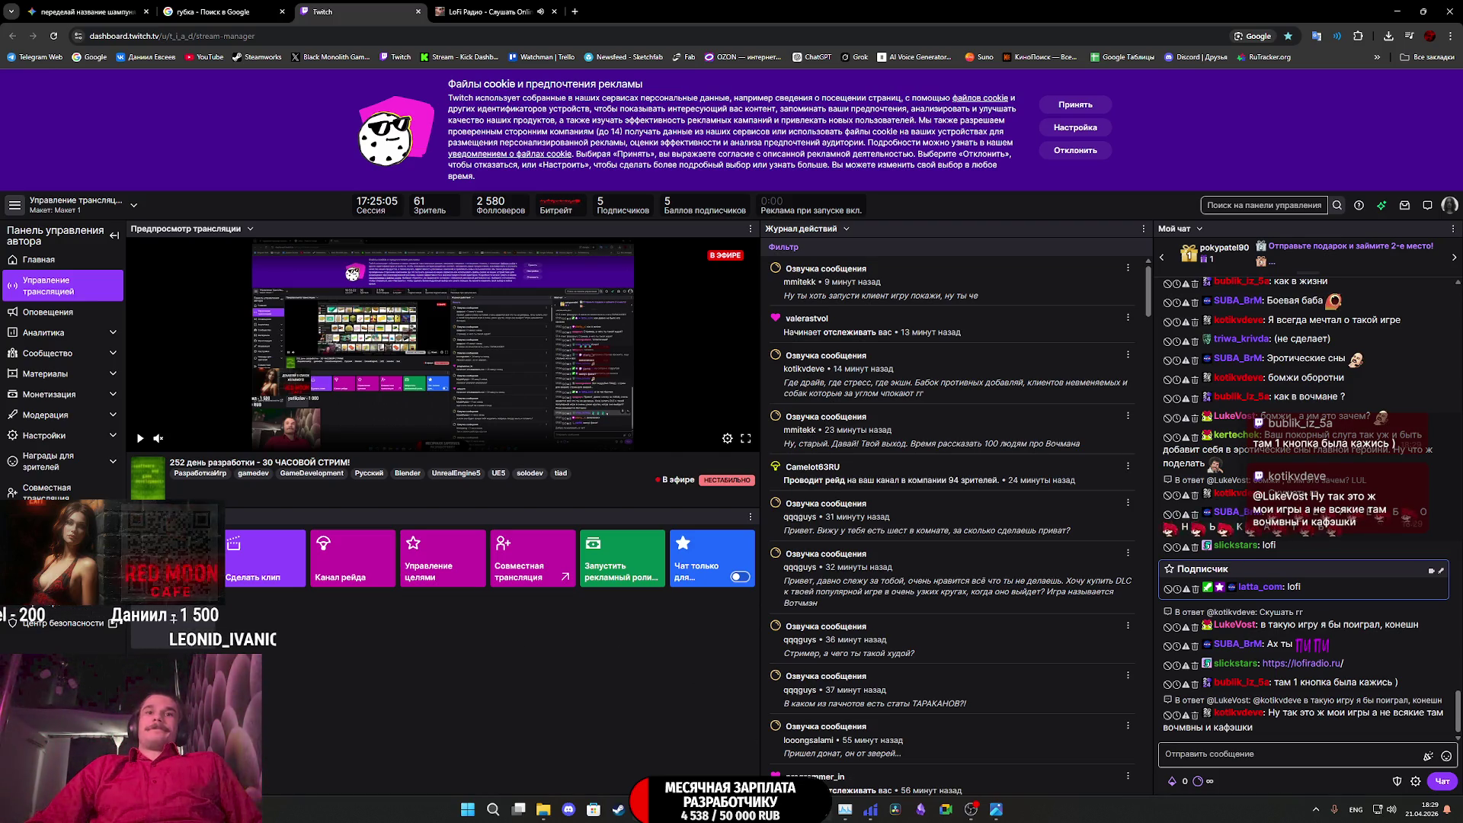
key("alt+Tab")
Filter the Assets shelf to show only materials
mouse_move(488, 404)
middle_mouse_down("alt")
mouse_move(515, 421)
mouse_move(448, 445)
middle_mouse_up("alt")
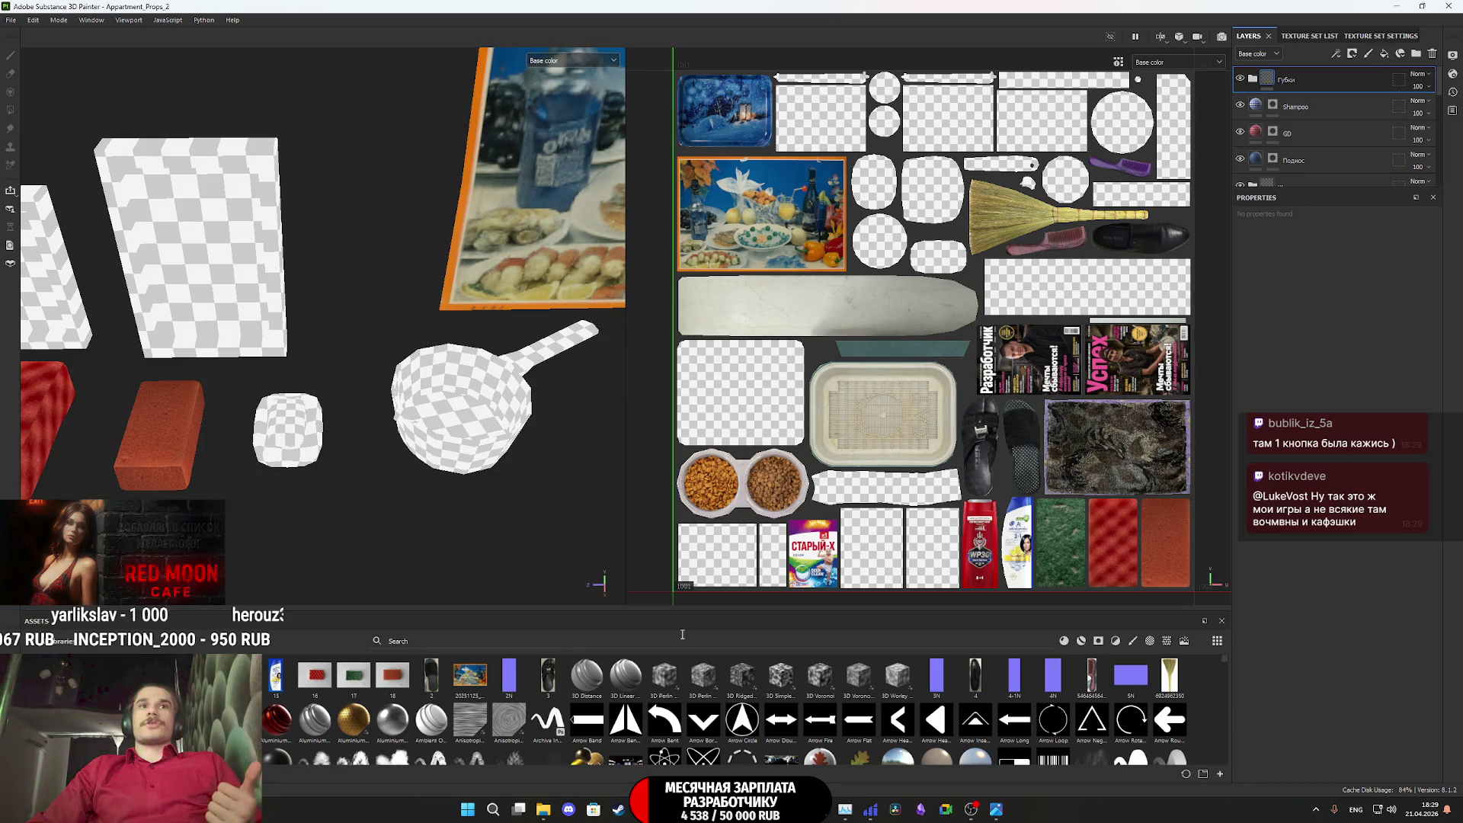
left_click(1064, 643)
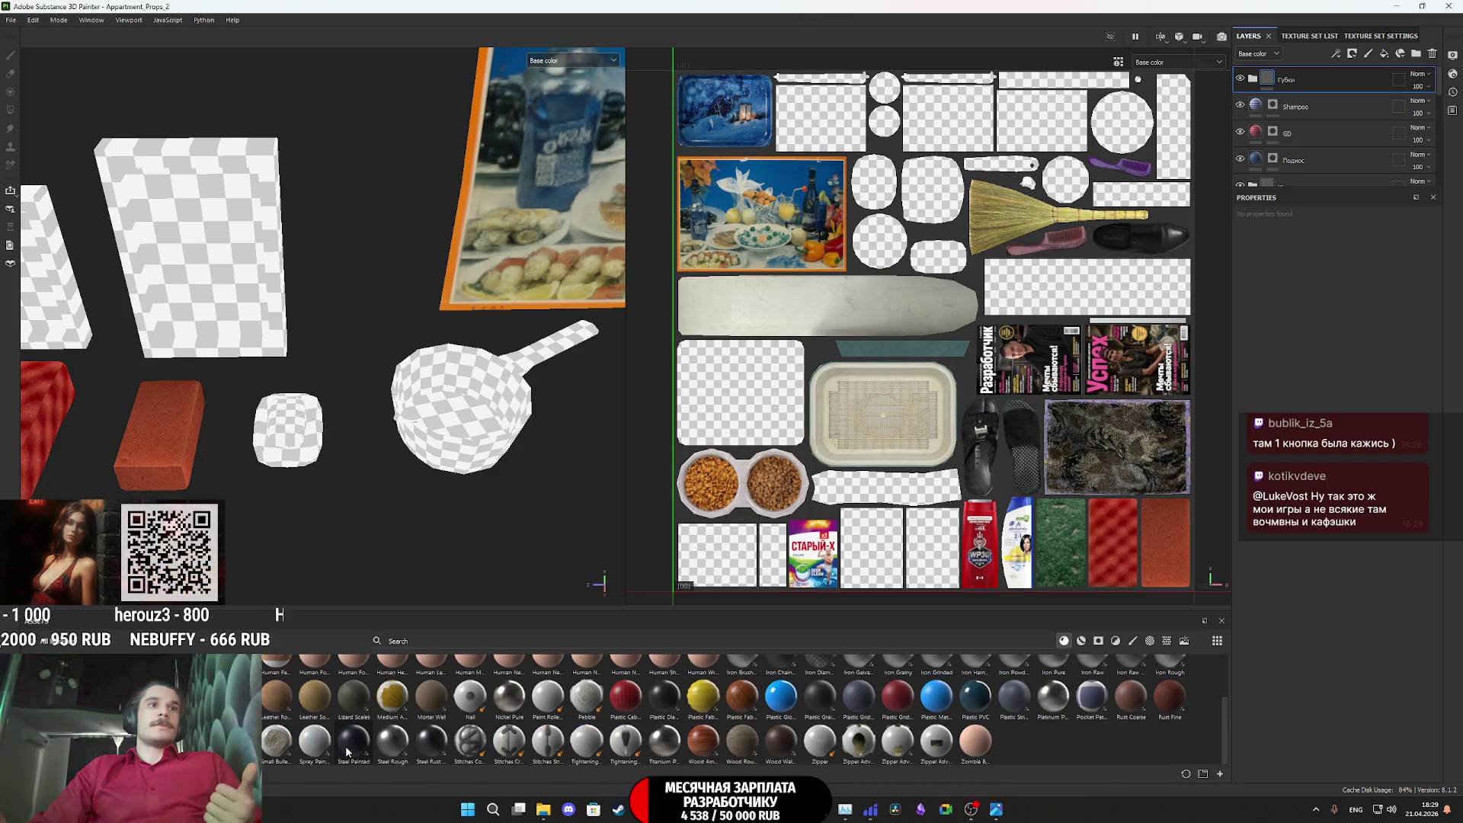
mouse_move(348, 750)
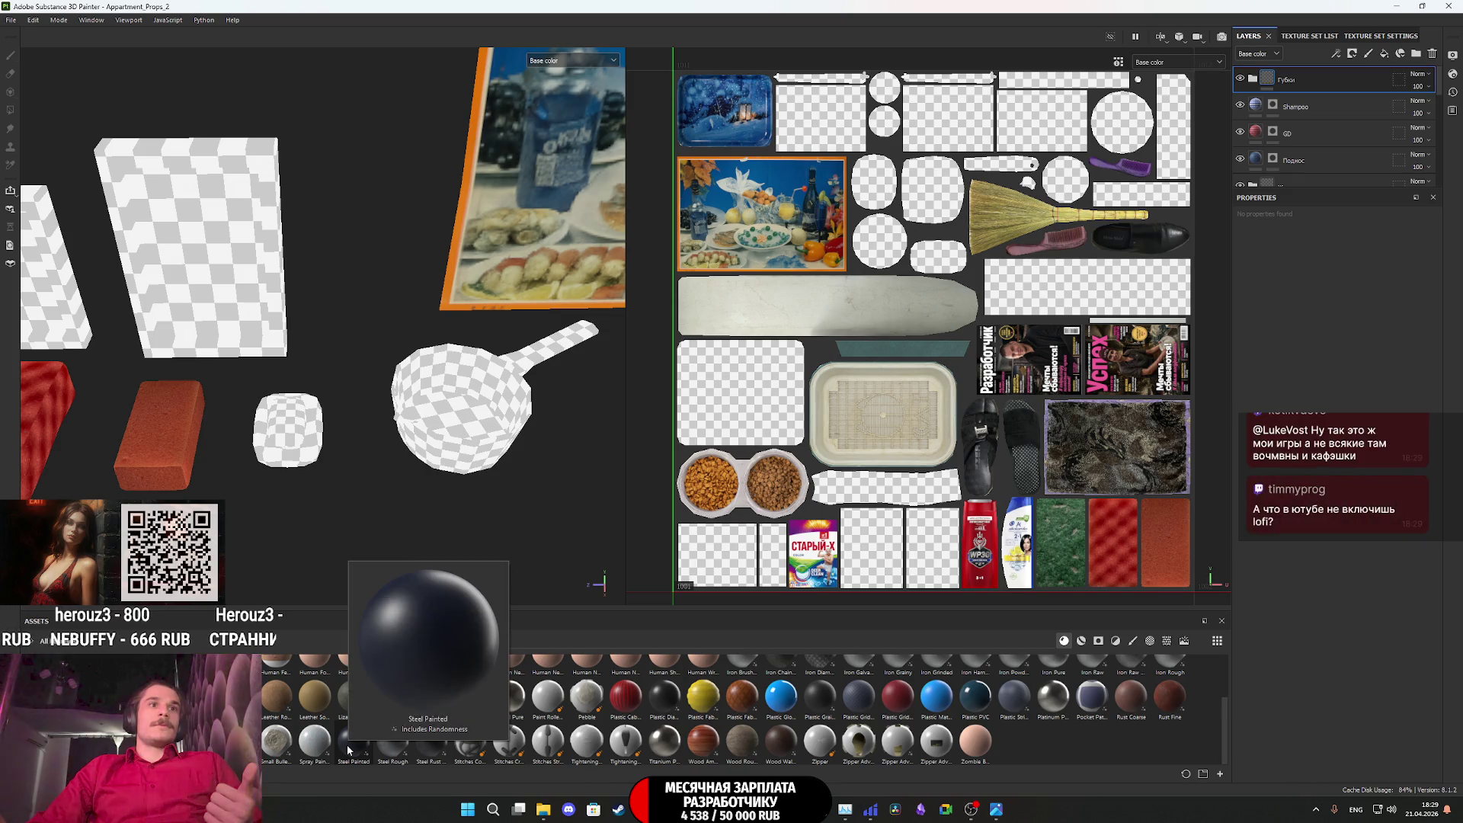
Add Steel Painted as a new layer with a black mask
left_click(348, 750)
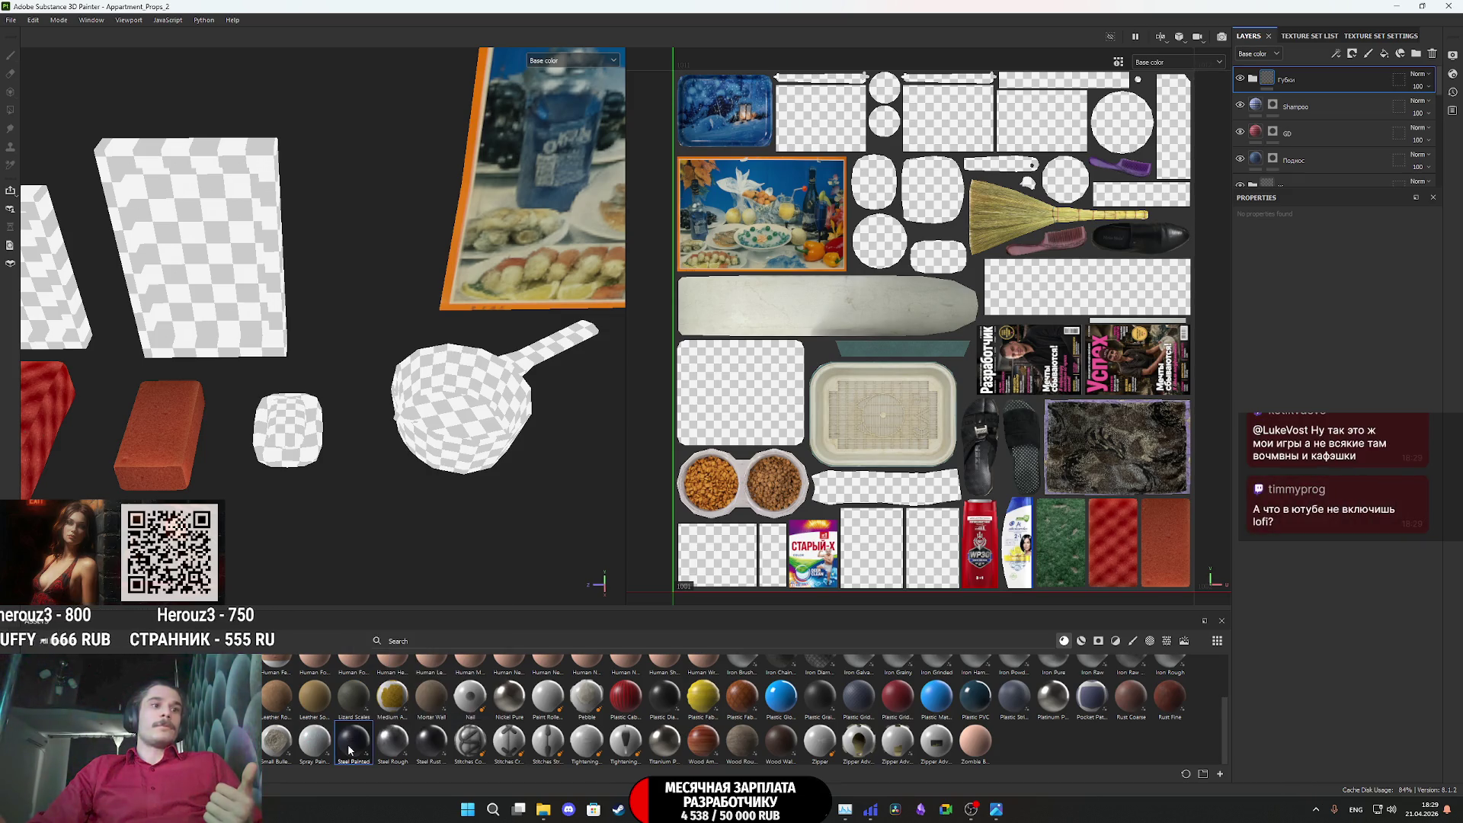
left_click_drag(1354, 218, 1343, 70)
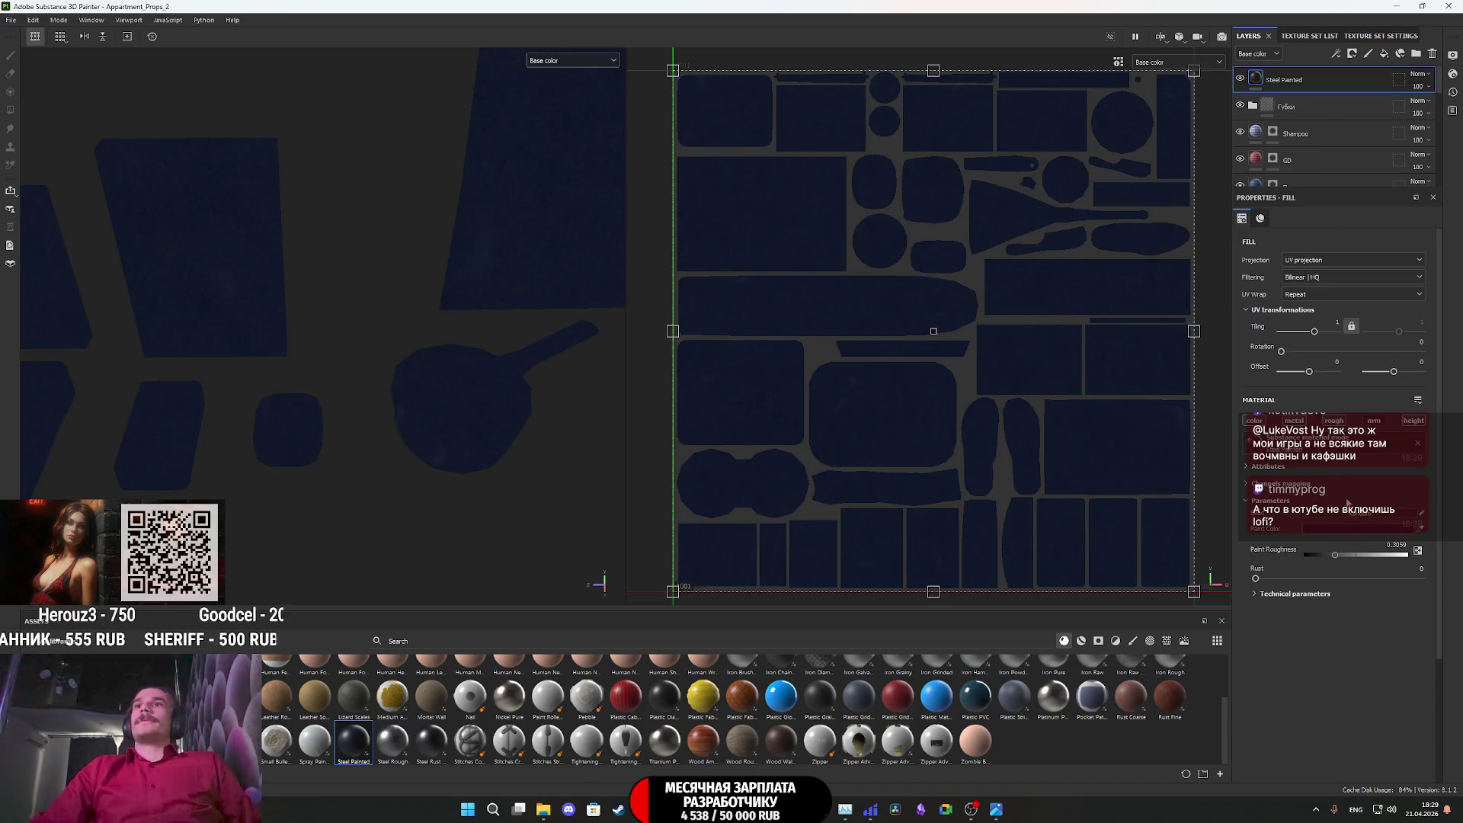
right_click(1267, 83)
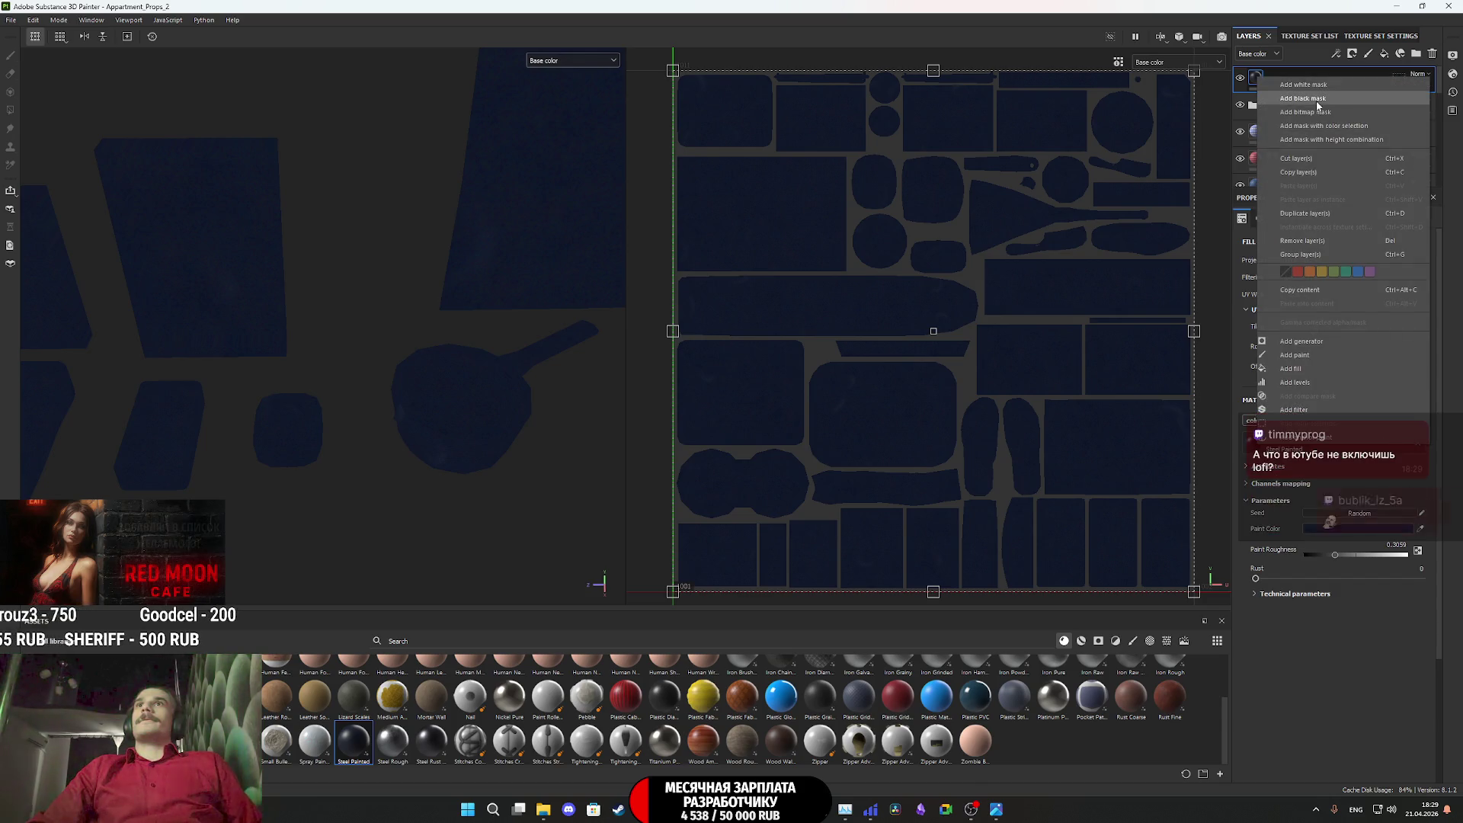
left_click(1314, 99)
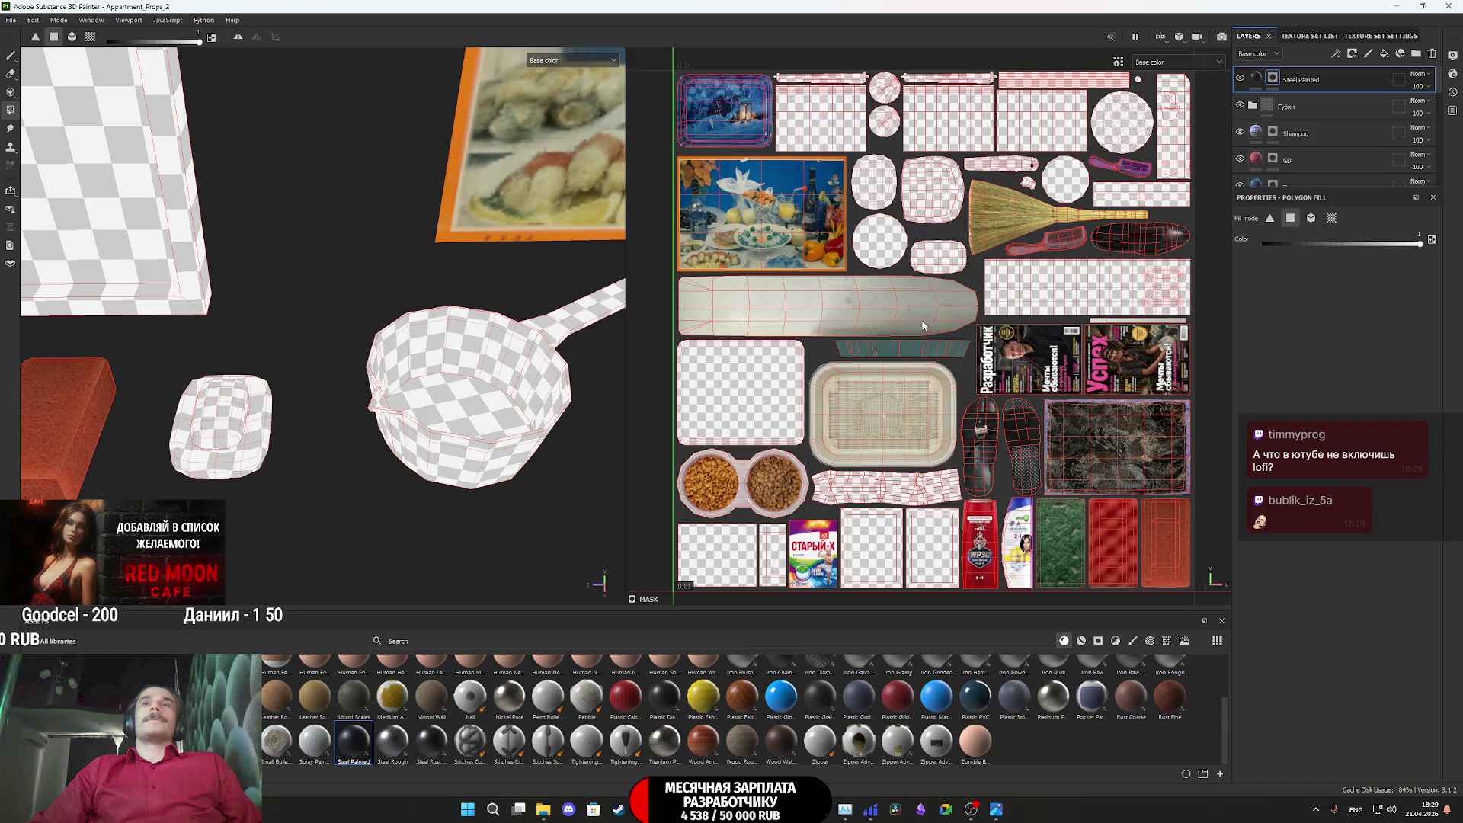
Reveal Steel Painted on the soap dish UV island and add a little rust (0.21)
scroll(1113, 200, "up", 1)
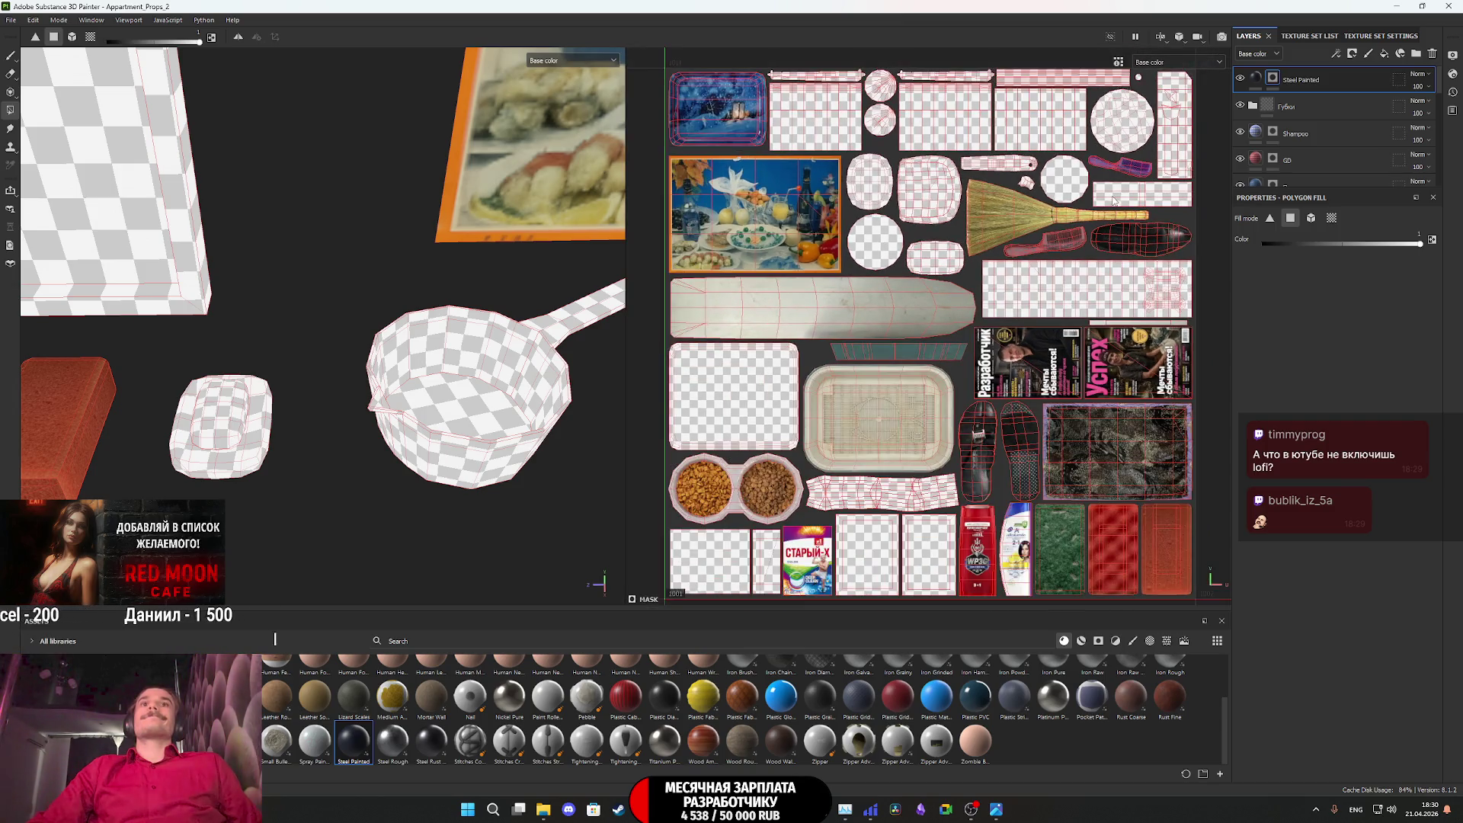
scroll(1109, 206, "down", 2)
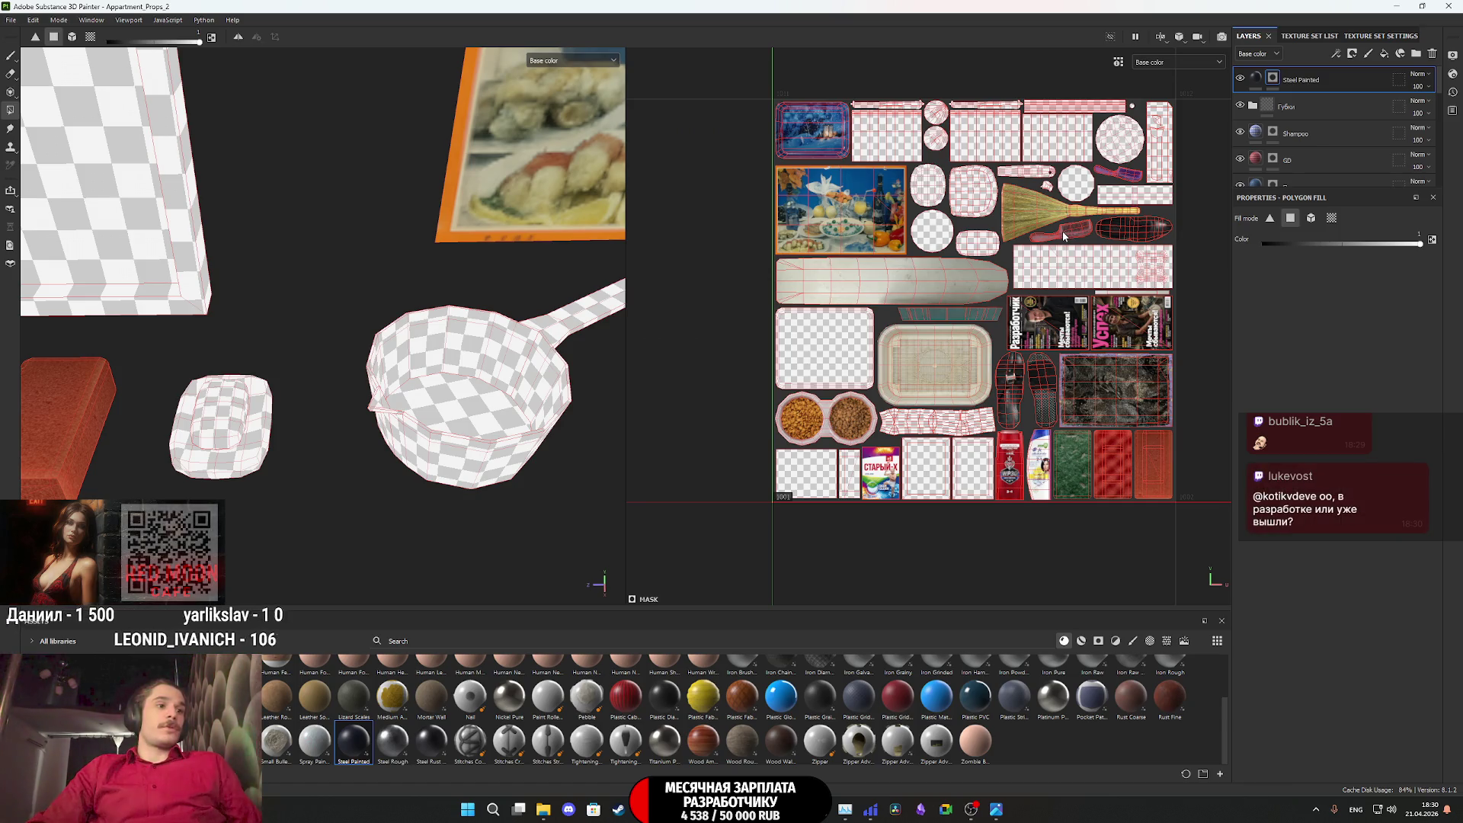
scroll(1057, 297, "down", 1)
scroll(1064, 278, "up", 3)
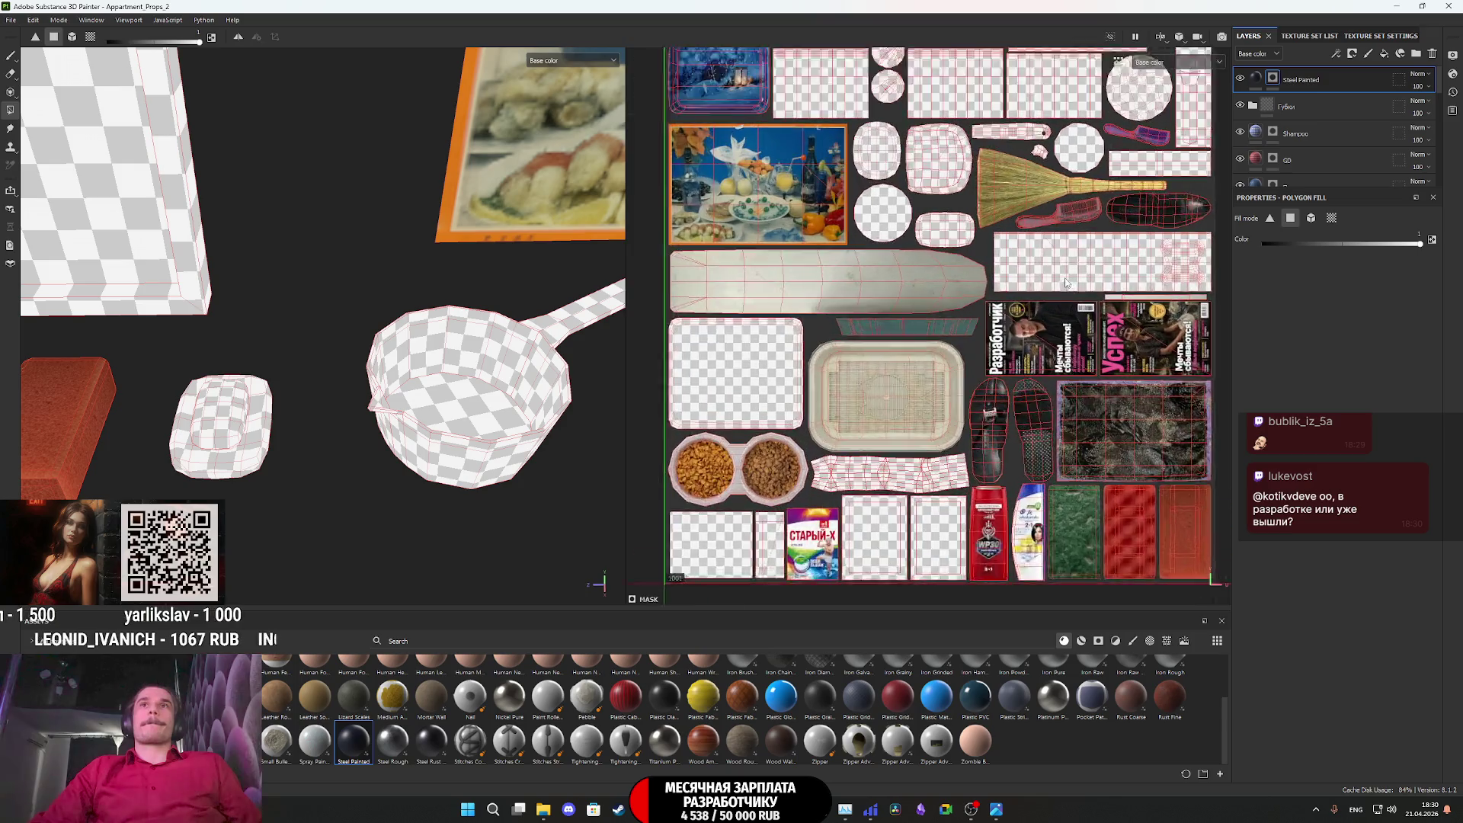
mouse_move(1049, 258)
middle_mouse_down()
mouse_move(948, 408)
mouse_move(964, 404)
middle_mouse_up()
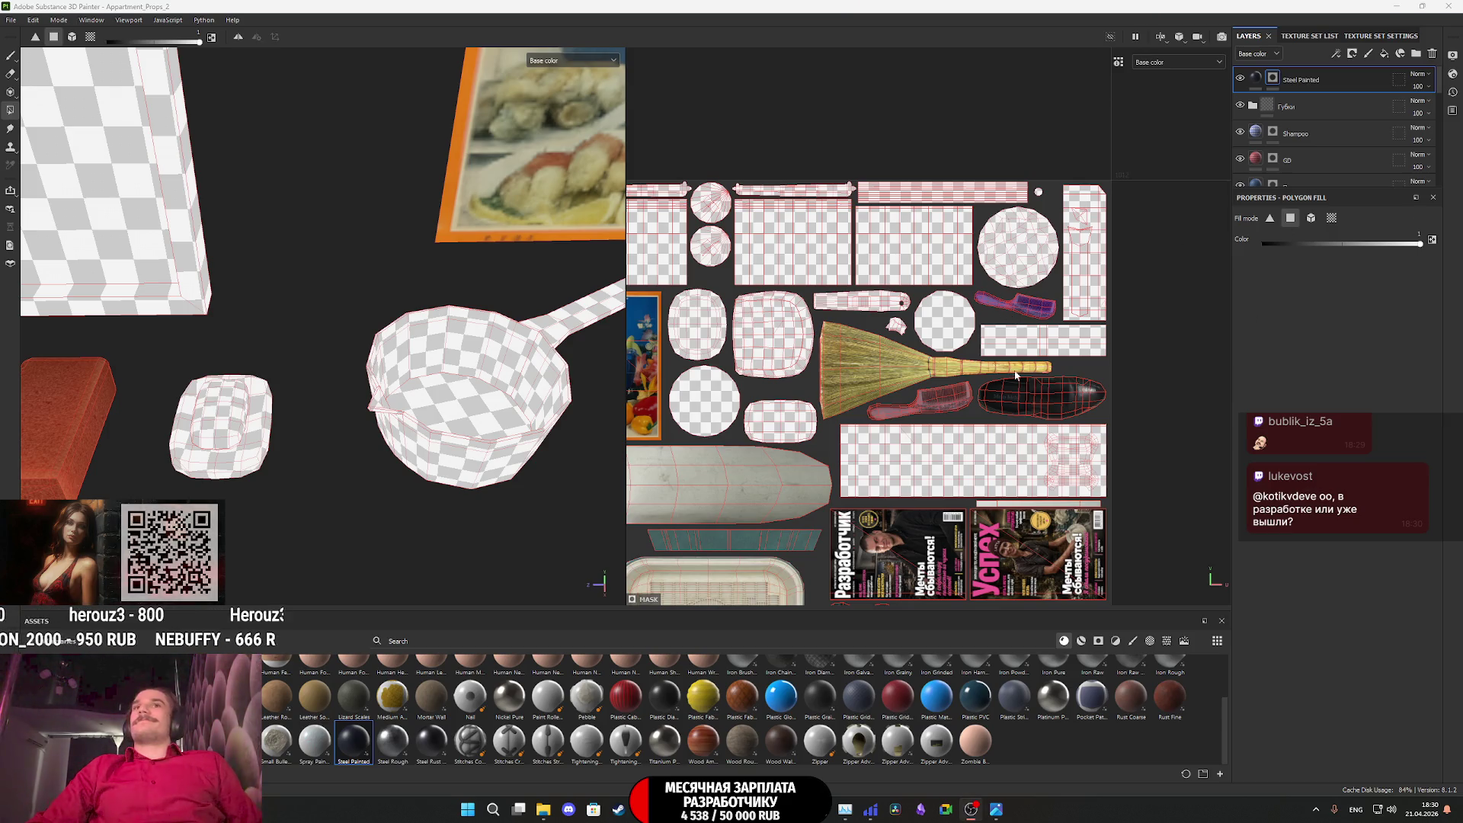
scroll(1013, 311, "down", 1)
scroll(839, 386, "up", 4)
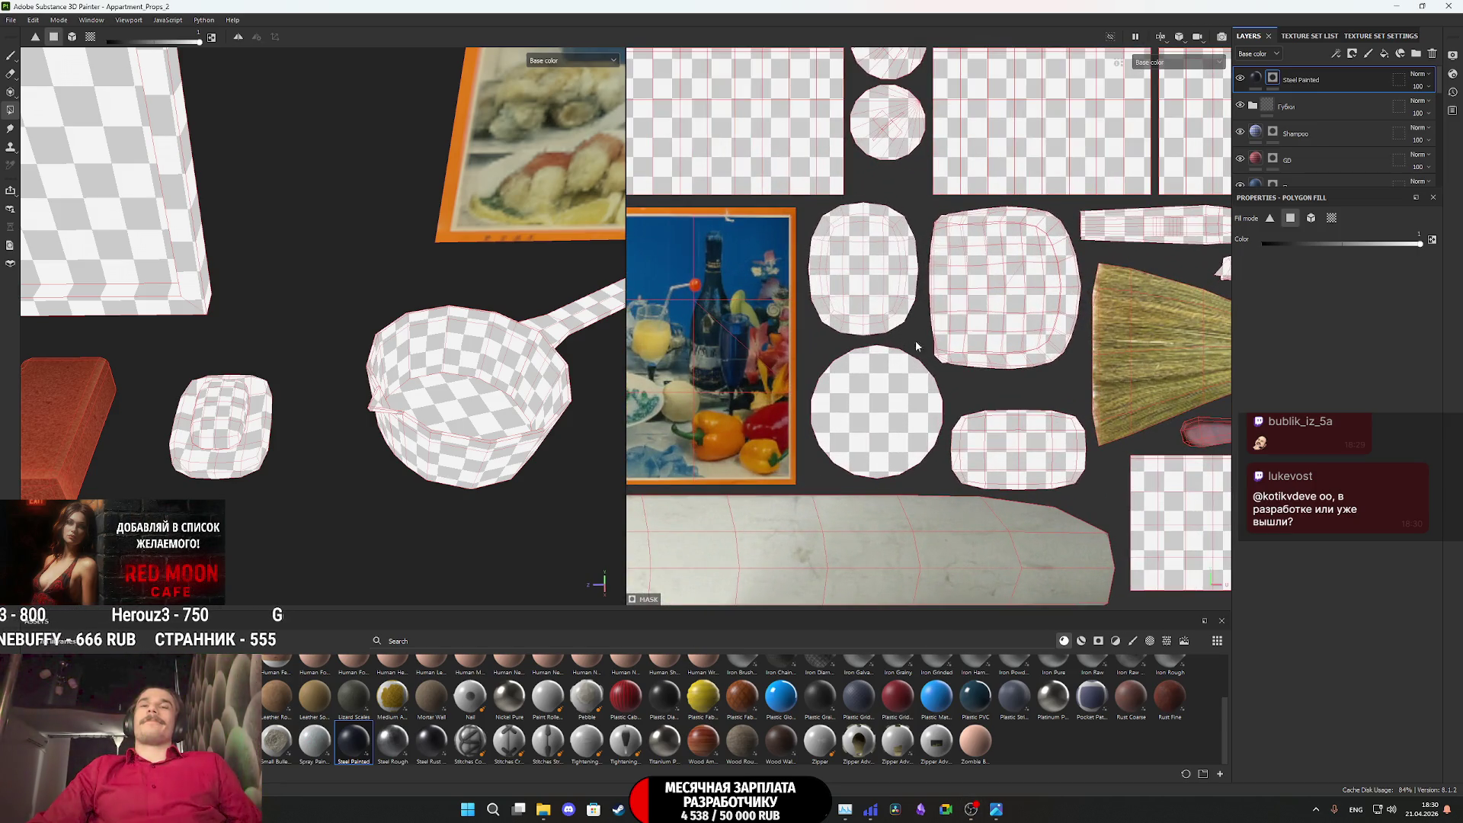
left_click_drag(911, 333, 820, 216)
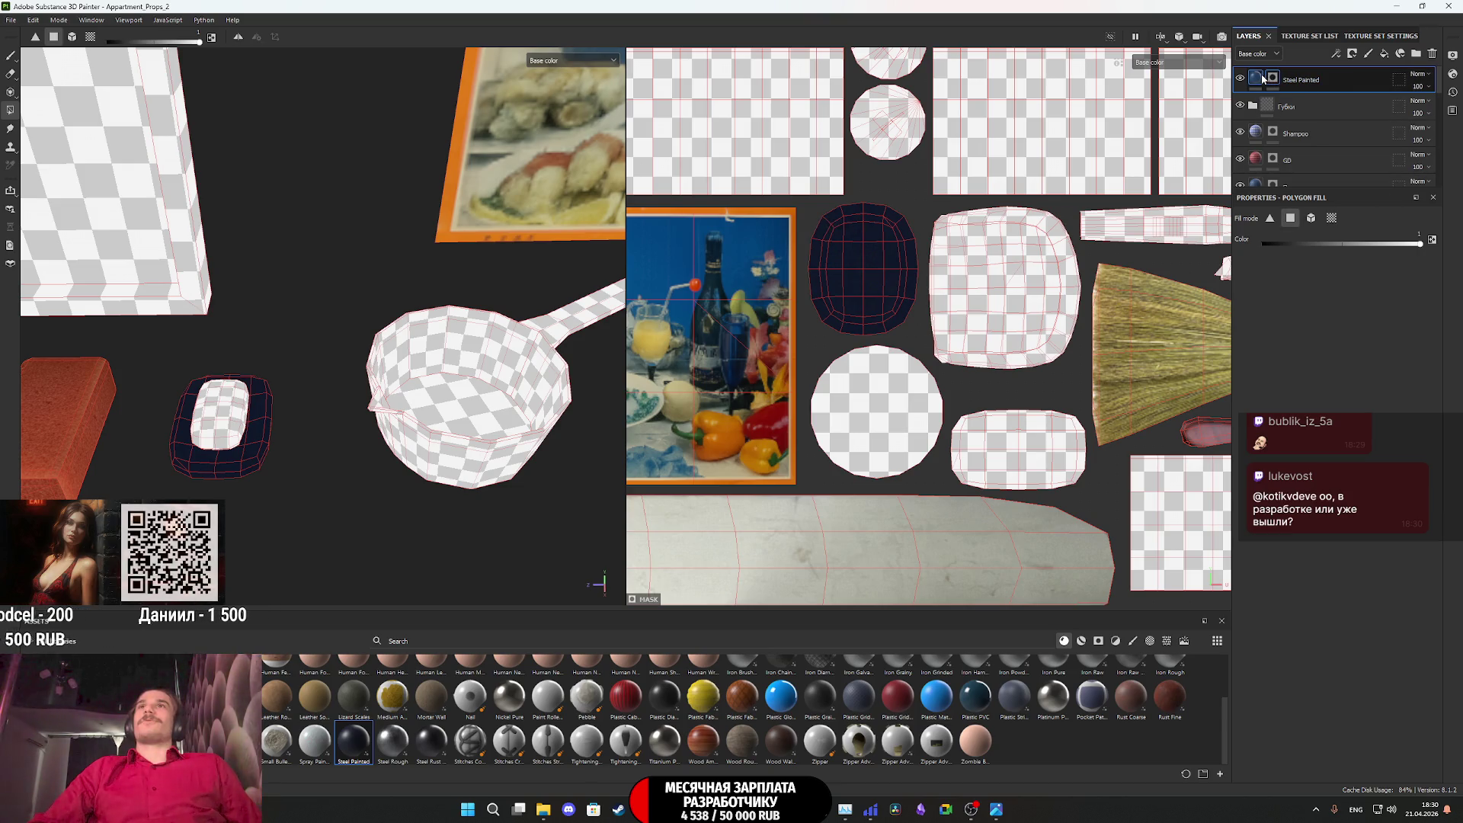
left_click(1262, 77)
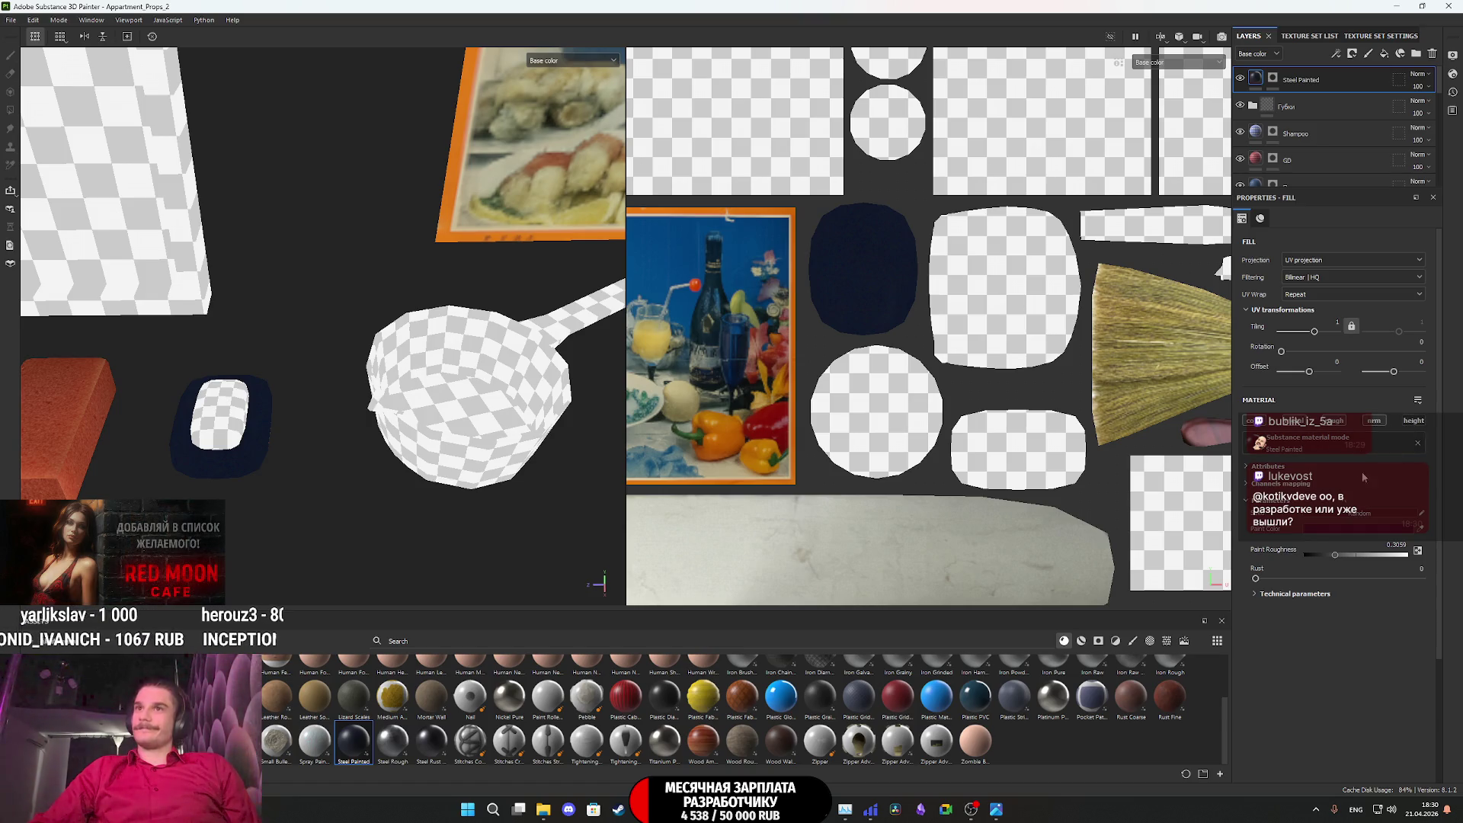
left_click_drag(1255, 578, 1314, 579)
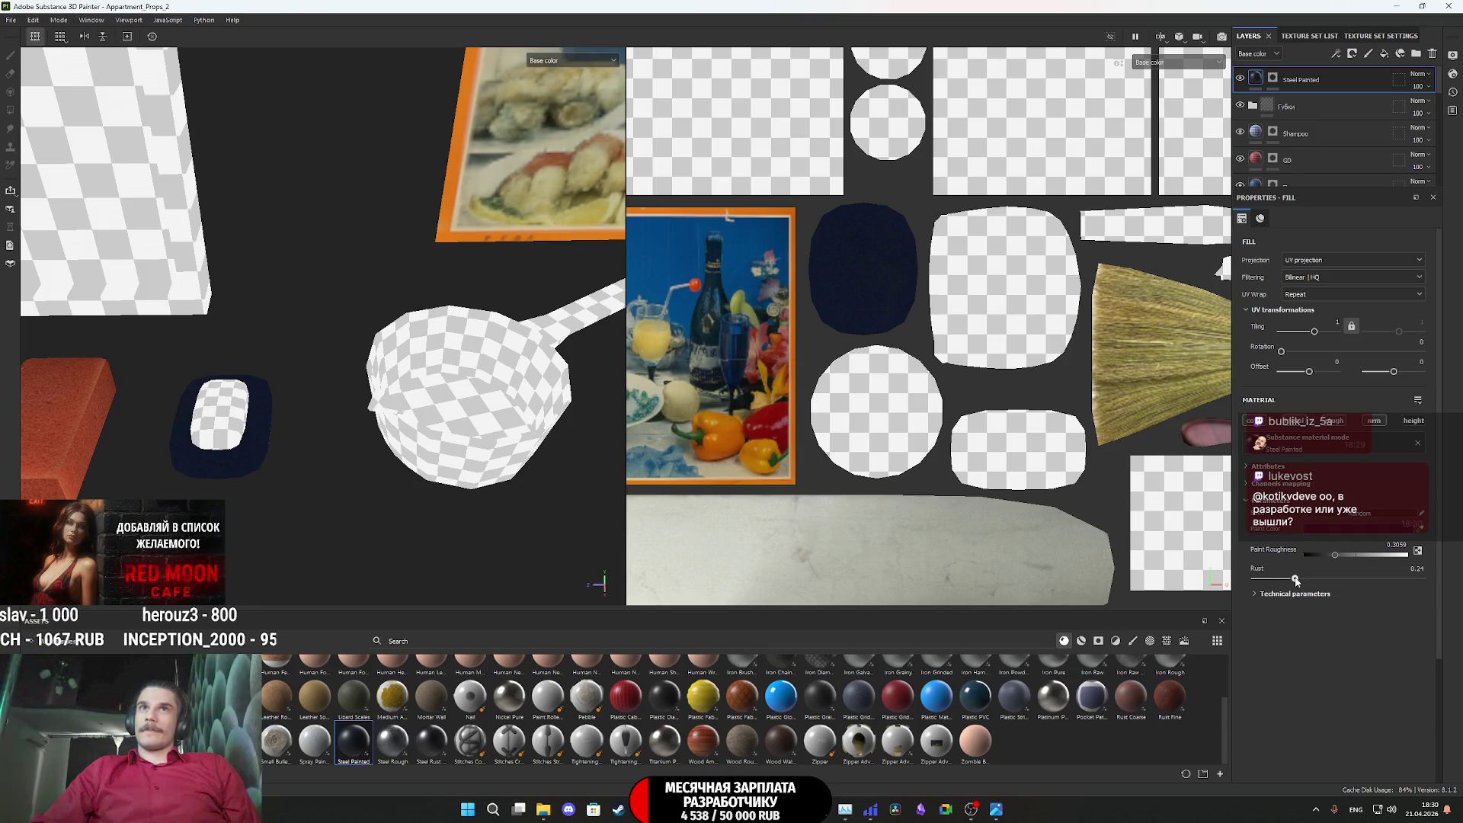
Set the steel's paint colour to light grey C8C8C8 and adjust rust to about 0.2
left_click(1345, 533)
mouse_move(1219, 592)
left_mouse_down()
mouse_move(1188, 602)
mouse_move(1122, 496)
left_mouse_up()
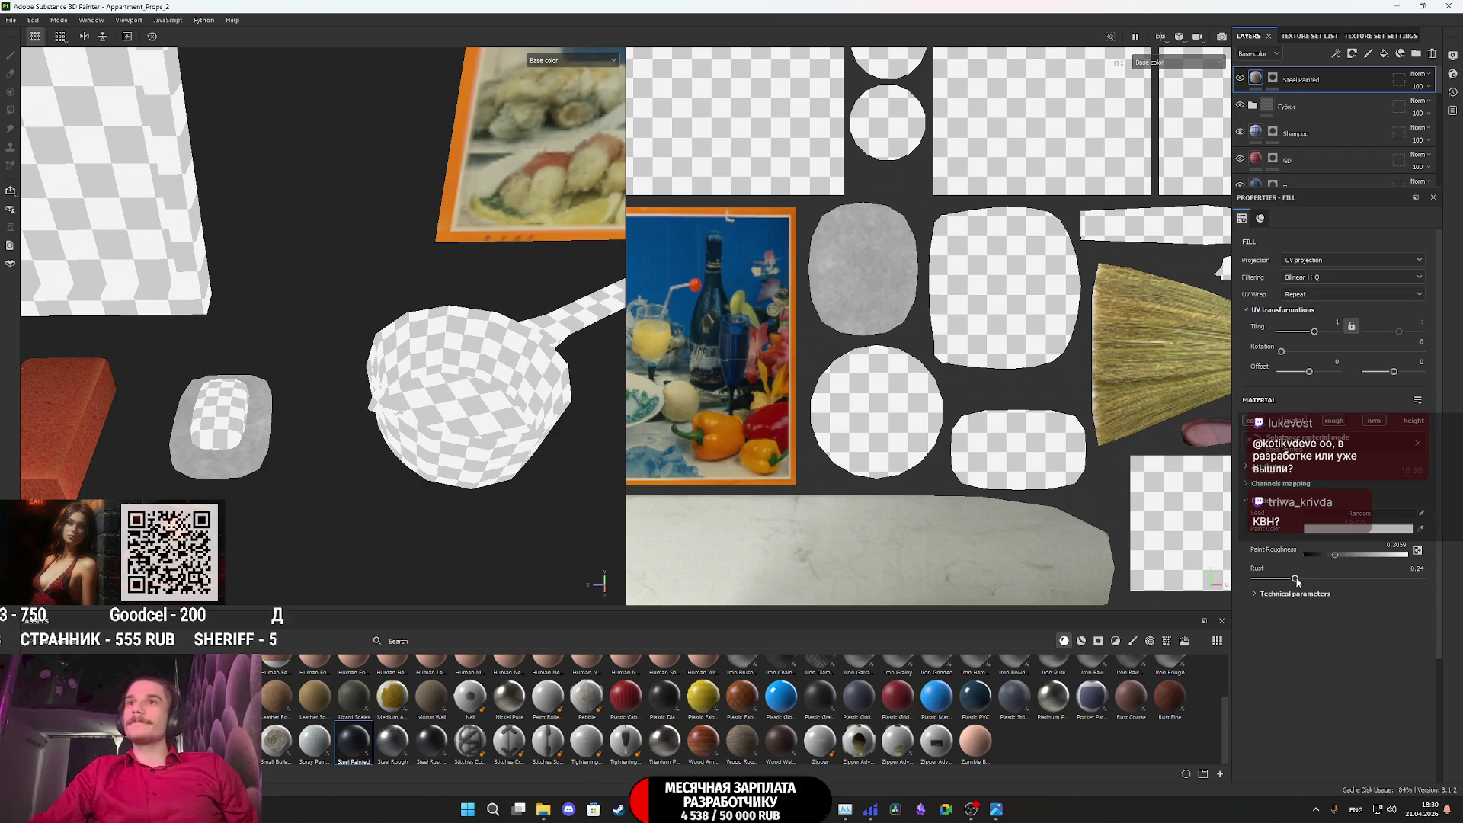
mouse_move(1294, 578)
left_mouse_down()
mouse_move(1325, 579)
mouse_move(1268, 579)
mouse_move(1311, 579)
mouse_move(1287, 579)
left_mouse_up()
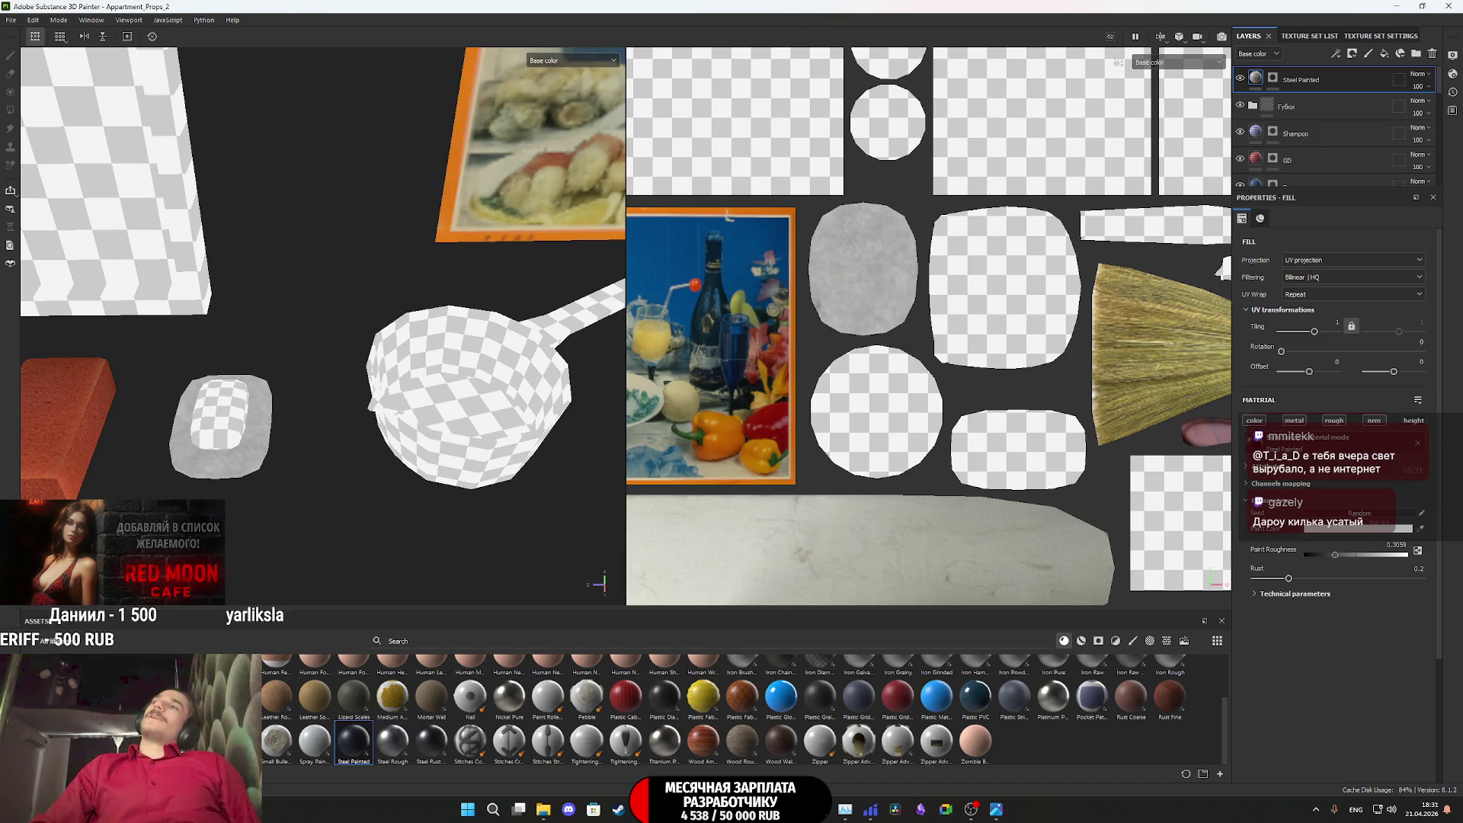
Bring the whole texture sheet into view and select the Steel Painted layer
scroll(1095, 352, "down", 3)
scroll(1095, 353, "down", 1)
mouse_move(1100, 382)
middle_mouse_down()
mouse_move(943, 382)
mouse_move(992, 392)
middle_mouse_up()
scroll(943, 382, "up", 3)
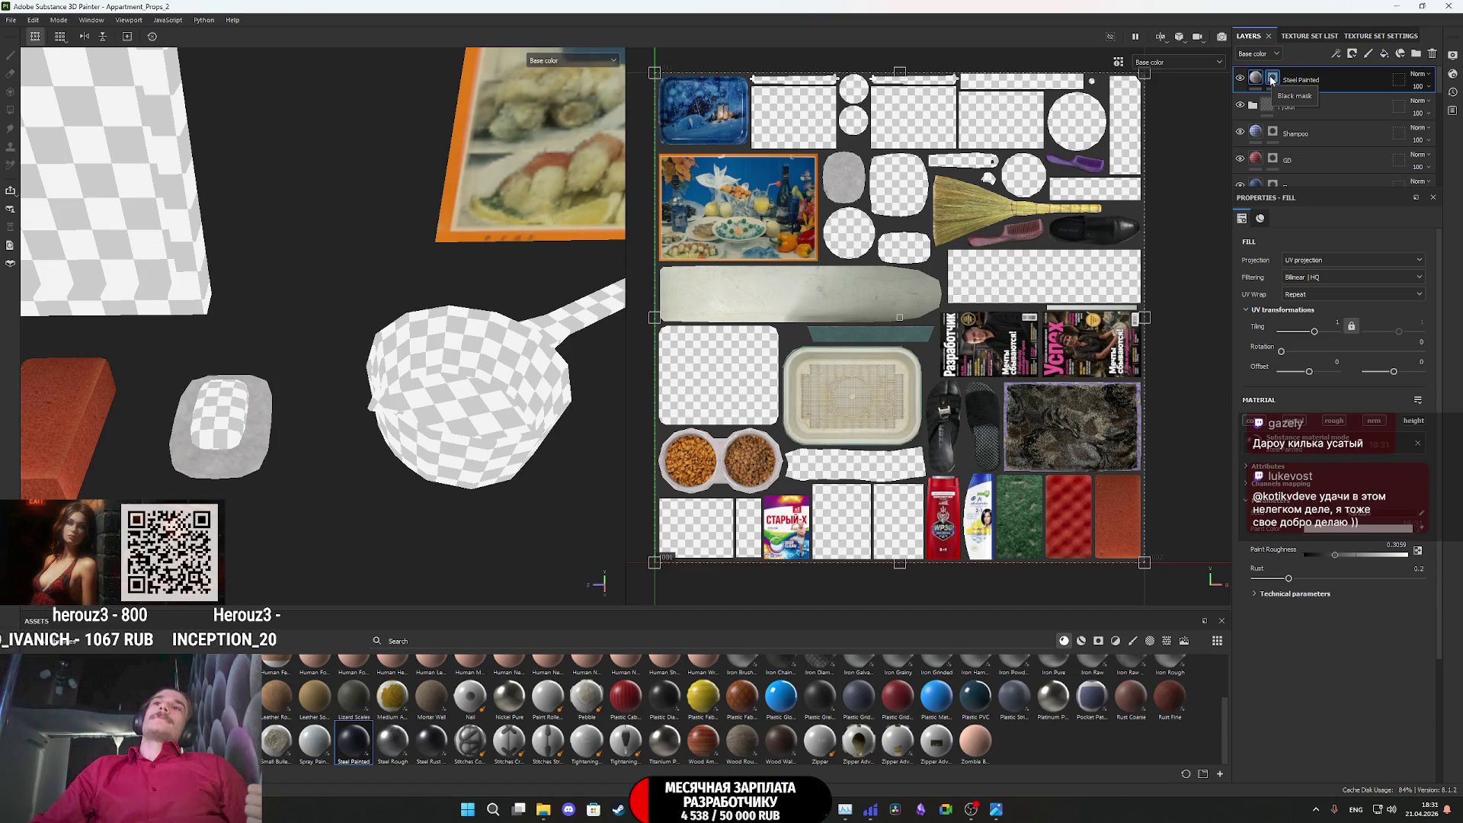
left_click(1383, 87)
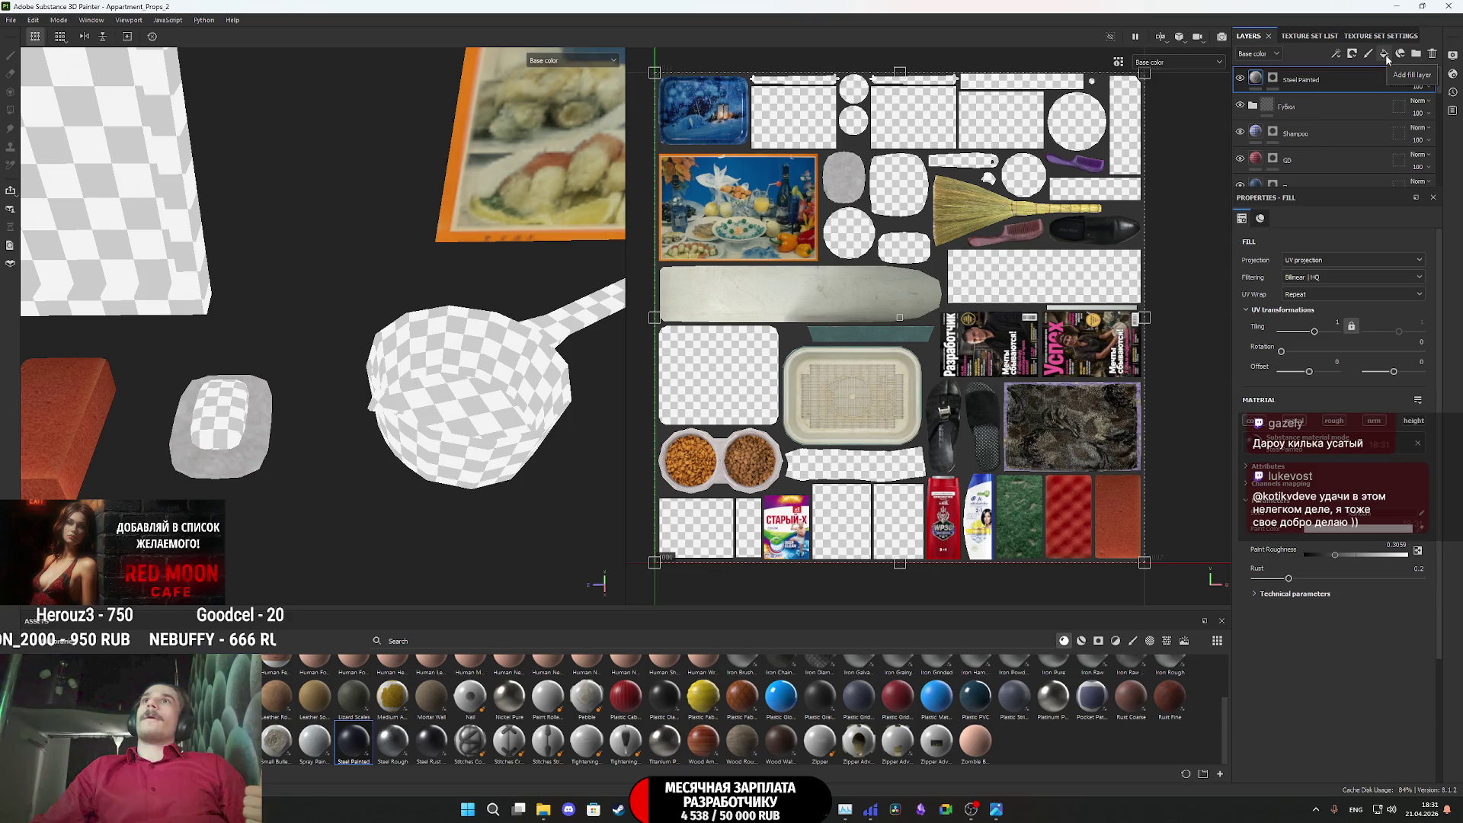
Add a new fill layer on top using only base colour, set to black
left_click(1383, 54)
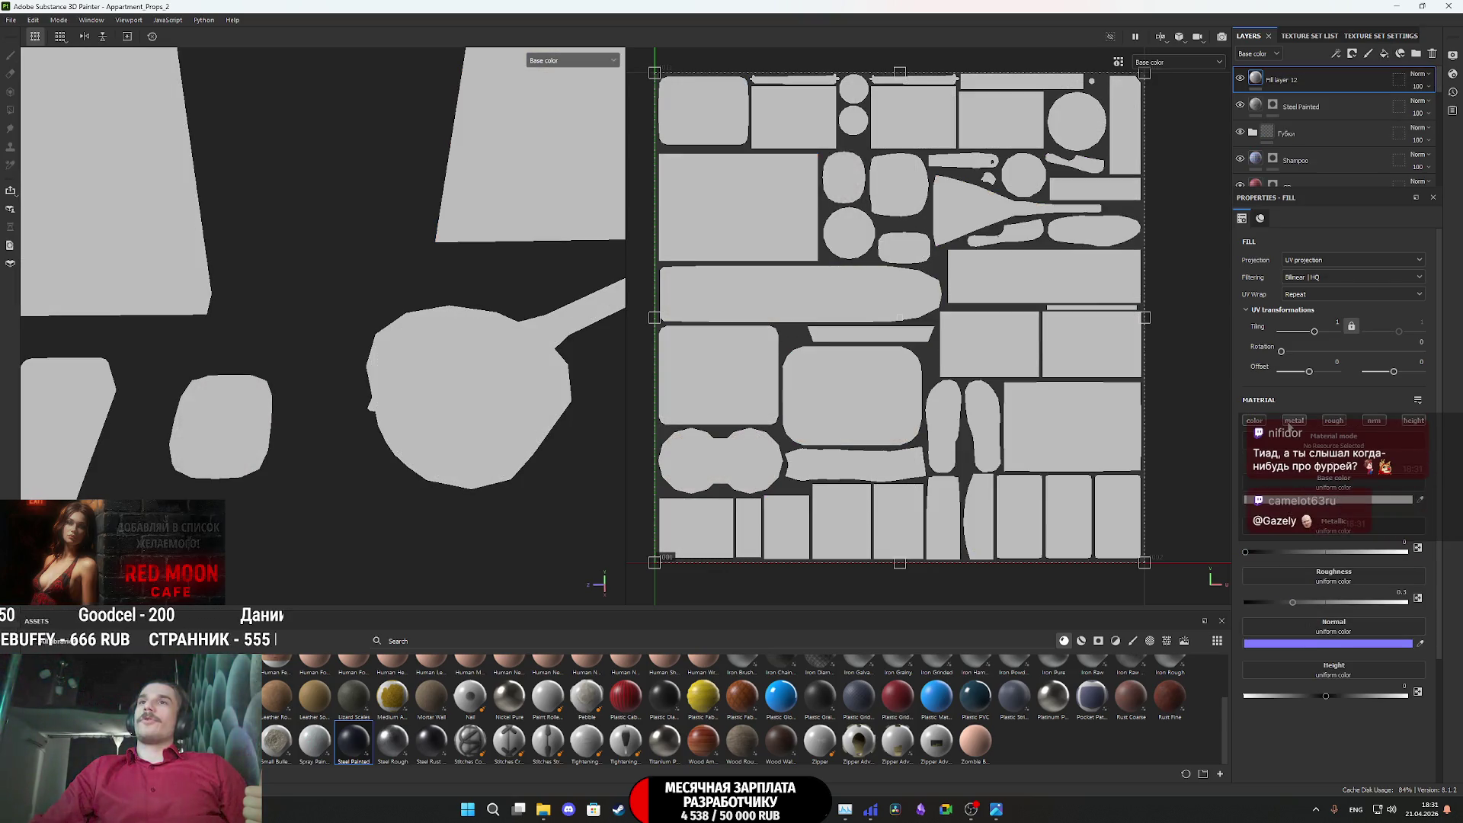
left_click(1292, 421)
left_click(1333, 421)
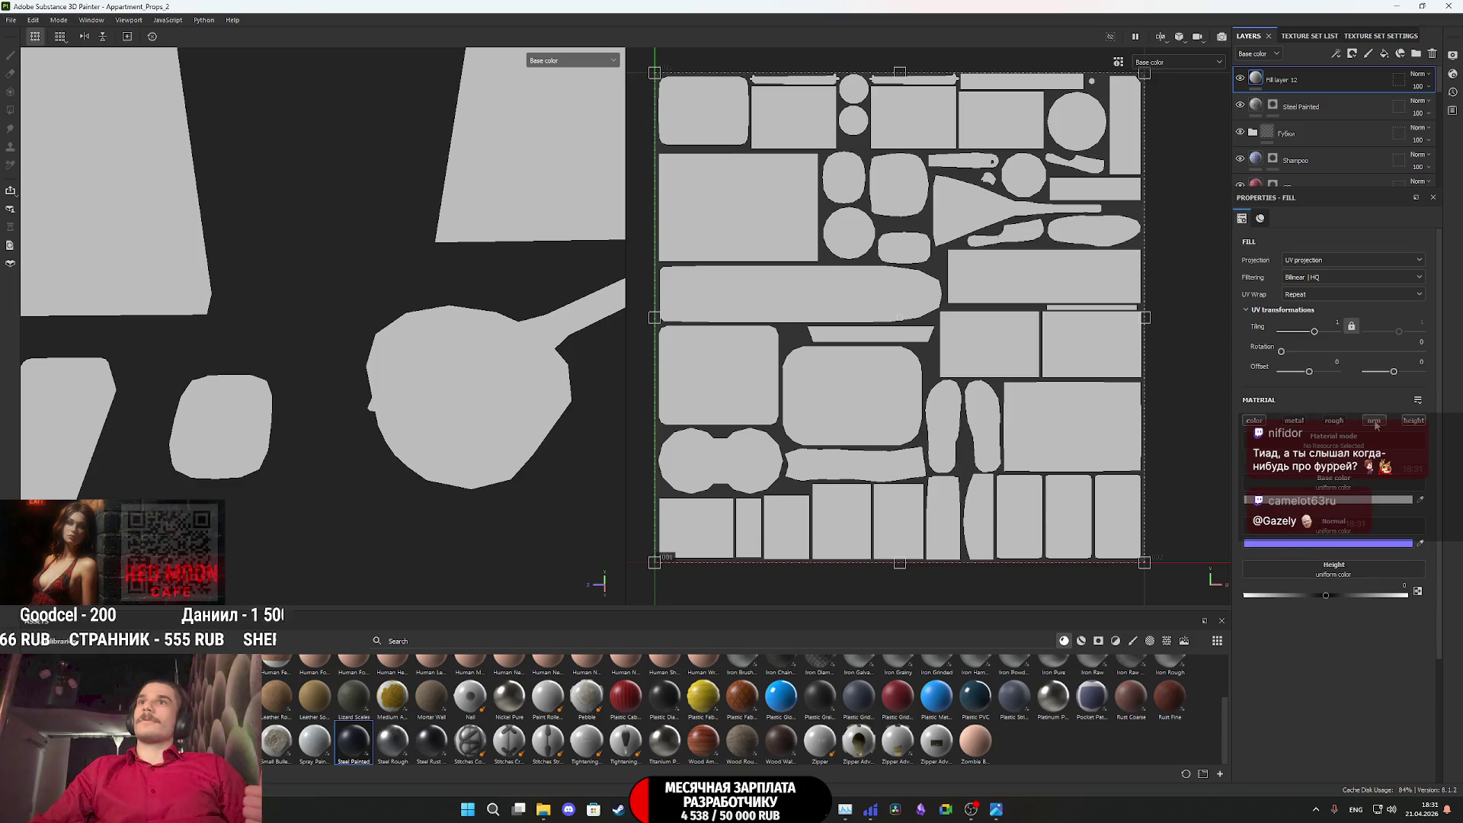
left_click(1373, 421)
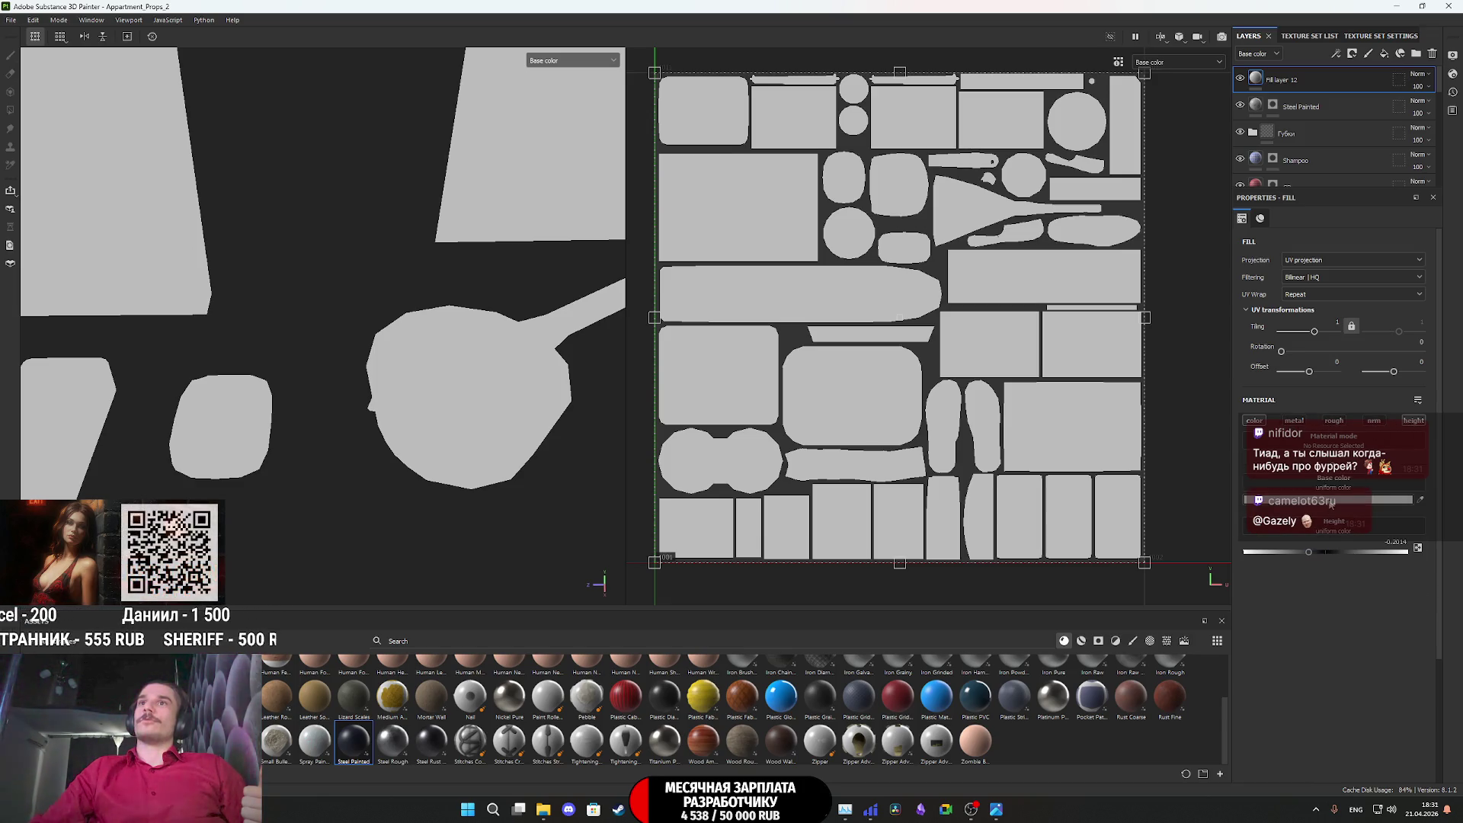
left_click(1295, 499)
left_click_drag(1279, 528, 1193, 675)
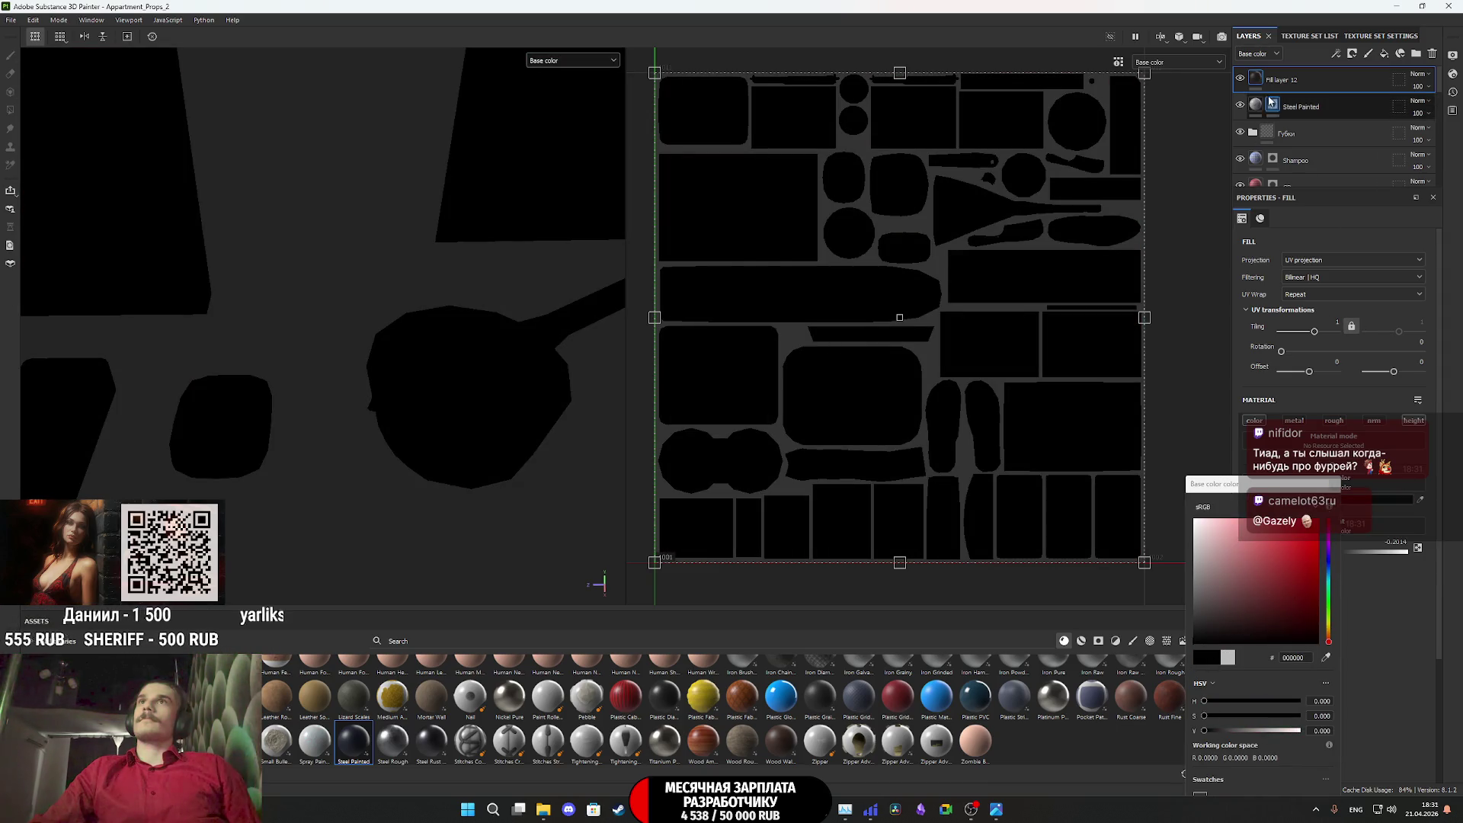
left_click(1334, 486)
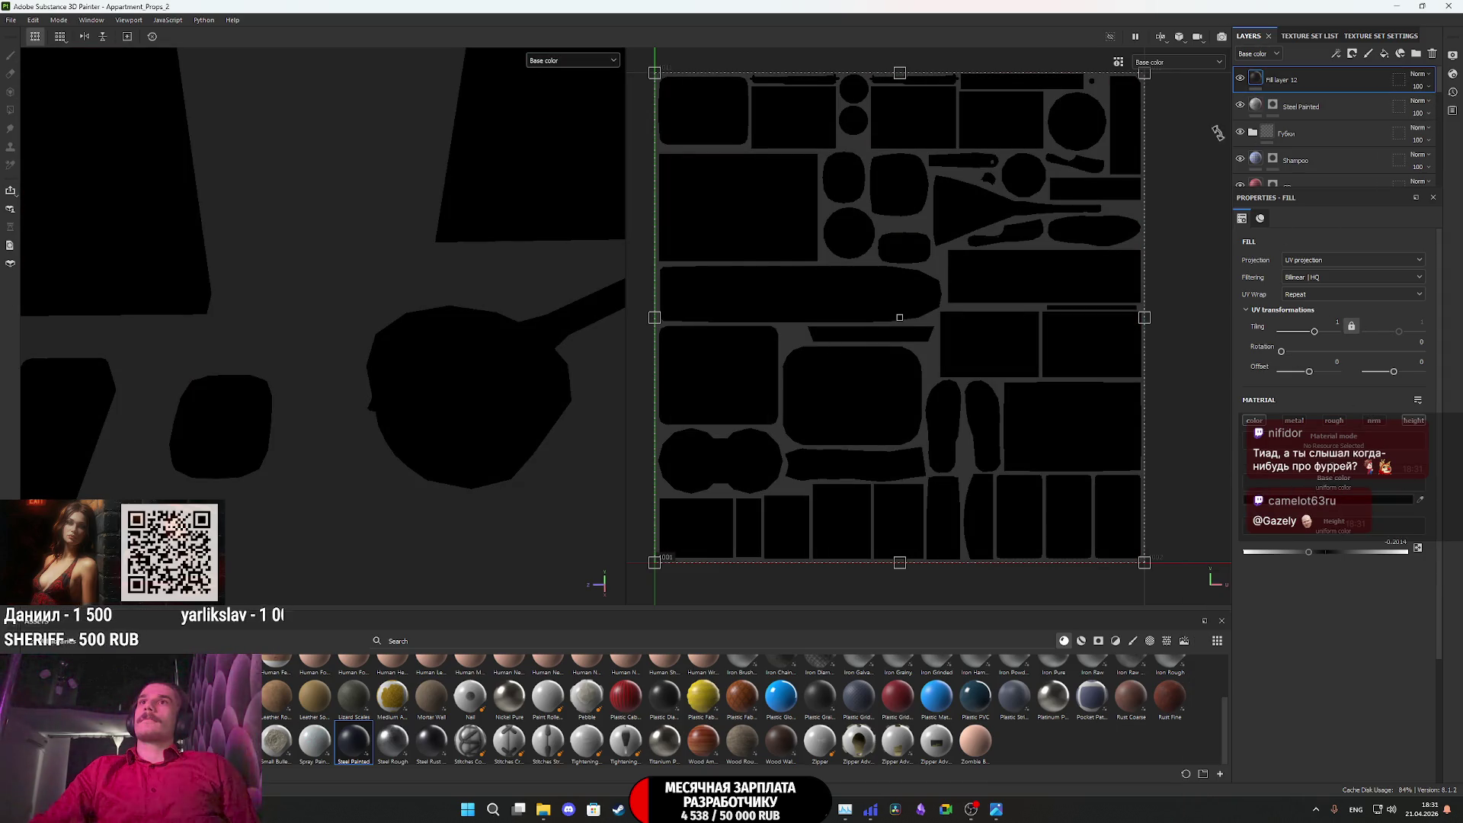
Target Fill layer 12's mask and zoom in on the soap dish UV island
right_click(1259, 82)
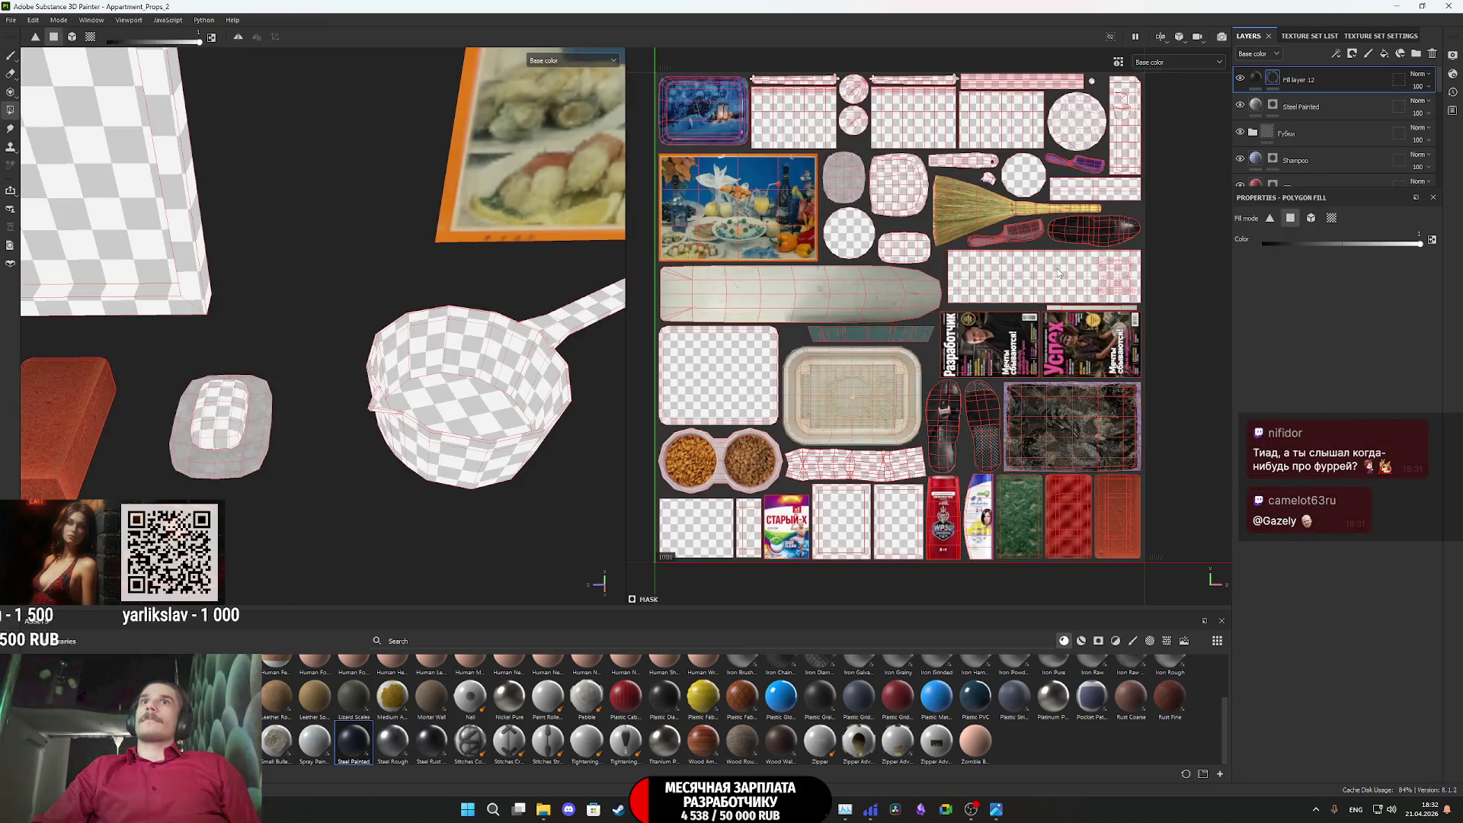
scroll(890, 275, "up", 3)
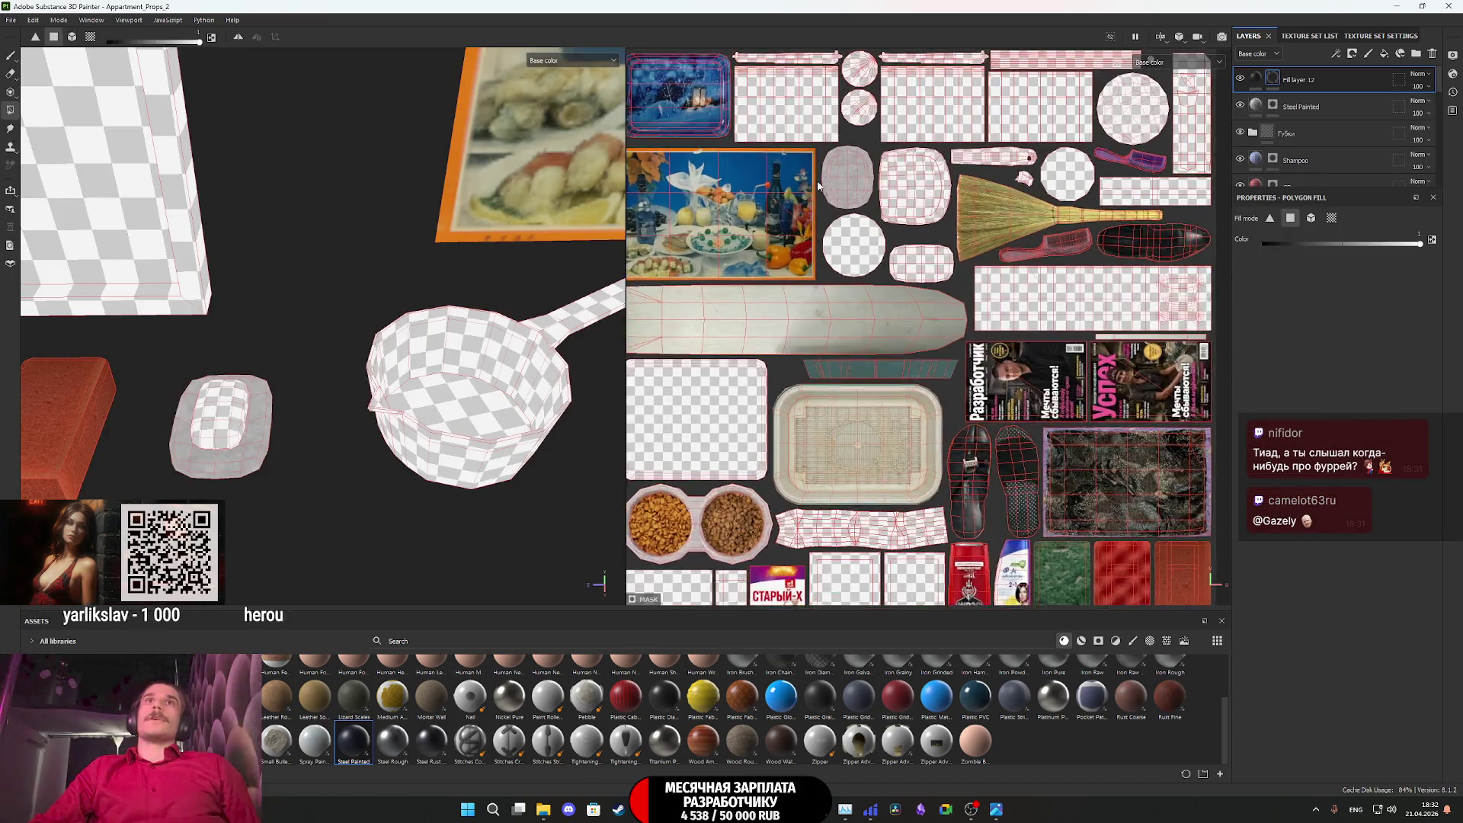
left_click_drag(251, 297, 239, 378, "alt")
scroll(853, 214, "up", 5)
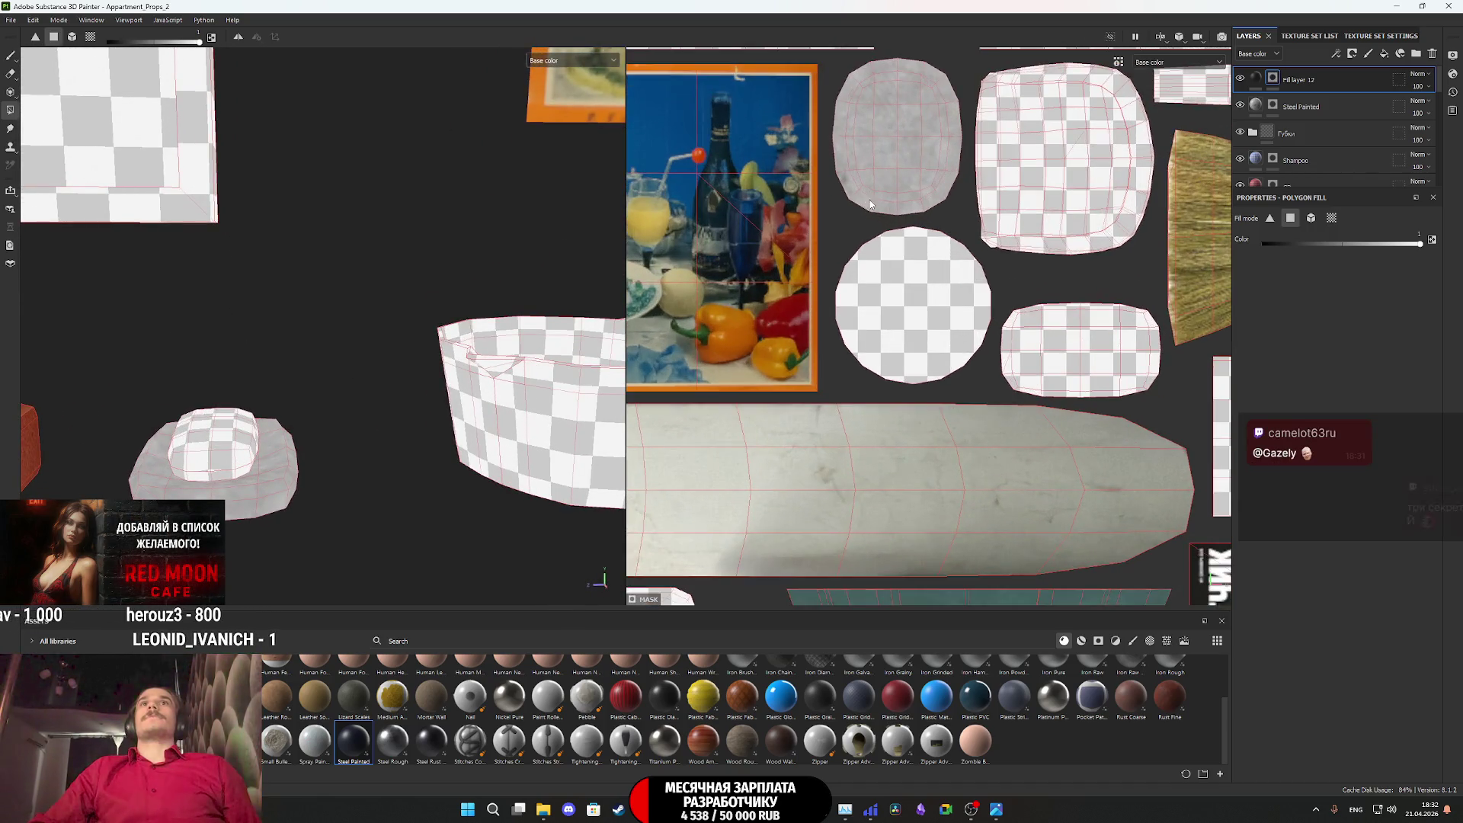
Select the Paint brush, shrink it to about 0.42, and zoom in closer
left_click(10, 56)
left_click_drag(70, 42, 56, 43)
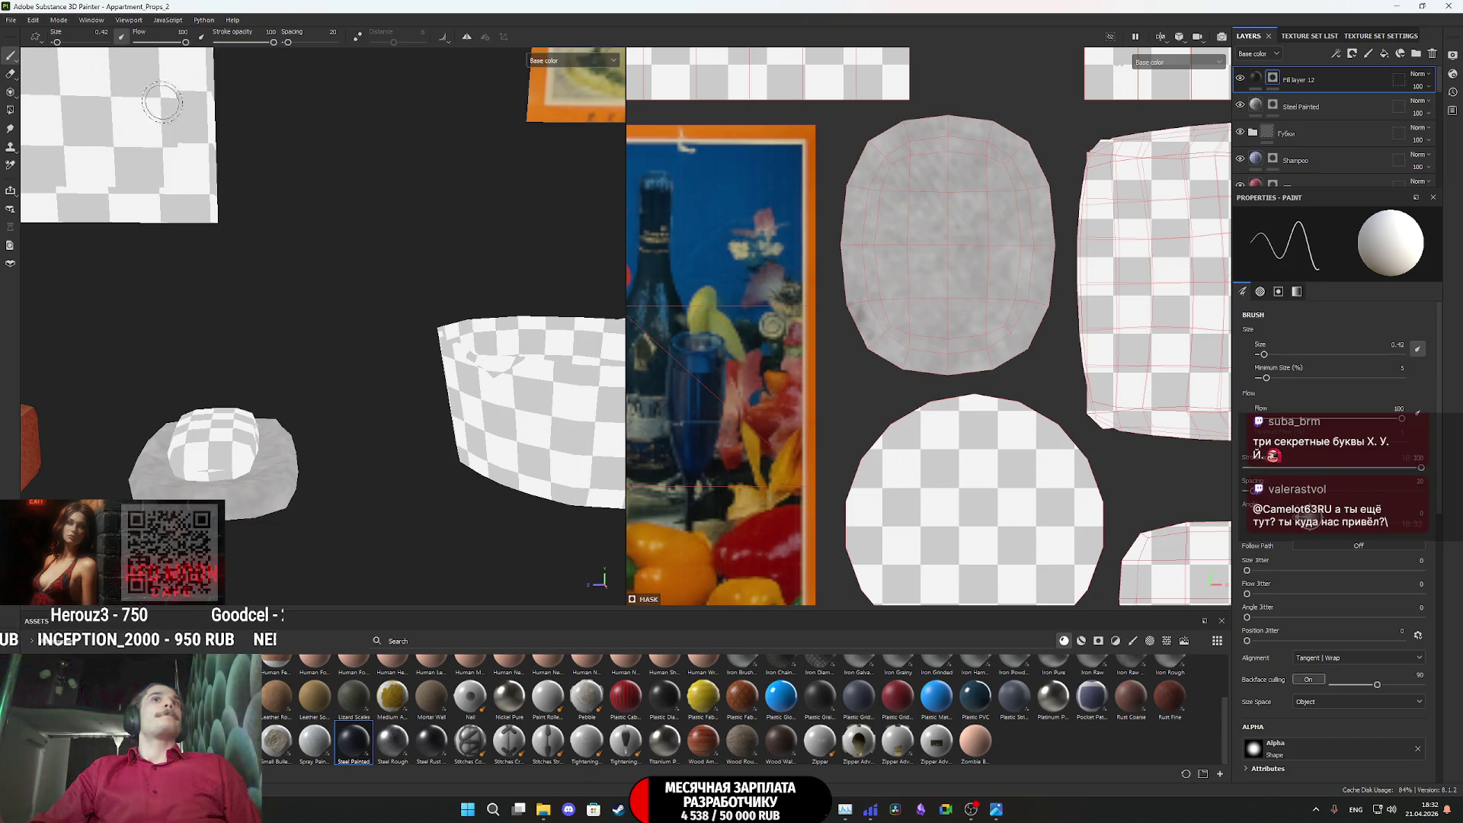
scroll(963, 293, "up", 2)
scroll(962, 292, "up", 1)
Paint three trial grooves across the dish base, then undo the slanted strokes
left_click(898, 296)
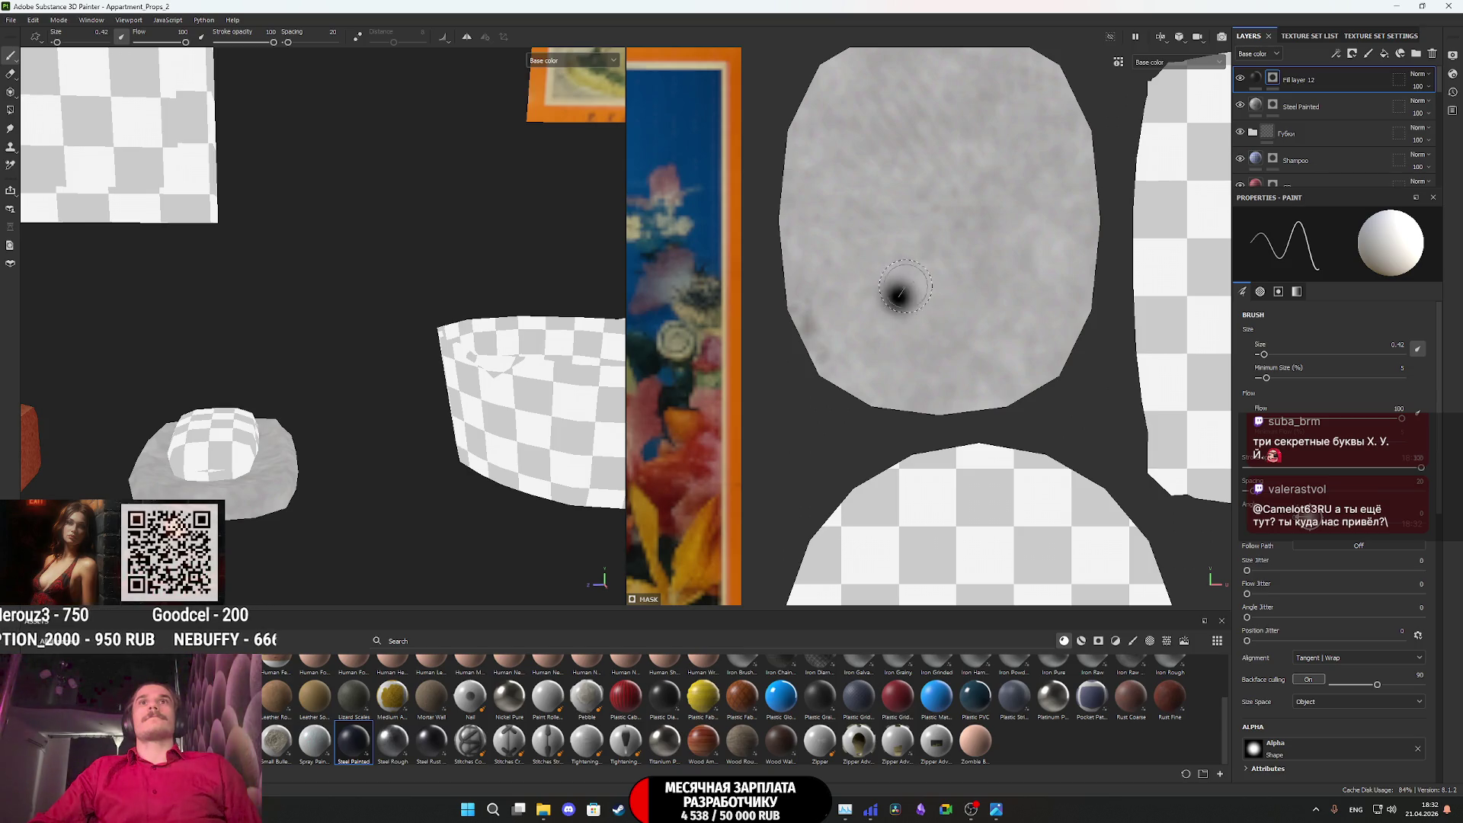
left_click(990, 232, "shift")
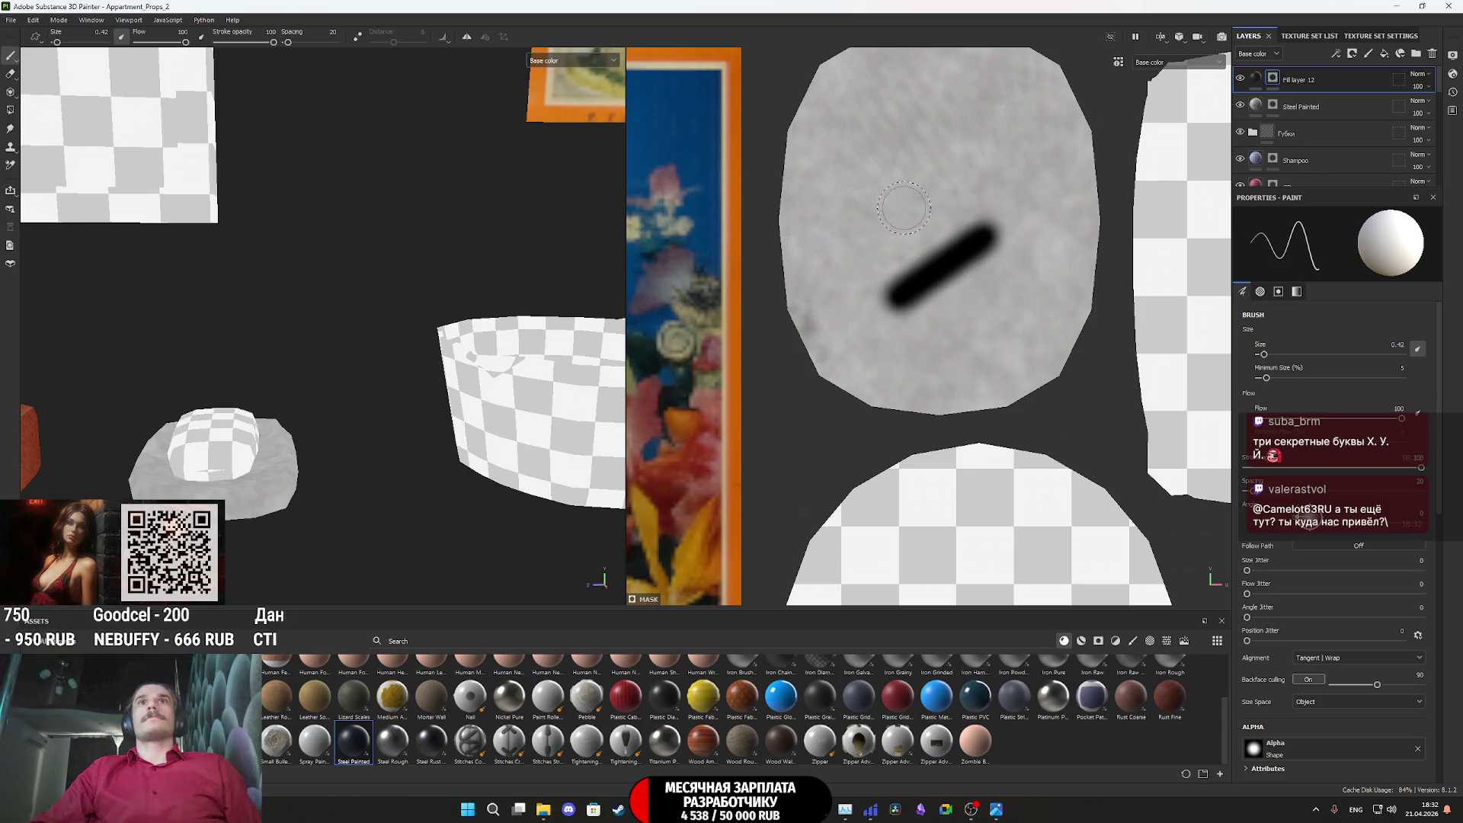
left_click(876, 236)
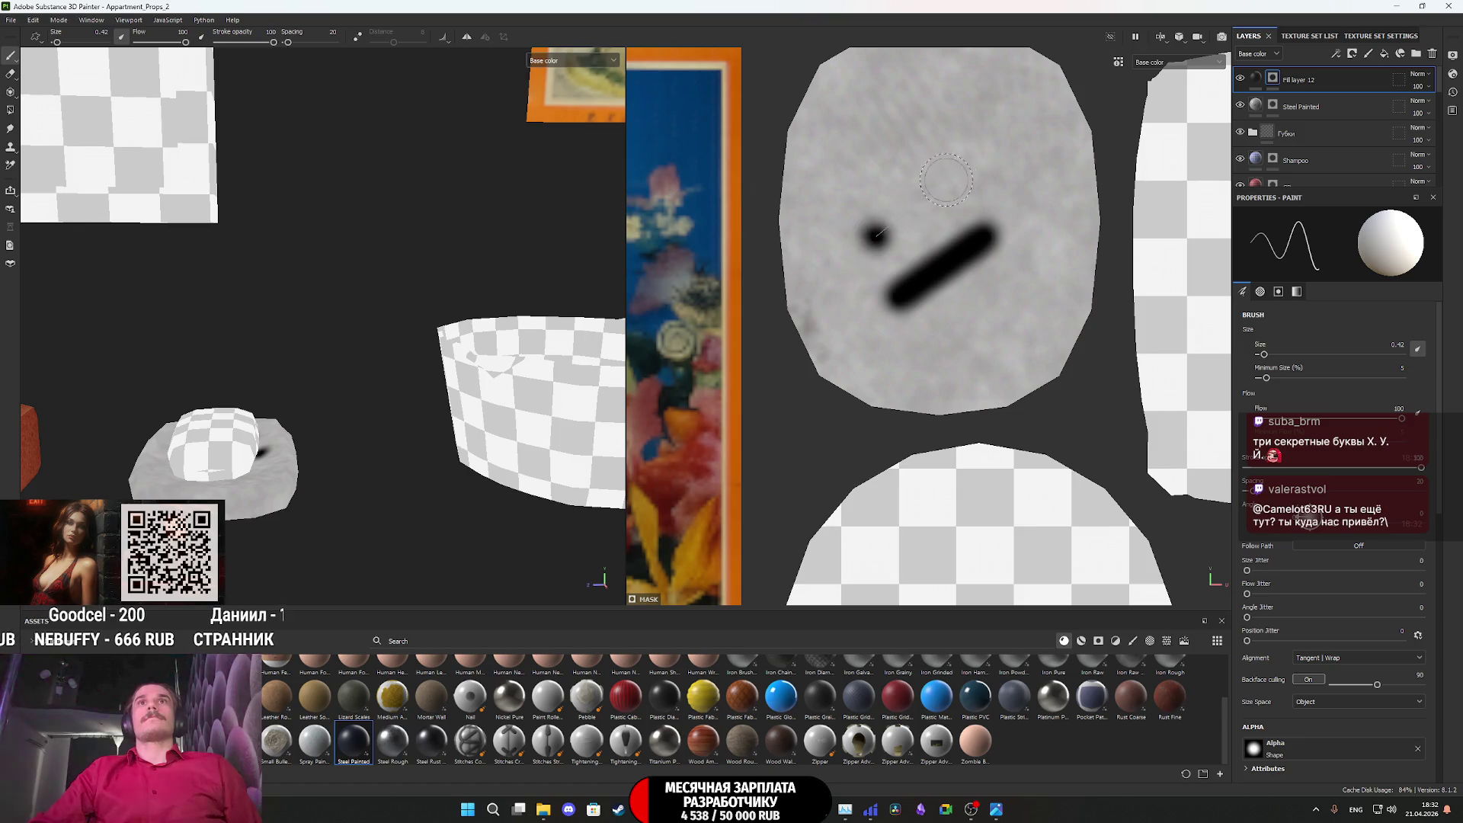
left_click(985, 168, "shift")
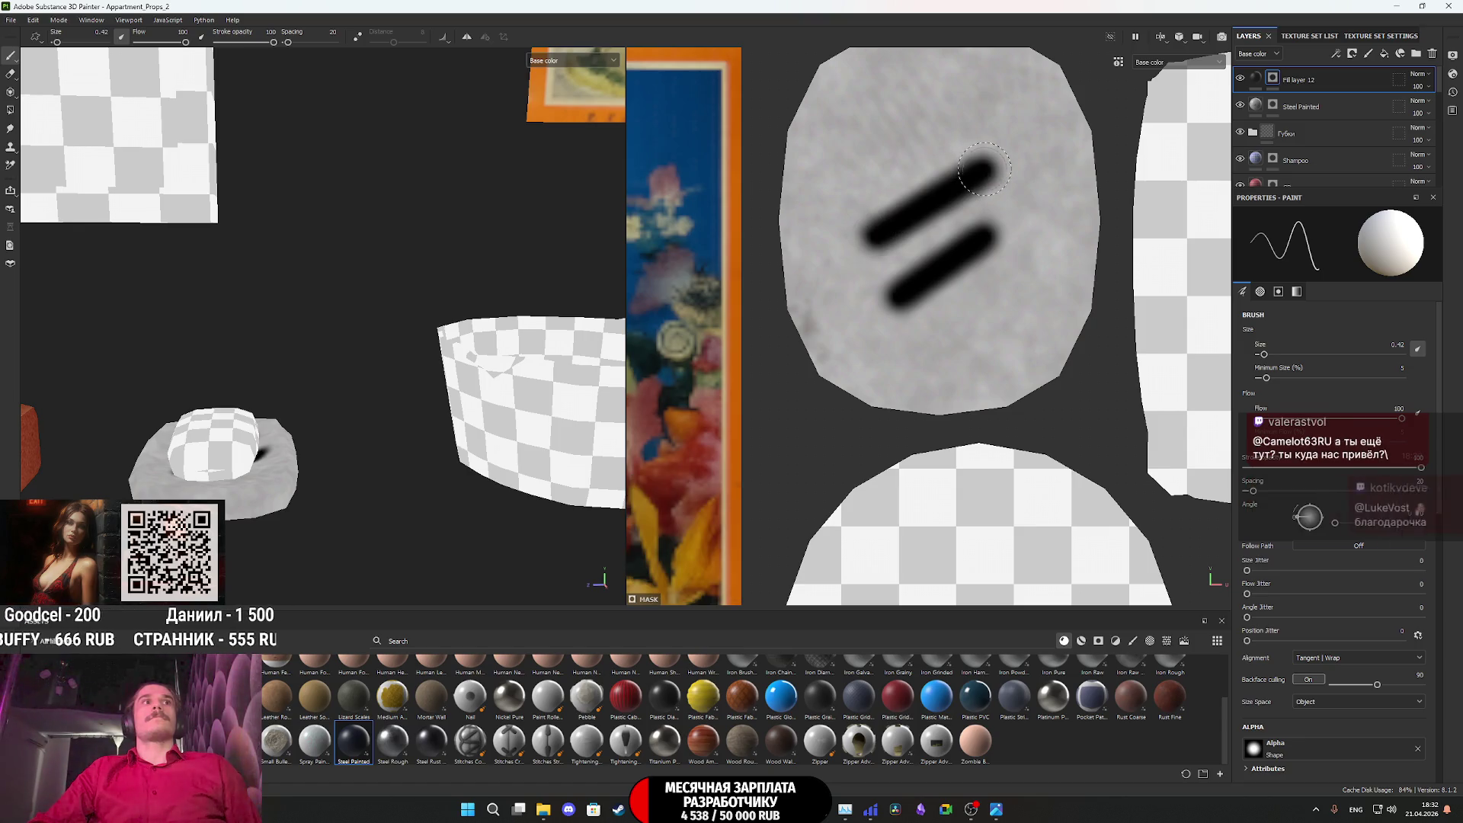
left_click(867, 164)
left_click(963, 116, "shift")
mouse_move(236, 434)
left_mouse_down("alt")
mouse_move(435, 331)
mouse_move(489, 375)
mouse_move(533, 359)
mouse_move(579, 365)
left_mouse_up("alt")
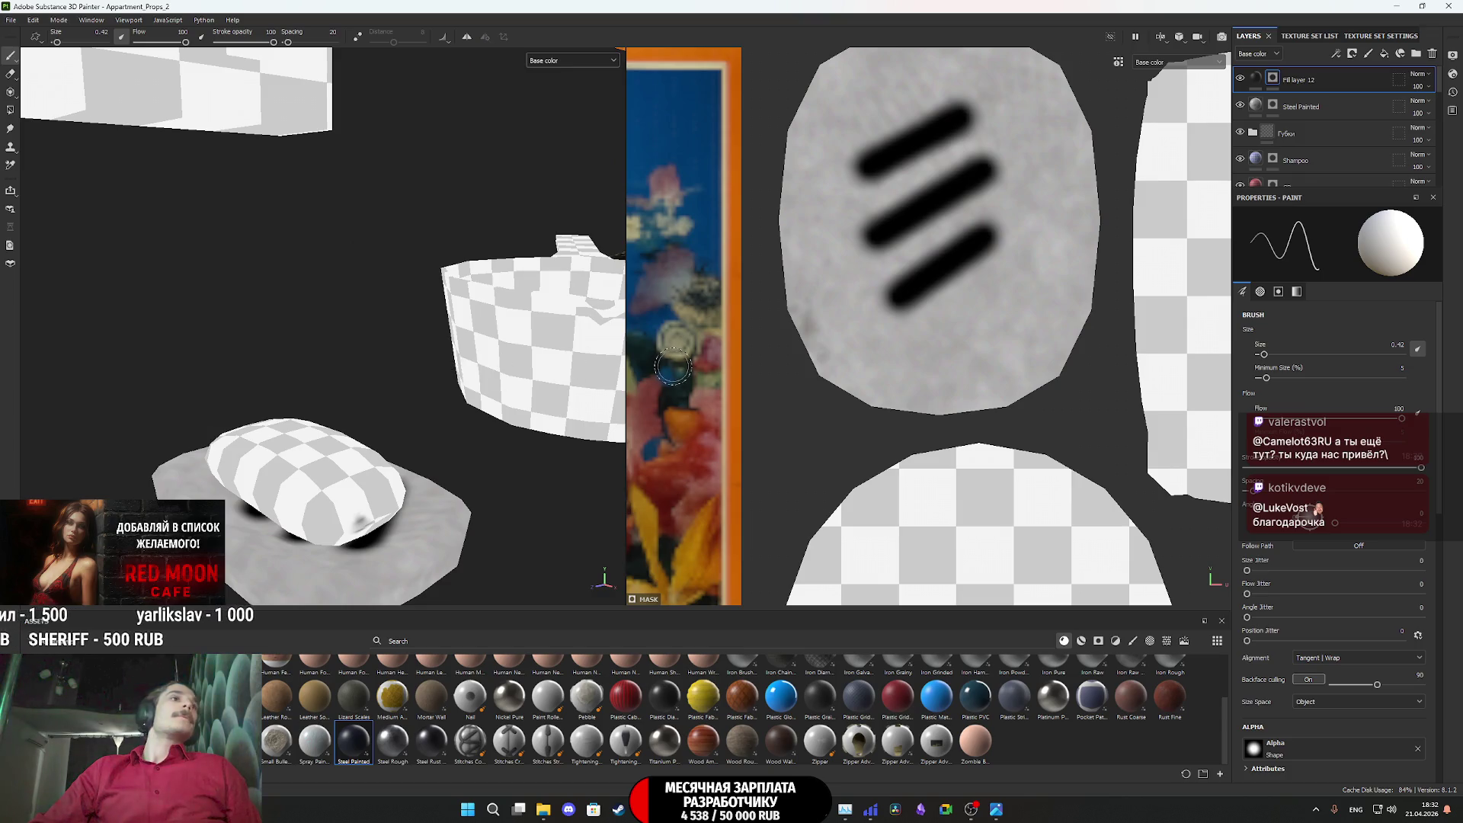
key("ctrl+z")
key("ctrl+z")
key("ctrl+z")
key("ctrl+z")
Try a Shift-line groove on the base, inspect it, and undo it
left_click(892, 333)
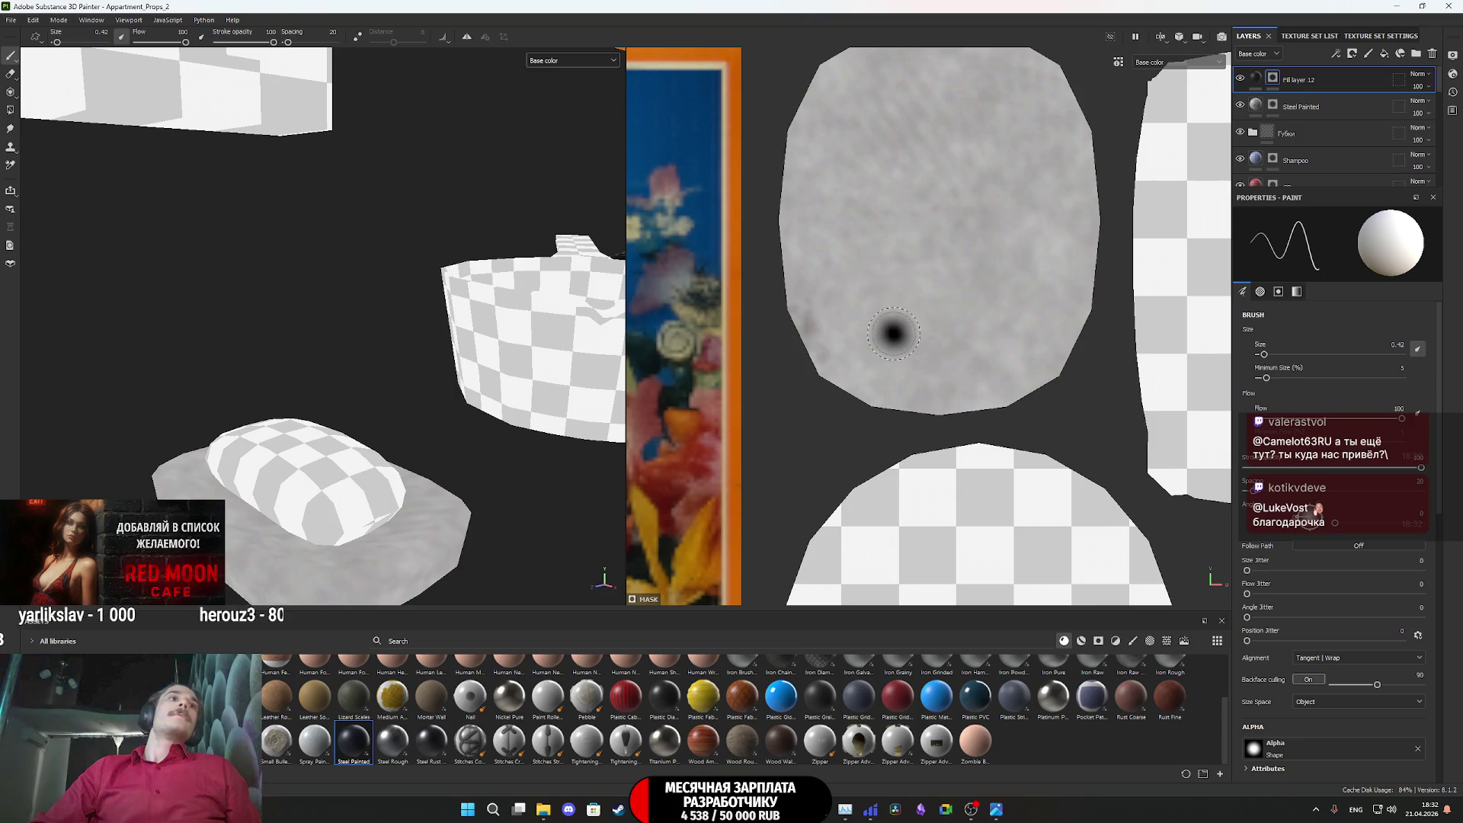
key("shift")
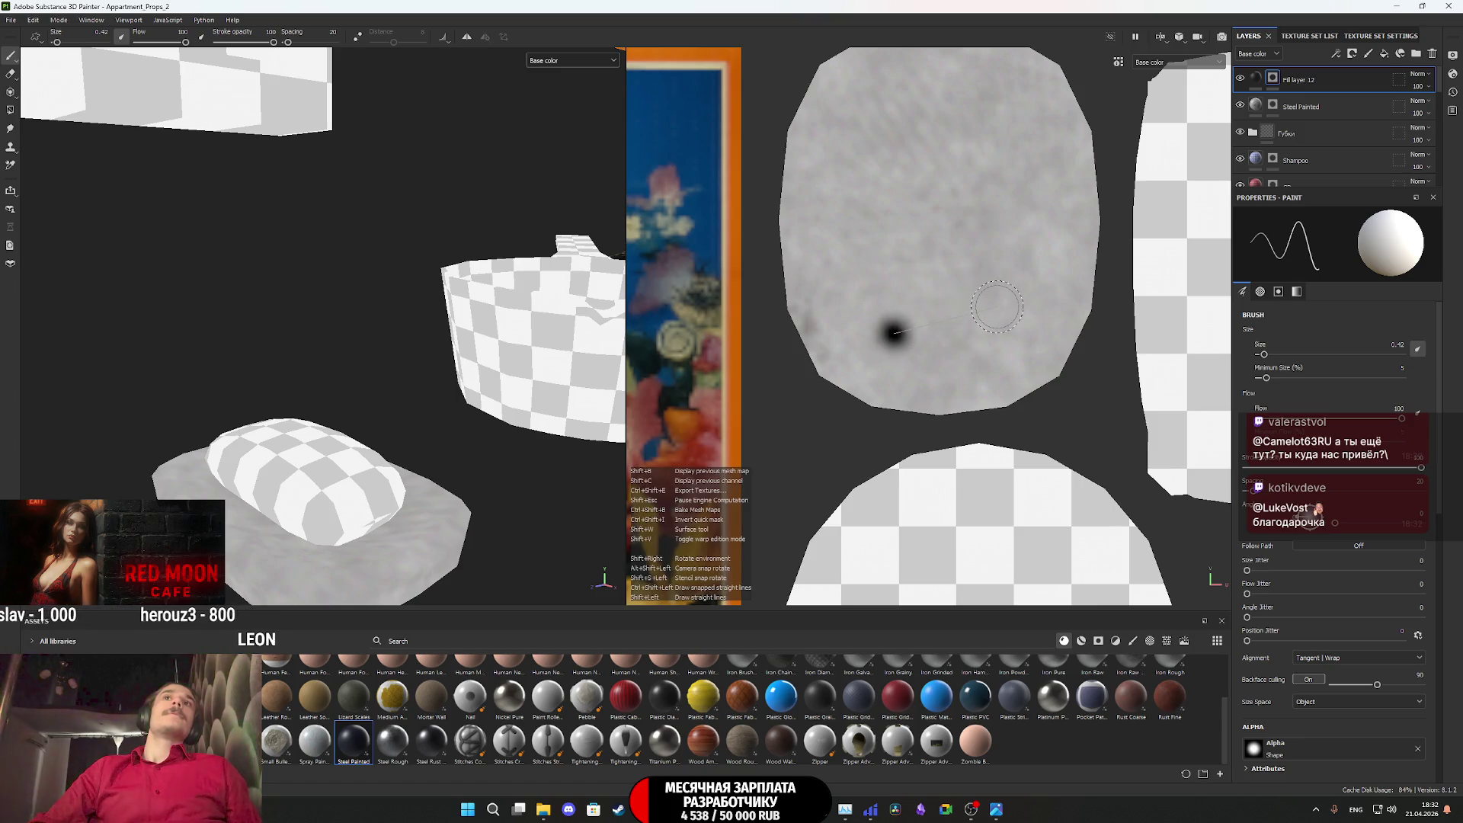
left_click(995, 306, "shift")
mouse_move(259, 457)
left_mouse_down("alt")
mouse_move(512, 463)
mouse_move(515, 512)
mouse_move(366, 476)
left_mouse_up("alt")
key("ctrl+z")
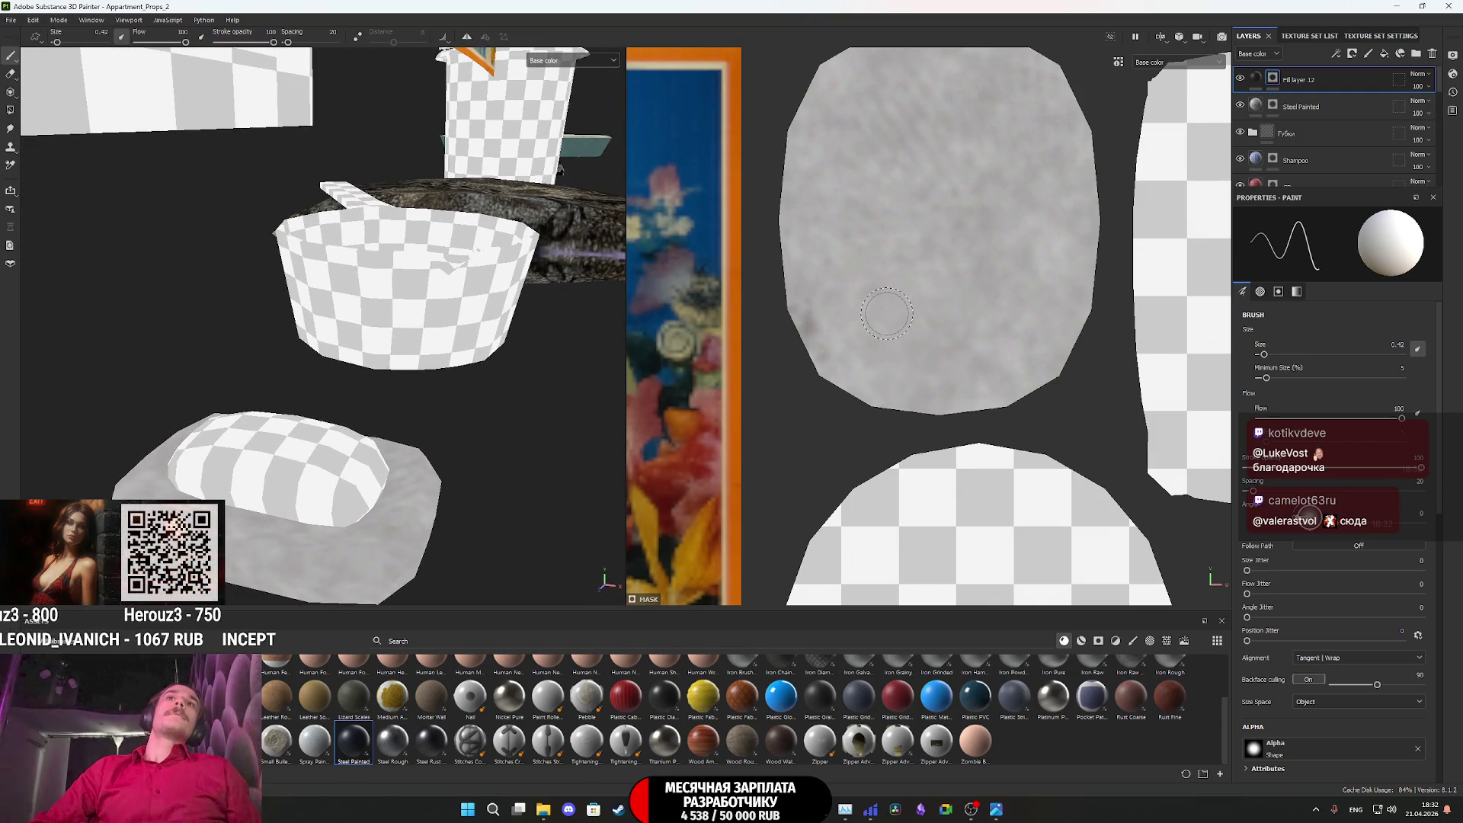
Paint three straight horizontal grooves across the dish base: bottom, middle and top
left_click(888, 297)
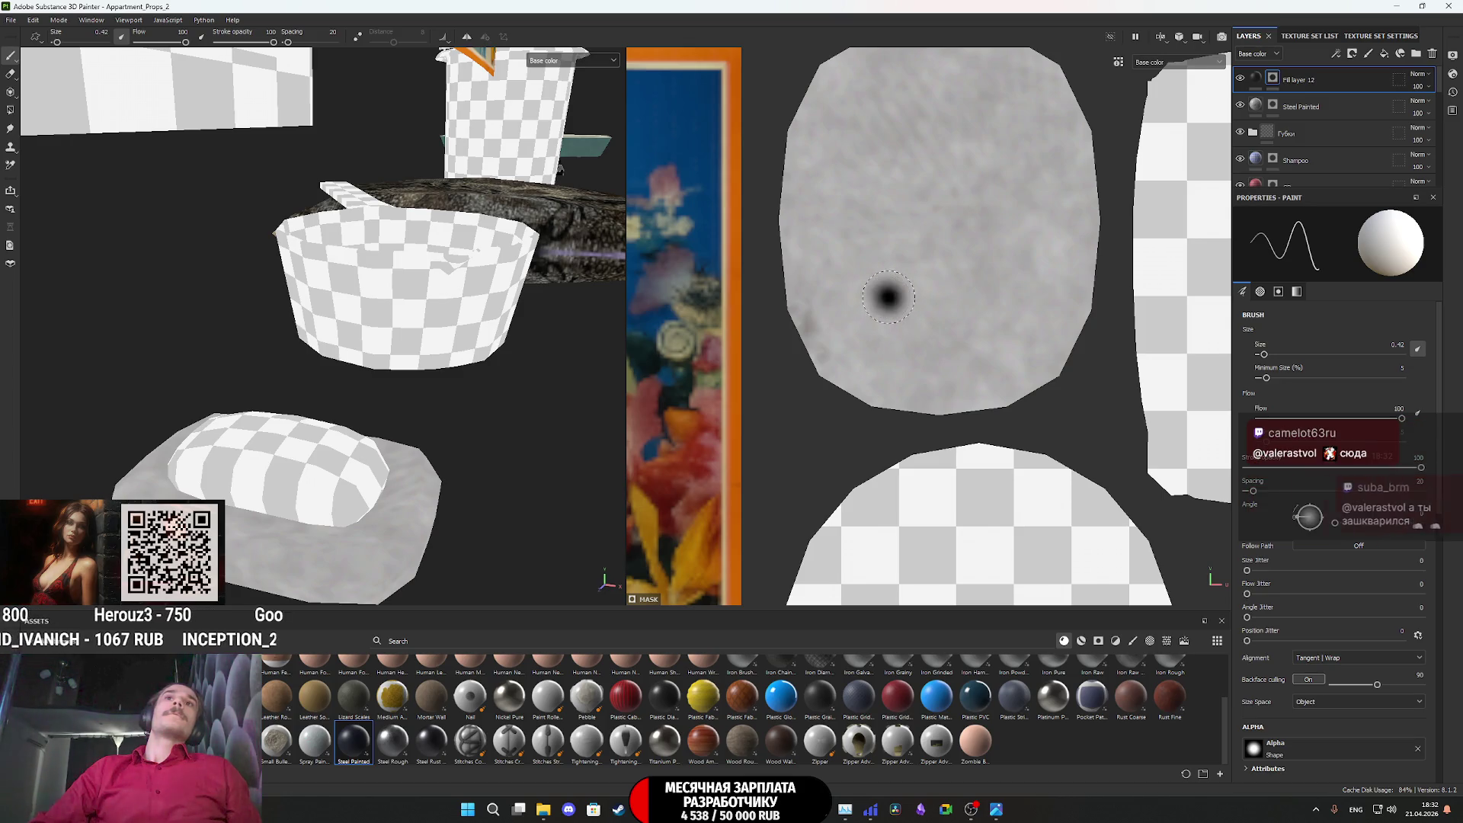
left_click(984, 294, "shift")
left_click(886, 229)
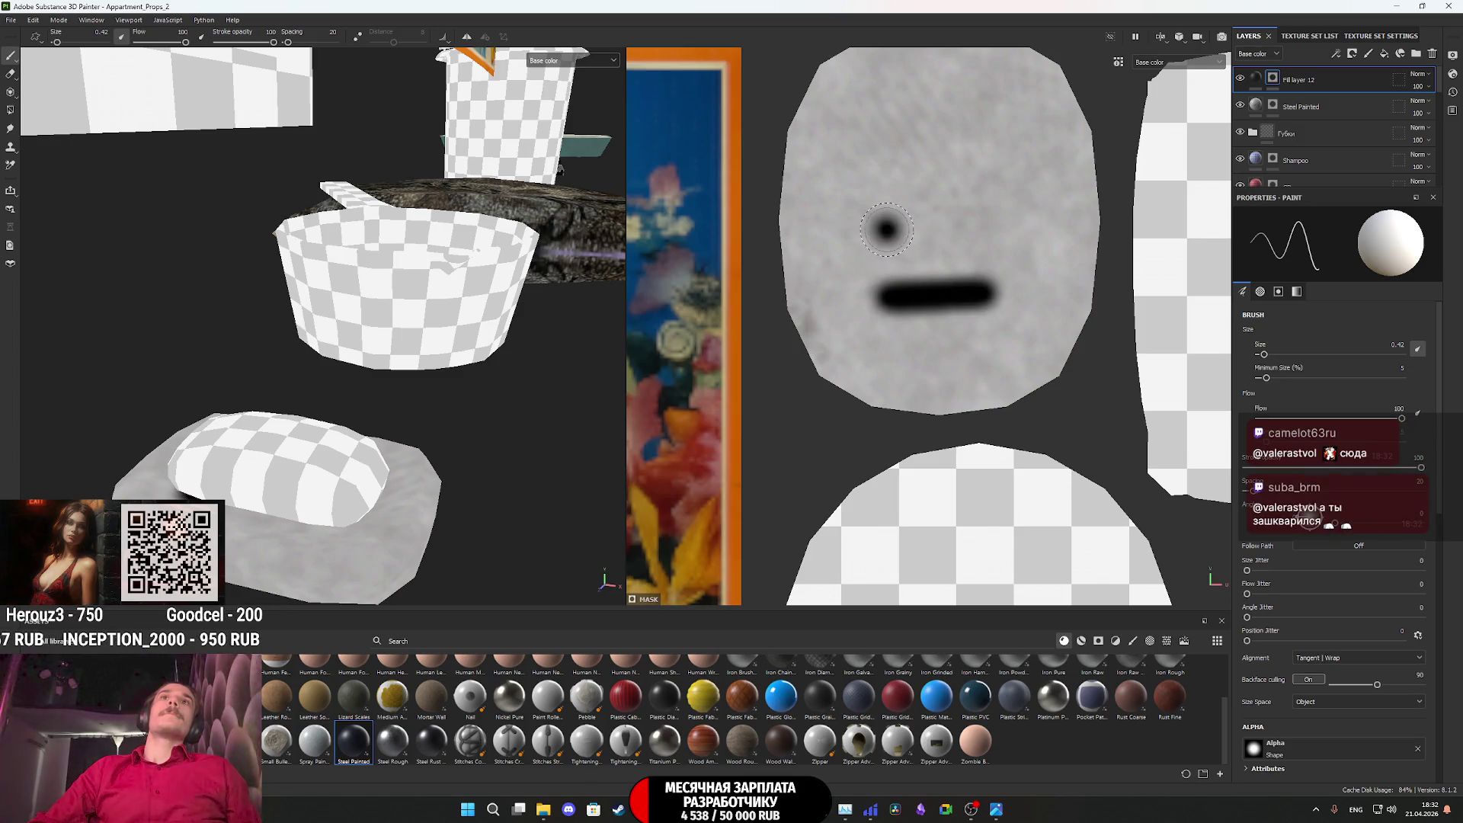
left_click(981, 225, "shift")
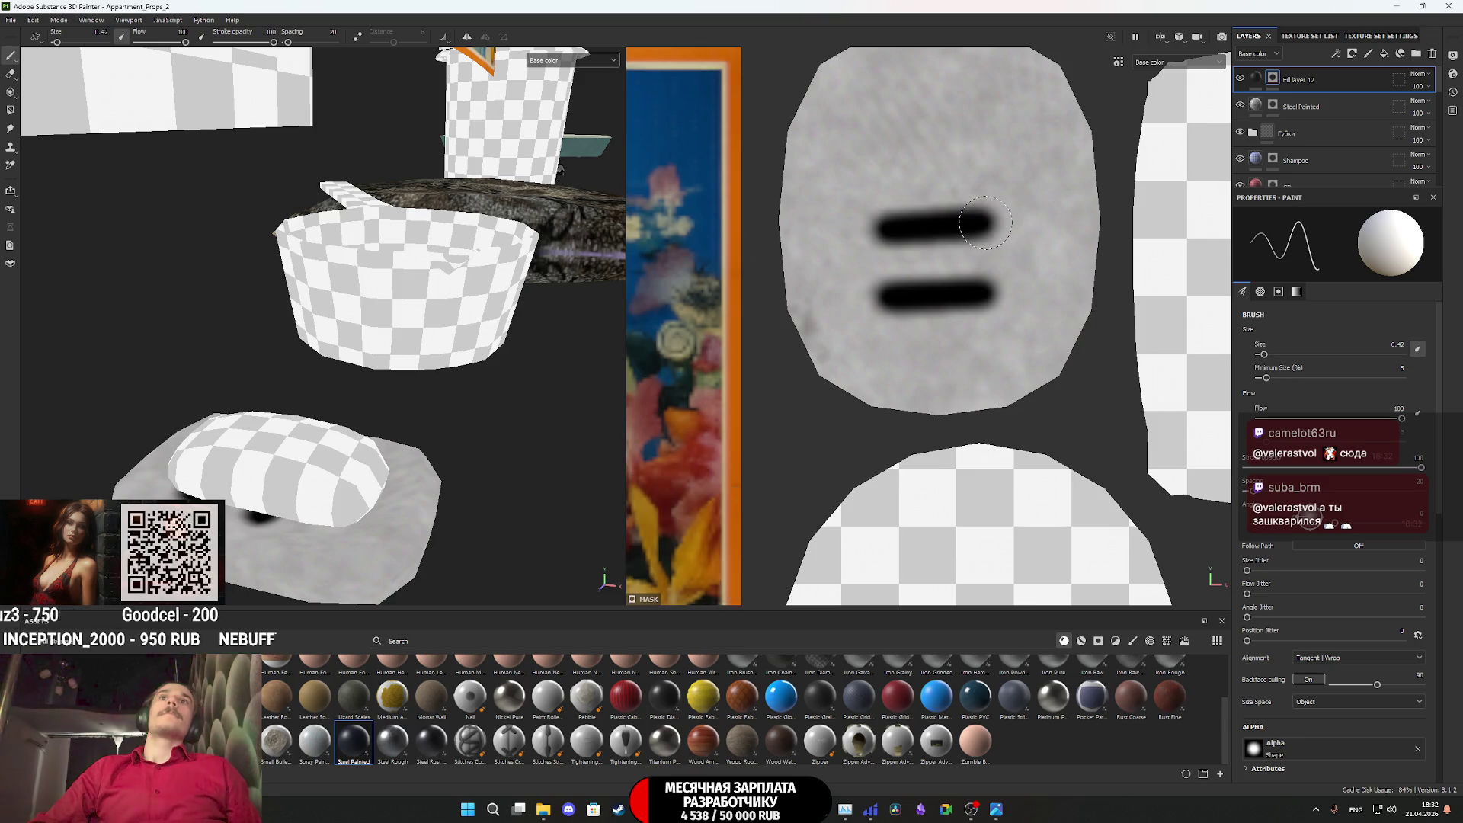
left_click(888, 158)
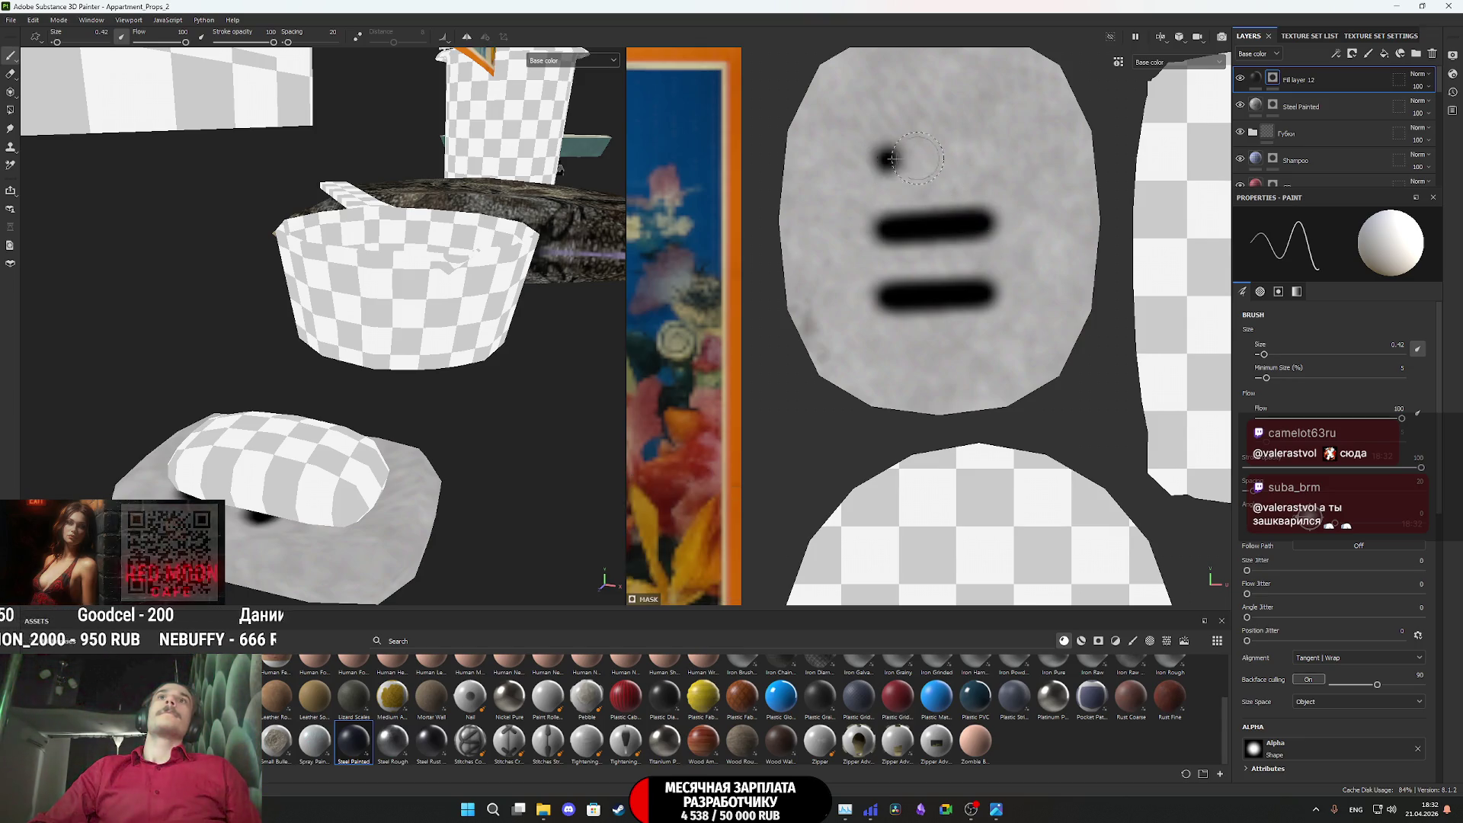
left_click(987, 160, "shift")
mouse_move(320, 305)
left_mouse_down("alt")
mouse_move(317, 408)
mouse_move(411, 366)
left_mouse_up("alt")
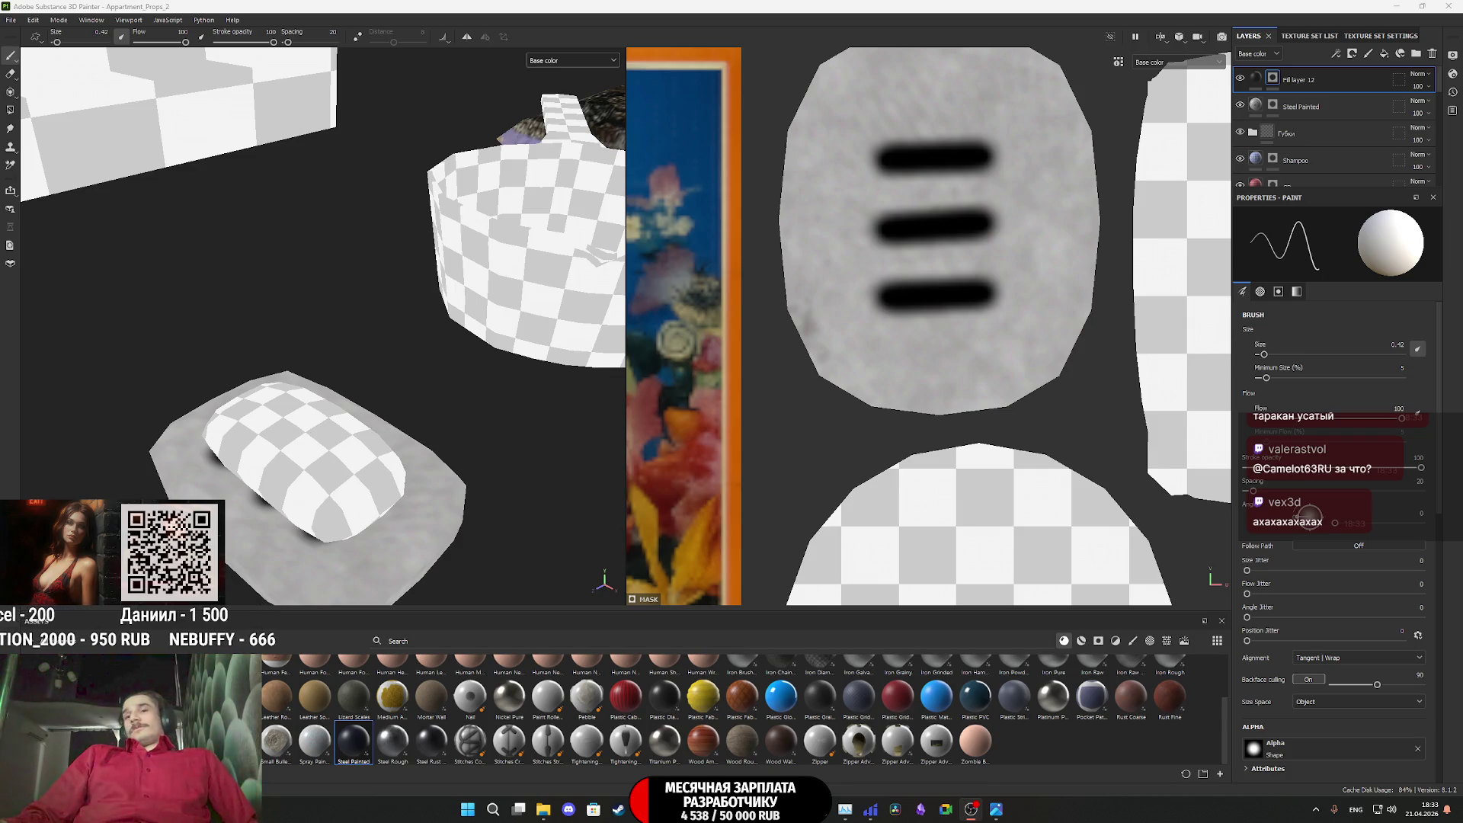
Switch the viewport display from base colour to Material and orbit toward the soap dish
scroll(1003, 507, "down", 3)
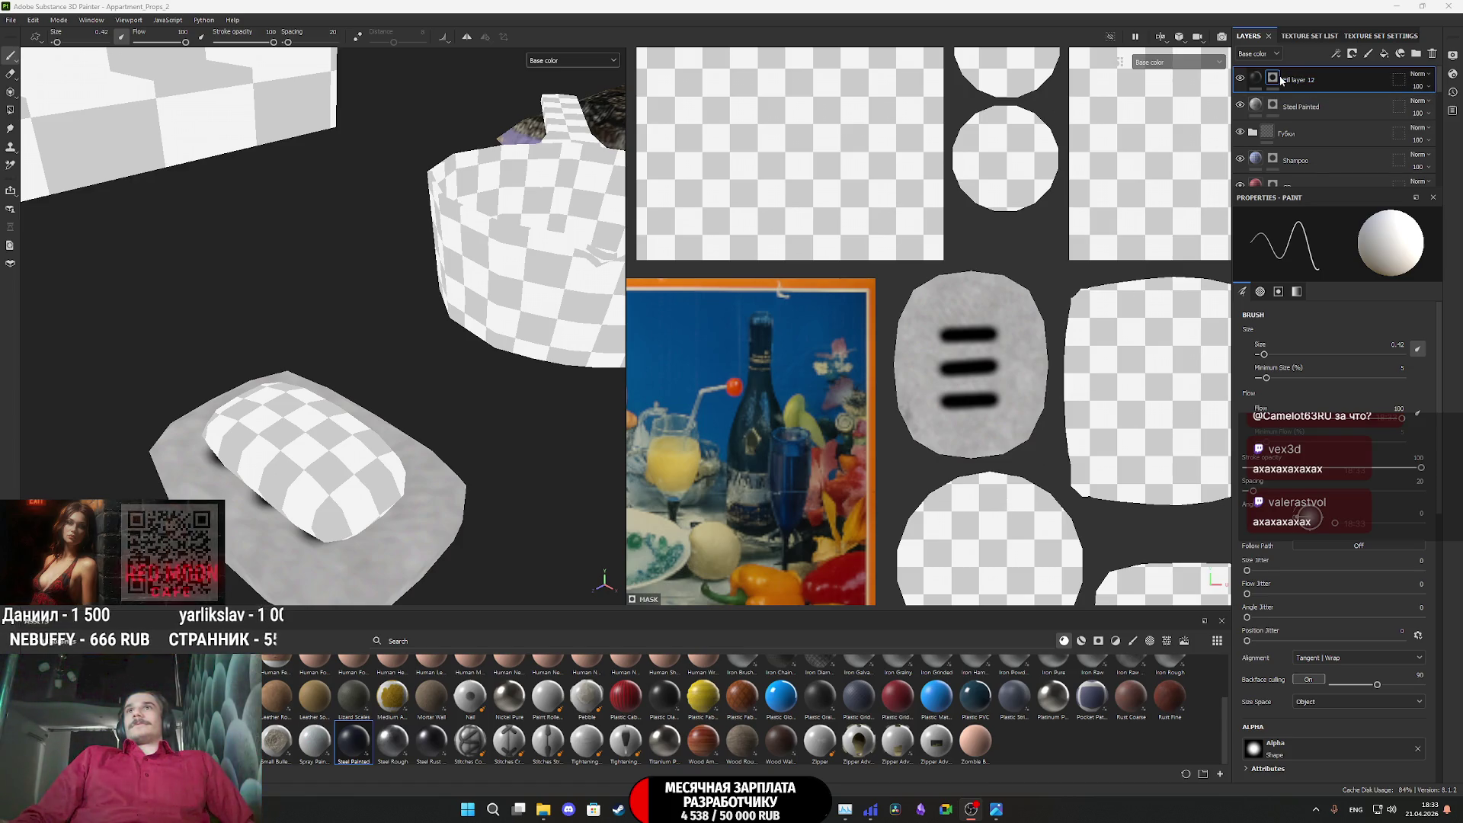
left_click(572, 61)
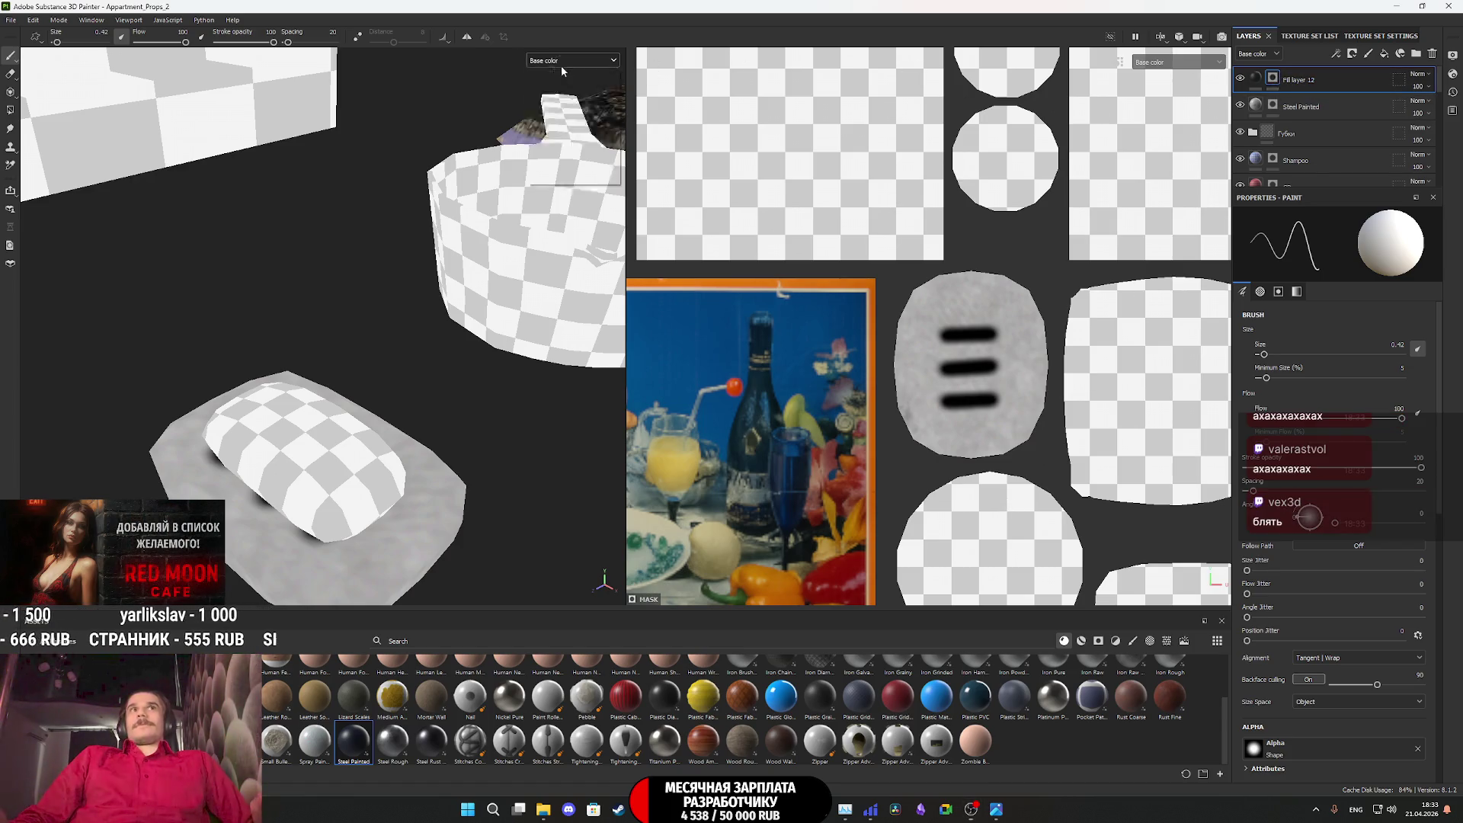
left_click(546, 86)
left_click_drag(336, 487, 395, 426, "alt")
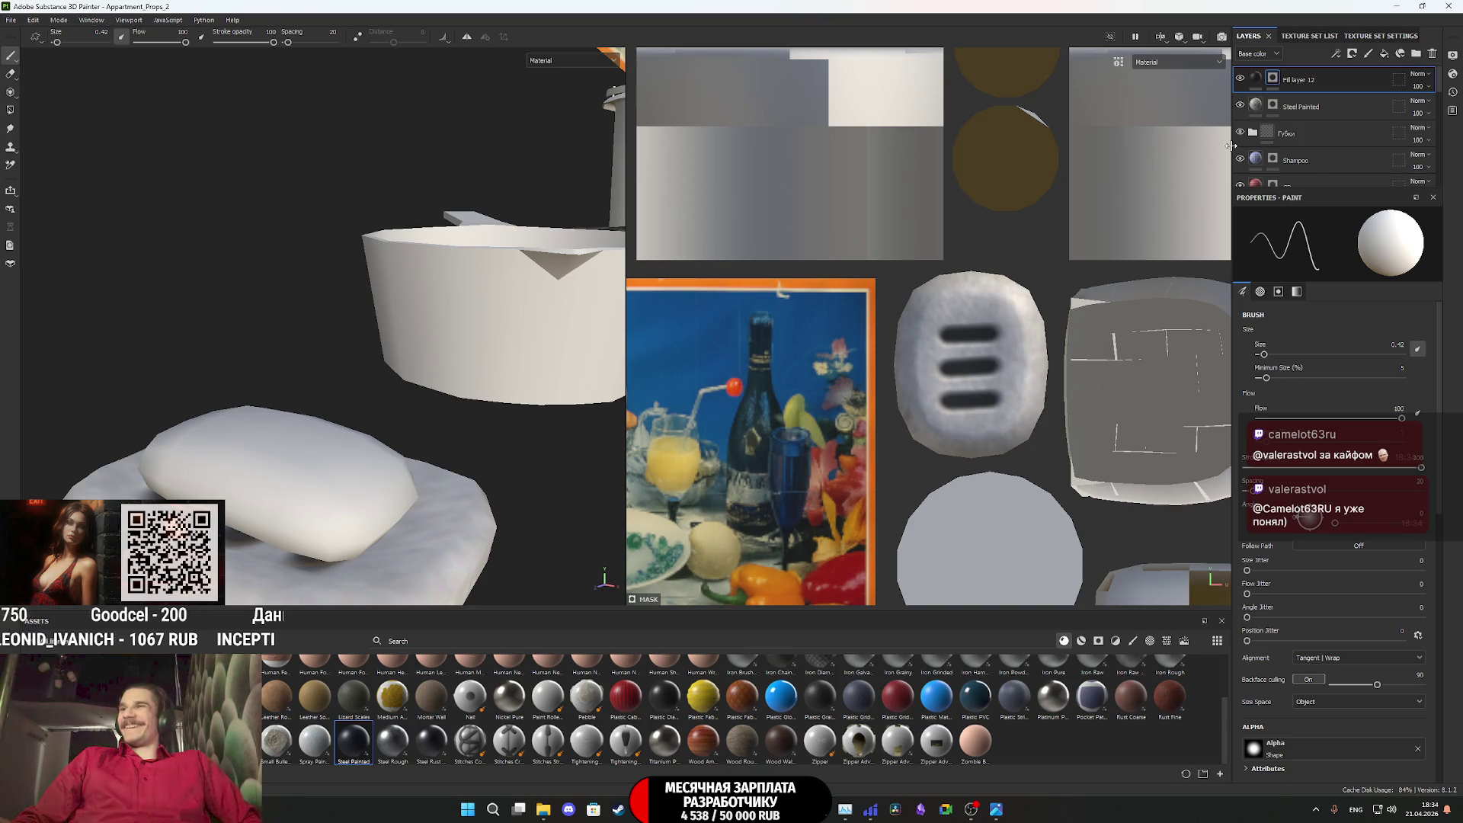
Deepen Fill layer 12's height from -0.2014 to about -0.2361
left_click(1259, 77)
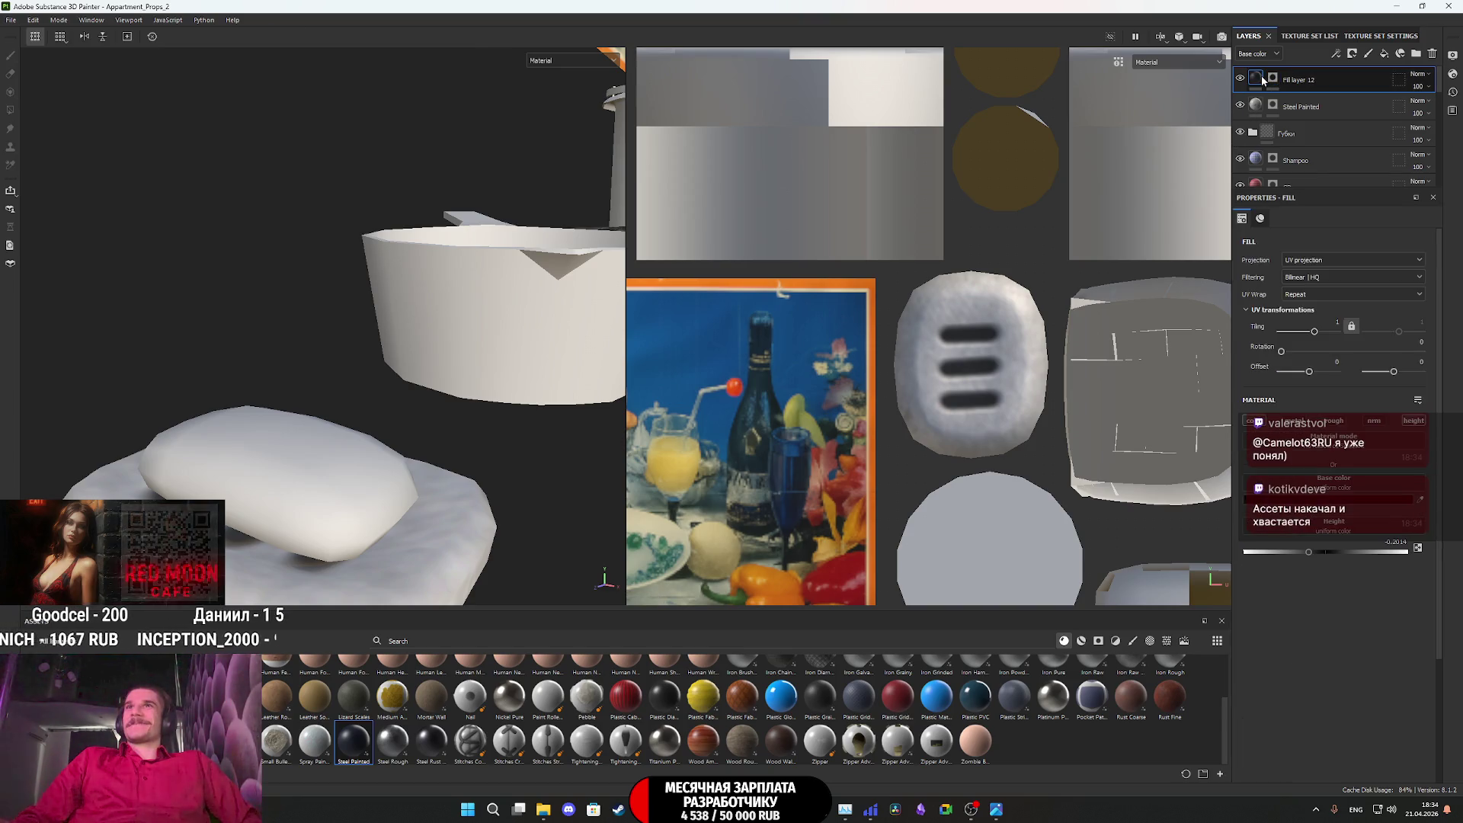
right_click(1261, 77)
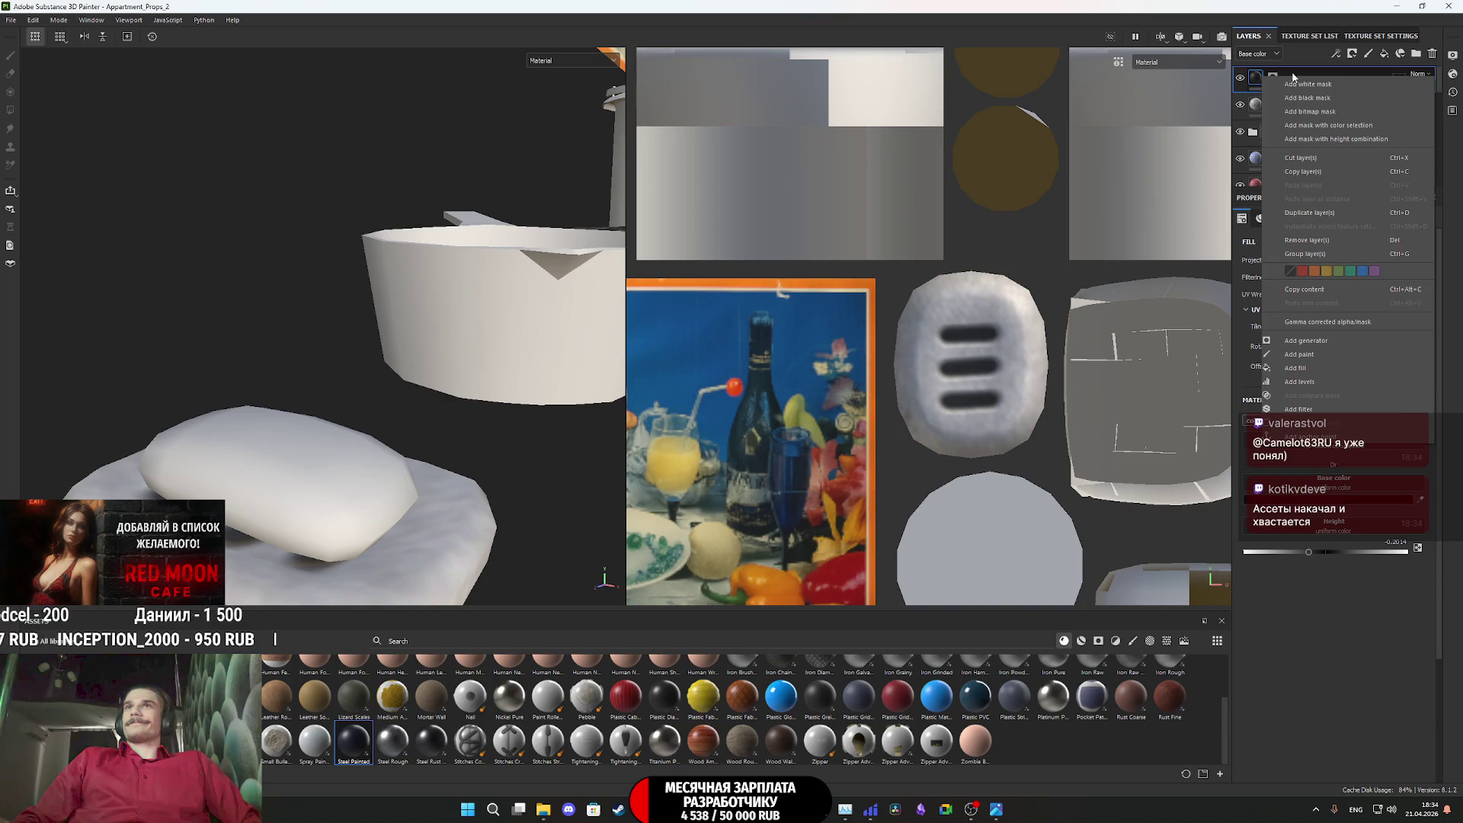
left_click(1292, 76)
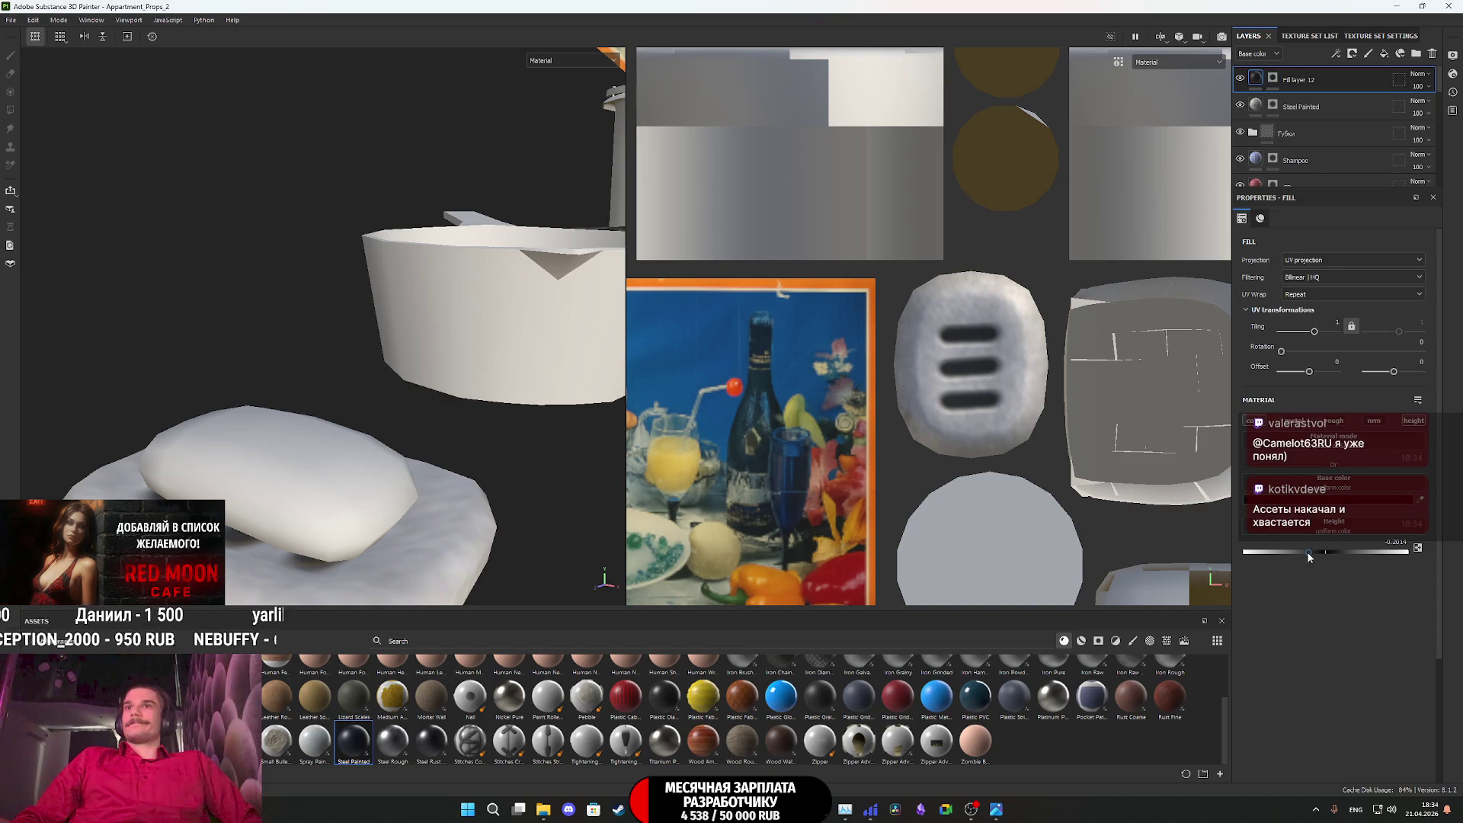
left_click_drag(1308, 553, 1296, 554)
left_click_drag(320, 533, 962, 253, "alt")
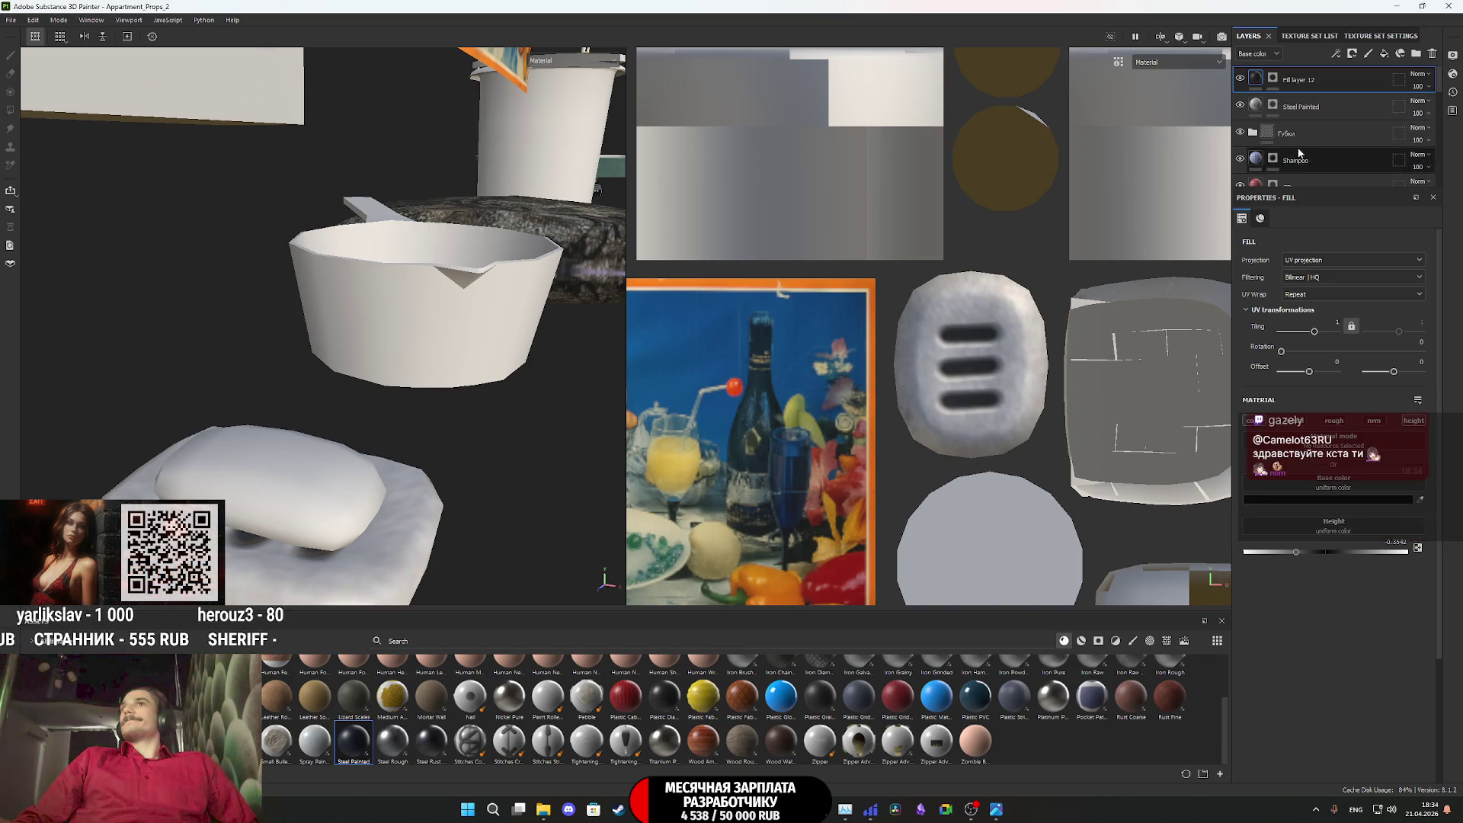
left_click(1260, 110)
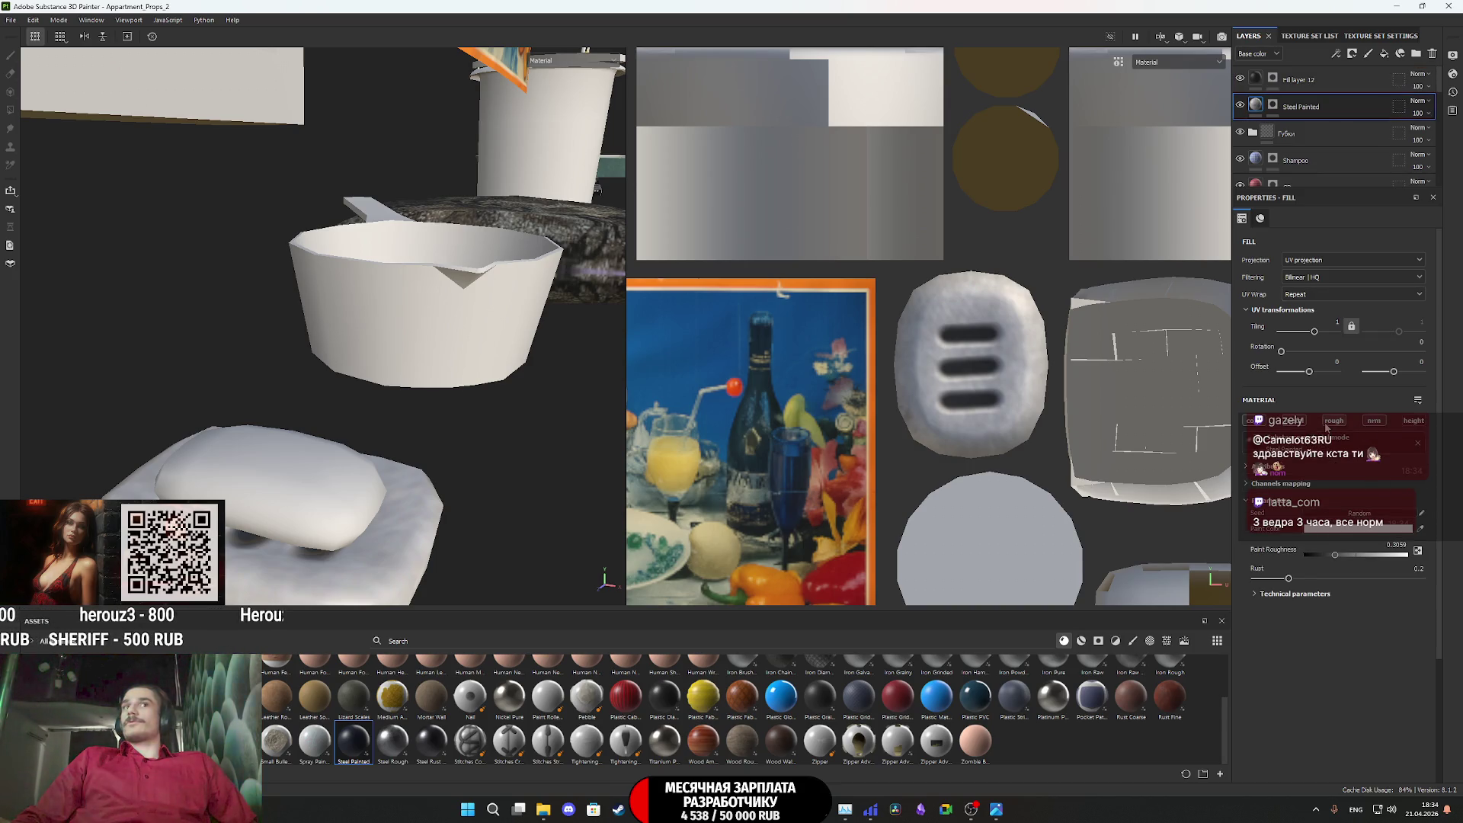
Orbit toward the shelf and zoom out the 2D view to review the grooved steel
mouse_move(427, 396)
left_mouse_down("alt")
mouse_move(497, 490)
mouse_move(612, 597)
mouse_move(548, 533)
mouse_move(368, 491)
mouse_move(432, 407)
mouse_move(398, 452)
left_mouse_up("alt")
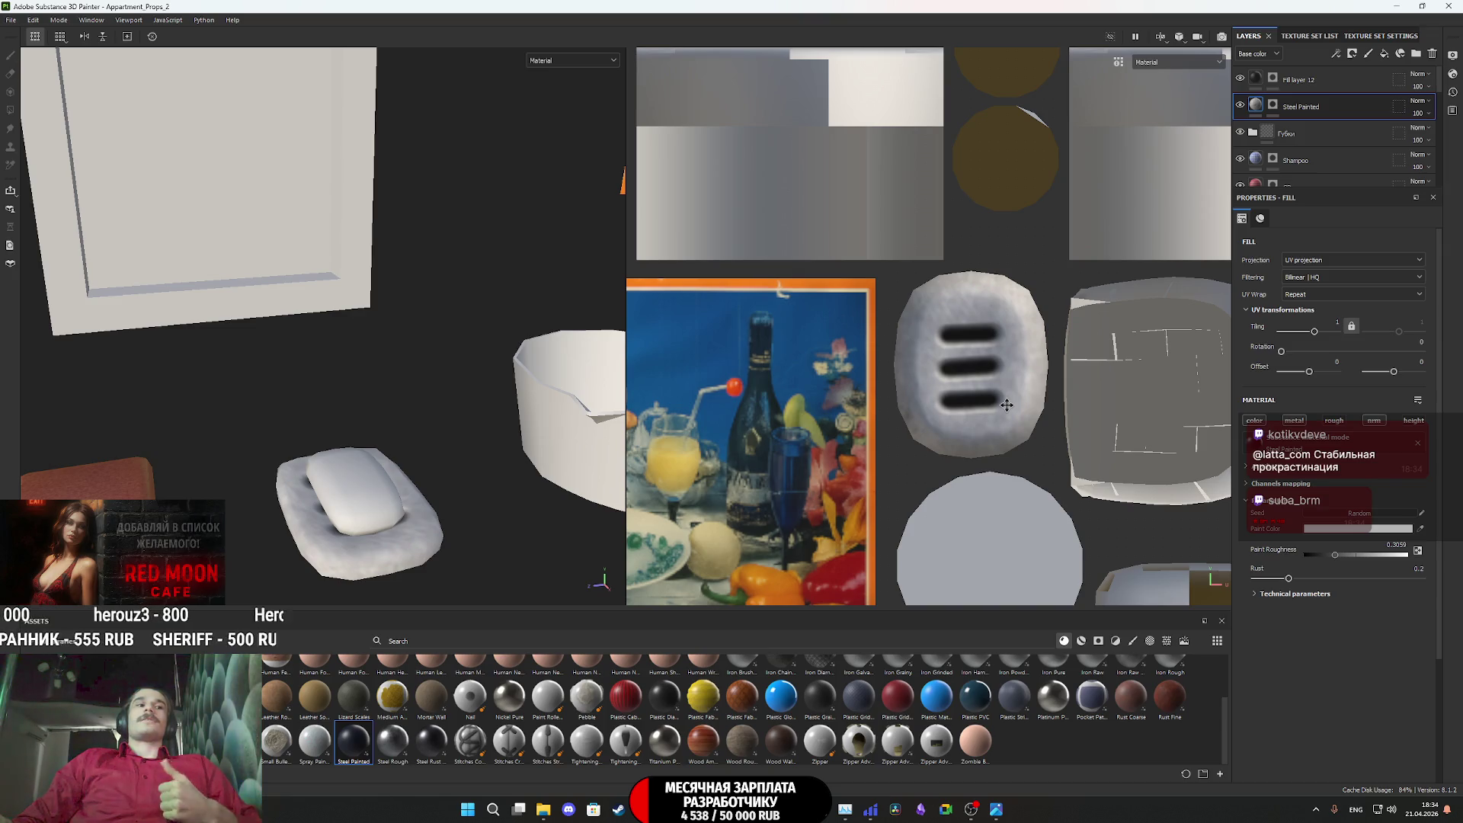
scroll(1004, 467, "down", 3)
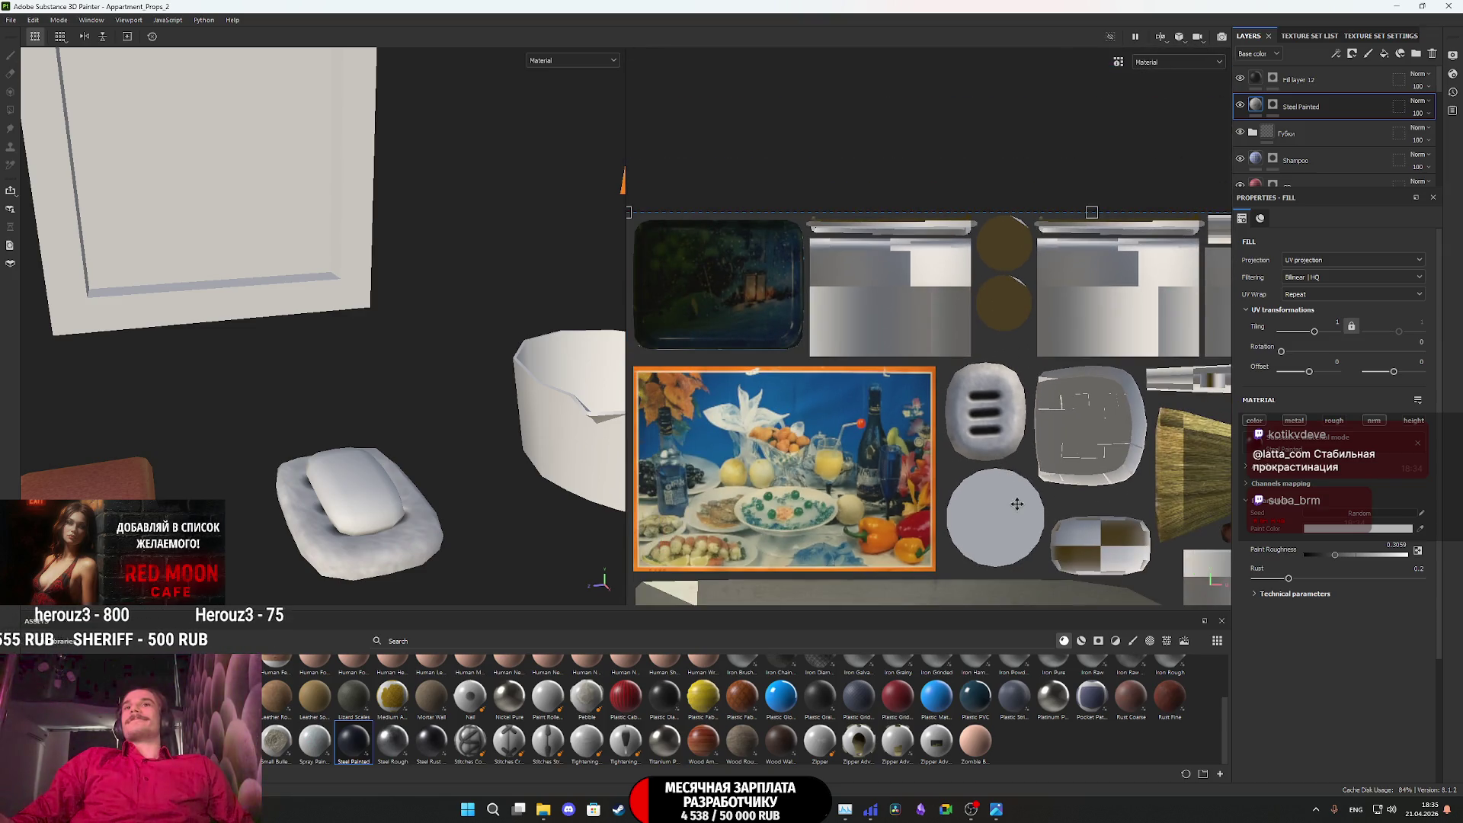
Duplicate Steel Painted to the top of the stack and give the copy a fresh mask
key("ctrl+d")
mouse_move(1355, 108)
left_mouse_down()
mouse_move(1333, 66)
mouse_move(1280, 76)
left_mouse_up()
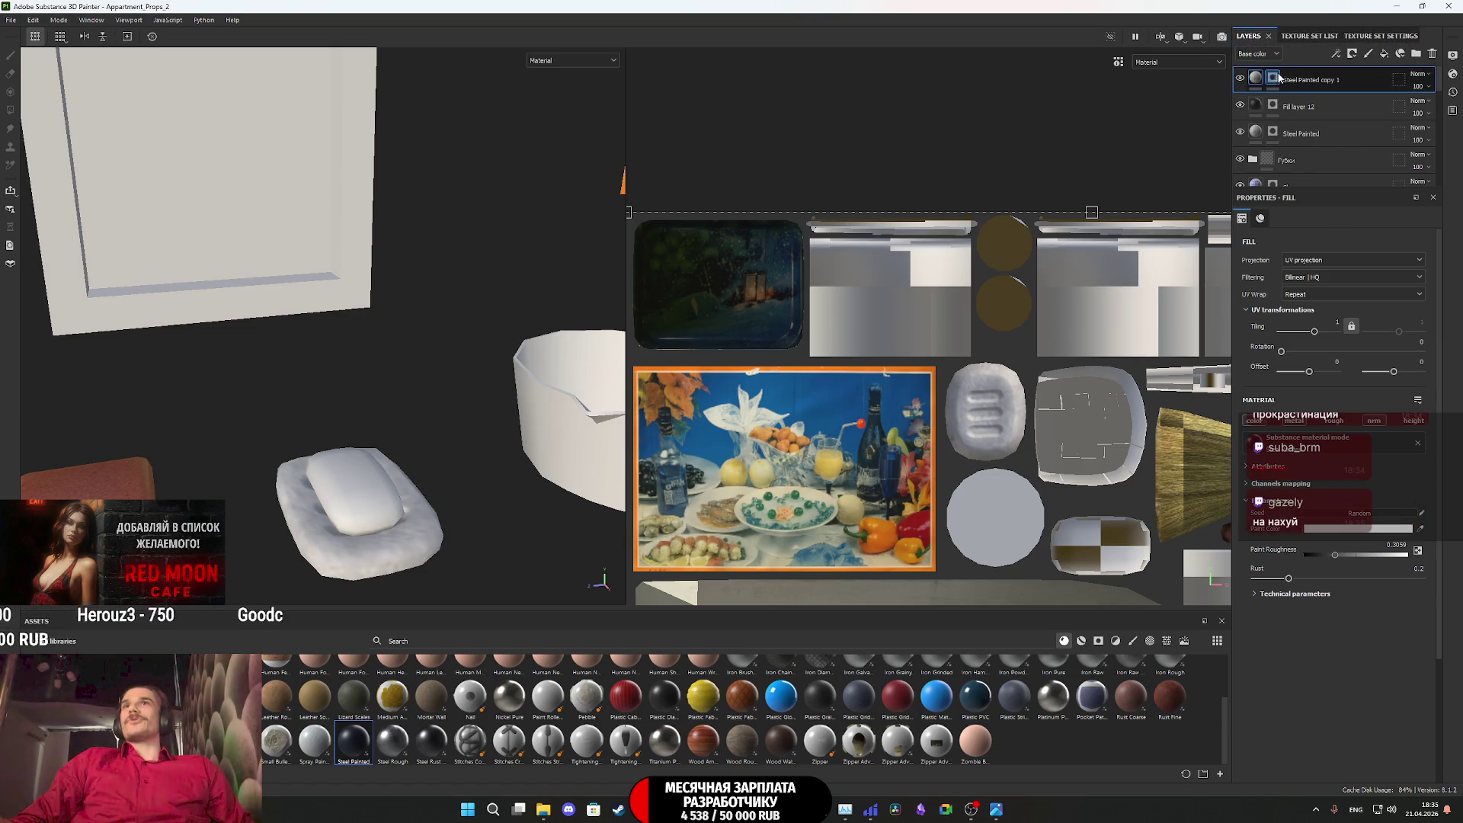
key("1")
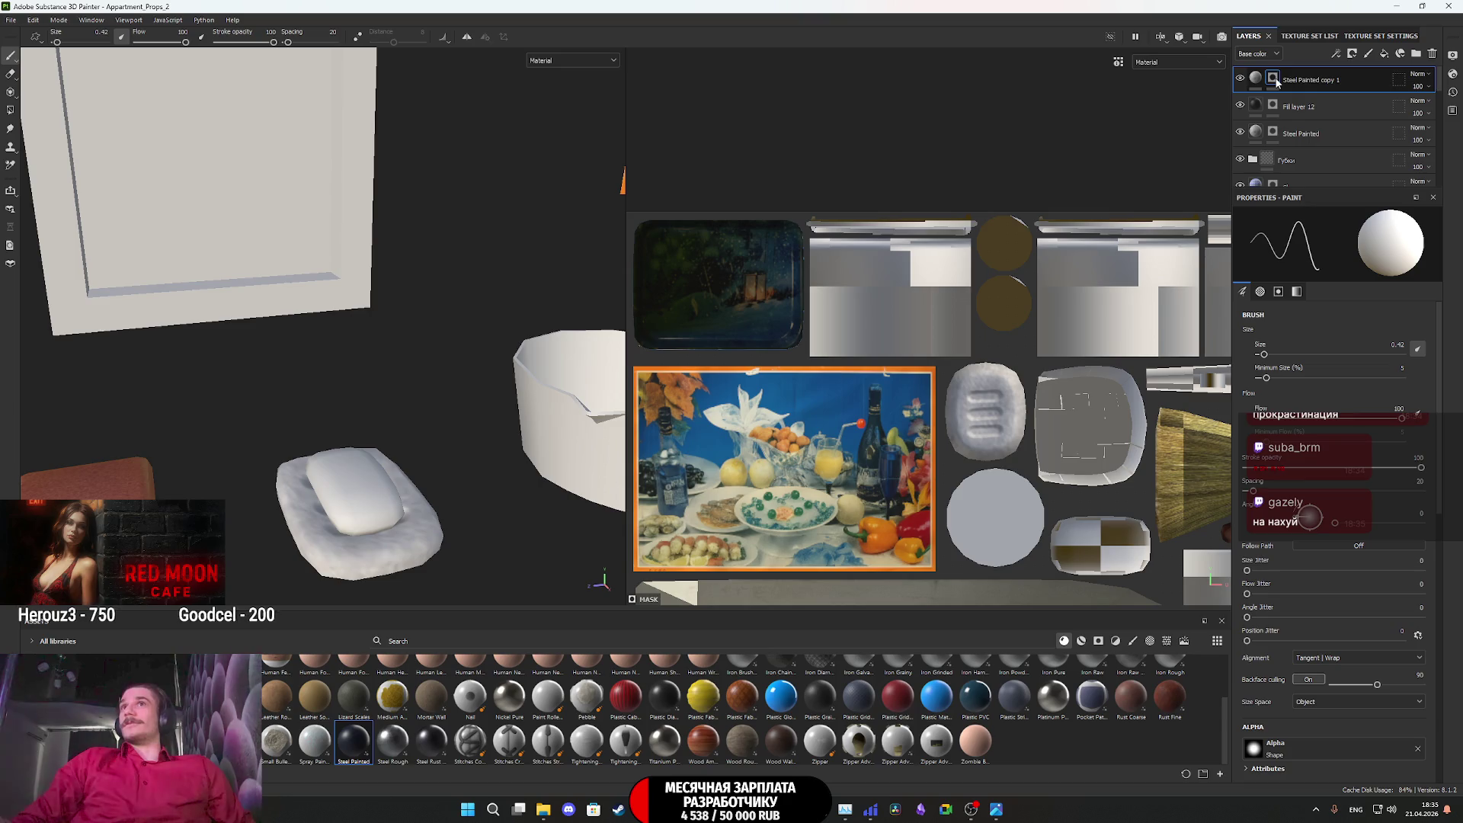
right_click(1278, 82)
left_click(1336, 199)
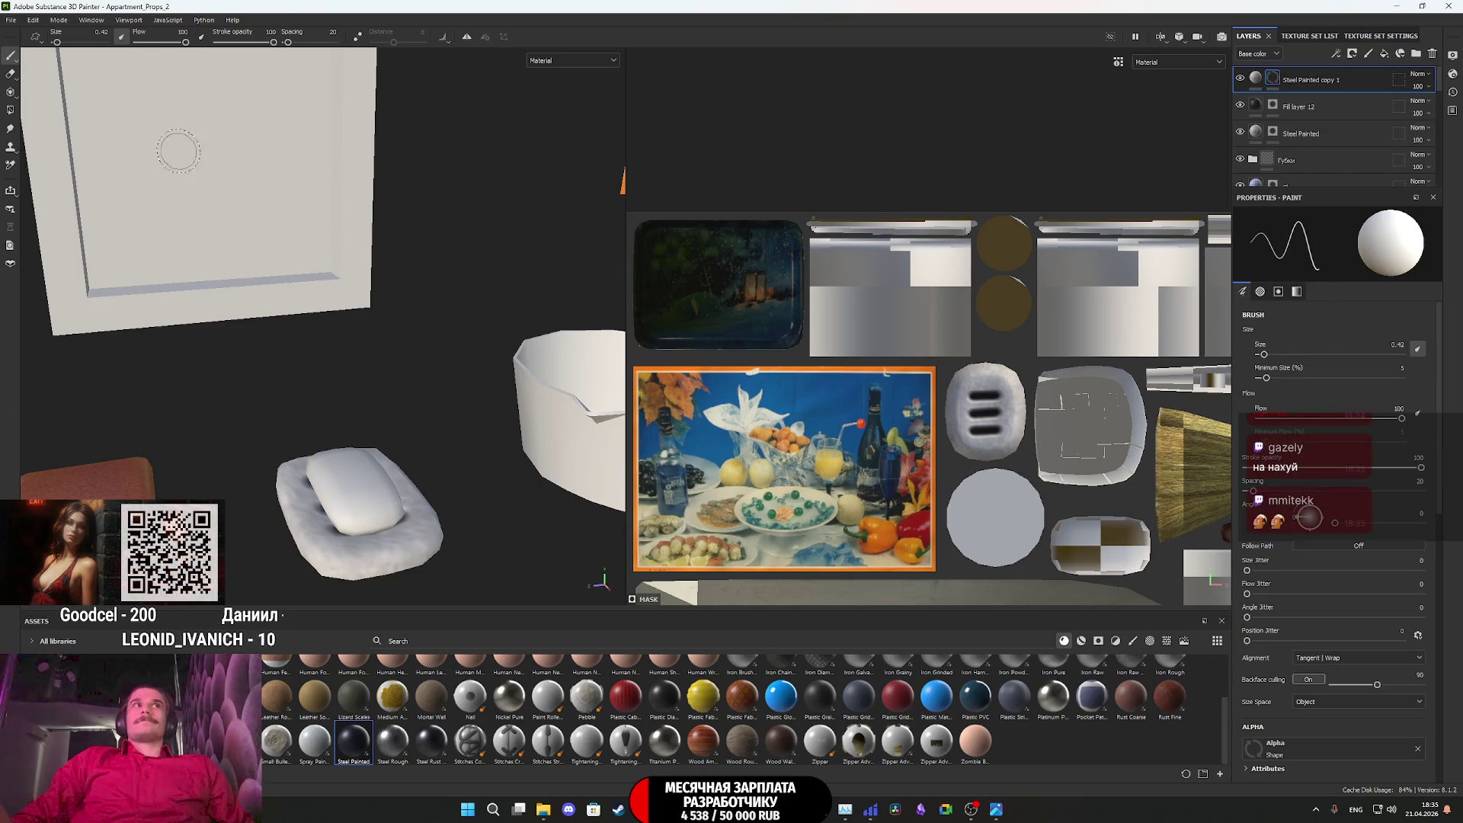
Polygon-fill the soap bar's UV island into the copy's mask
left_click(11, 111)
scroll(1081, 526, "up", 5)
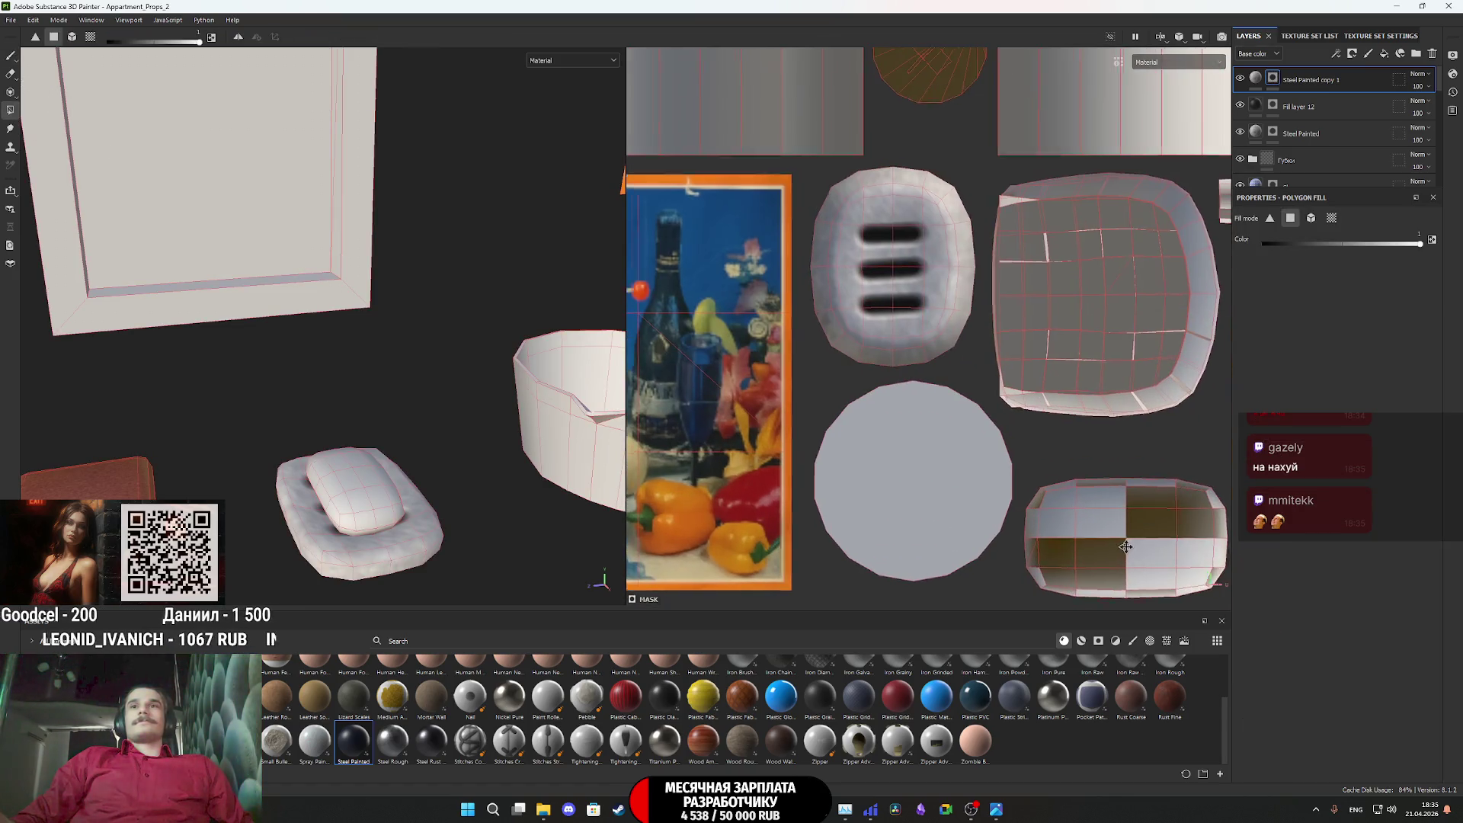
left_click_drag(1085, 525, 1004, 422)
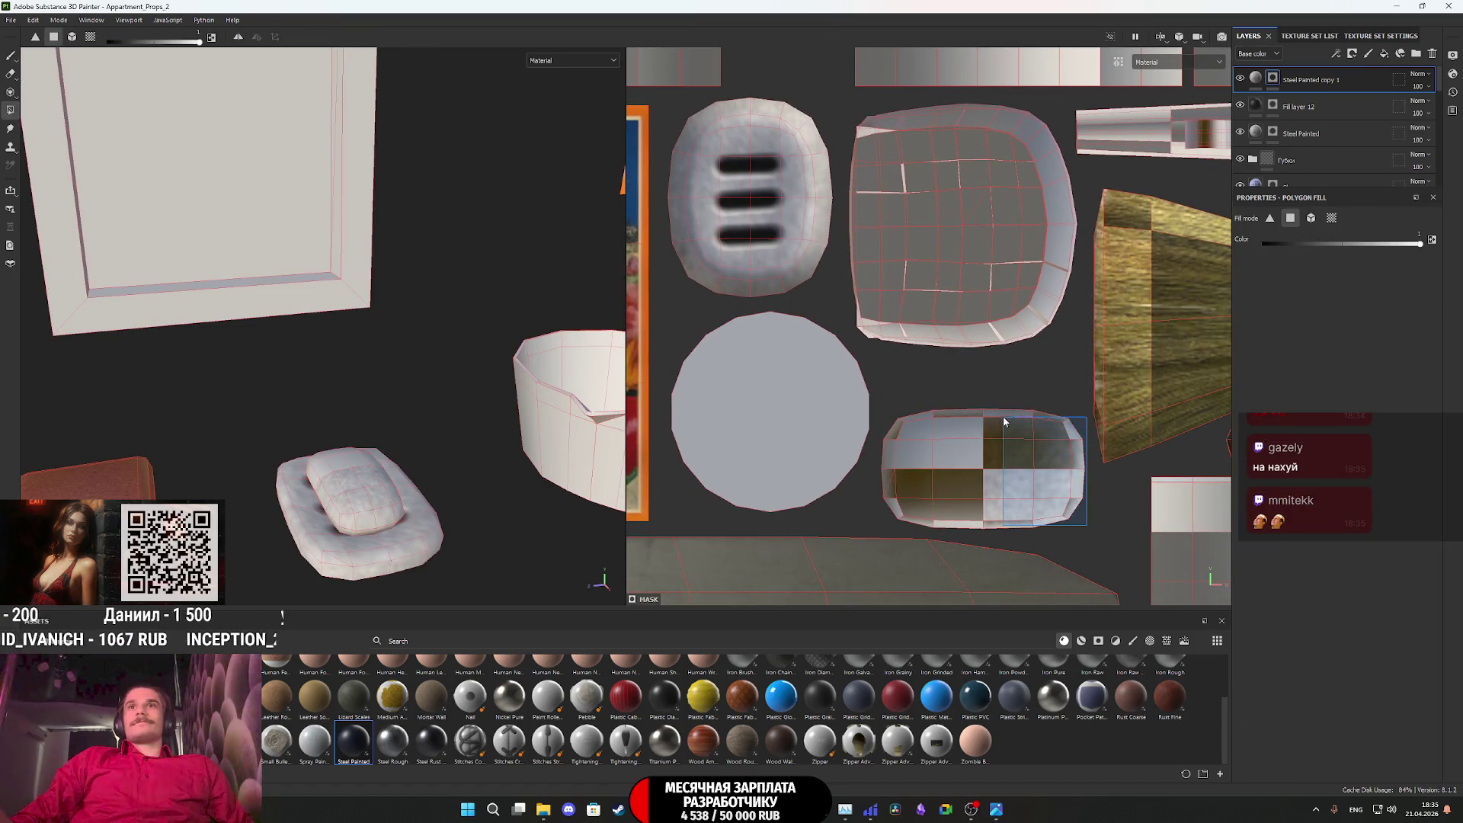
mouse_move(1004, 526)
left_mouse_down()
mouse_move(912, 436)
mouse_move(958, 406)
left_mouse_up()
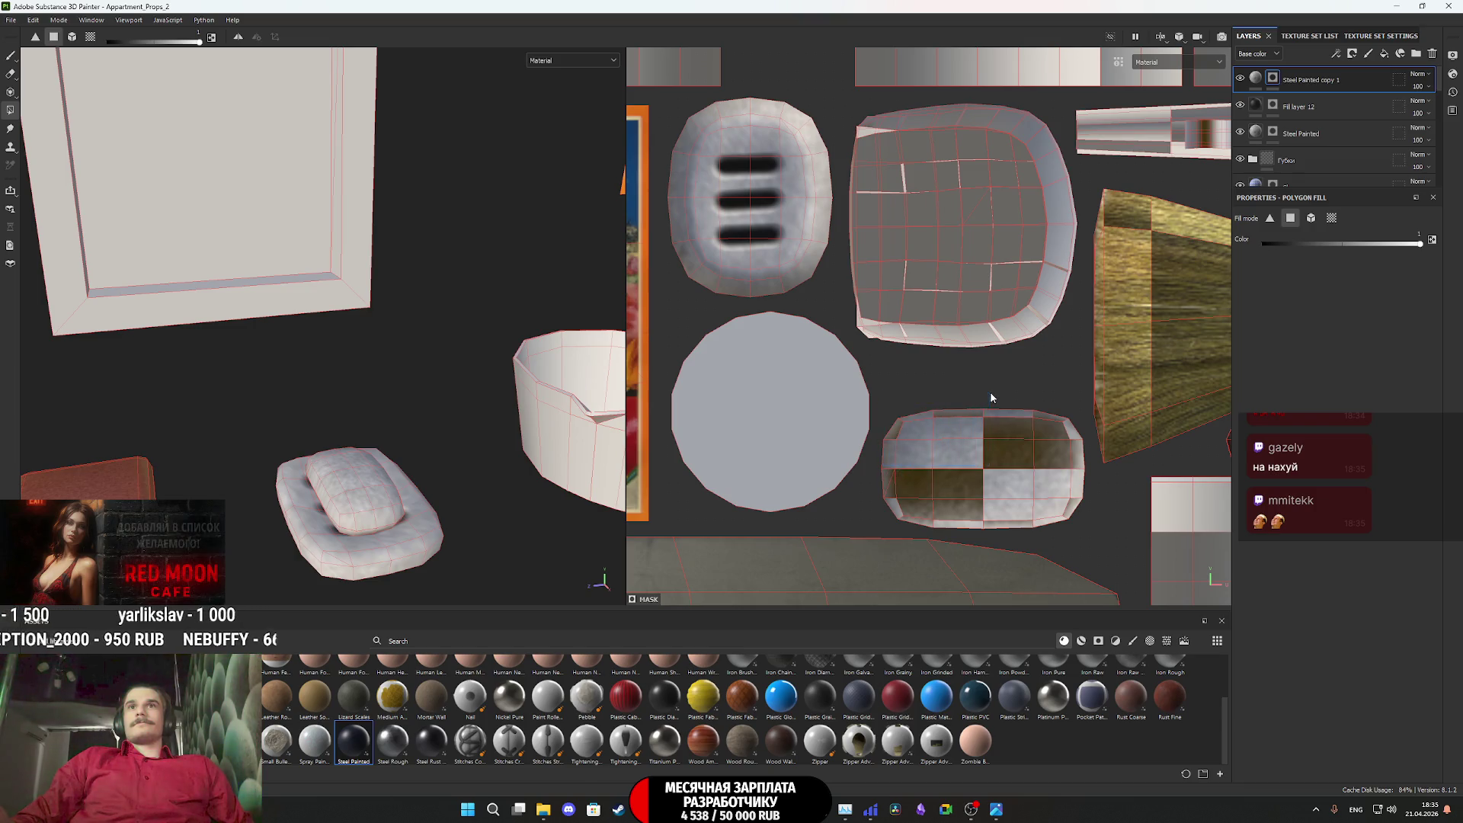
left_click(1256, 79)
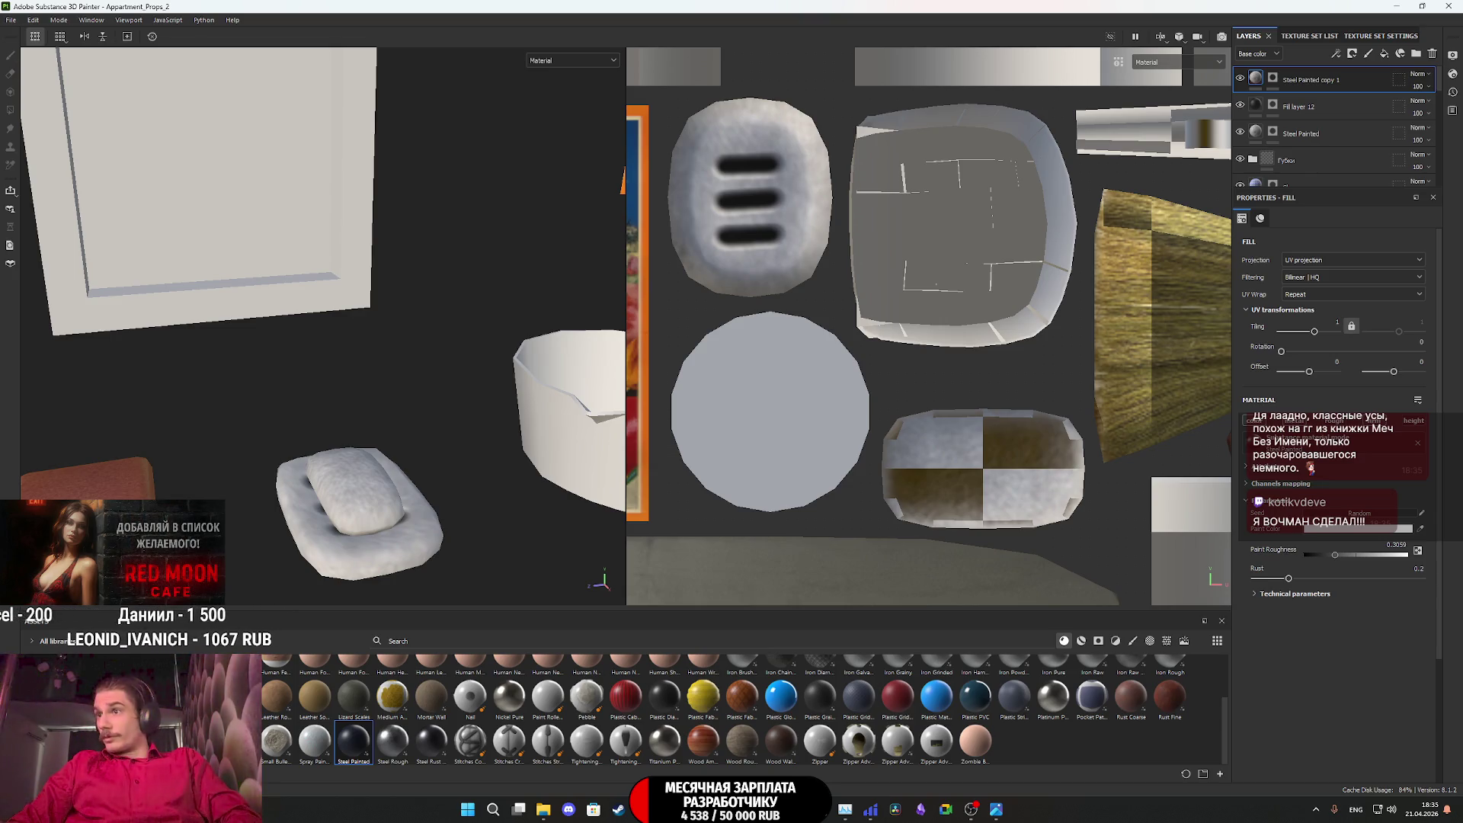
key("alt+Tab")
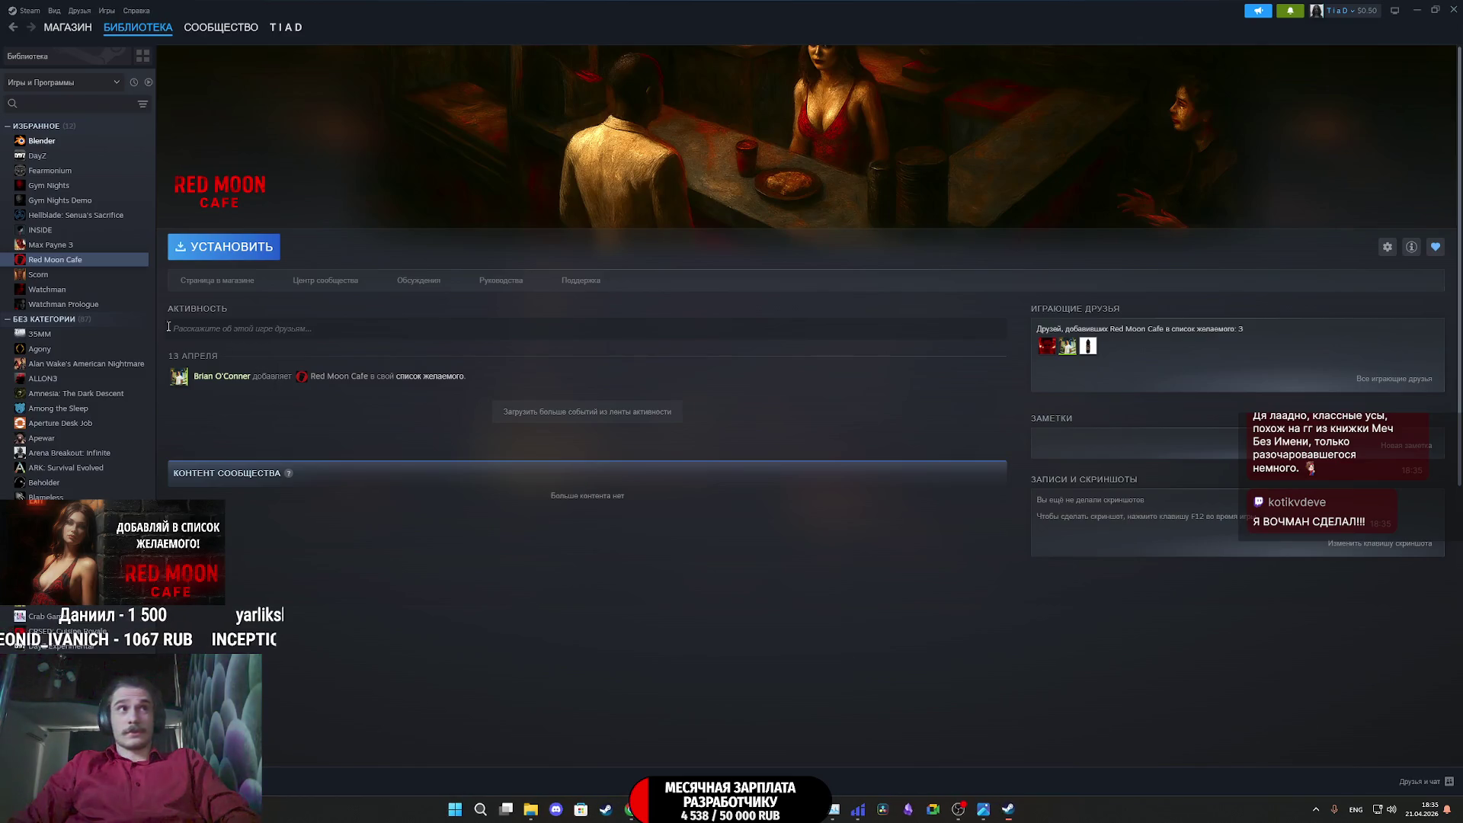
left_click(47, 289)
left_click(213, 281)
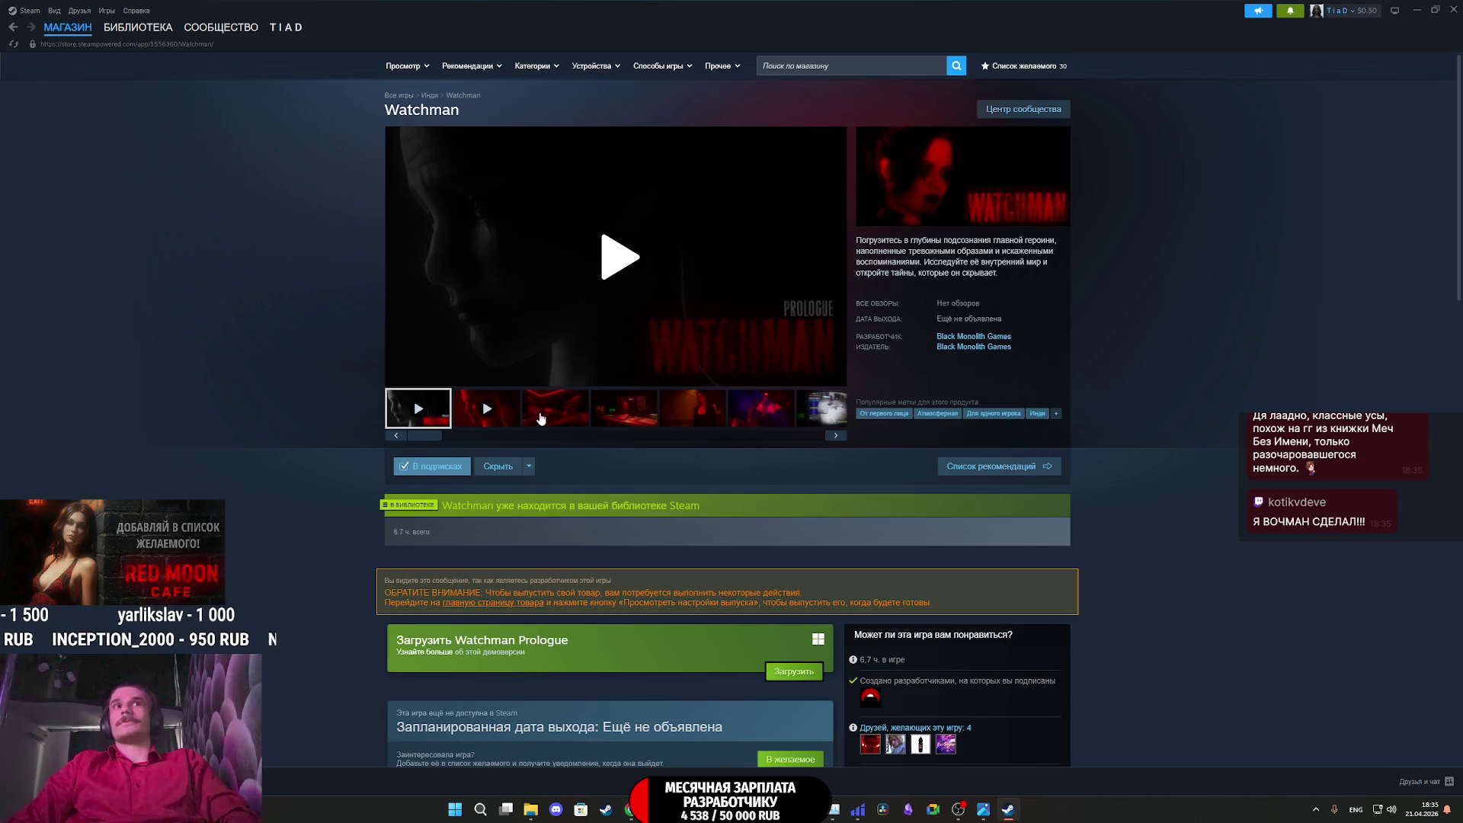
left_click(540, 418)
left_click(646, 247)
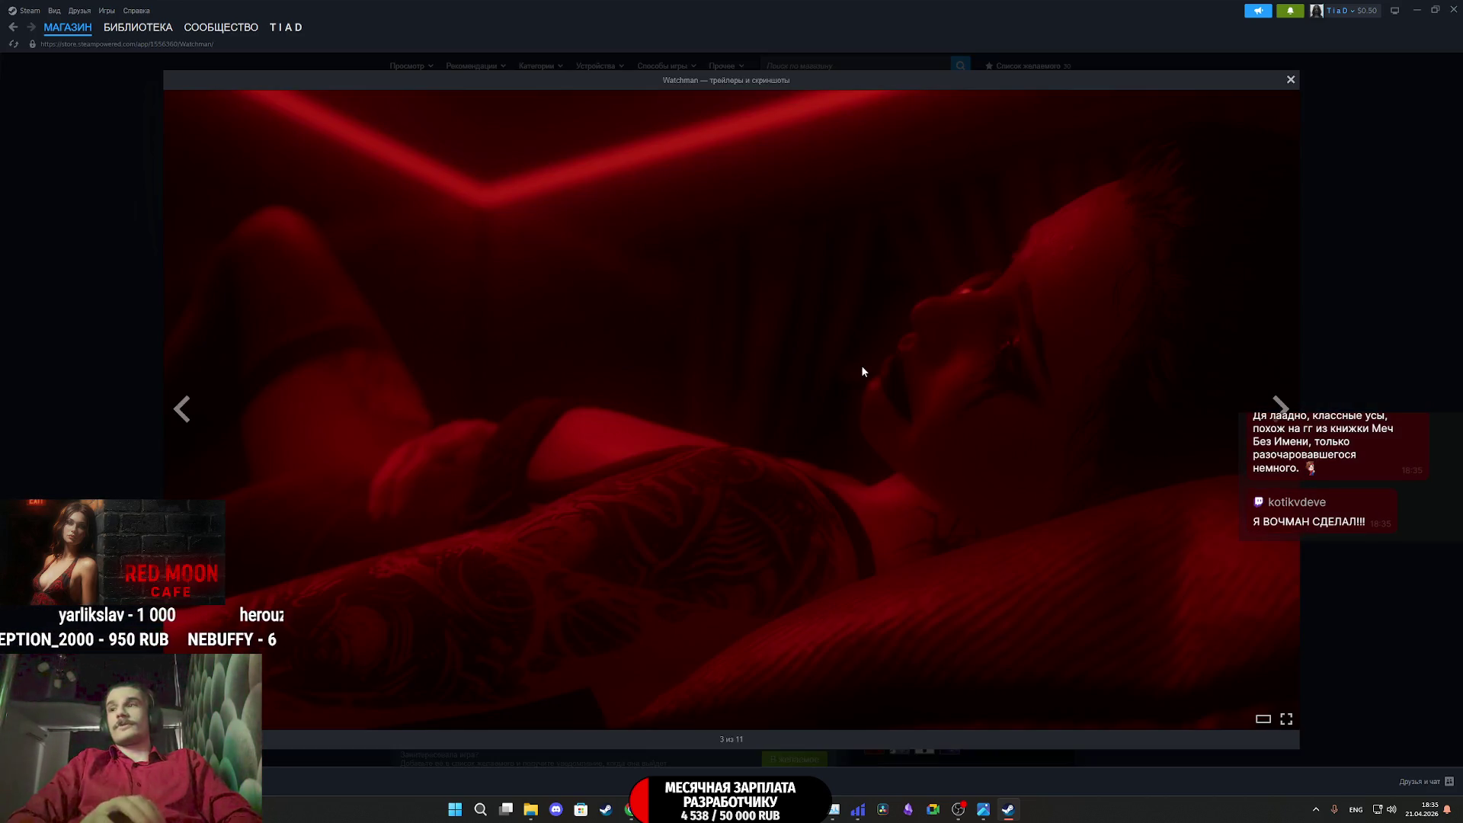
key("Right")
key("Right")
key("Left")
key("Left")
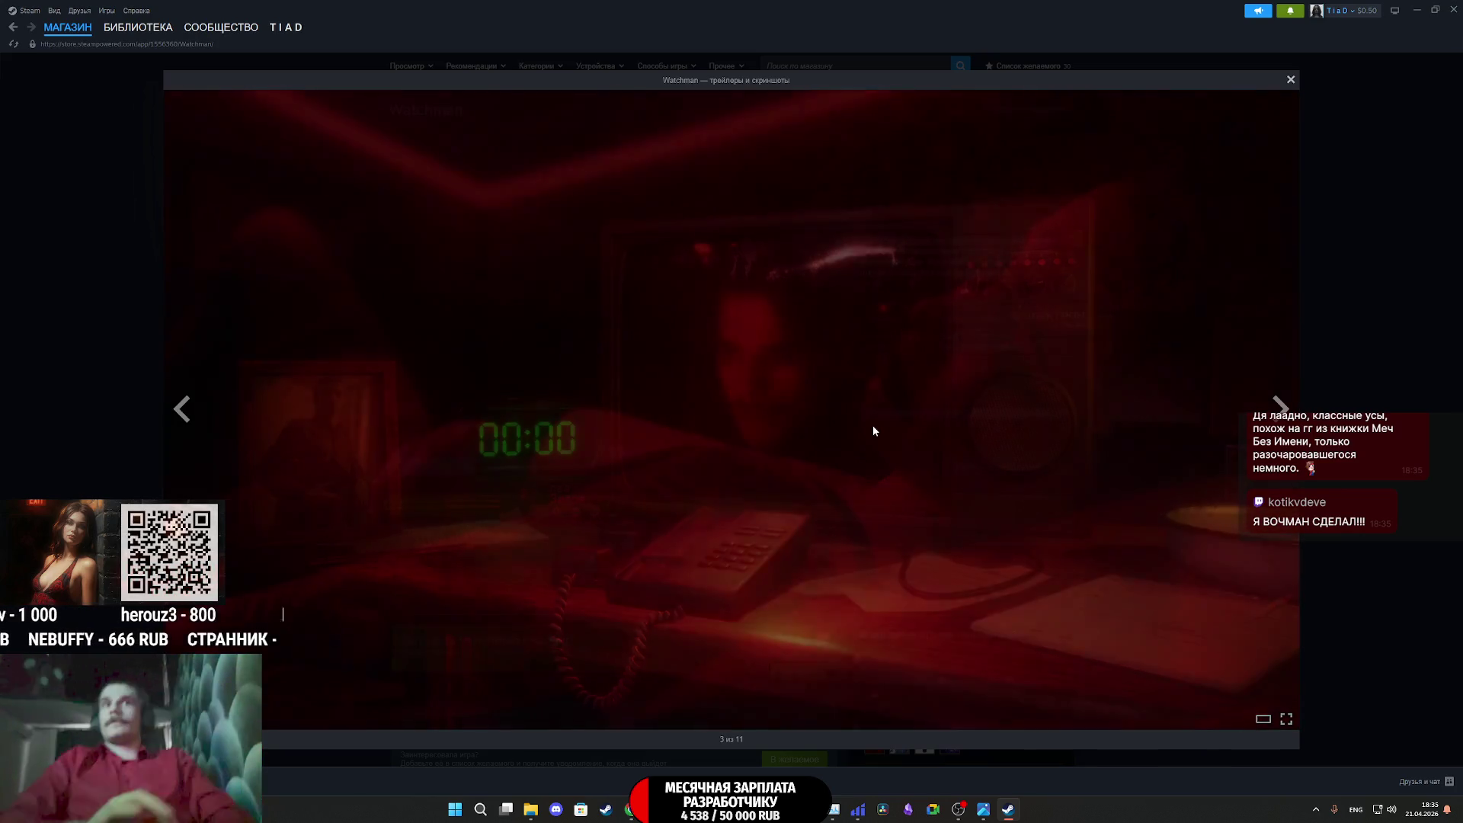
key("Right")
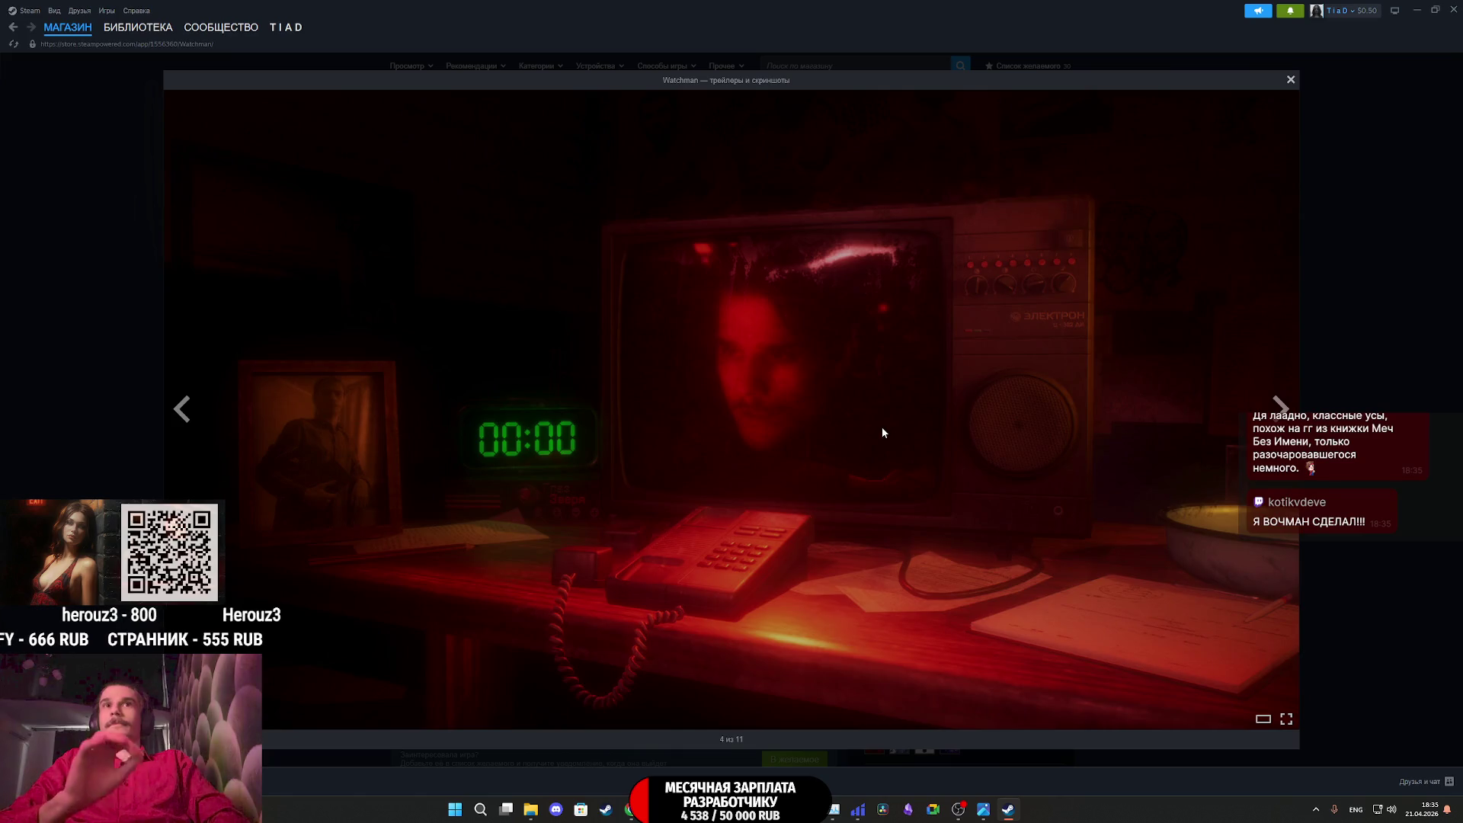
key("Right")
key("Right")
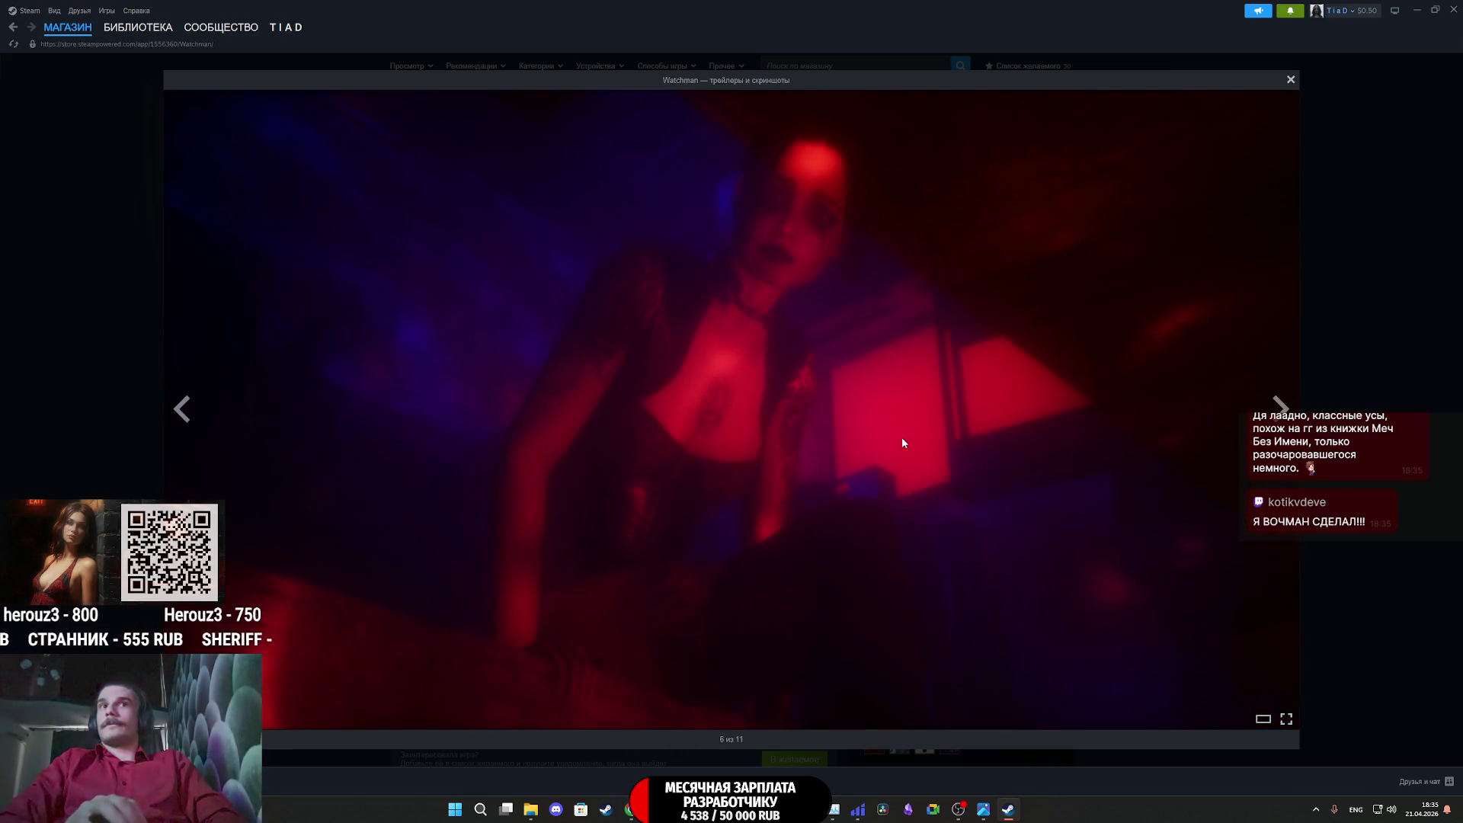
key("Right")
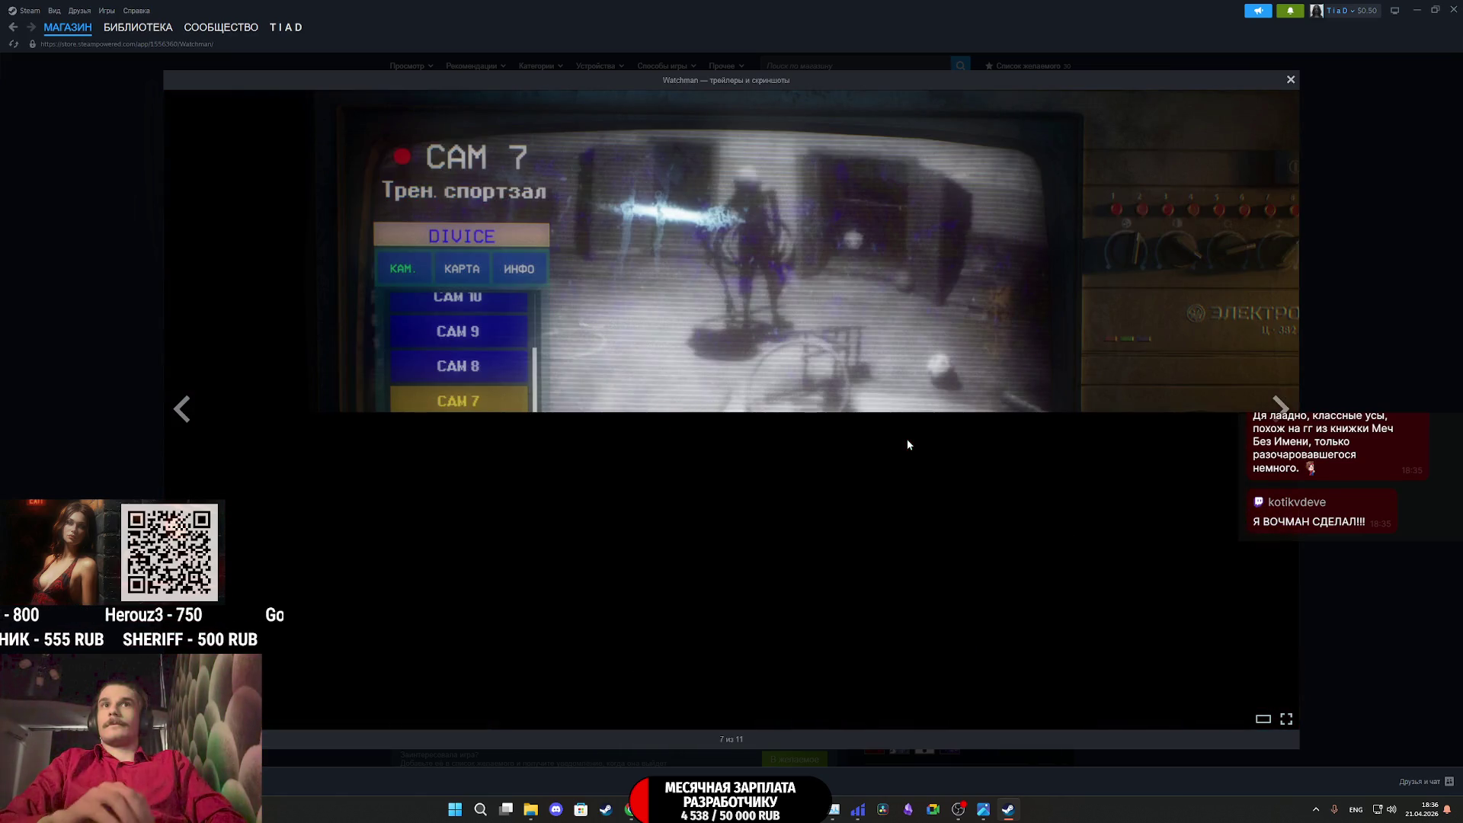
key("Right")
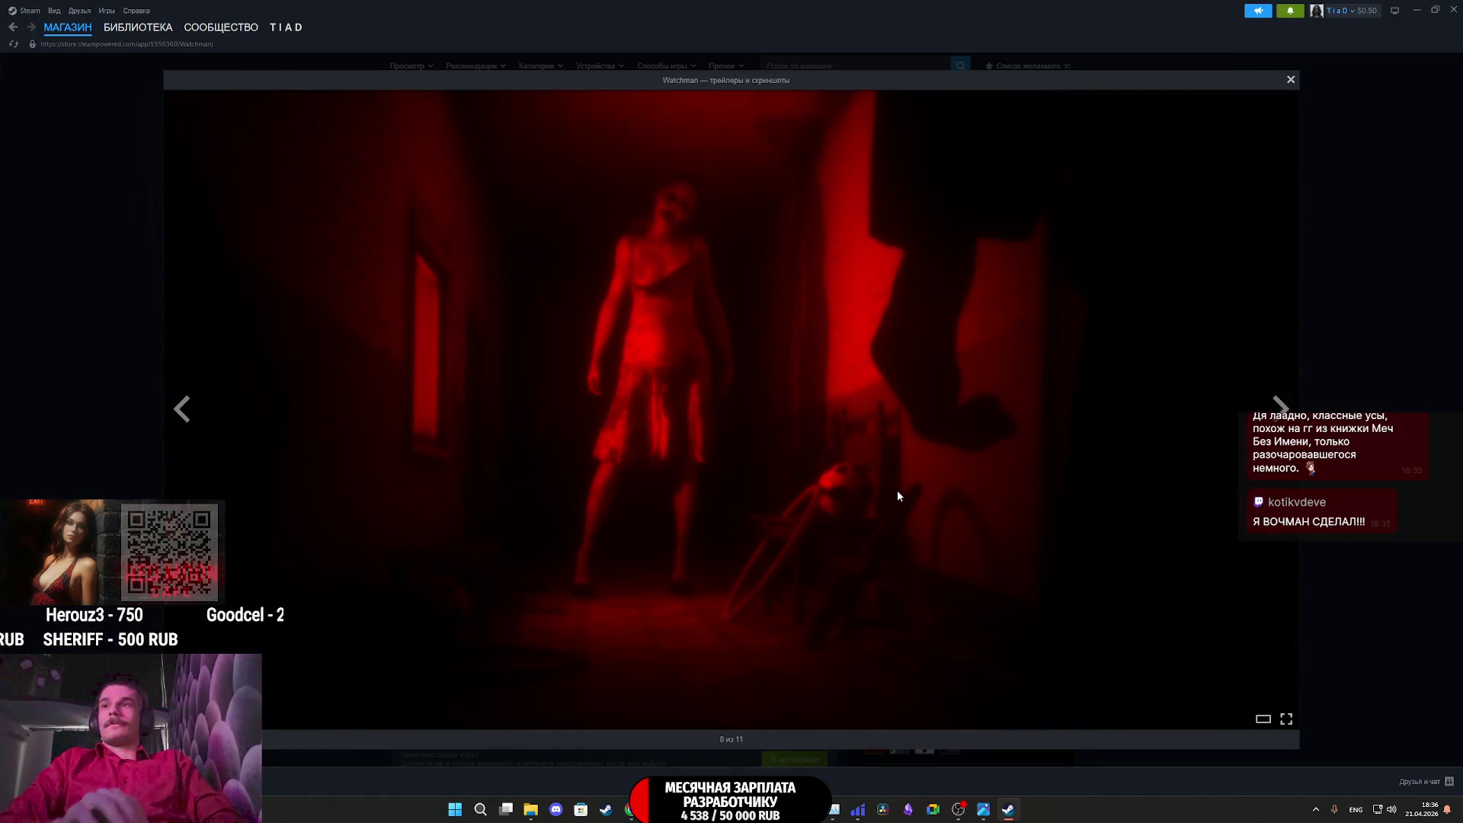
key("Right")
key("Right")
key("Right")
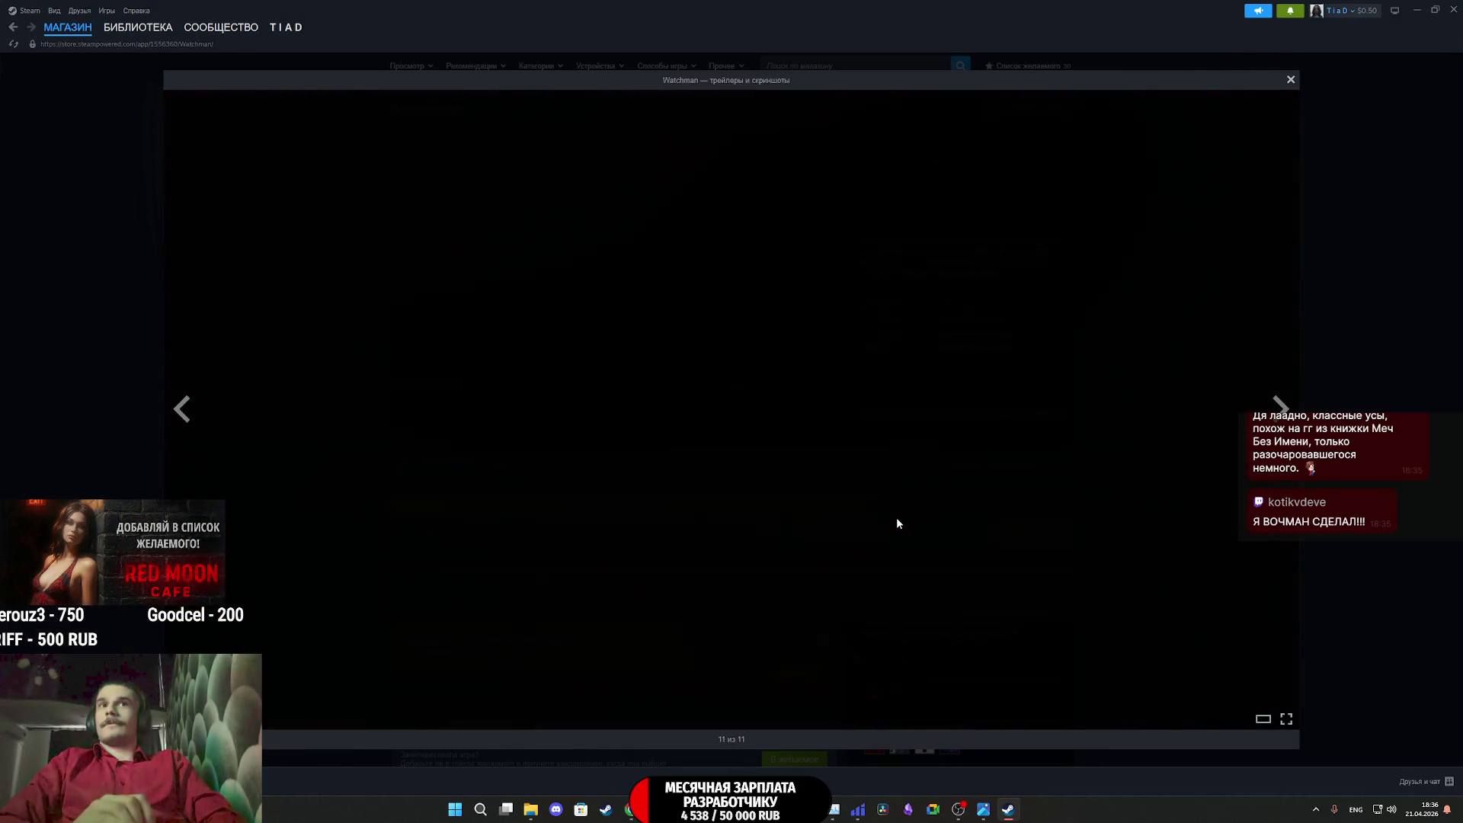
key("Left")
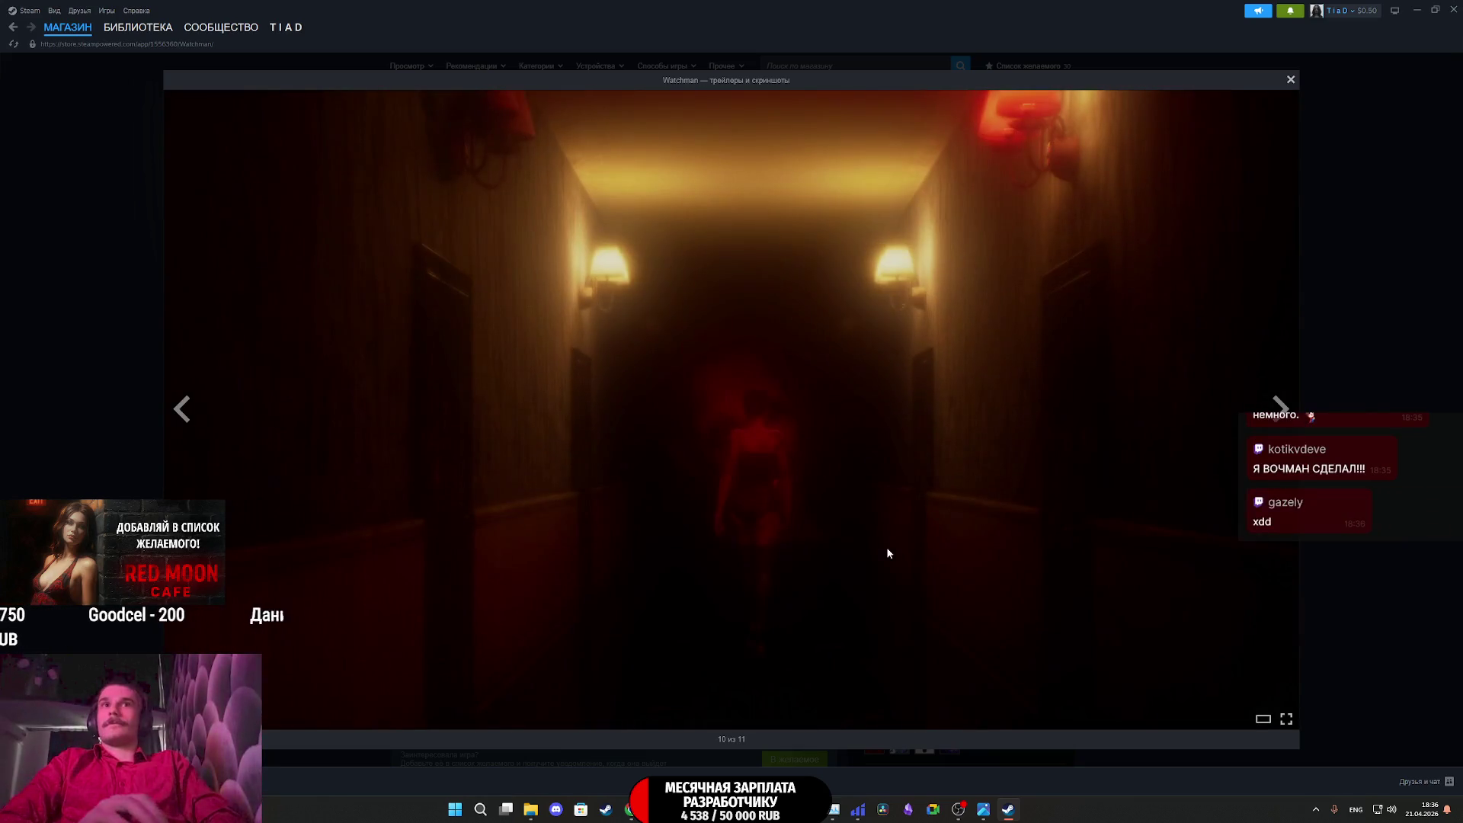
key("Escape")
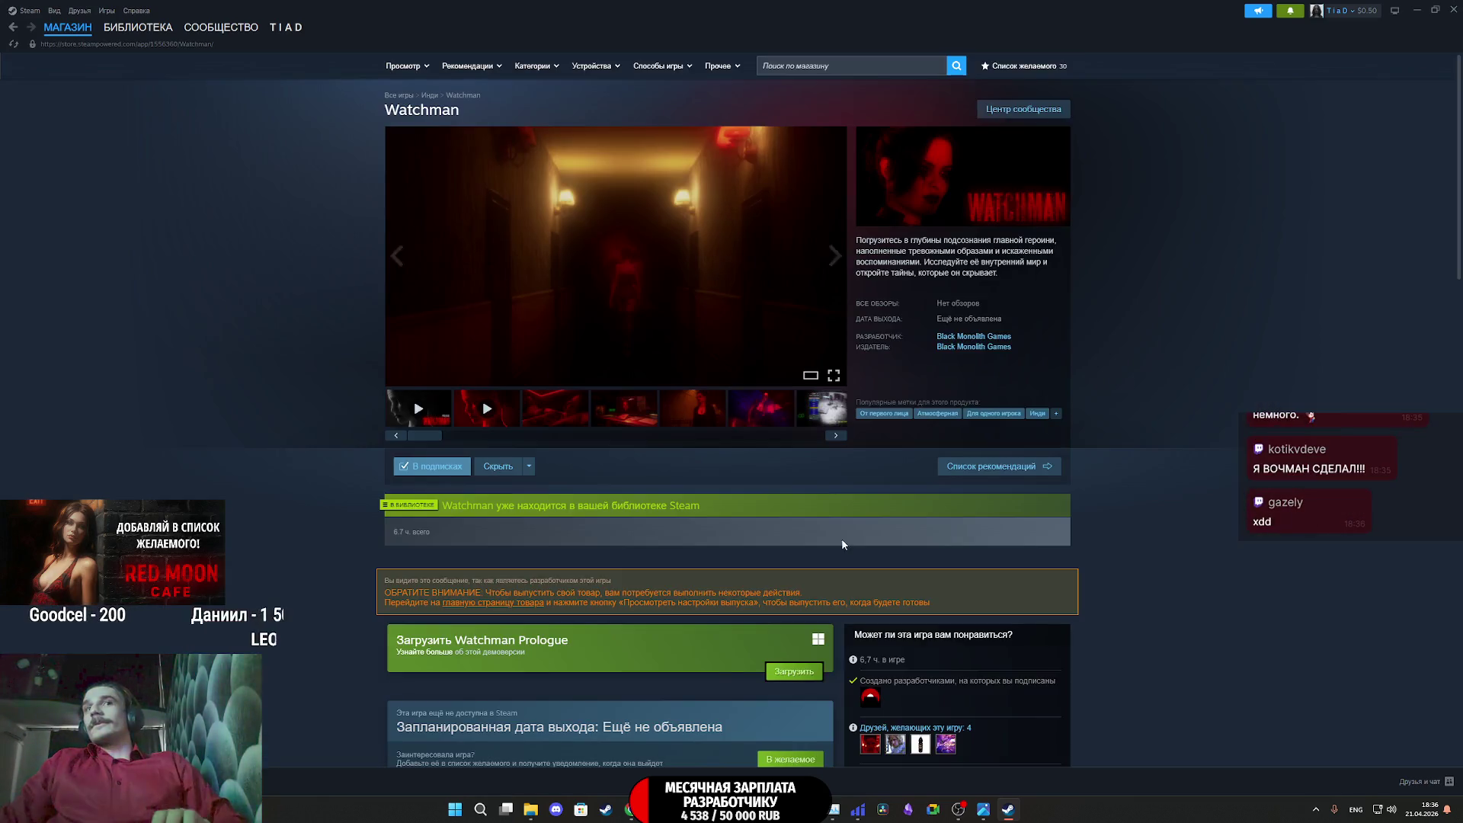
left_click(417, 407)
left_click(619, 248)
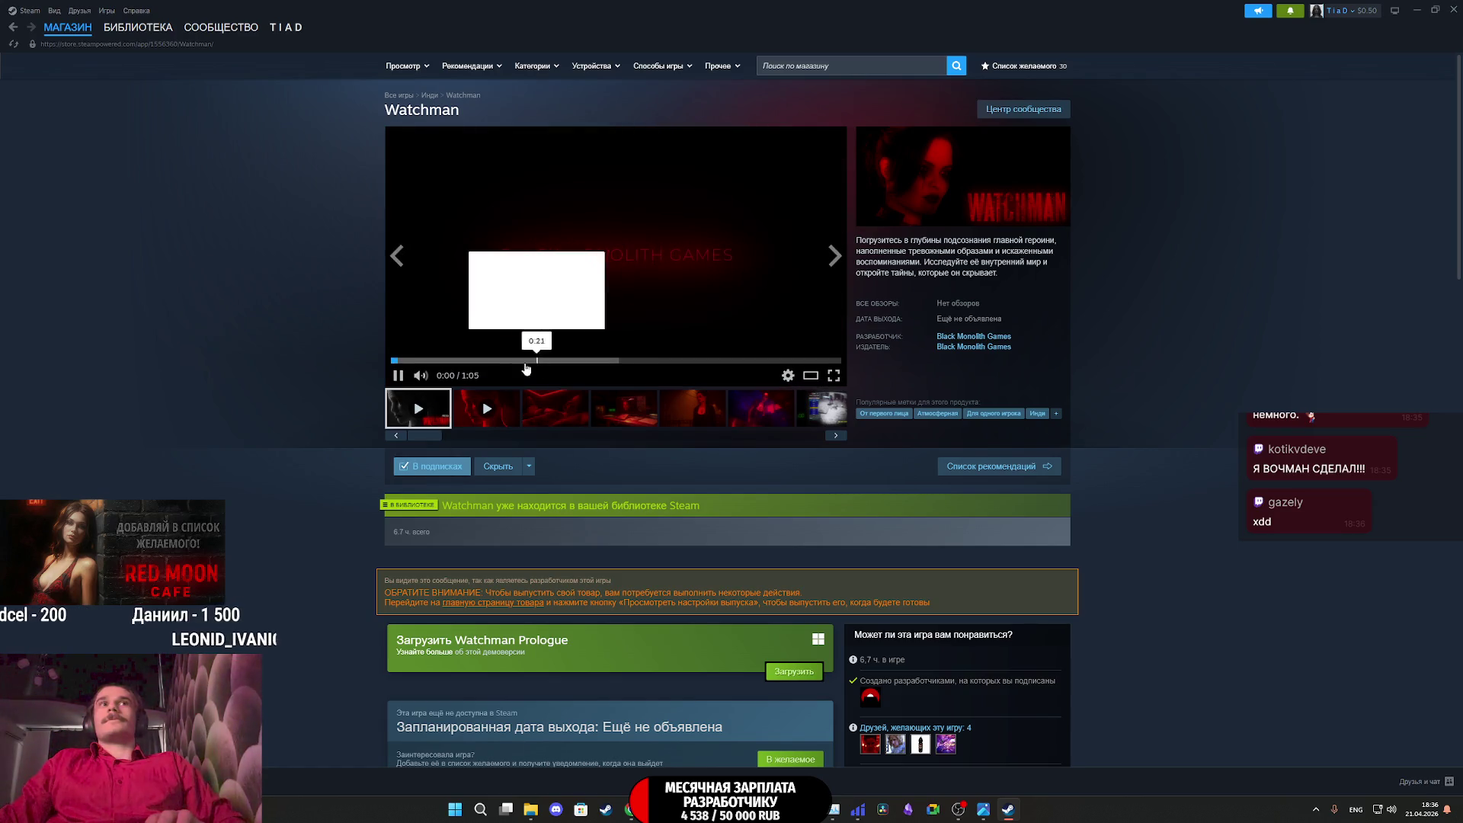
left_click(460, 360)
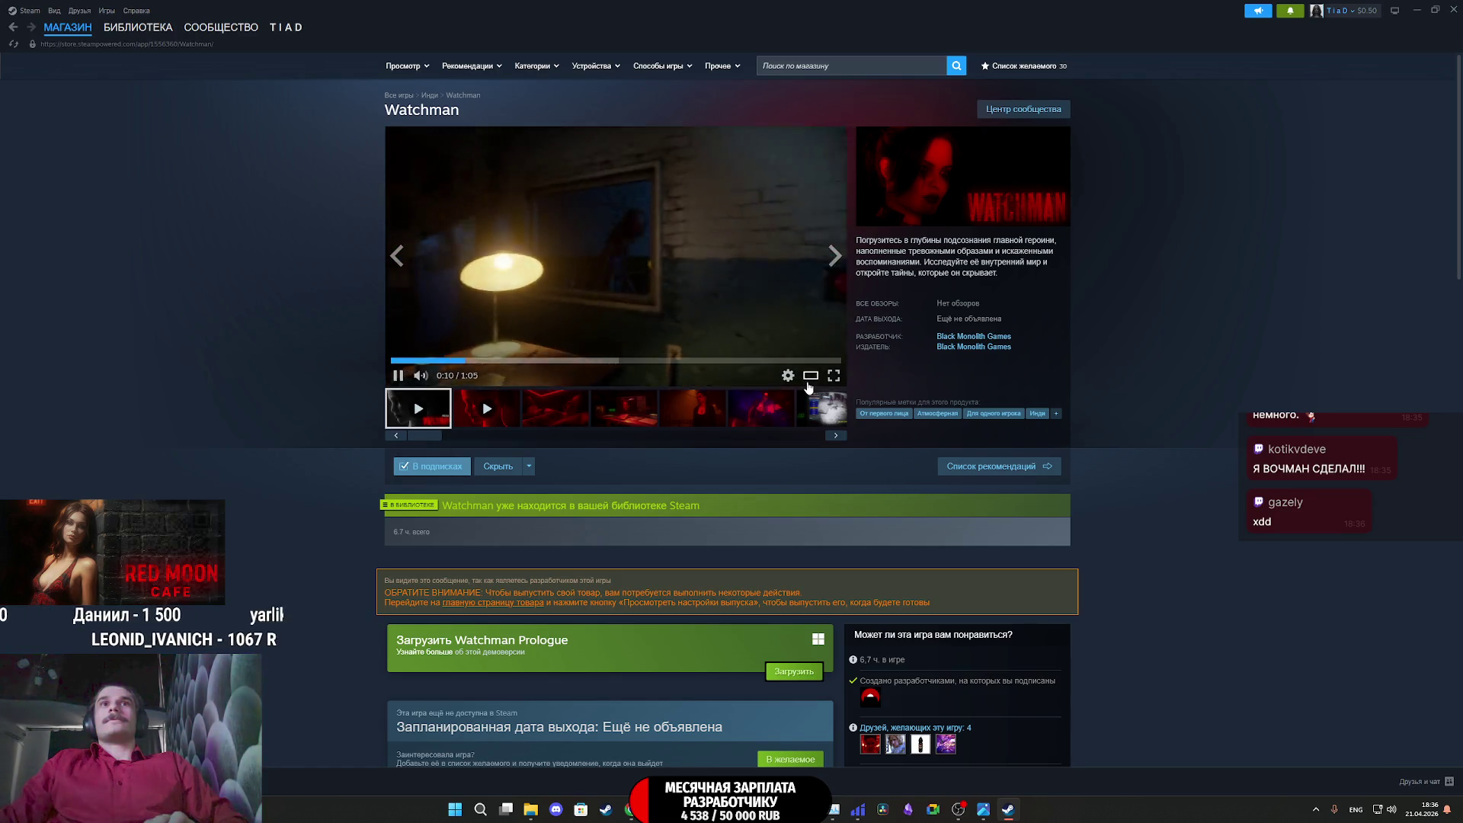
left_click(810, 375)
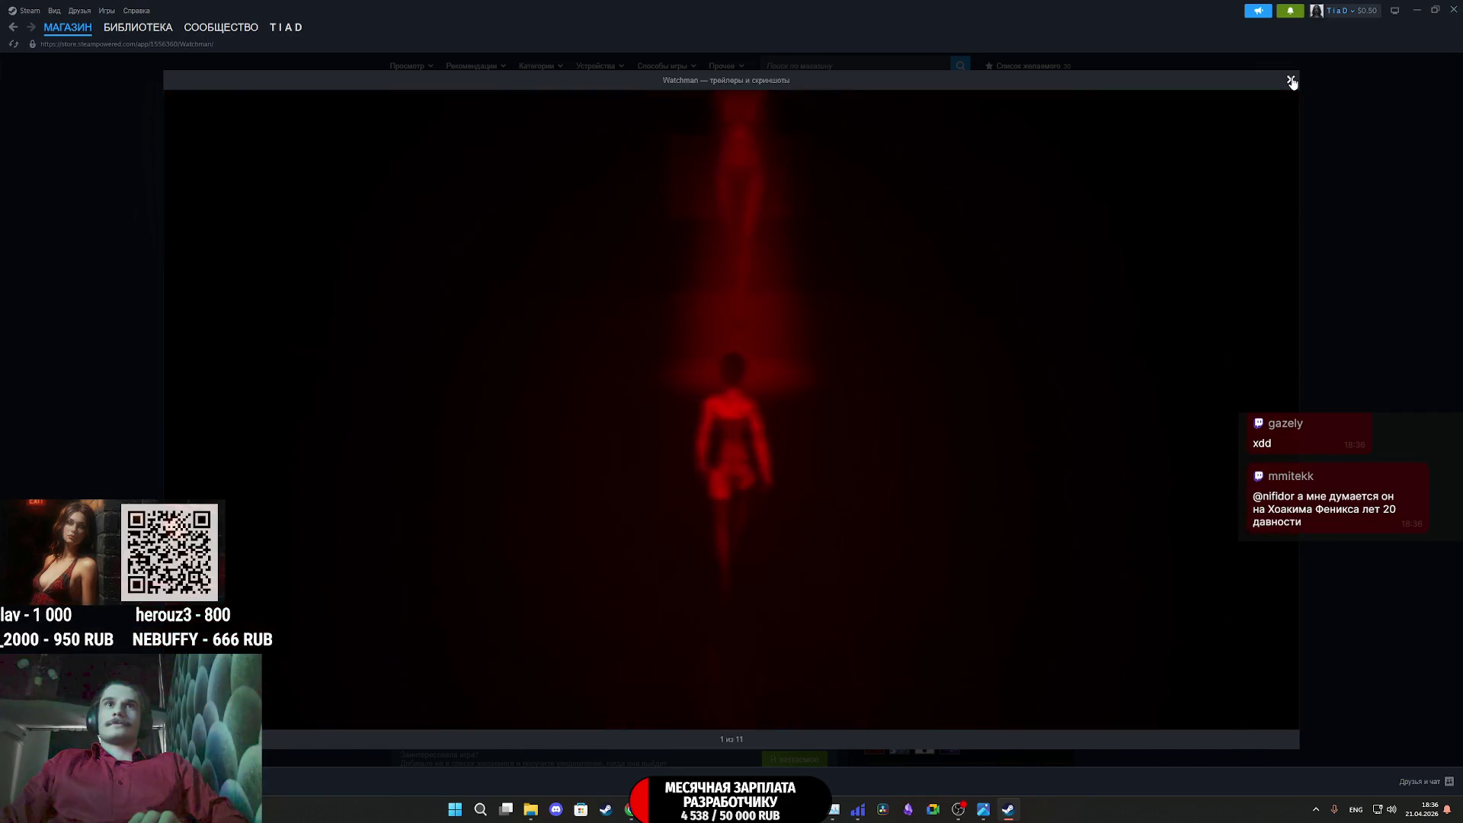
left_click(1291, 82)
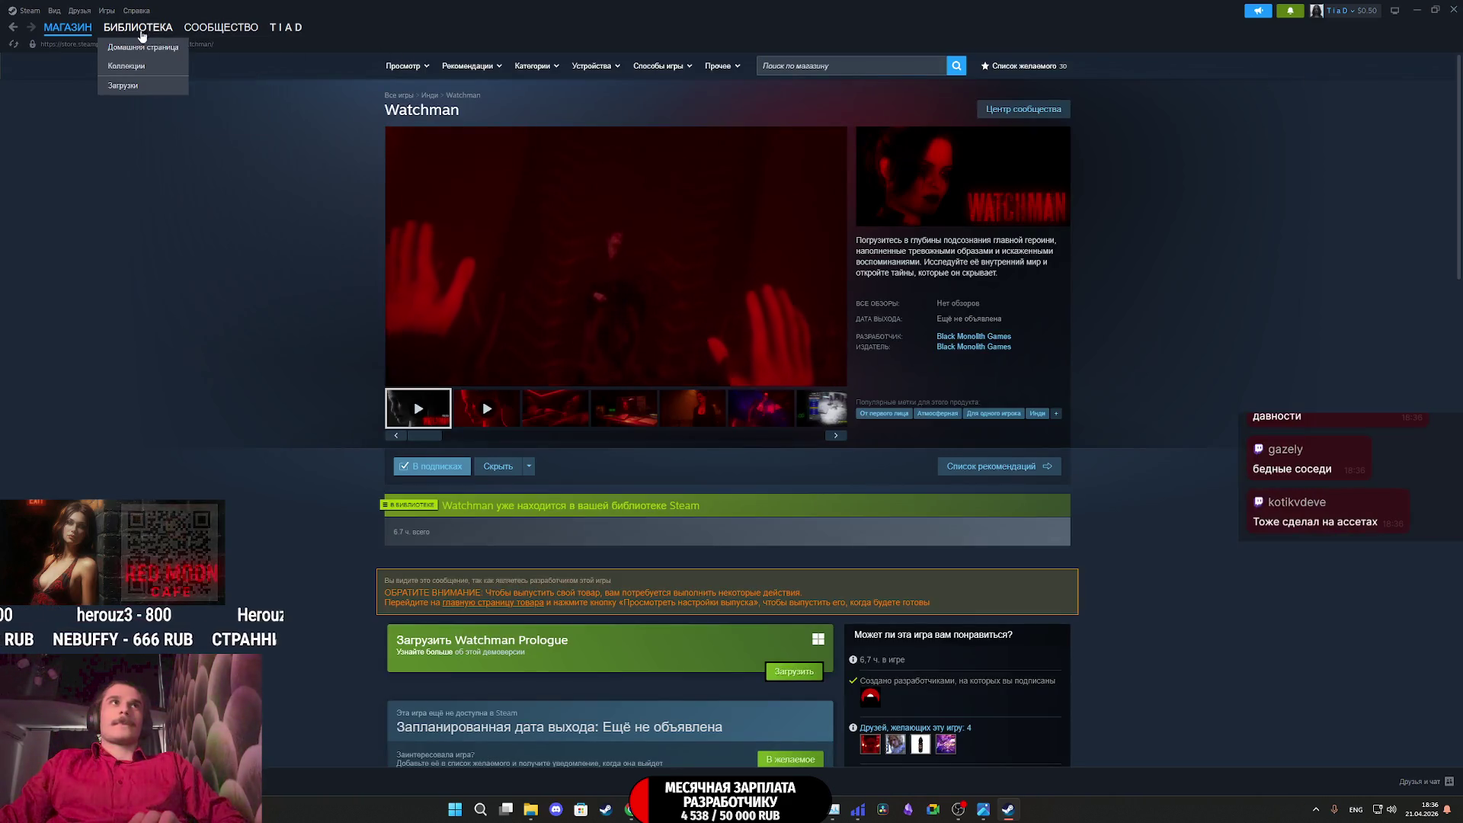
left_click(138, 27)
key("alt+Tab")
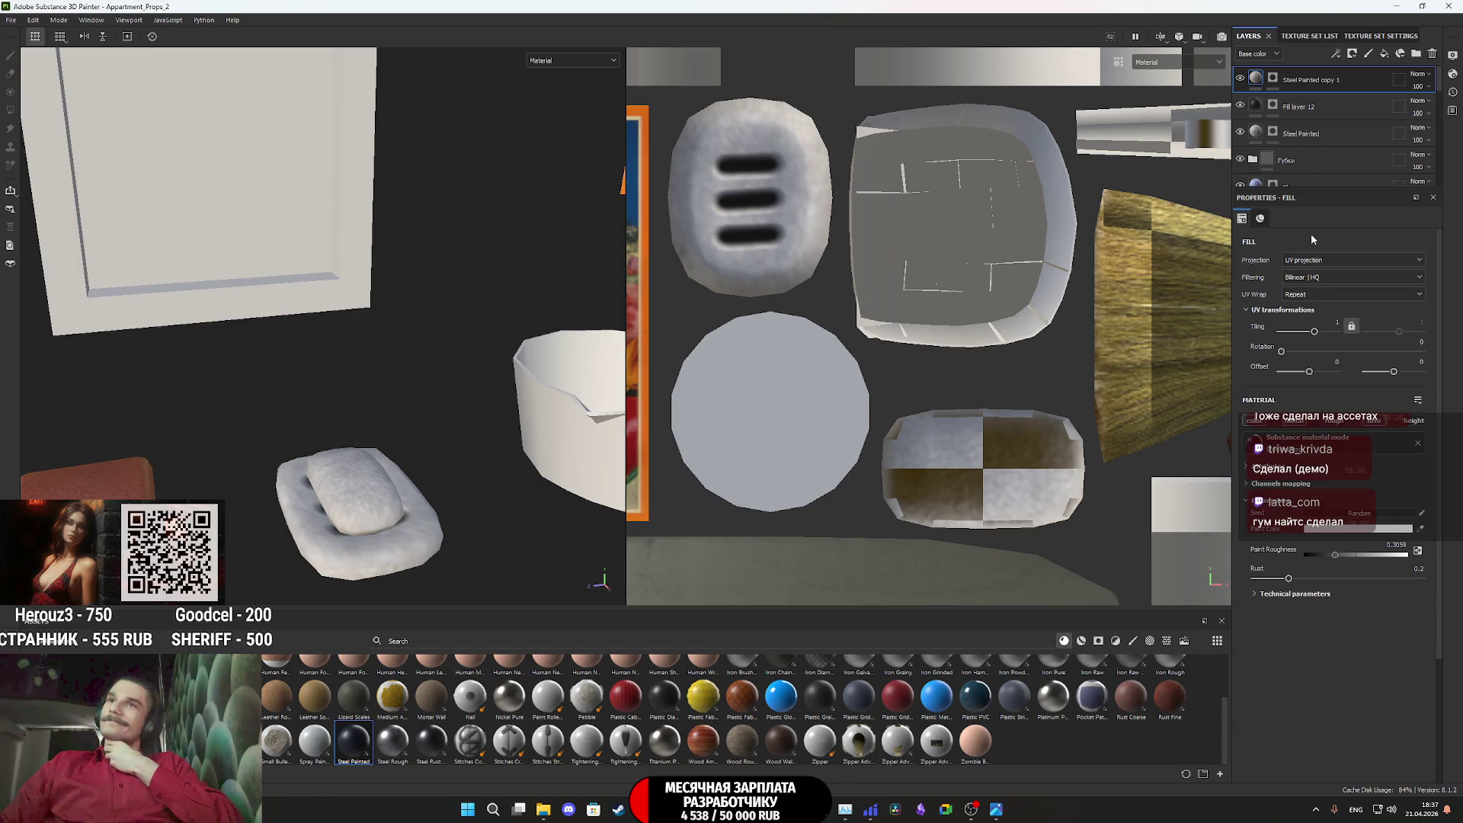
Set the copy's paint colour to pale light blue (about BBEFFF) and Rust to 0
left_click(1353, 527)
left_click_drag(1325, 641, 1327, 634)
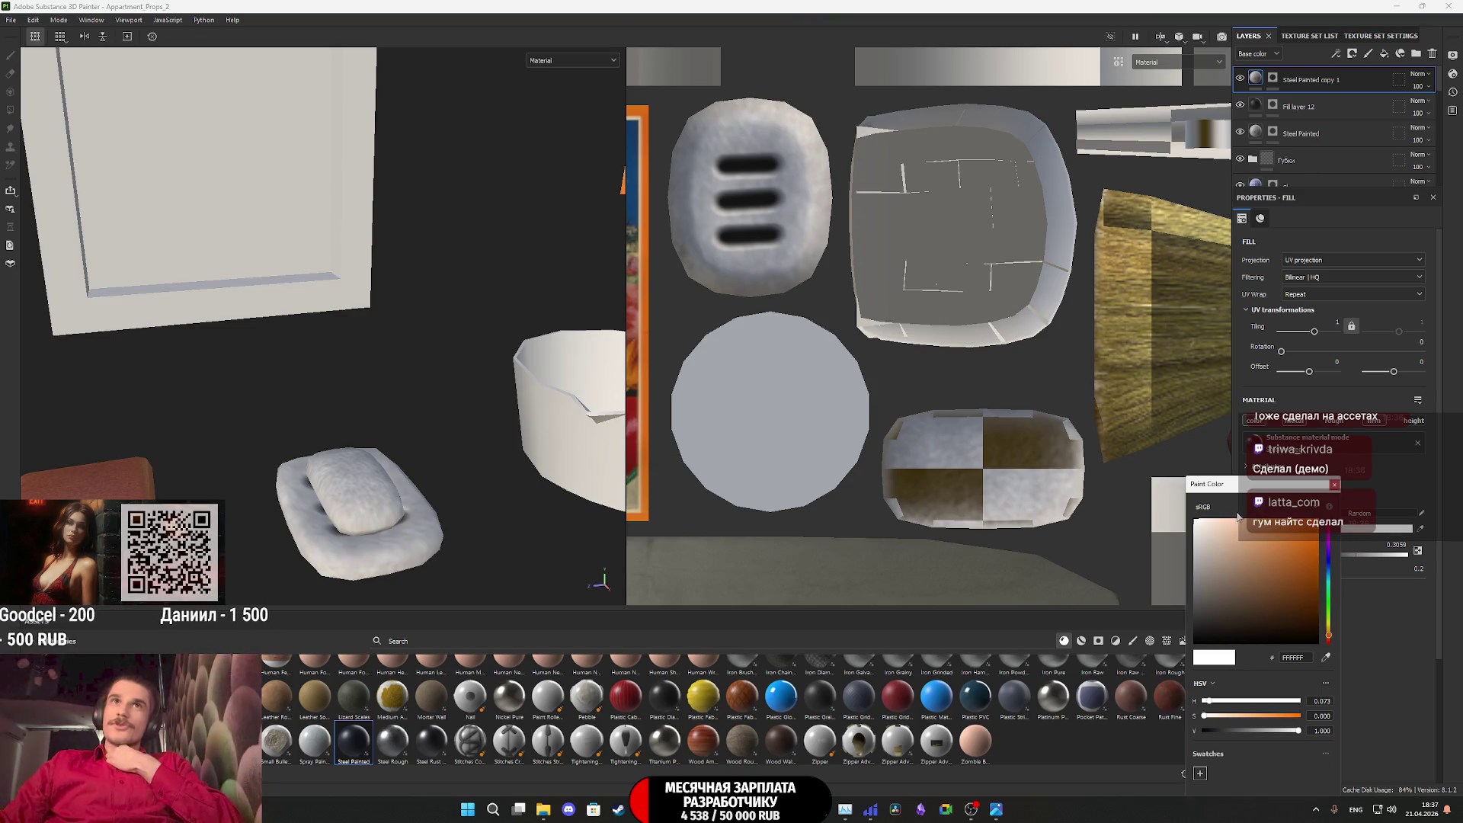
mouse_move(1230, 524)
left_mouse_down()
mouse_move(1198, 523)
mouse_move(1235, 530)
left_mouse_up()
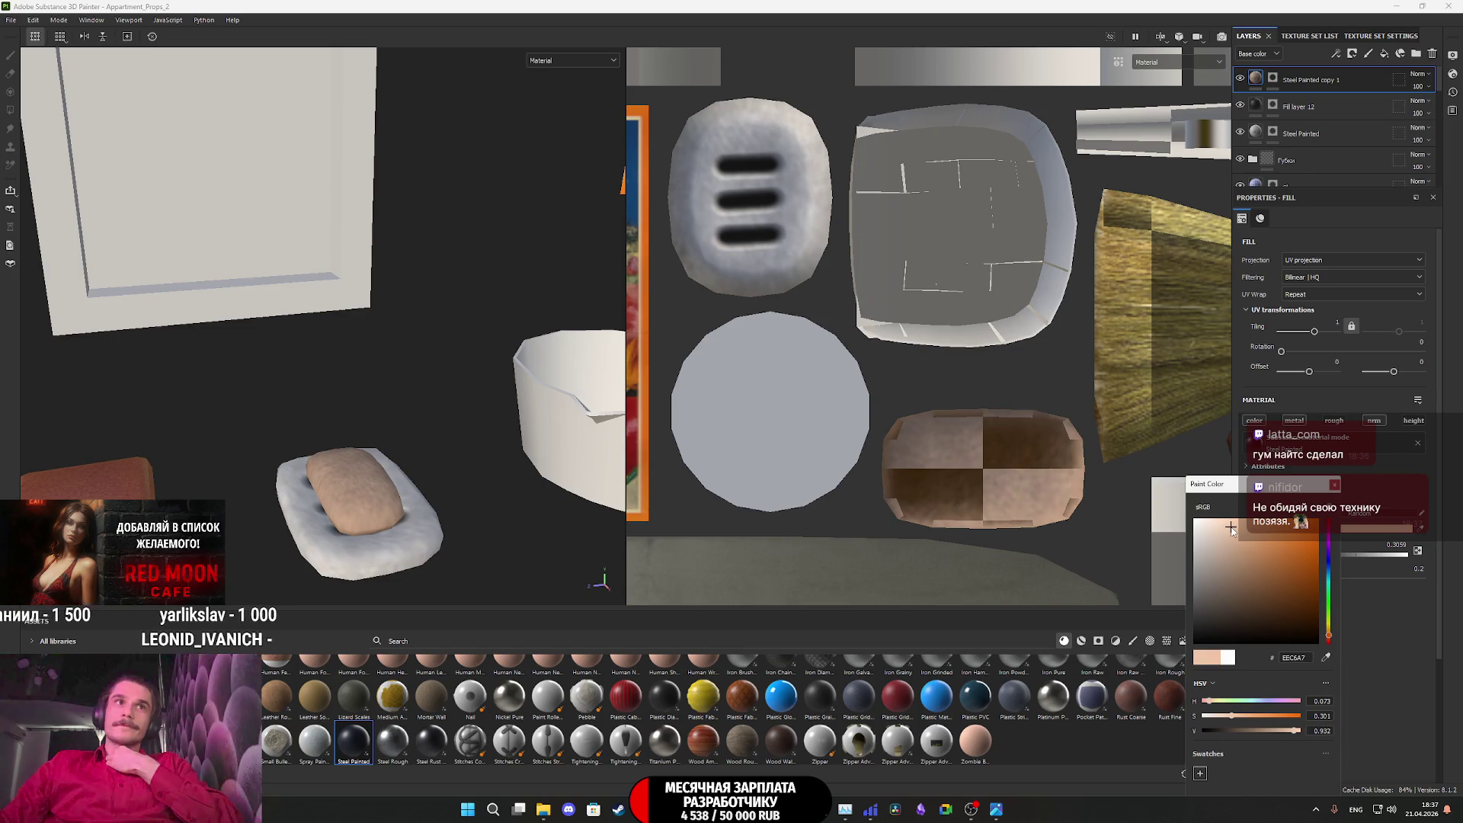
left_click_drag(1230, 527, 1193, 519)
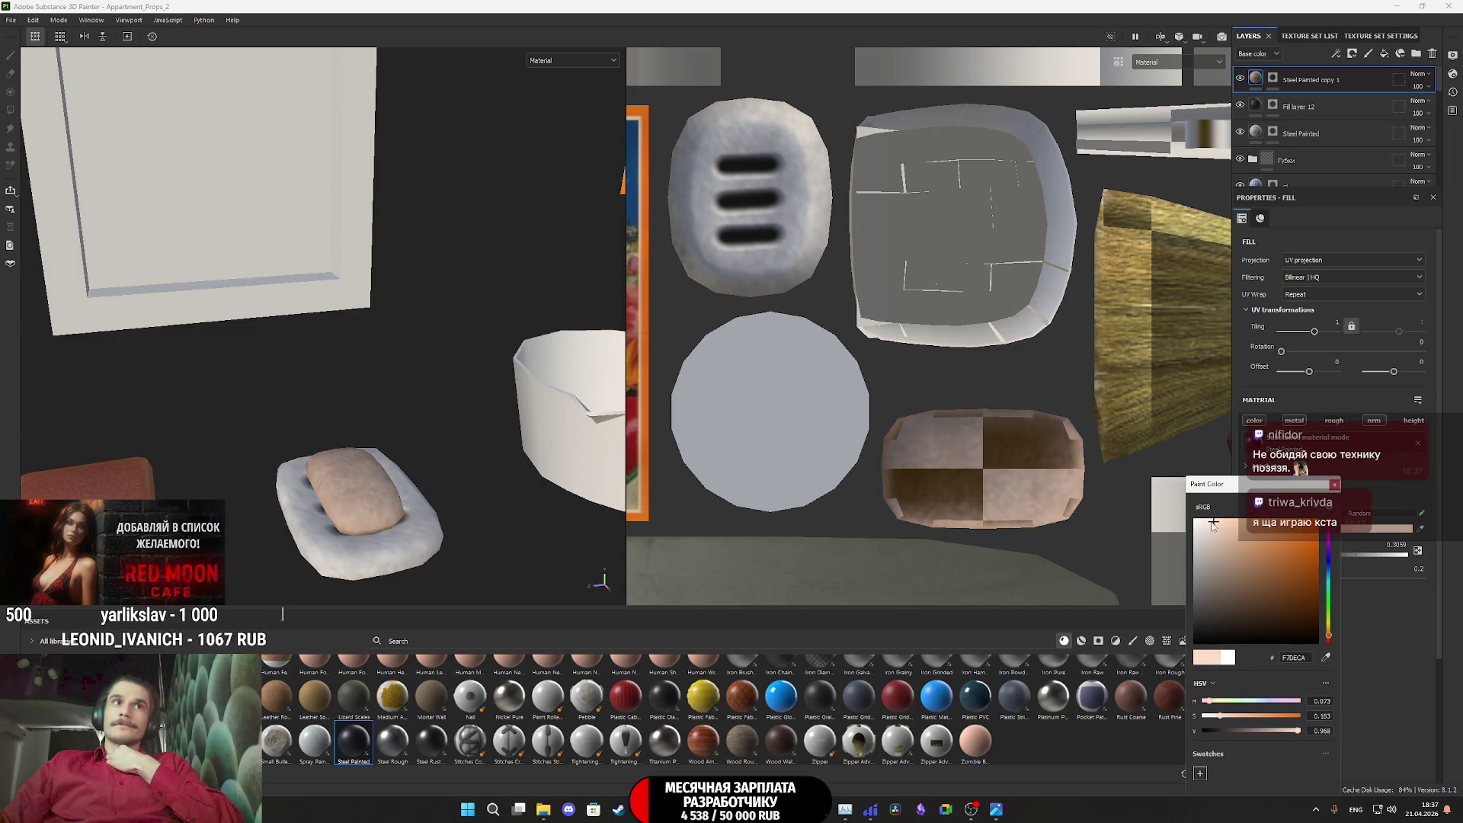
left_click(1230, 518)
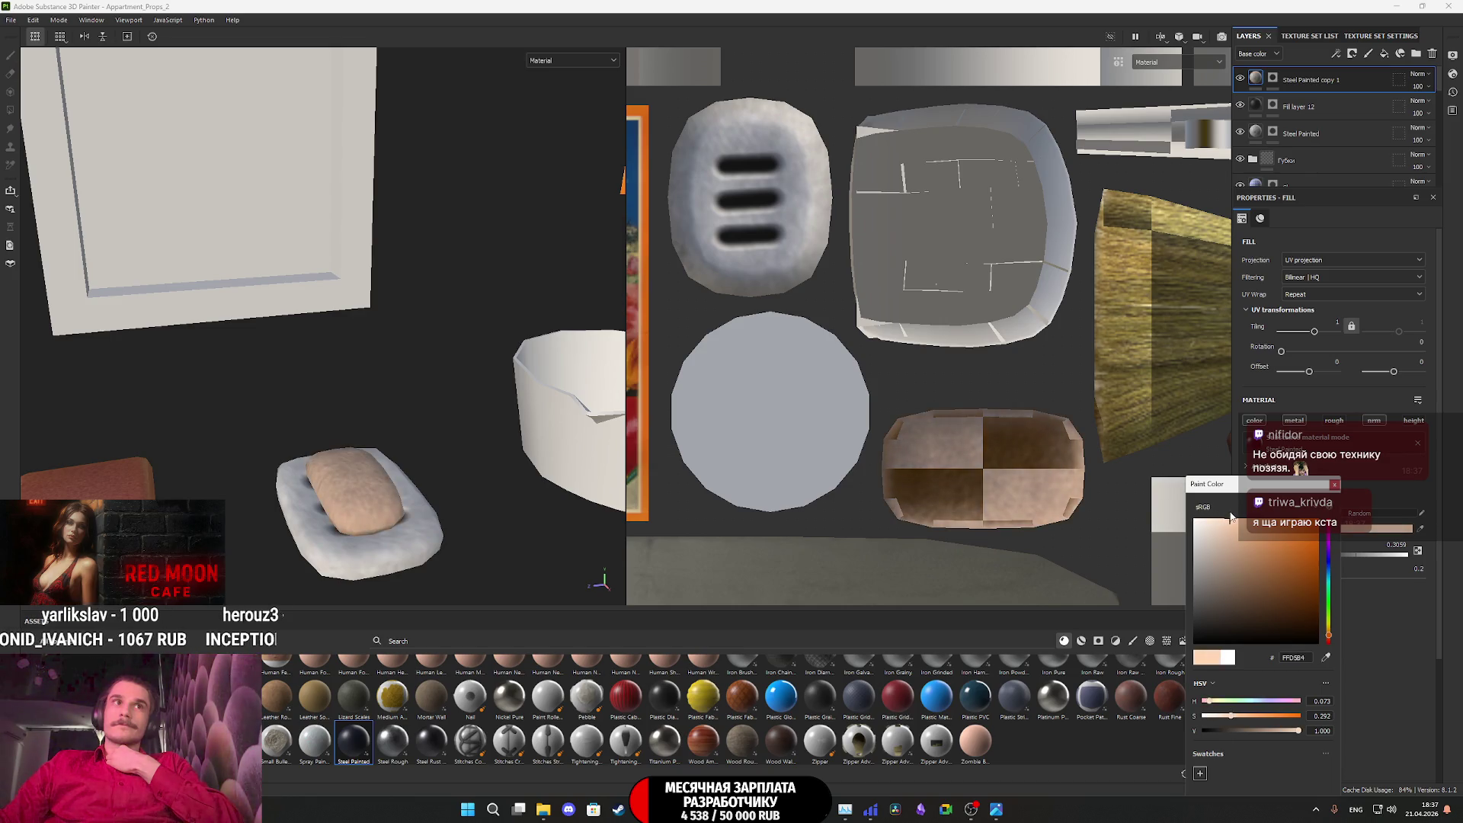
left_click(1235, 522)
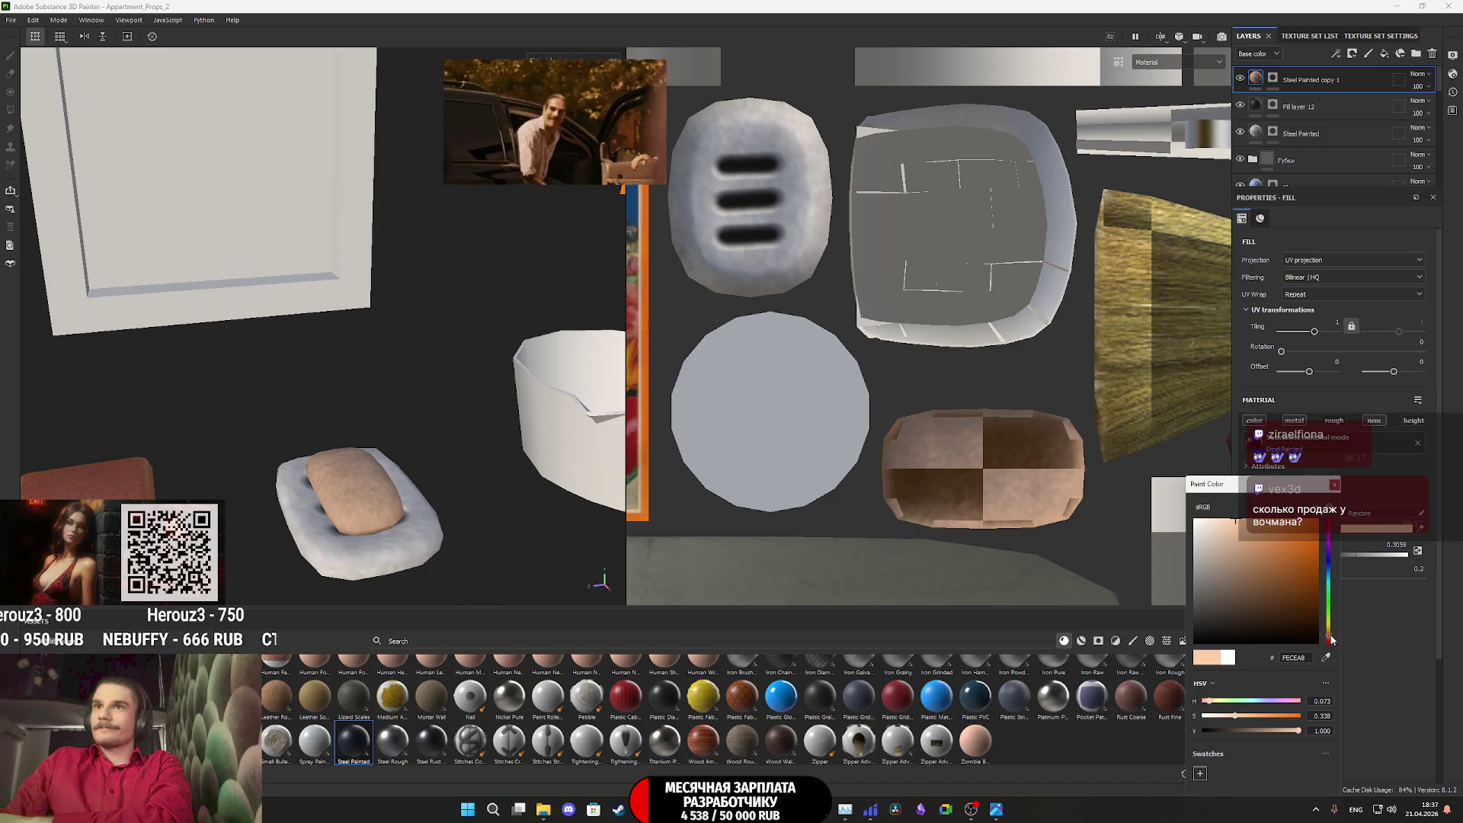
left_click(1328, 583)
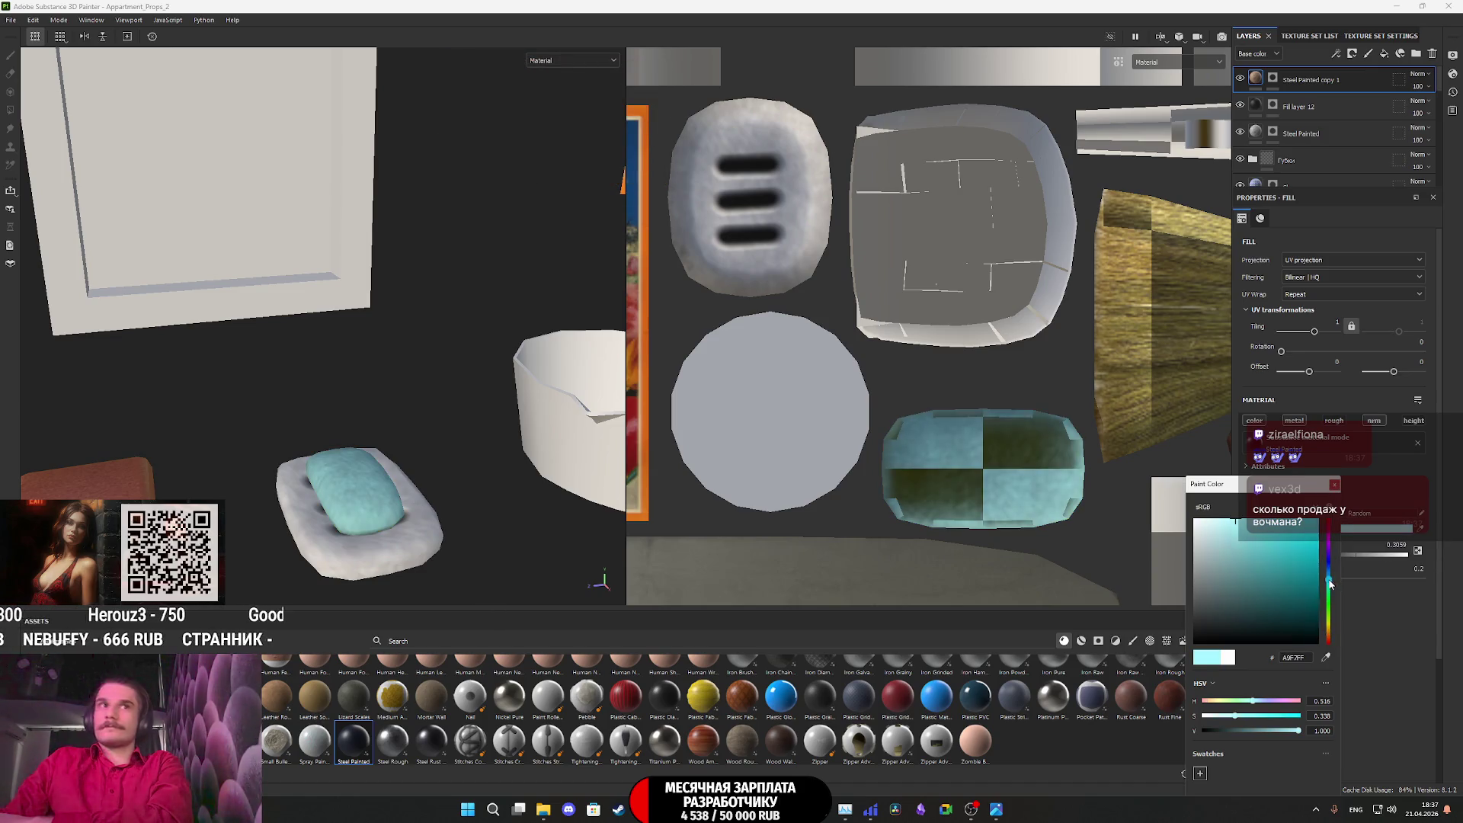
left_click_drag(1326, 588, 1328, 575)
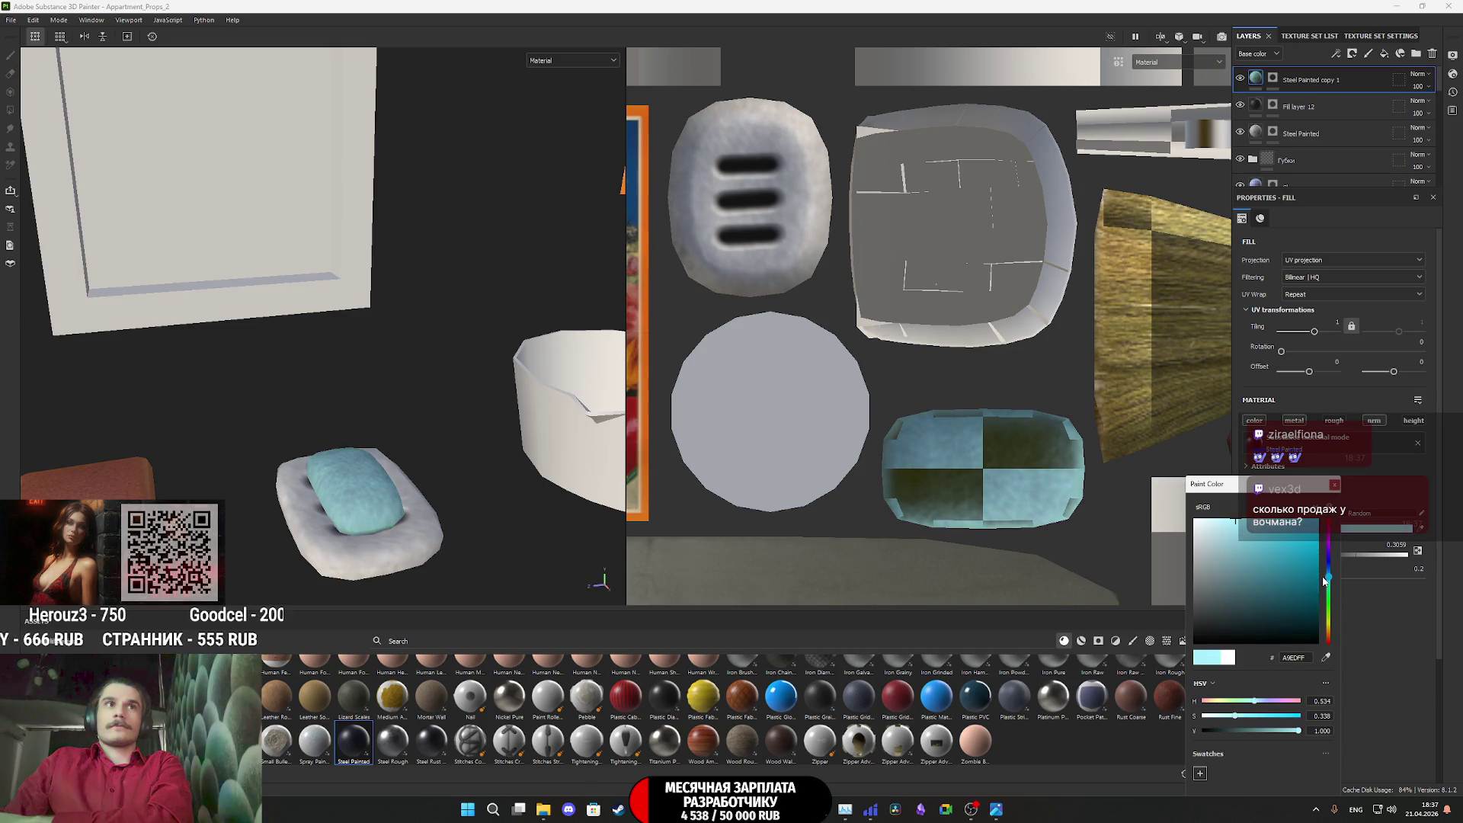
left_click(1224, 519)
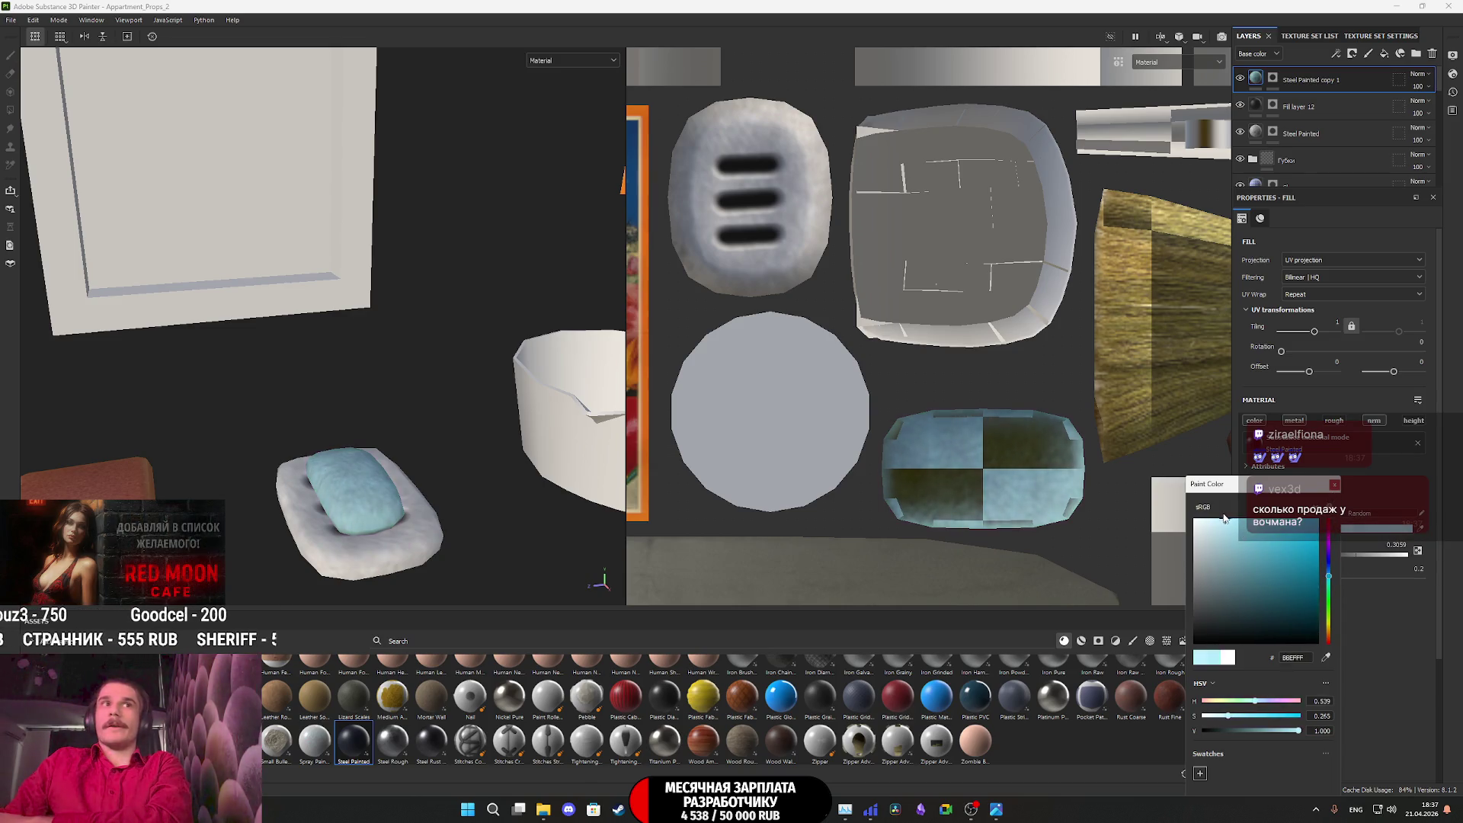
left_click_drag(1228, 516, 1228, 515)
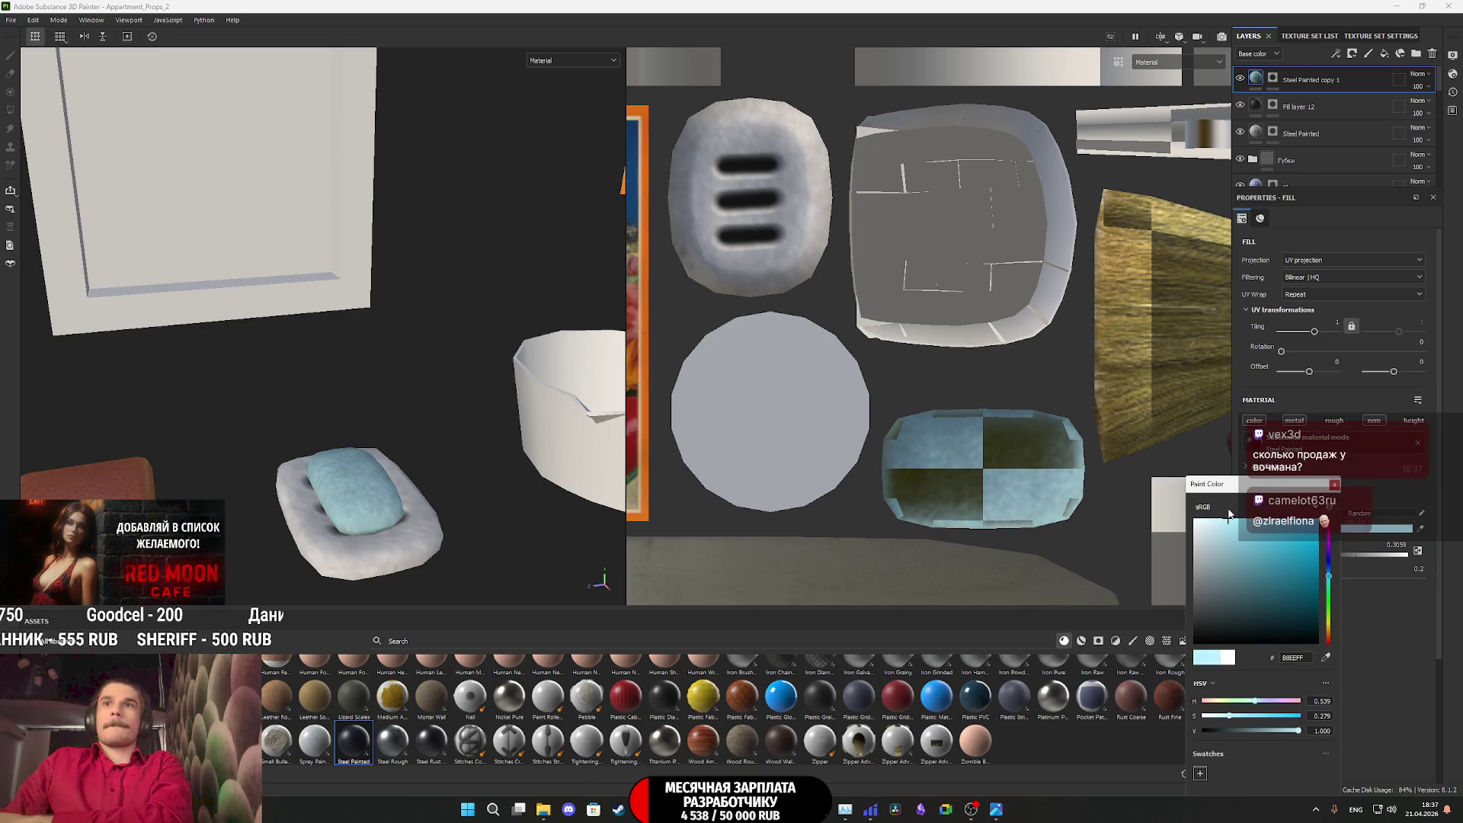
left_click(1335, 485)
left_click_drag(1288, 580, 1256, 579)
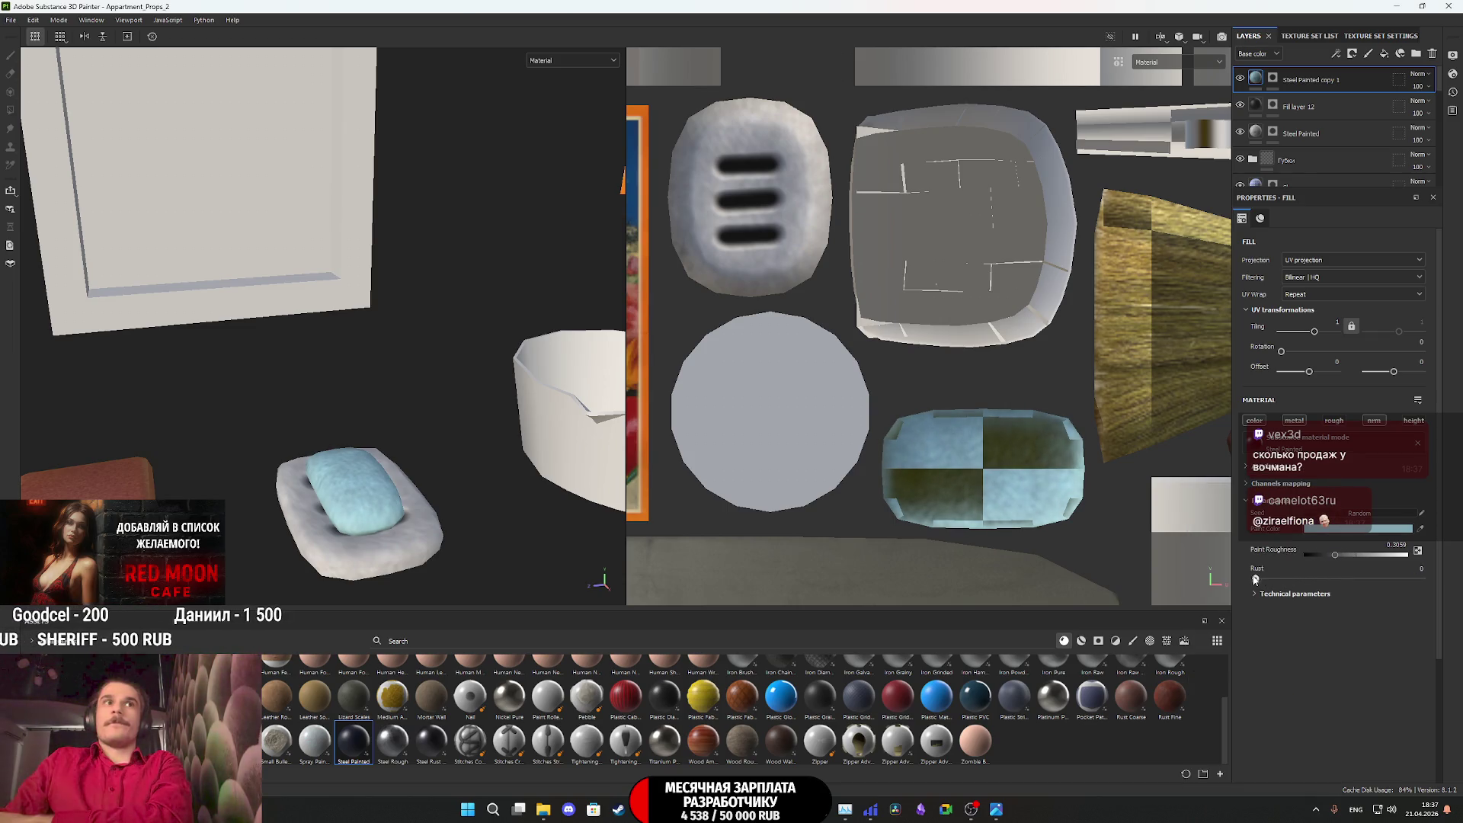